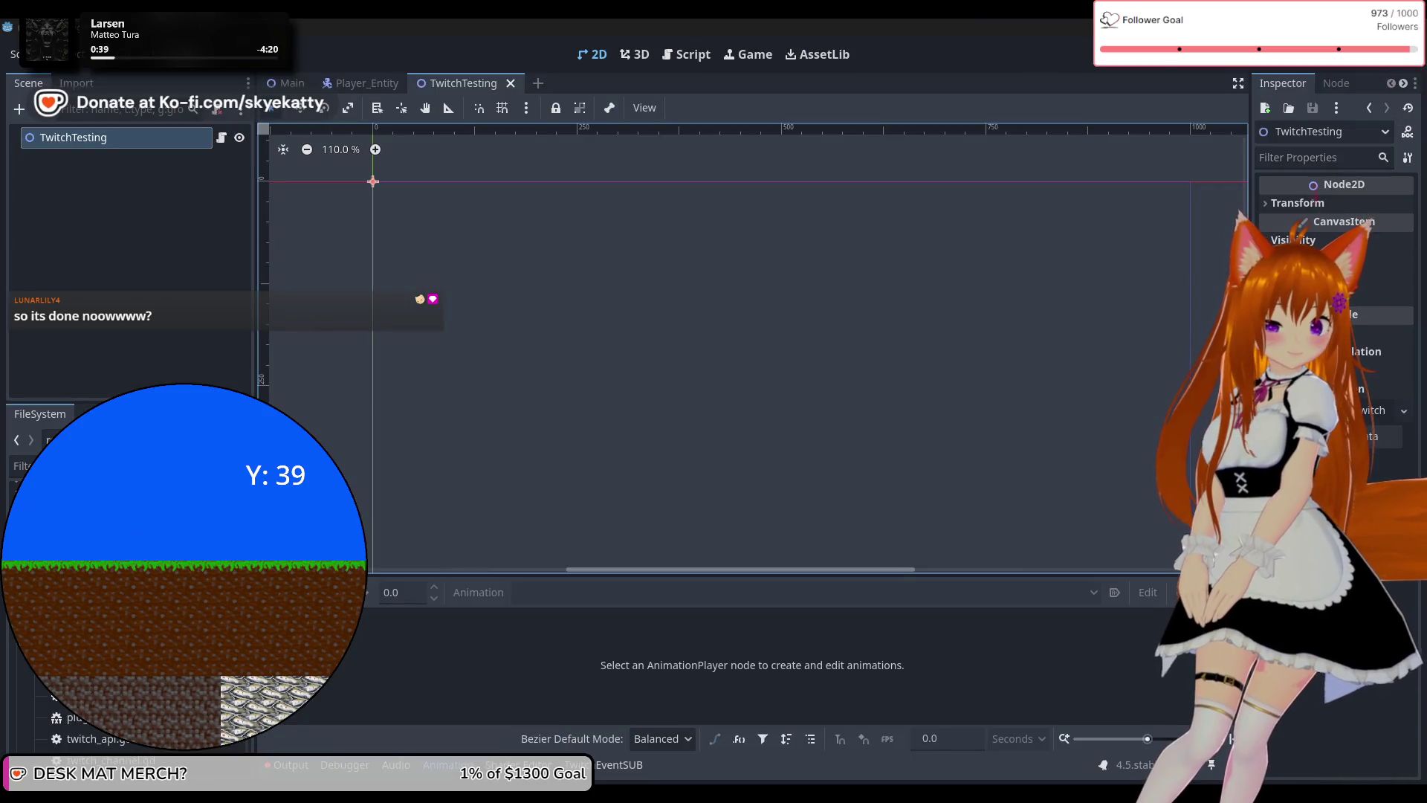
Deselect the TwitchTesting node and run the project.
{"action": "left_click", "coordinate": [139, 298]}
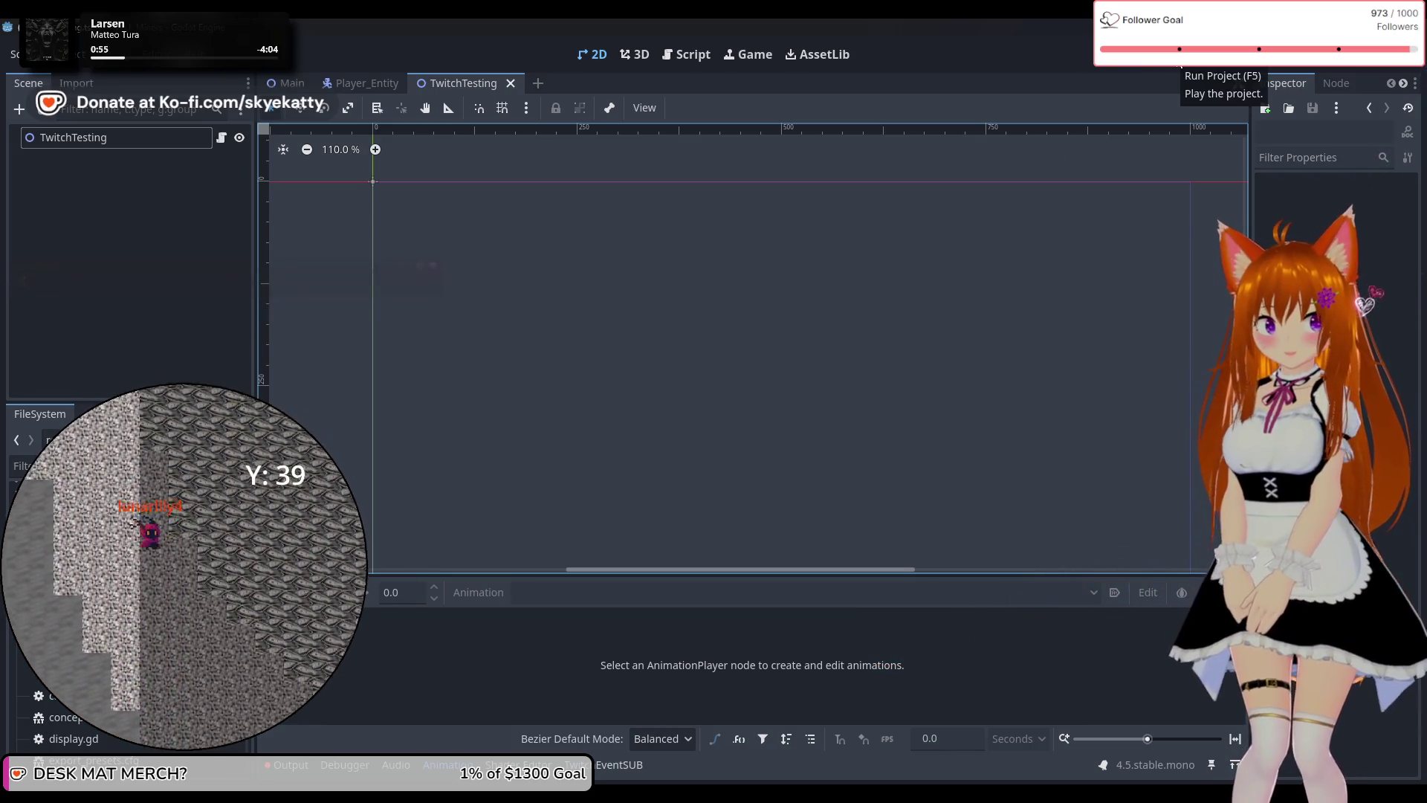
{"action": "left_click", "coordinate": [1180, 65]}
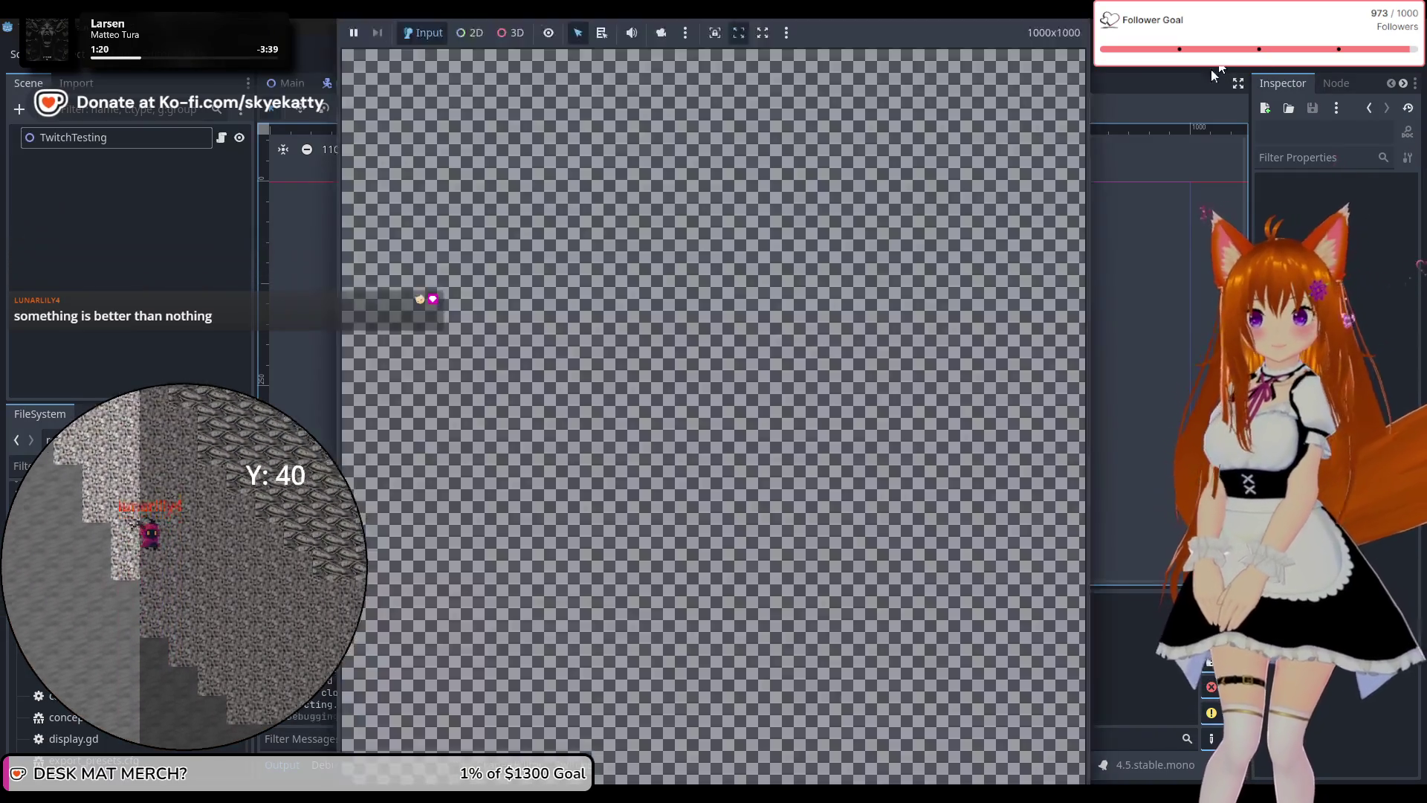
Stop the running game and switch to the script editor showing auth_server.gd.
{"action": "left_click", "coordinate": [1212, 66]}
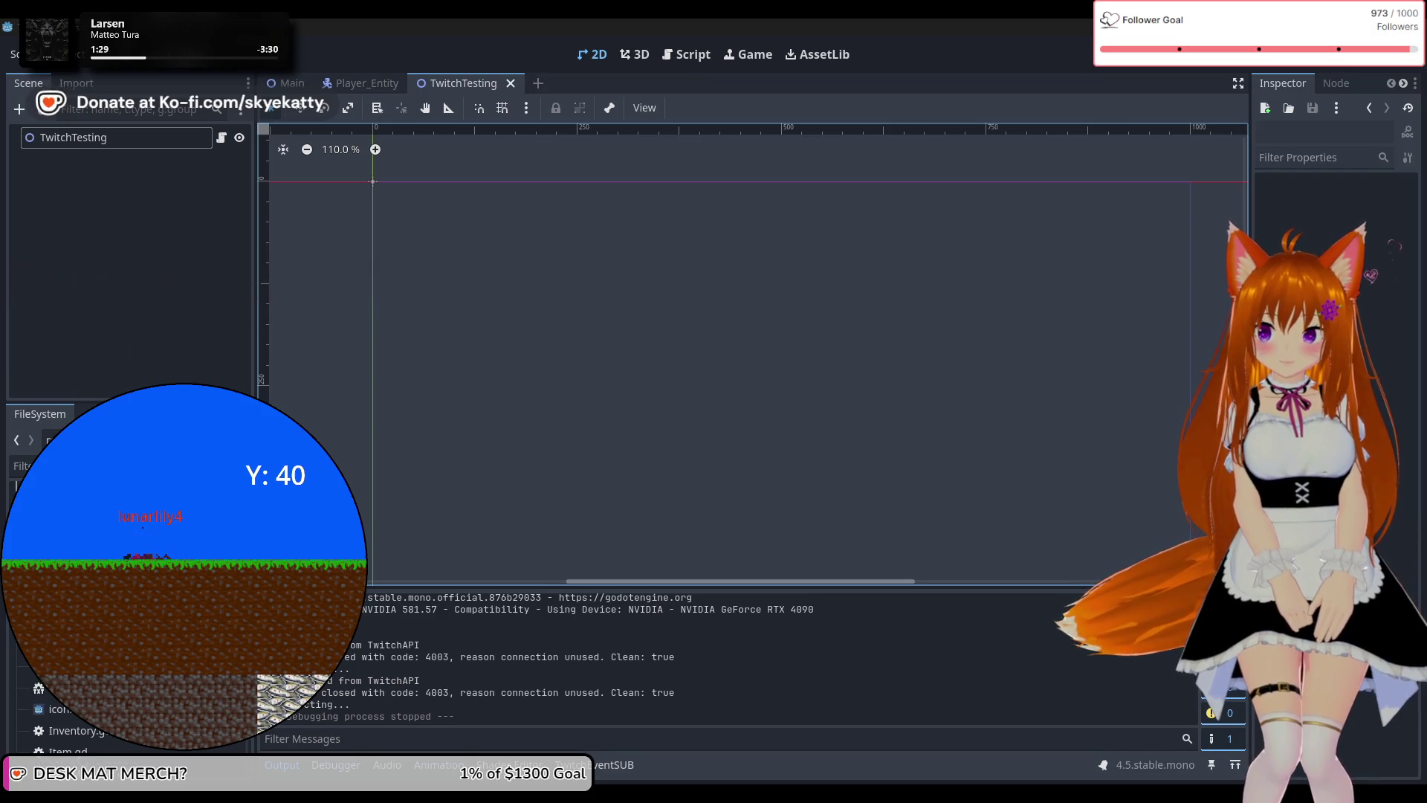
{"action": "scroll", "coordinate": [126, 691], "scroll_direction": "up", "scroll_amount": 2}
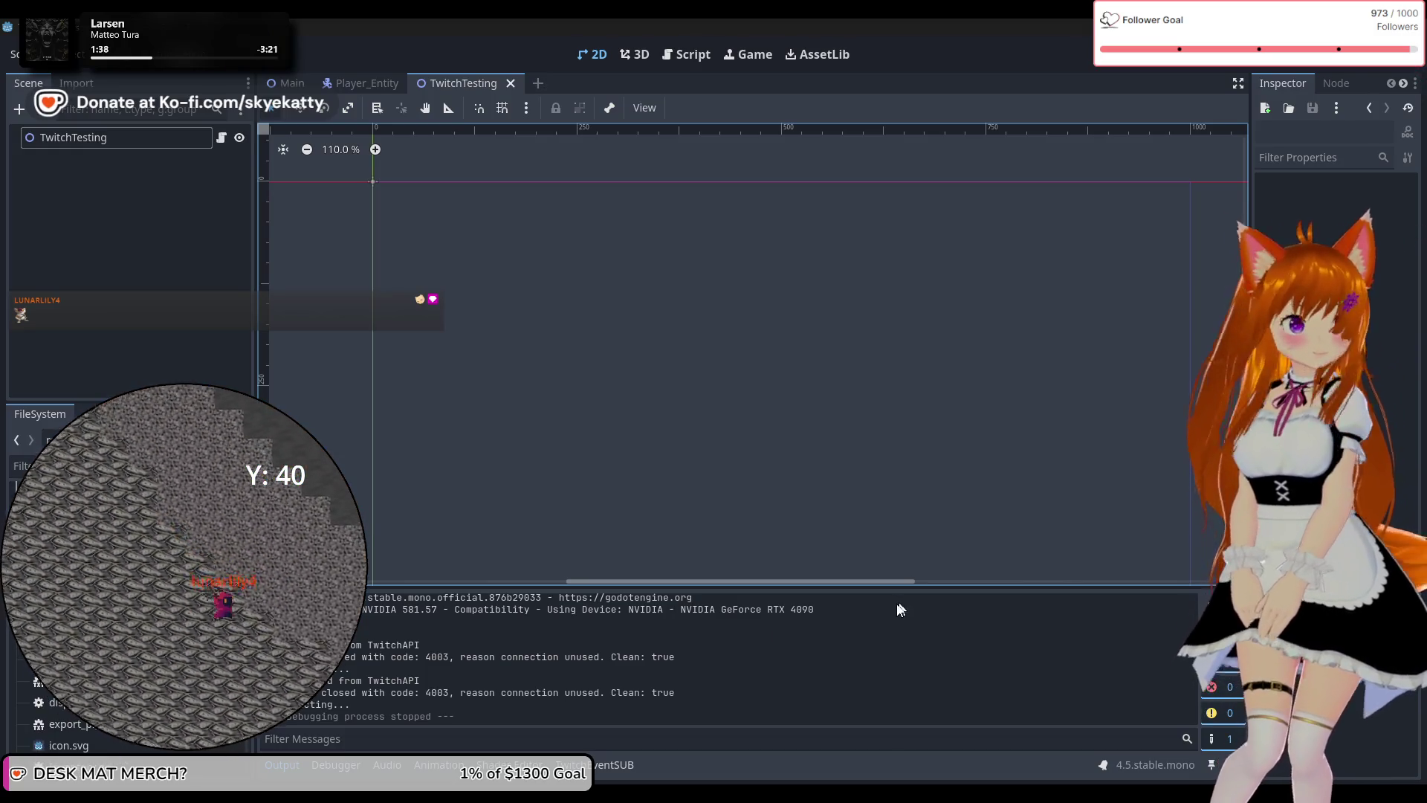
{"action": "scroll", "coordinate": [437, 534], "scroll_direction": "up", "scroll_amount": 2}
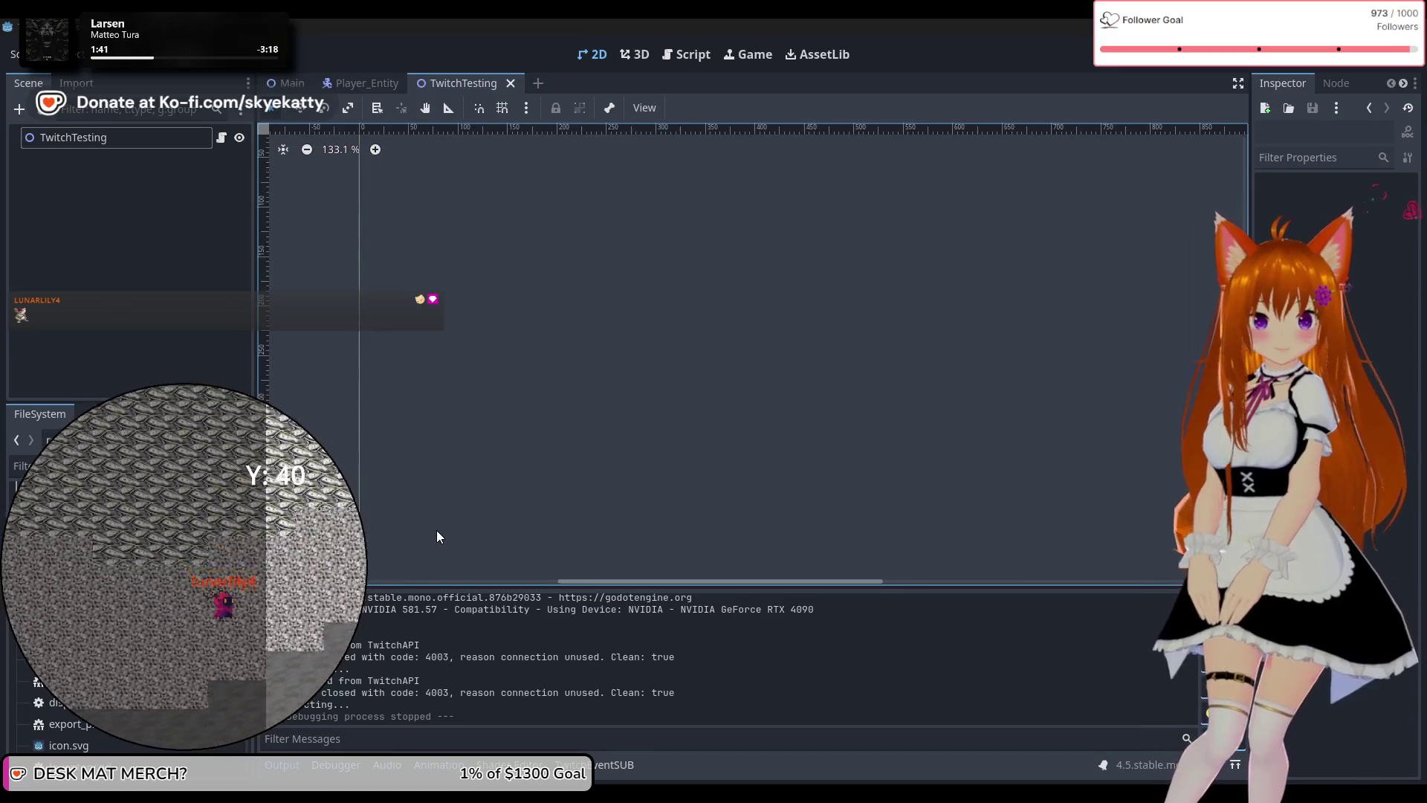
{"action": "scroll", "coordinate": [437, 535], "scroll_direction": "up", "scroll_amount": 2}
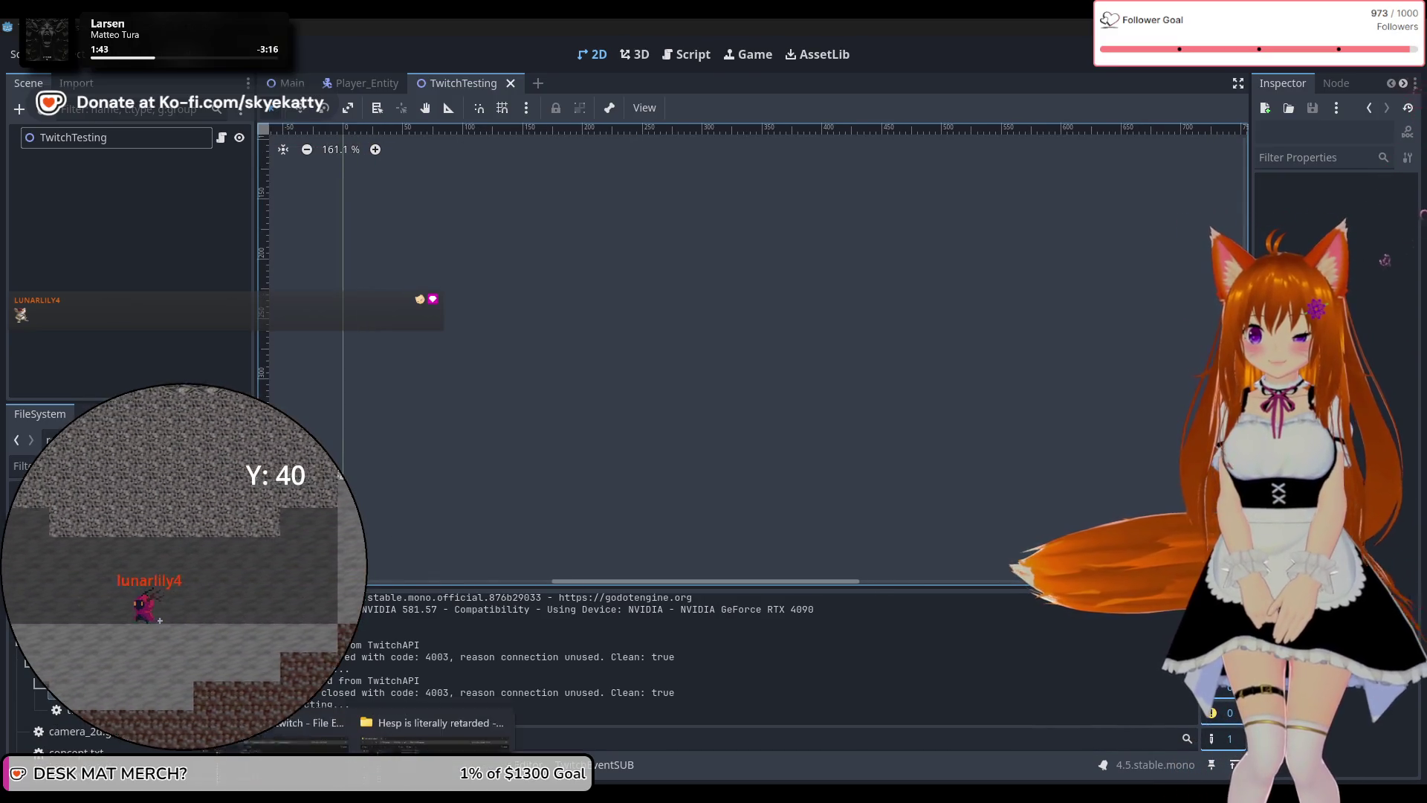
{"action": "key", "text": "F8"}
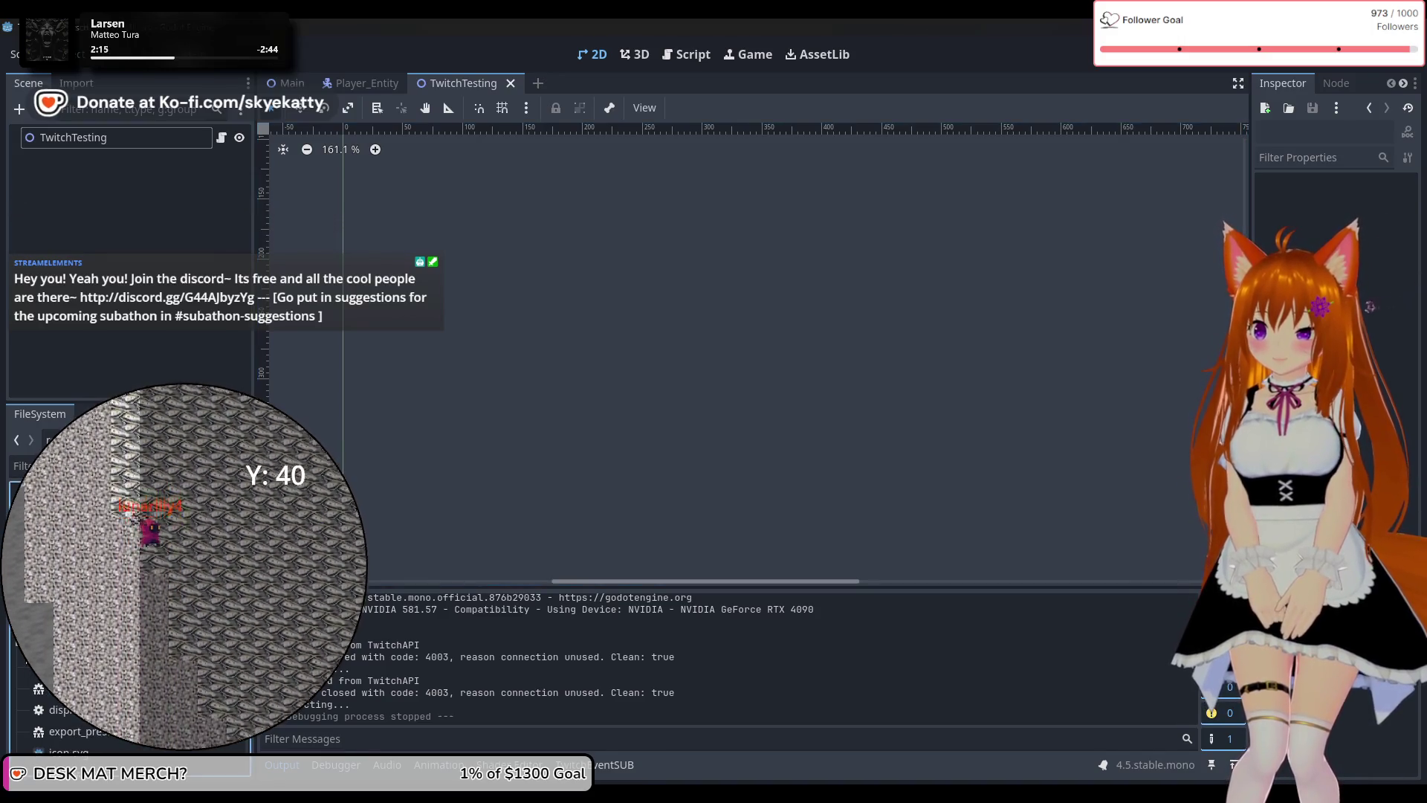
{"action": "scroll", "coordinate": [126, 631], "scroll_direction": "down", "scroll_amount": 2}
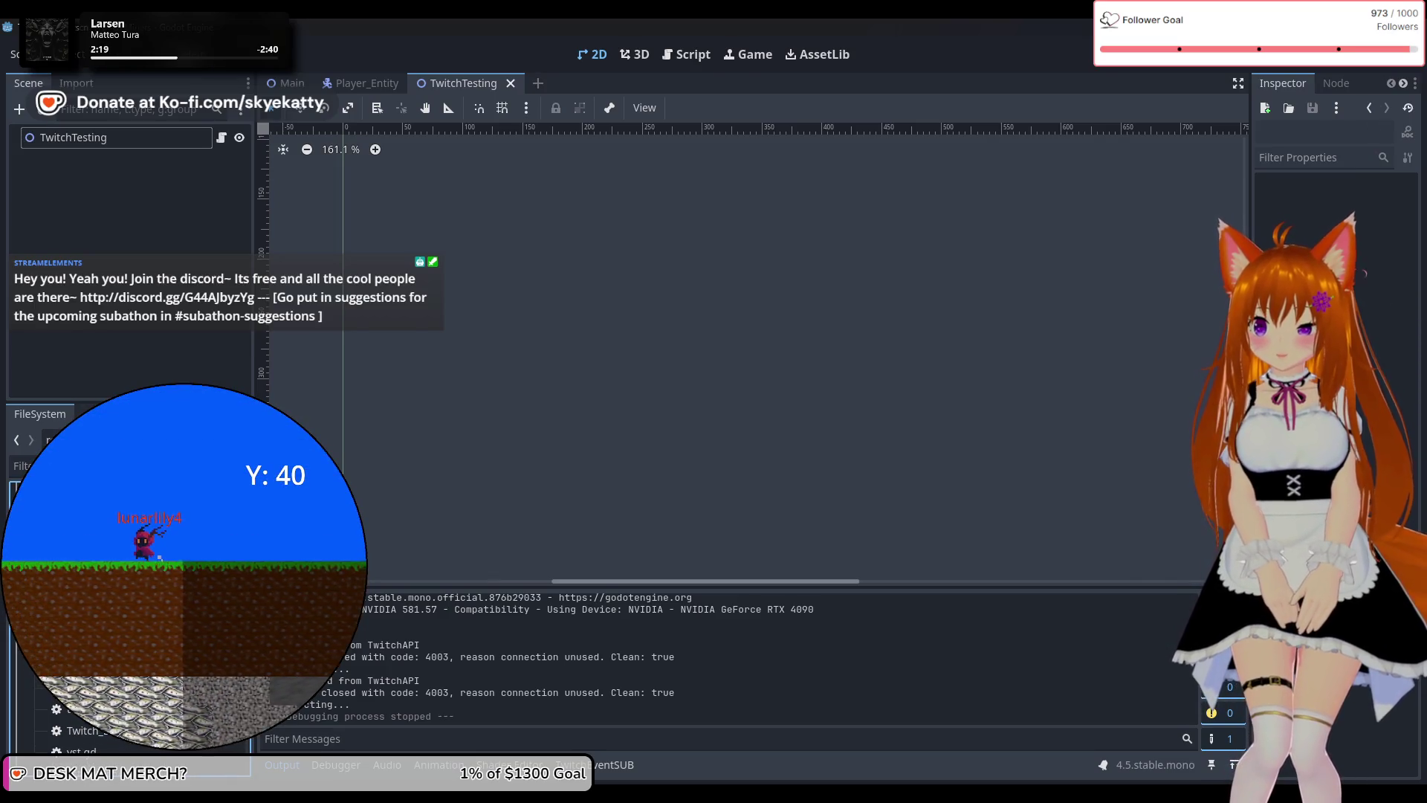
{"action": "key", "text": "ctrl+F3"}
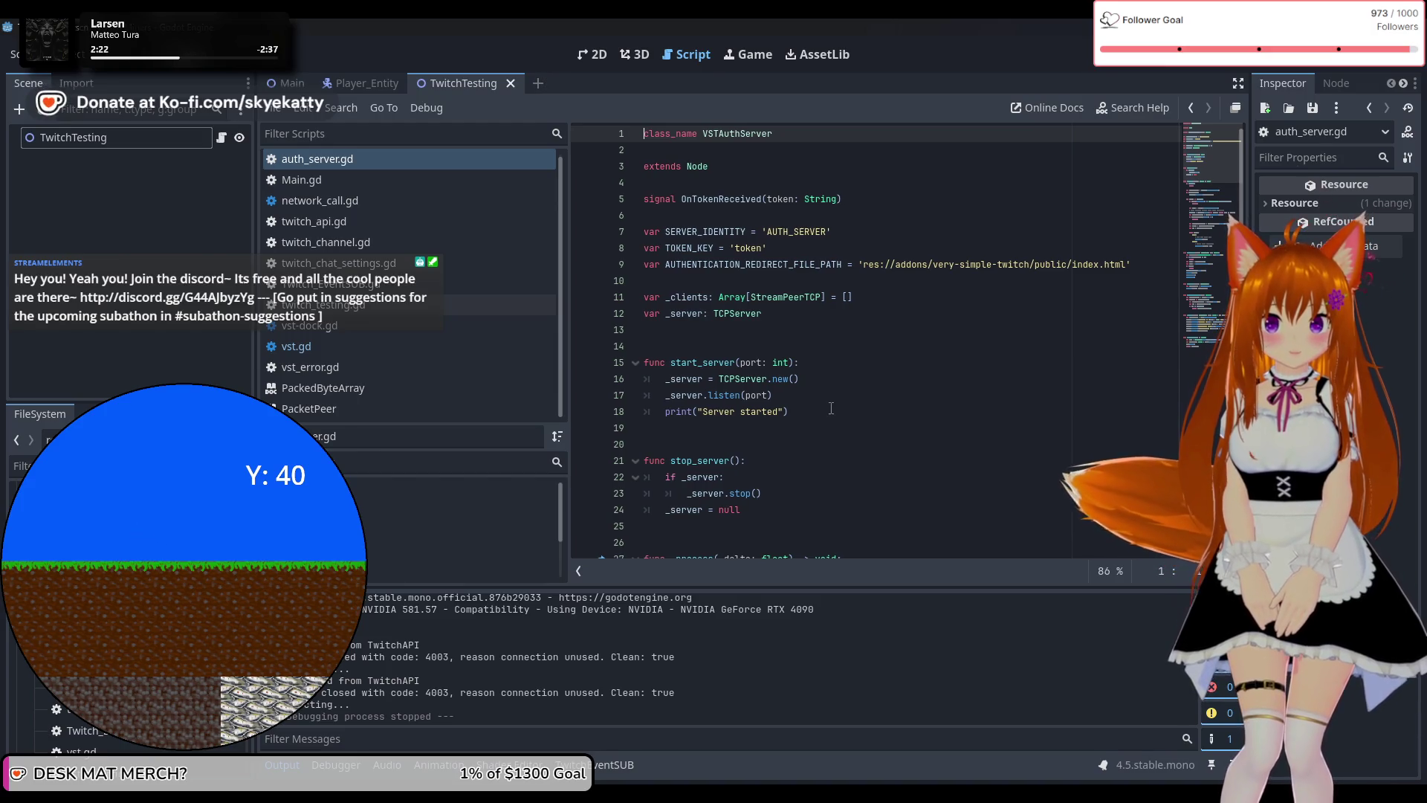
Point AUTHENTICATION_REDIRECT_FILE_PATH to 'res://addons/TwitchAPI/public/index.html', save, and run the game.
{"action": "left_click", "coordinate": [1030, 266]}
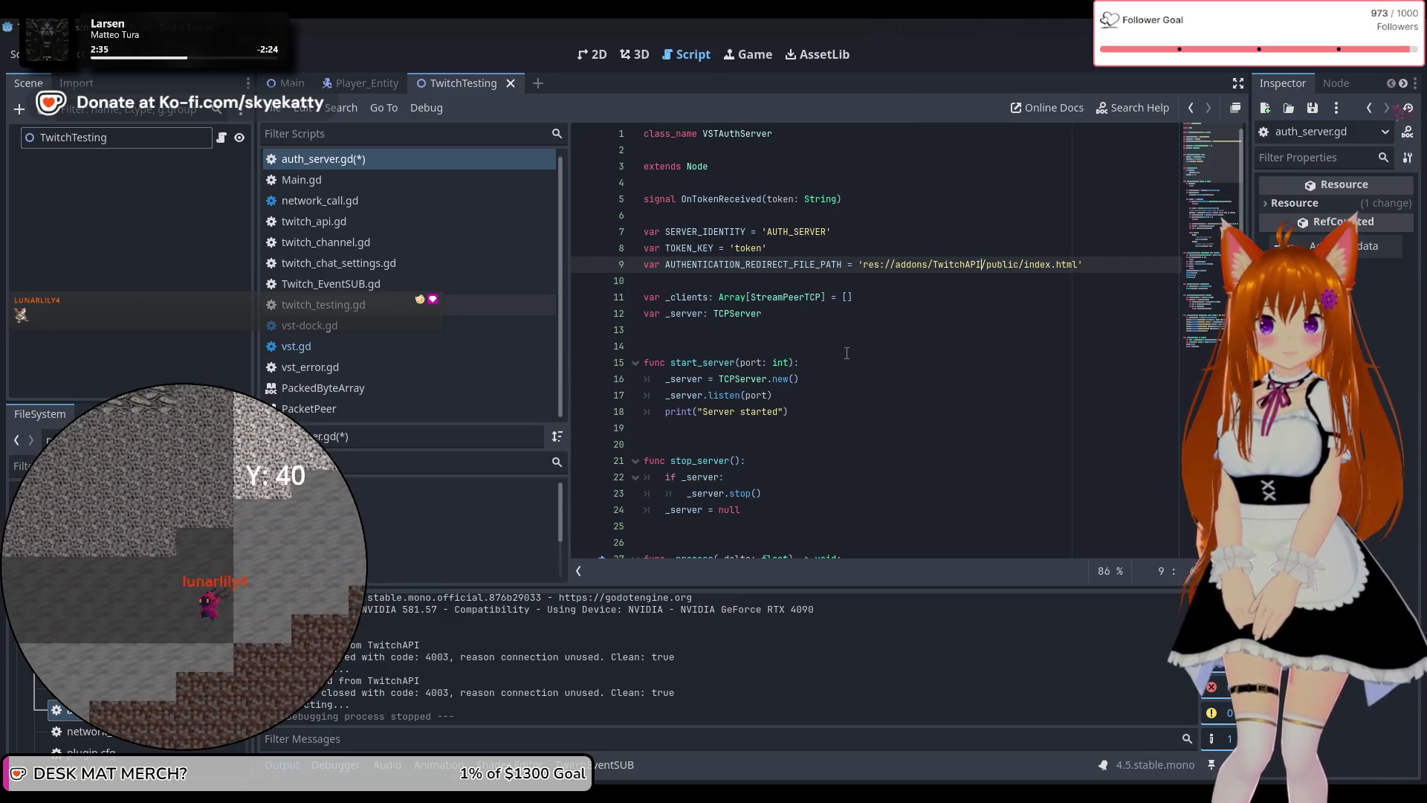
{"action": "scroll", "coordinate": [869, 372], "scroll_direction": "down", "scroll_amount": 10}
{"action": "scroll", "coordinate": [895, 384], "scroll_direction": "up", "scroll_amount": 10}
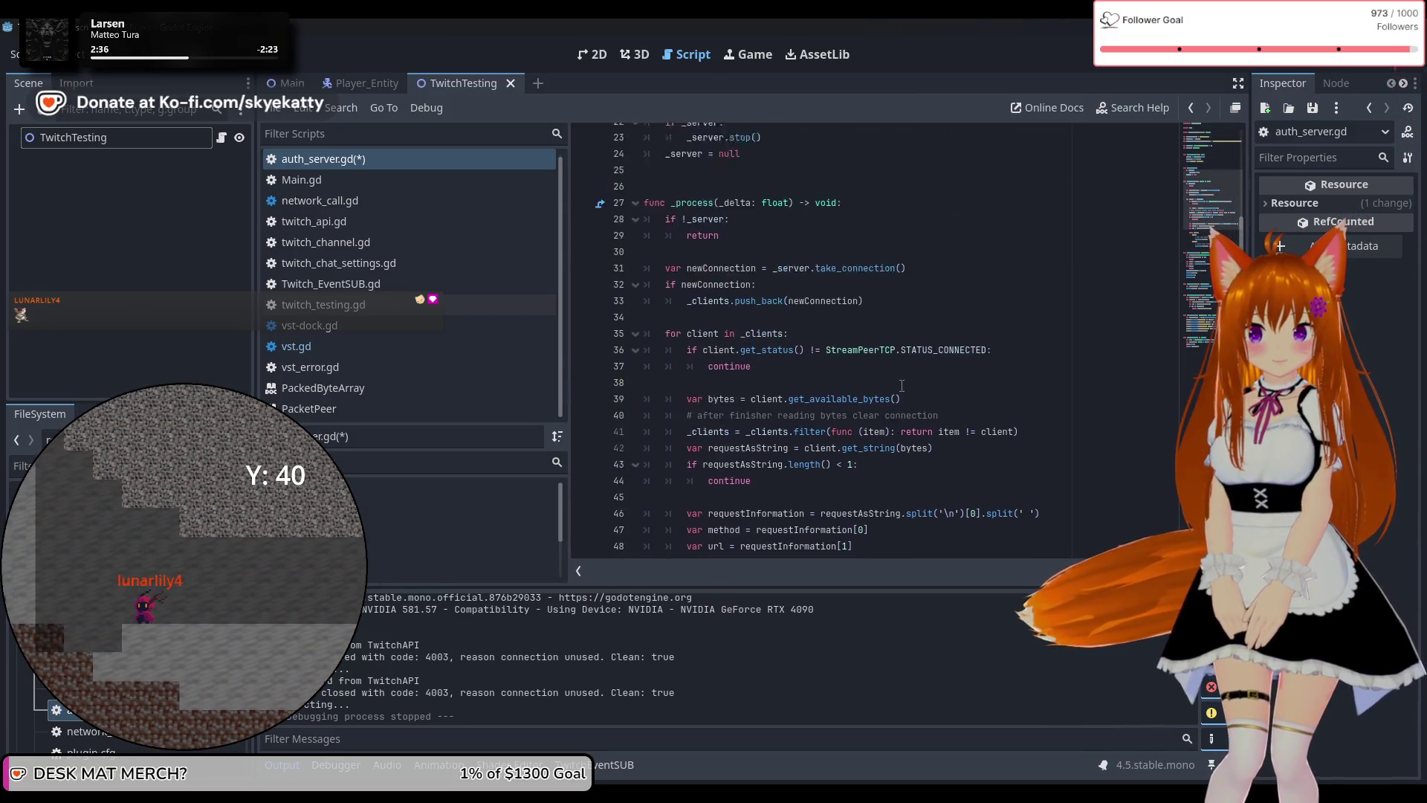
{"action": "left_click", "coordinate": [942, 335]}
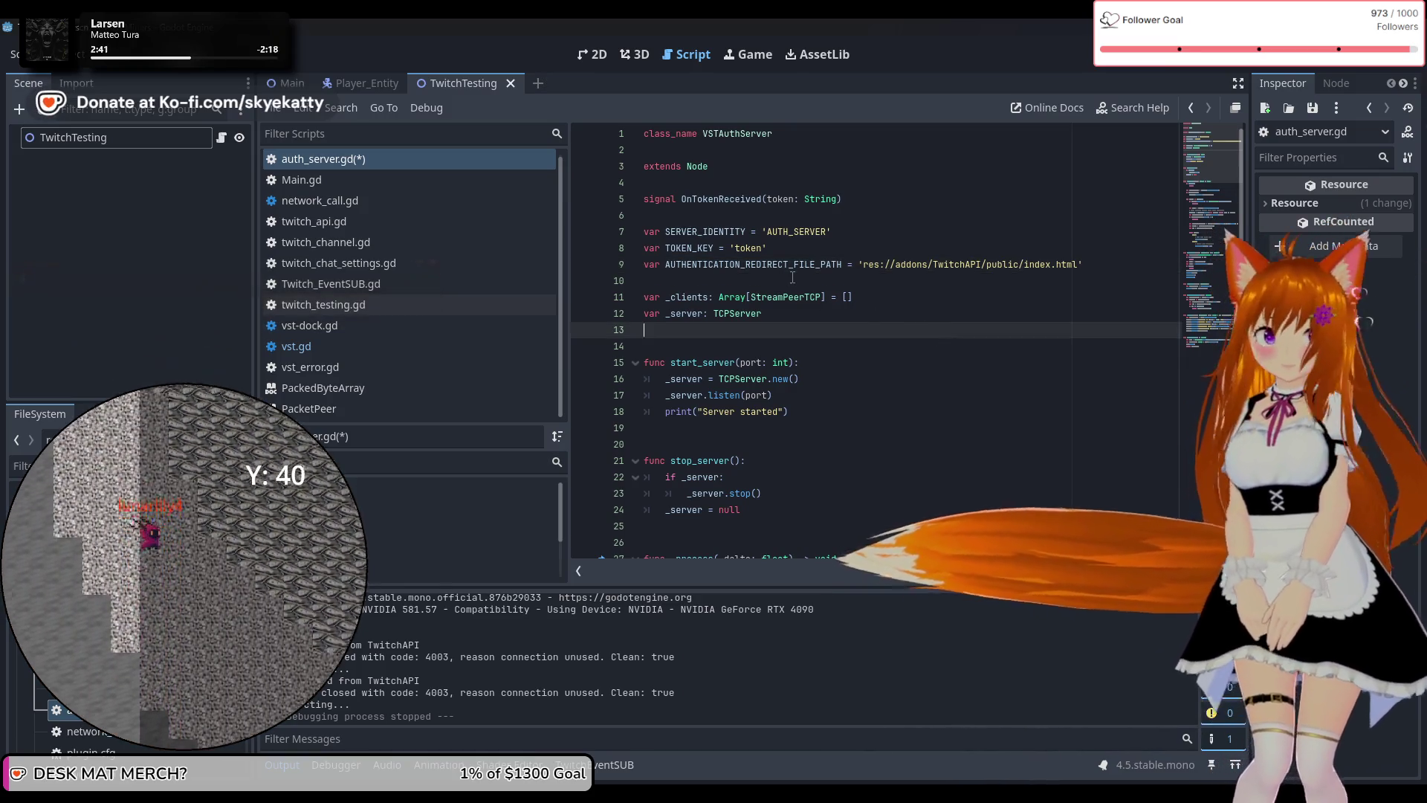
{"action": "key", "text": "ctrl+s"}
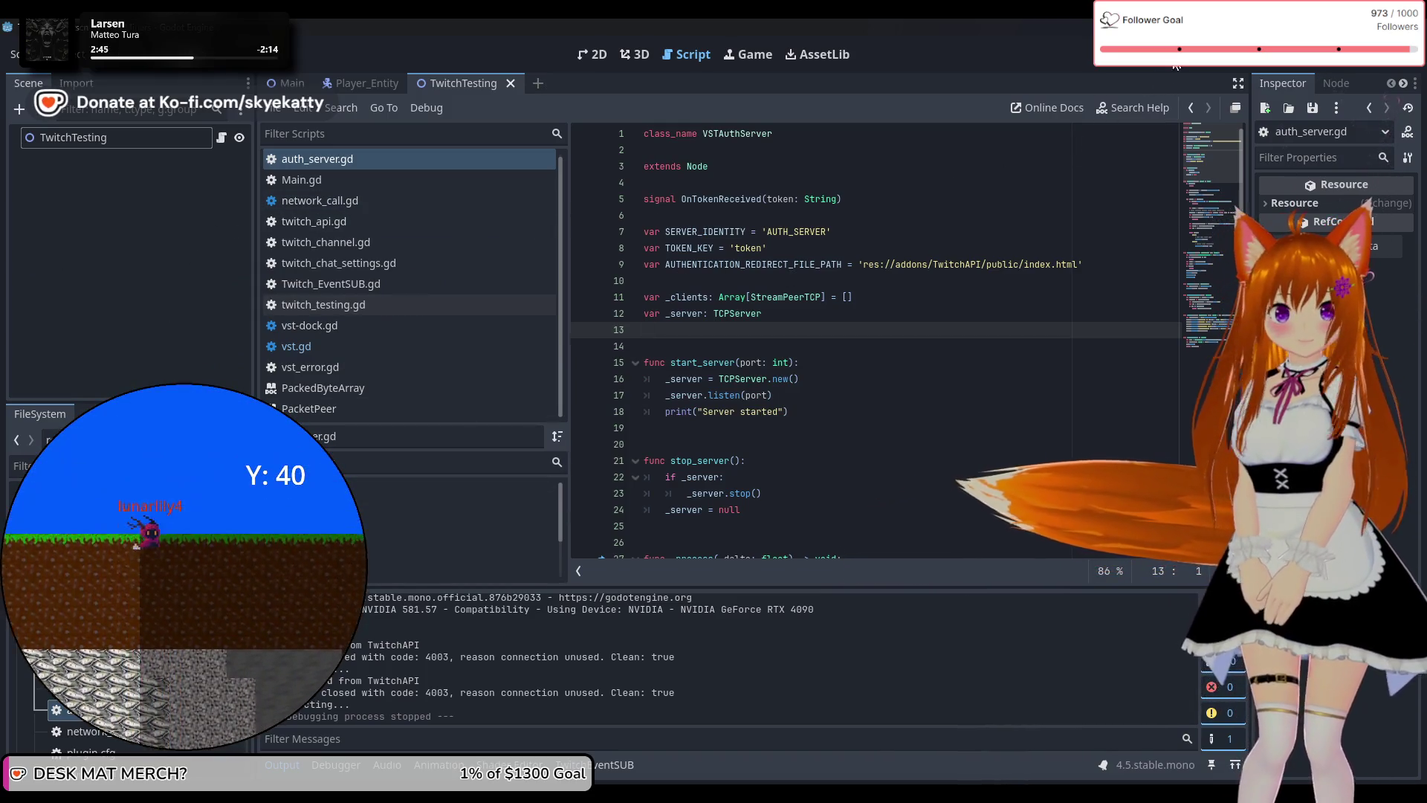
{"action": "key", "text": "F5"}
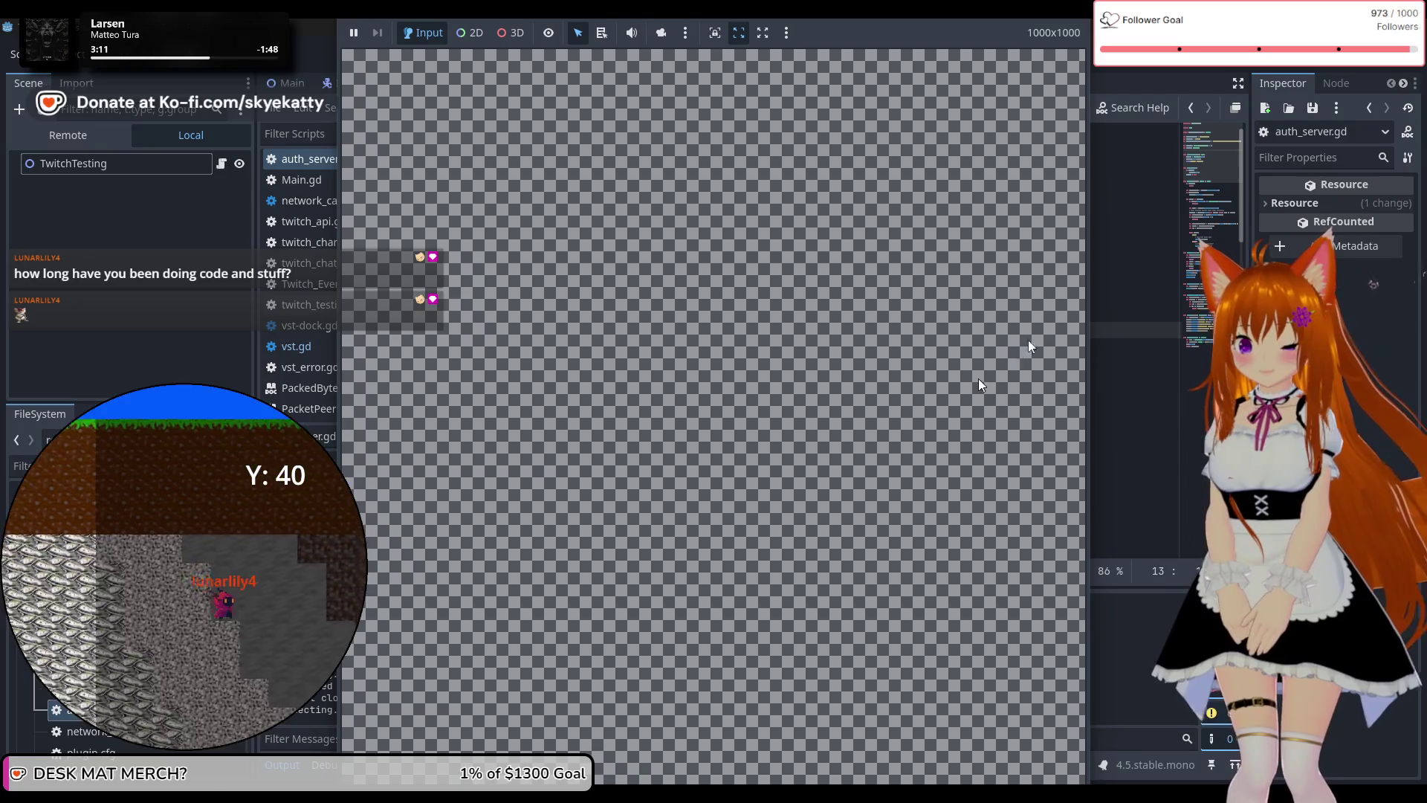
Stop the test run with F8.
{"action": "key", "text": "F8"}
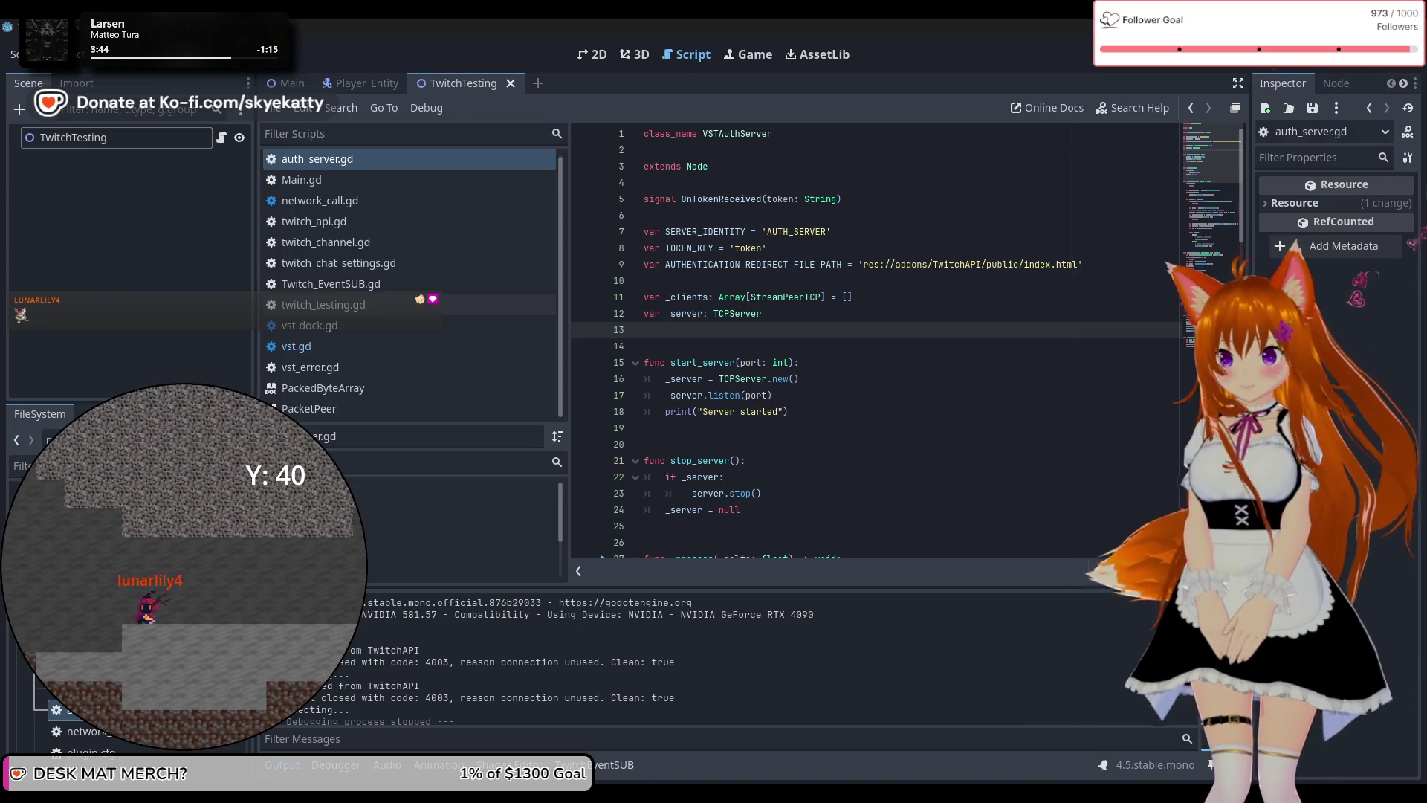
Review auth_server.gd, then show the TwitchEventSUB bottom panel with its localhost:8090 redirect URL.
{"action": "scroll", "coordinate": [1016, 328], "scroll_direction": "down", "scroll_amount": 5}
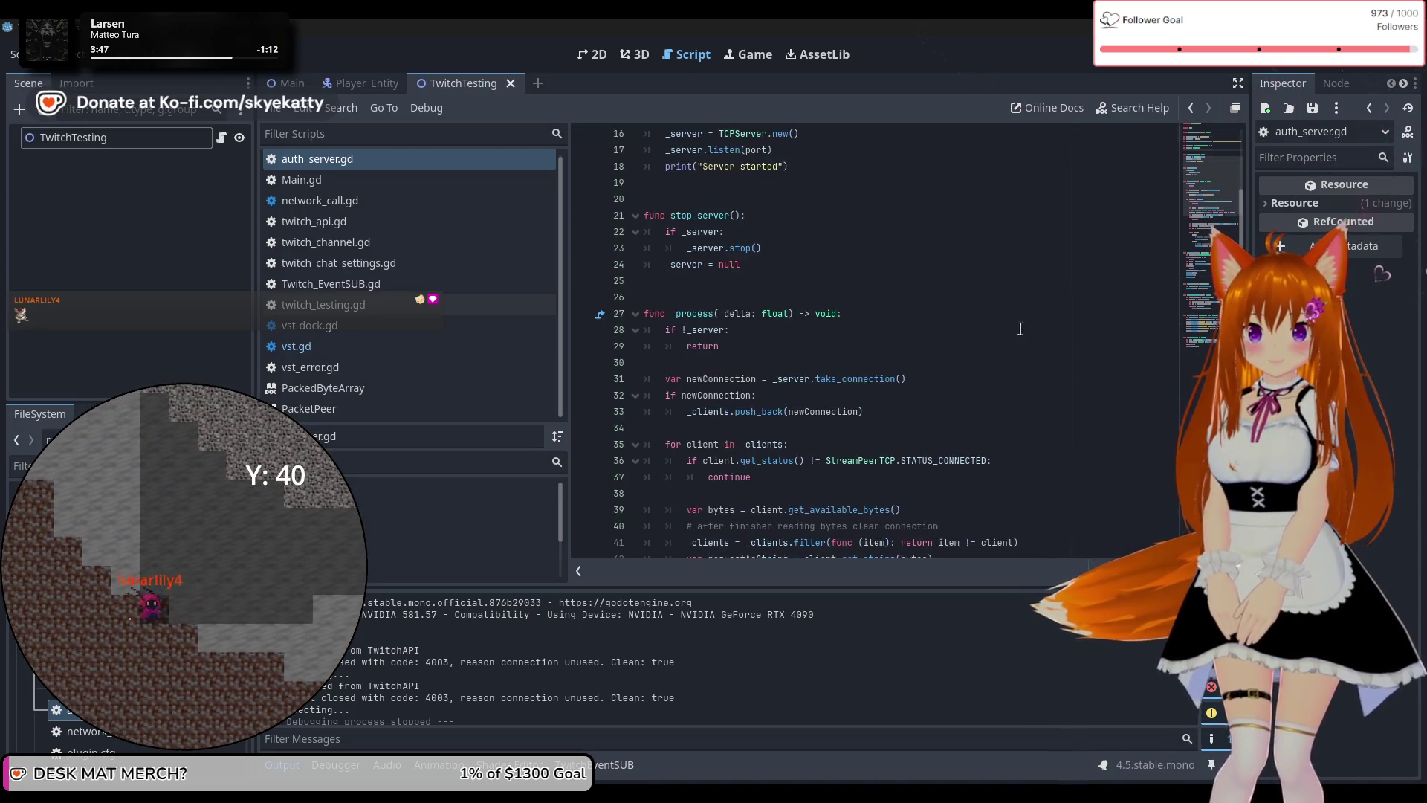
{"action": "scroll", "coordinate": [1017, 328], "scroll_direction": "up", "scroll_amount": 5}
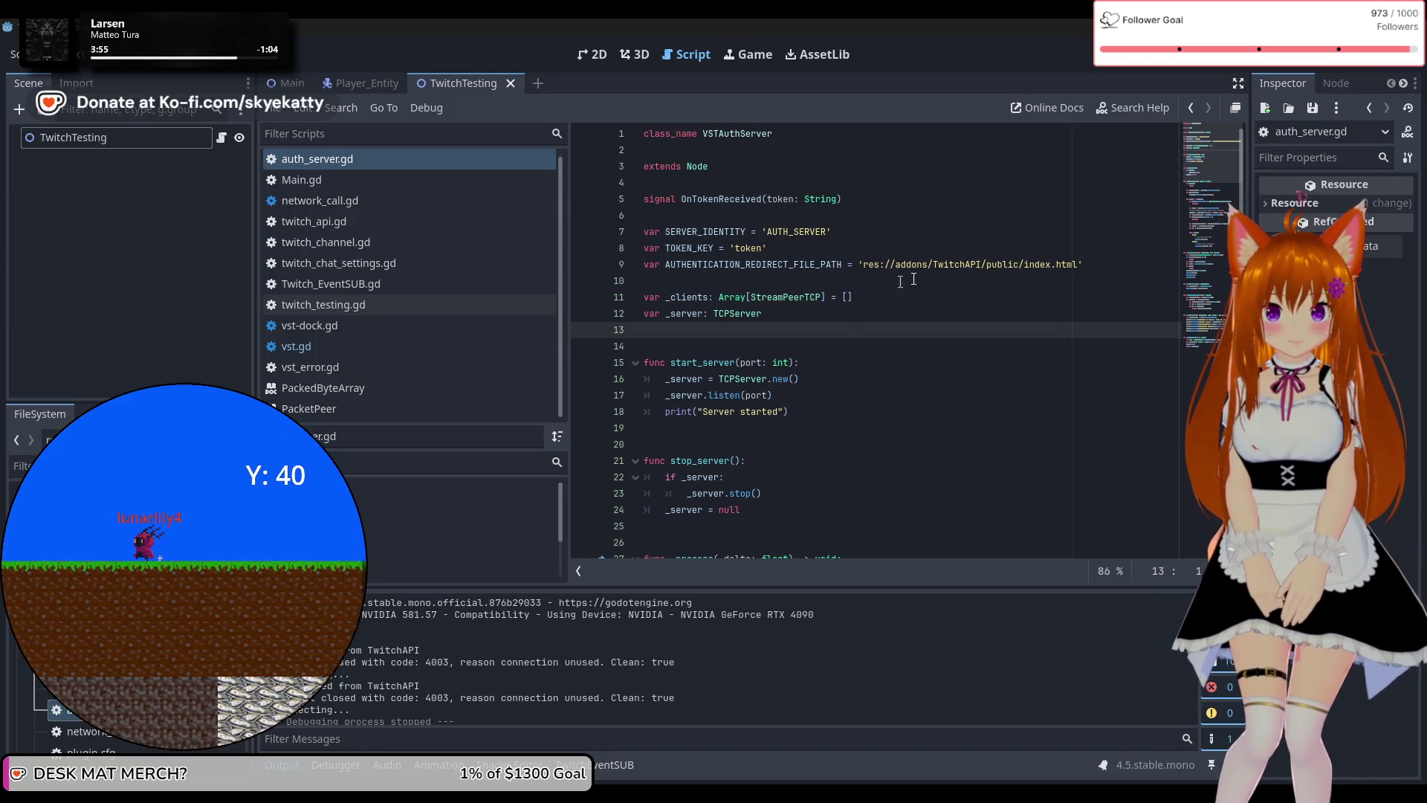
{"action": "mouse_move", "coordinate": [966, 269]}
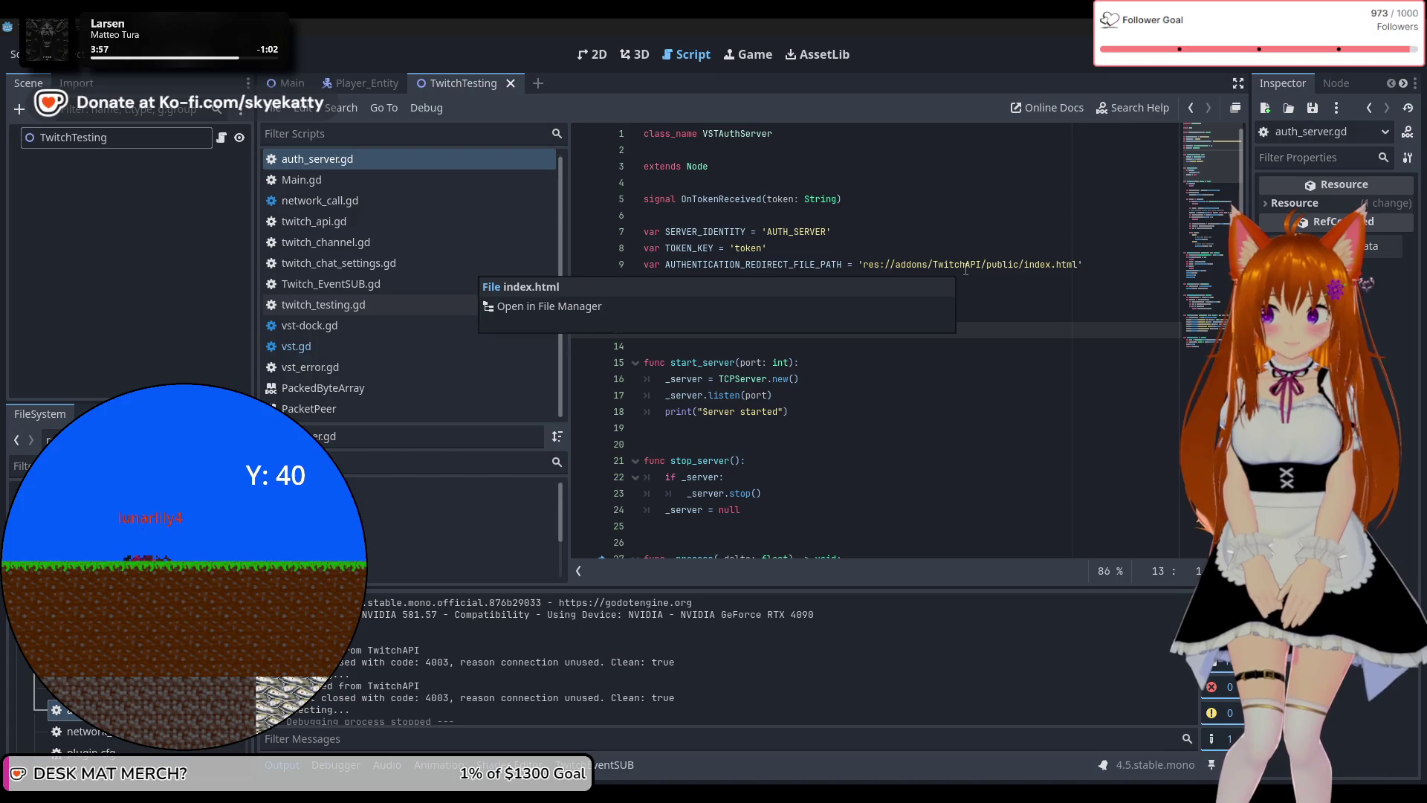
{"action": "scroll", "coordinate": [992, 279], "scroll_direction": "down", "scroll_amount": 6}
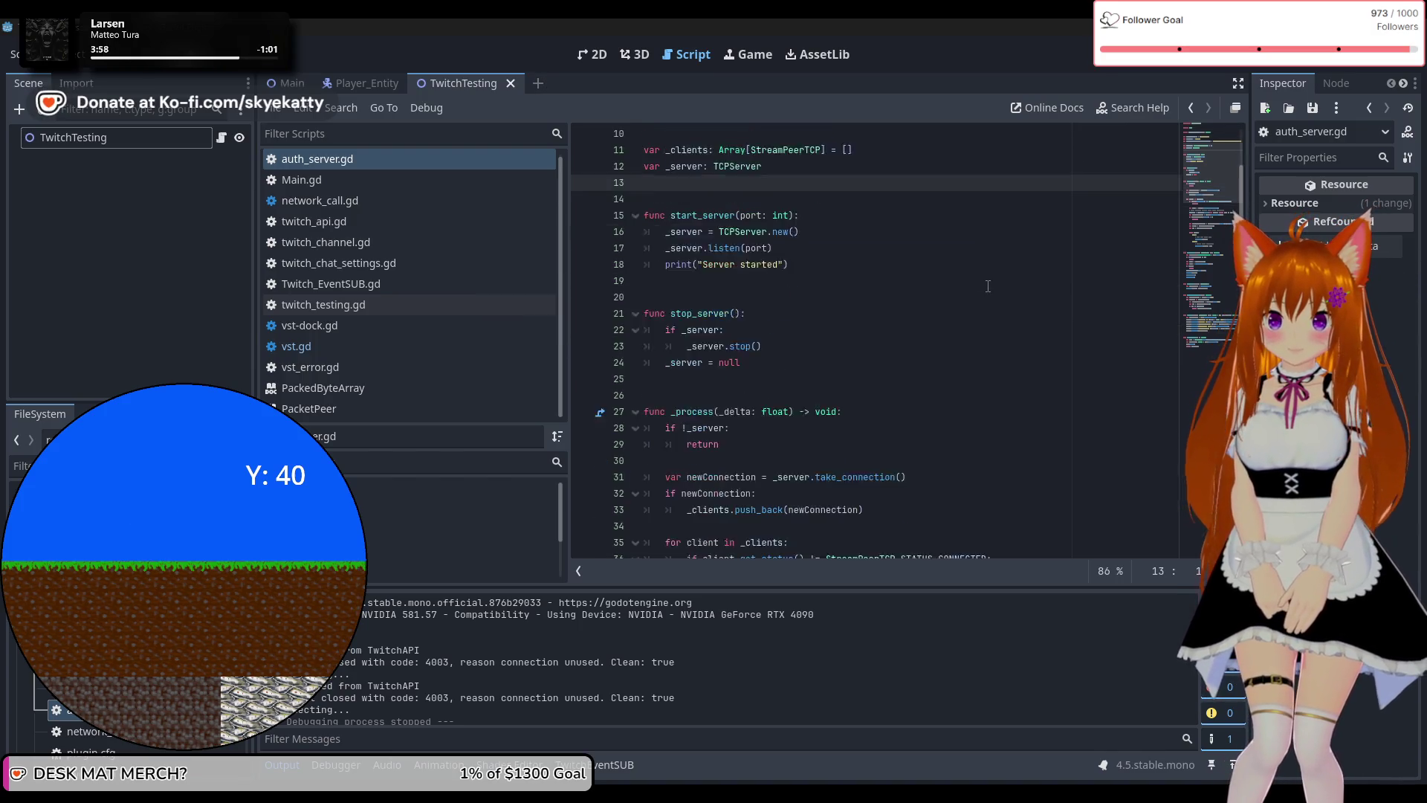
{"action": "scroll", "coordinate": [987, 286], "scroll_direction": "down", "scroll_amount": 3}
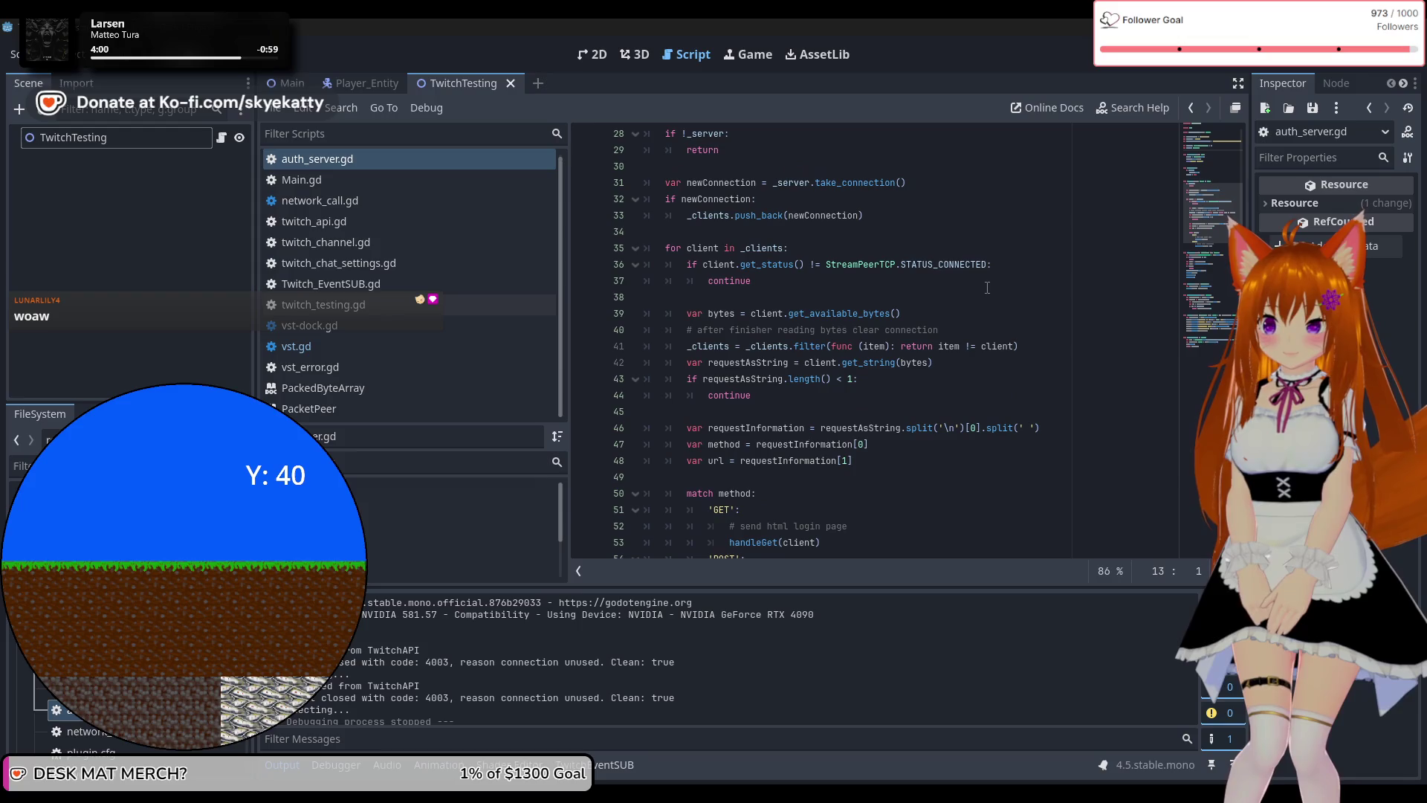
{"action": "scroll", "coordinate": [987, 289], "scroll_direction": "up", "scroll_amount": 9}
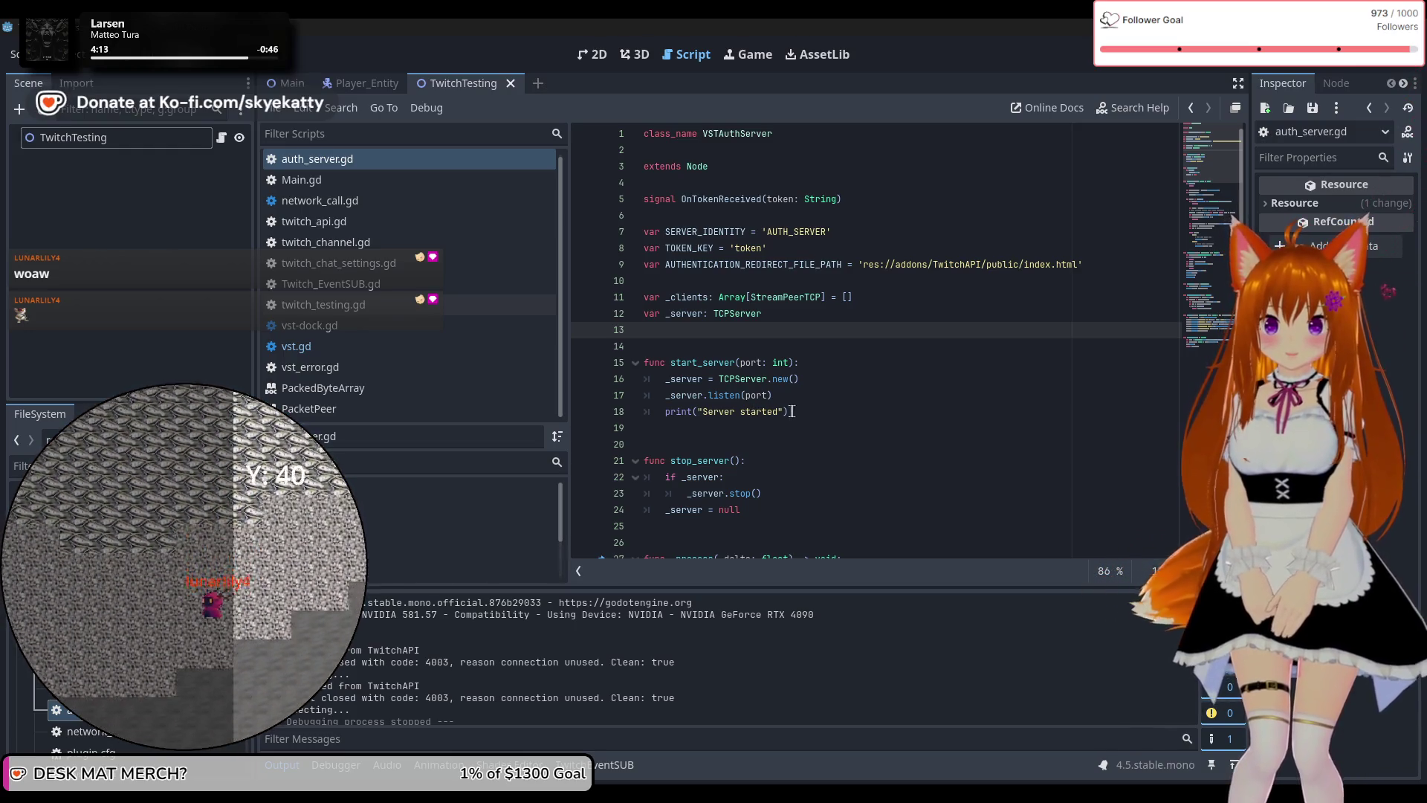
{"action": "left_click", "coordinate": [780, 411]}
{"action": "scroll", "coordinate": [818, 446], "scroll_direction": "down", "scroll_amount": 1}
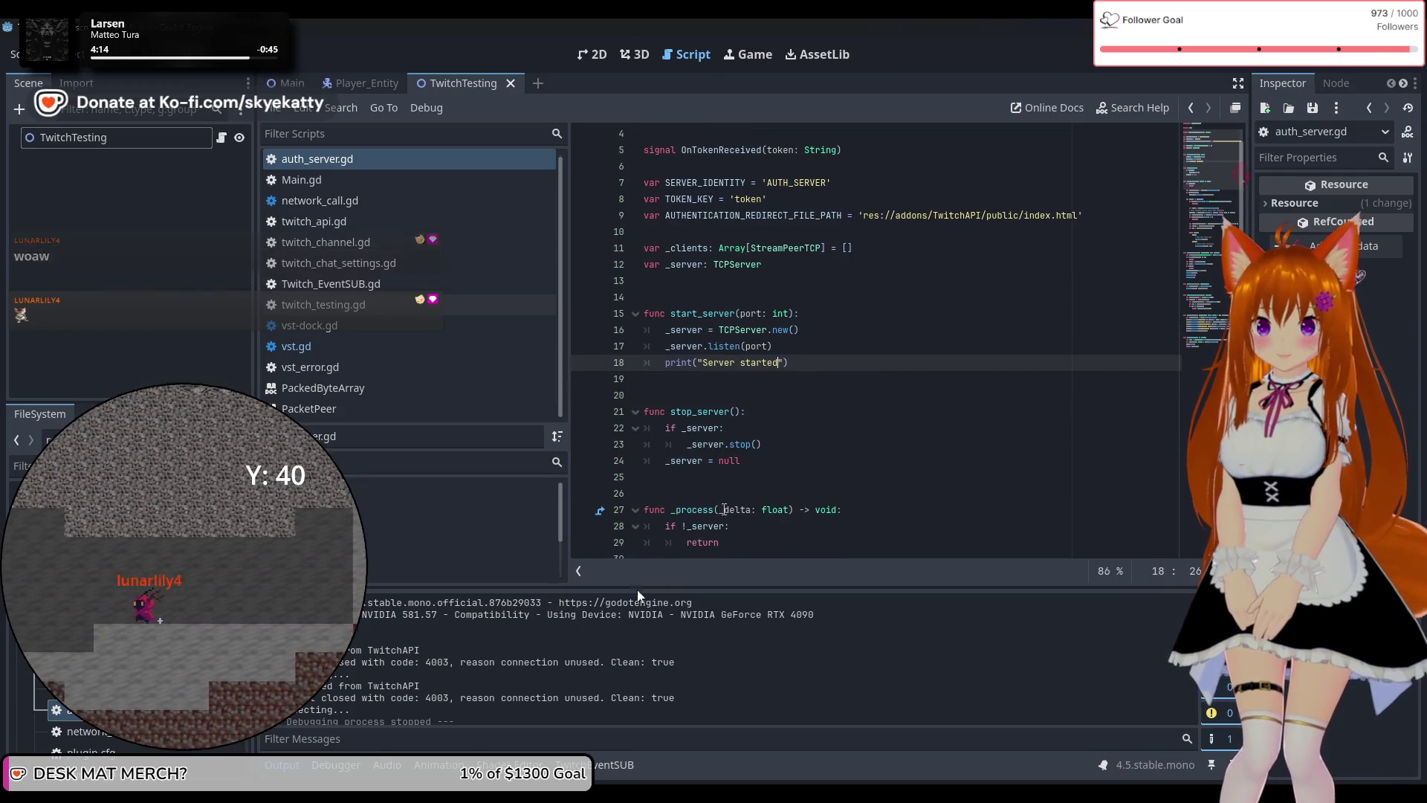
{"action": "left_click", "coordinate": [600, 758]}
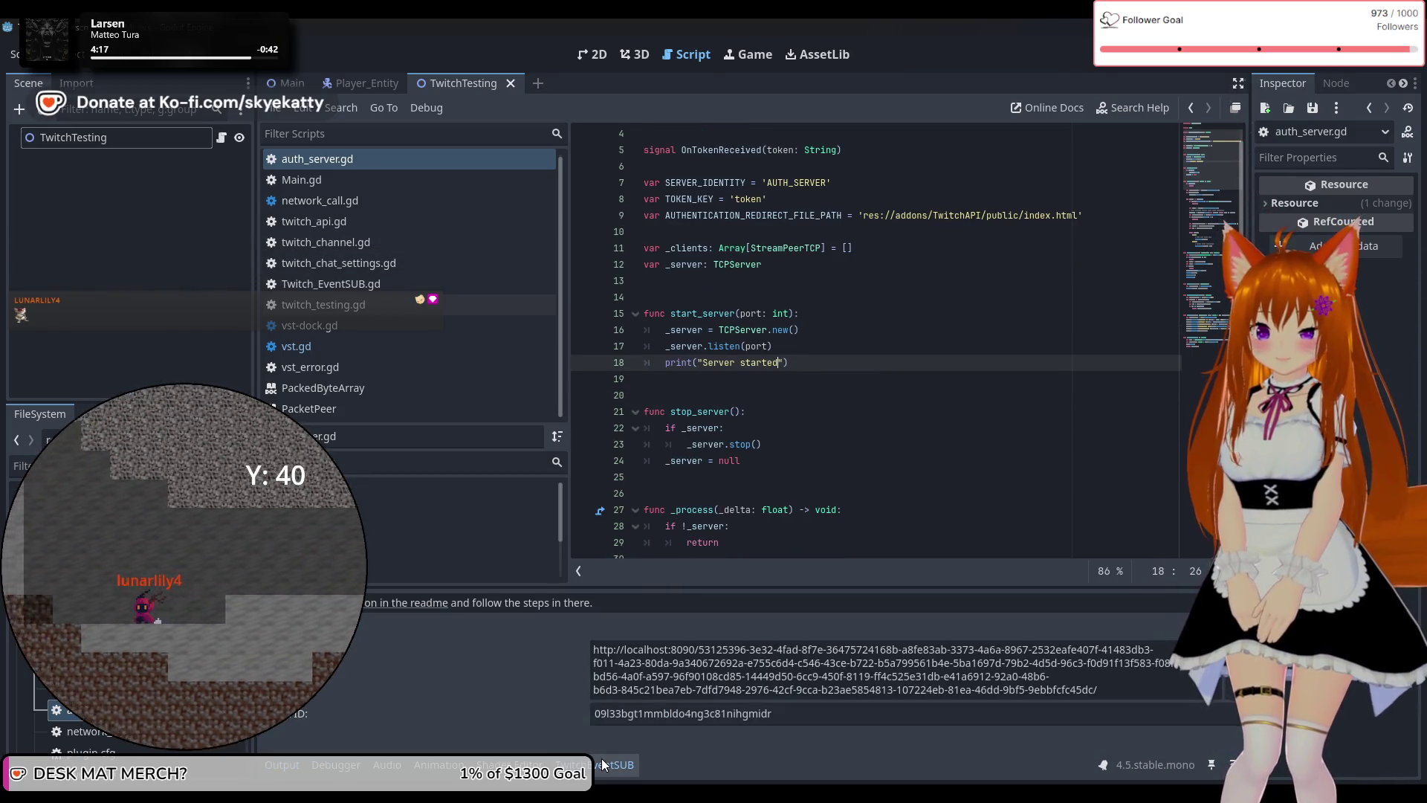
Collapse the TwitchEventSUB panel and open Project Settings from the Project menu.
{"action": "left_click", "coordinate": [601, 758]}
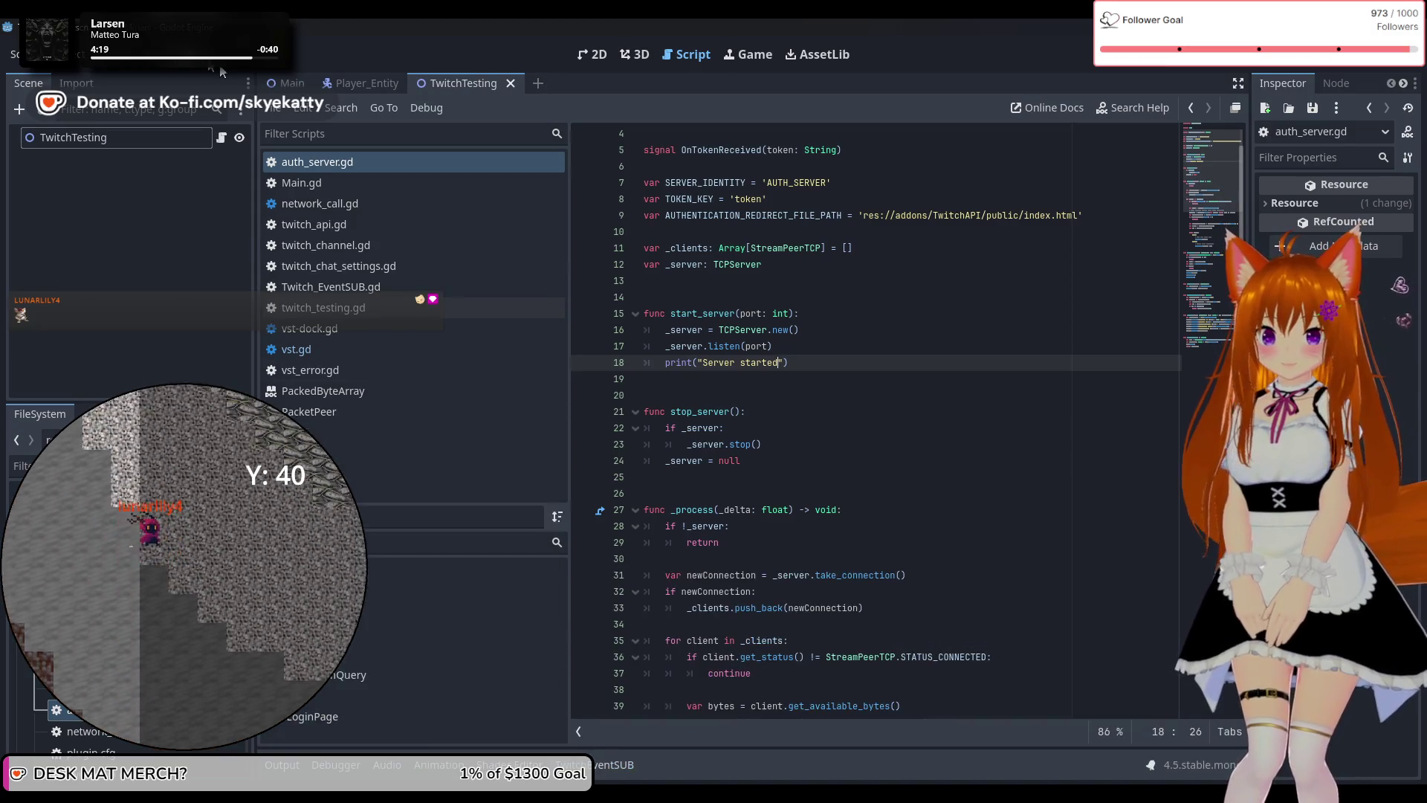
{"action": "left_click", "coordinate": [63, 55]}
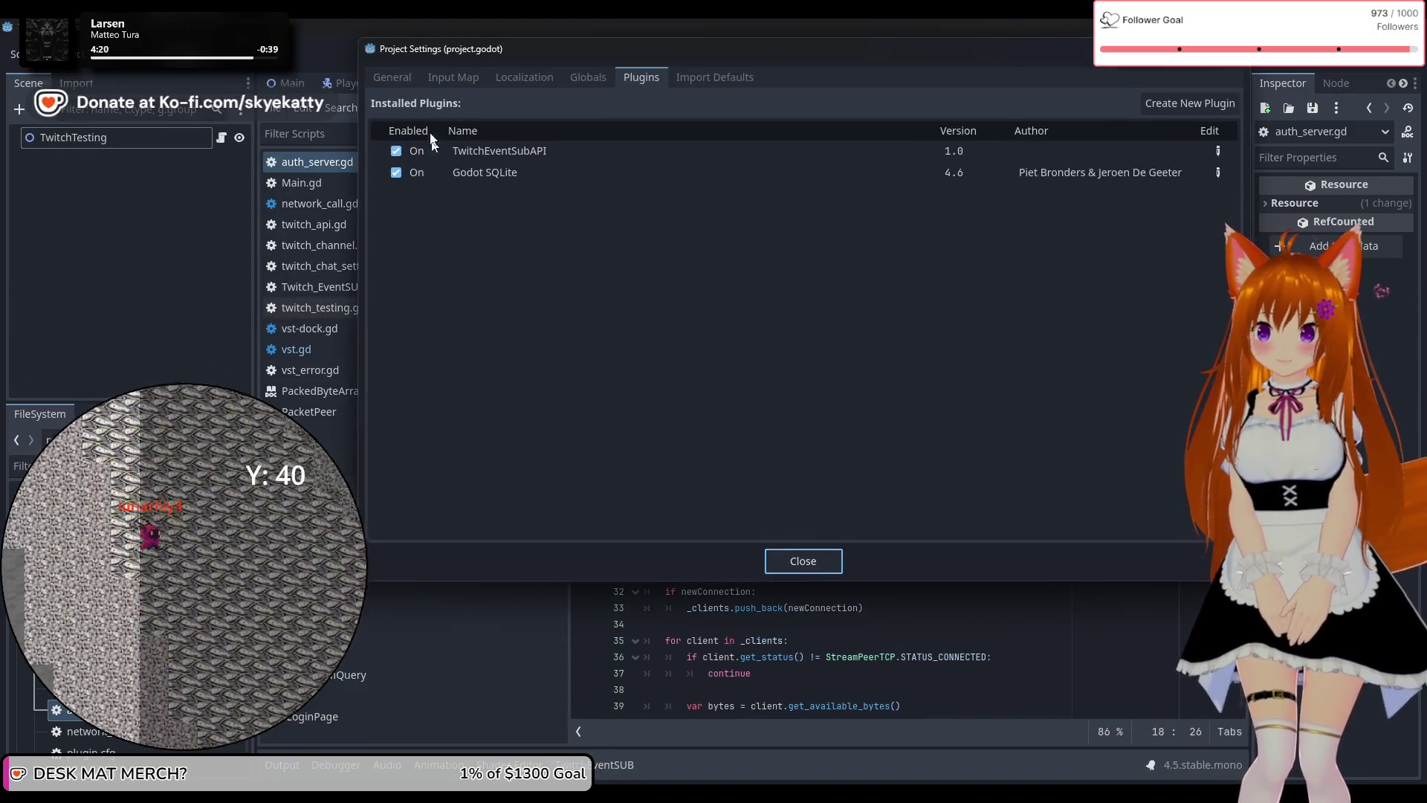
{"action": "left_click", "coordinate": [388, 76]}
Review Very Simple Twitch config and advanced config, leaving Redirect Port at 8090, then close.
{"action": "scroll", "coordinate": [421, 470], "scroll_direction": "down", "scroll_amount": 5}
{"action": "scroll", "coordinate": [421, 470], "scroll_direction": "down", "scroll_amount": 15}
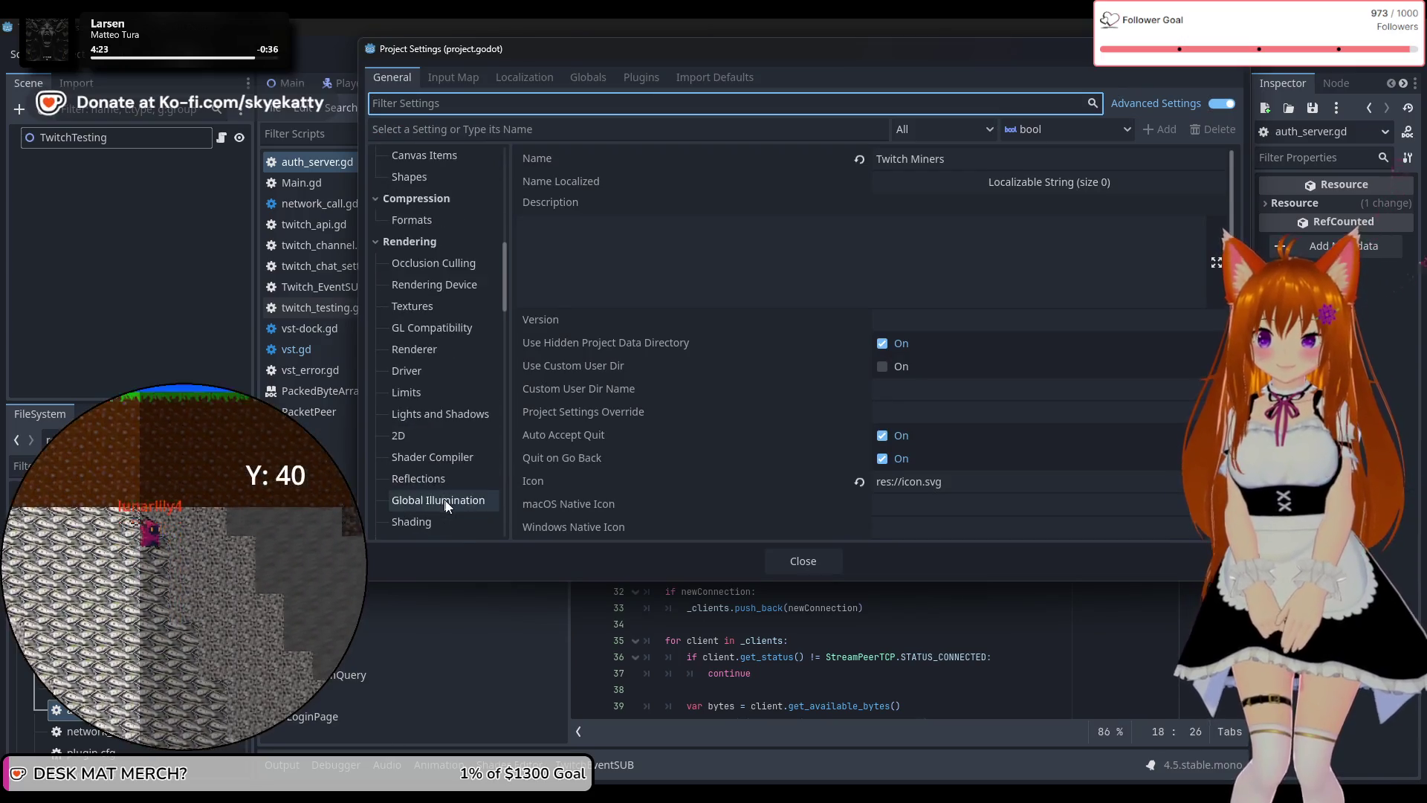
{"action": "scroll", "coordinate": [463, 473], "scroll_direction": "down", "scroll_amount": 10}
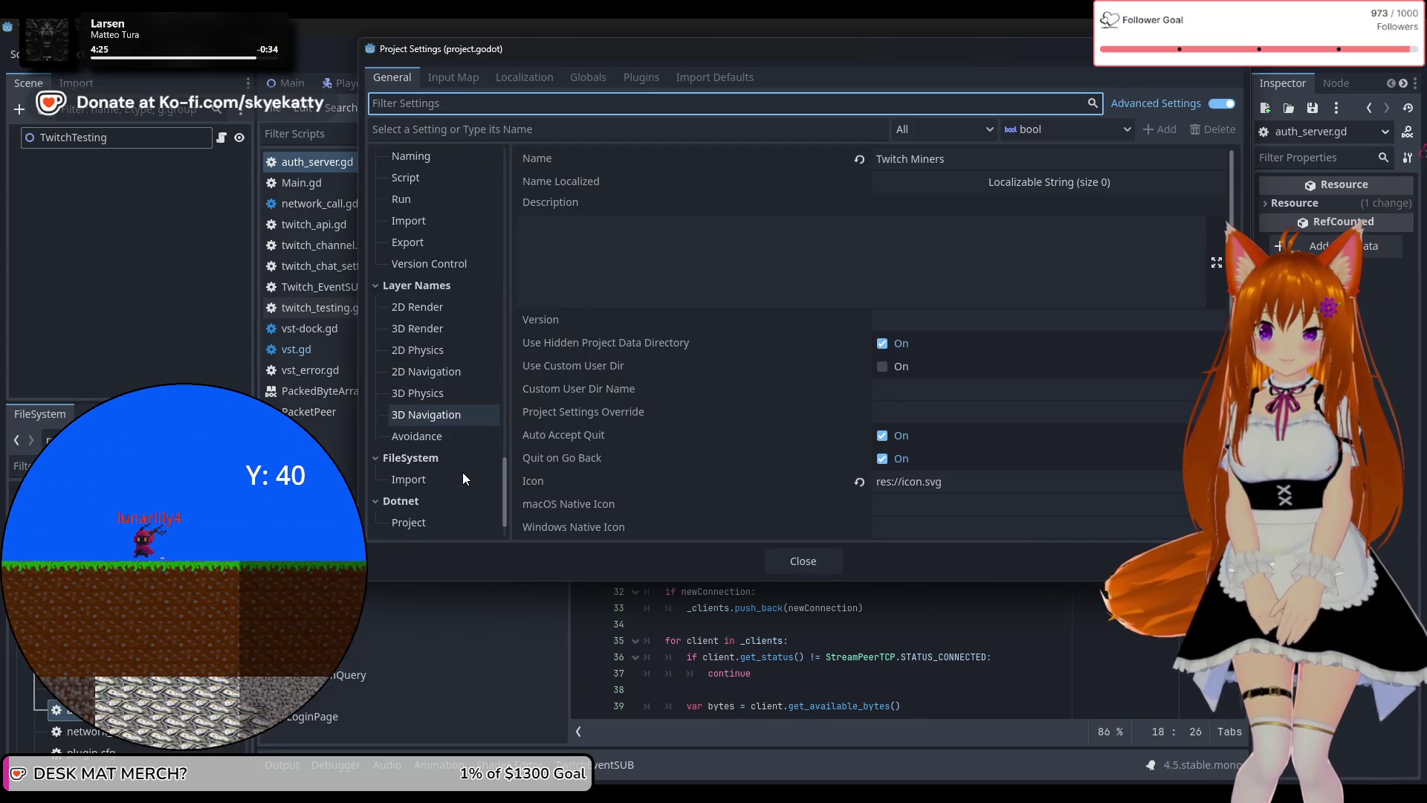
{"action": "left_click", "coordinate": [443, 501]}
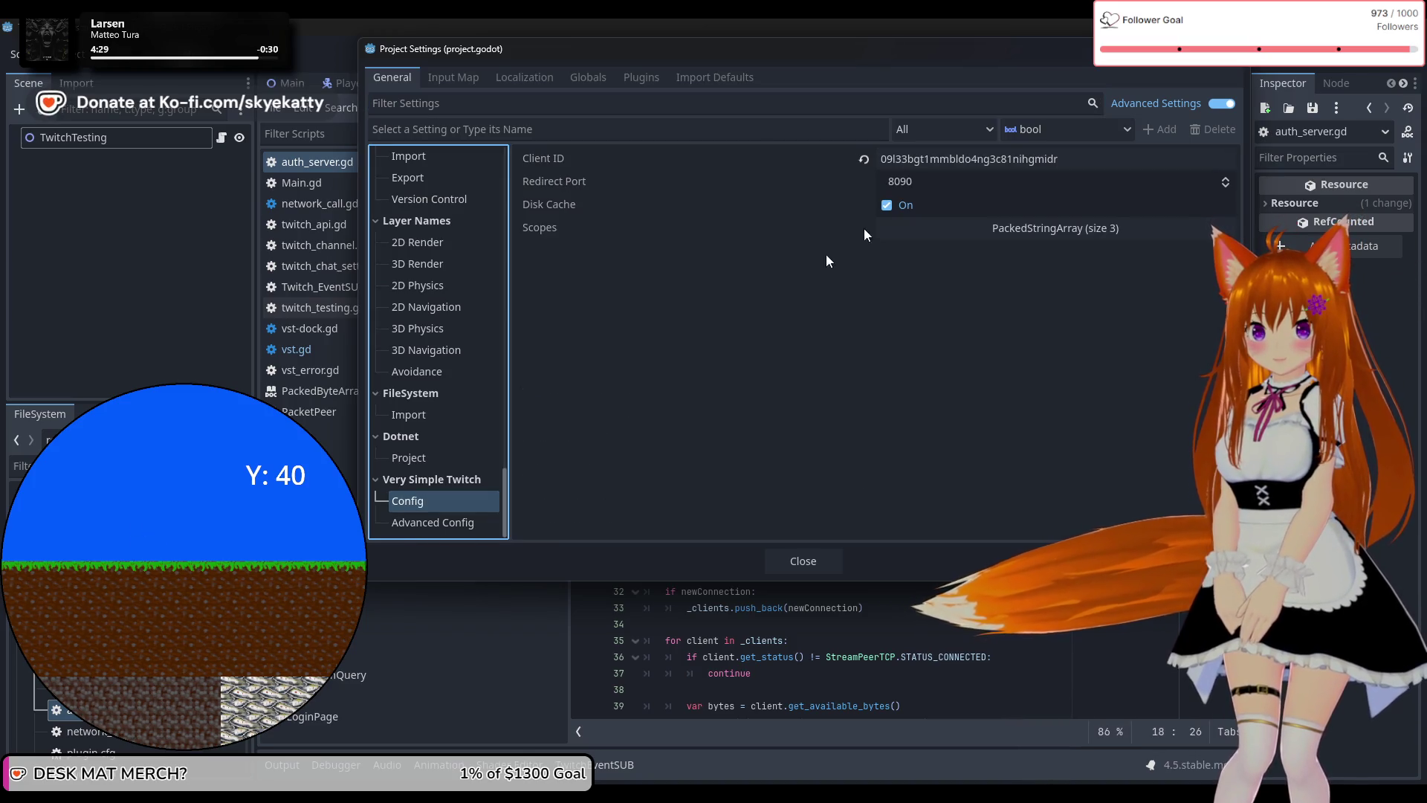
{"action": "left_click", "coordinate": [929, 181]}
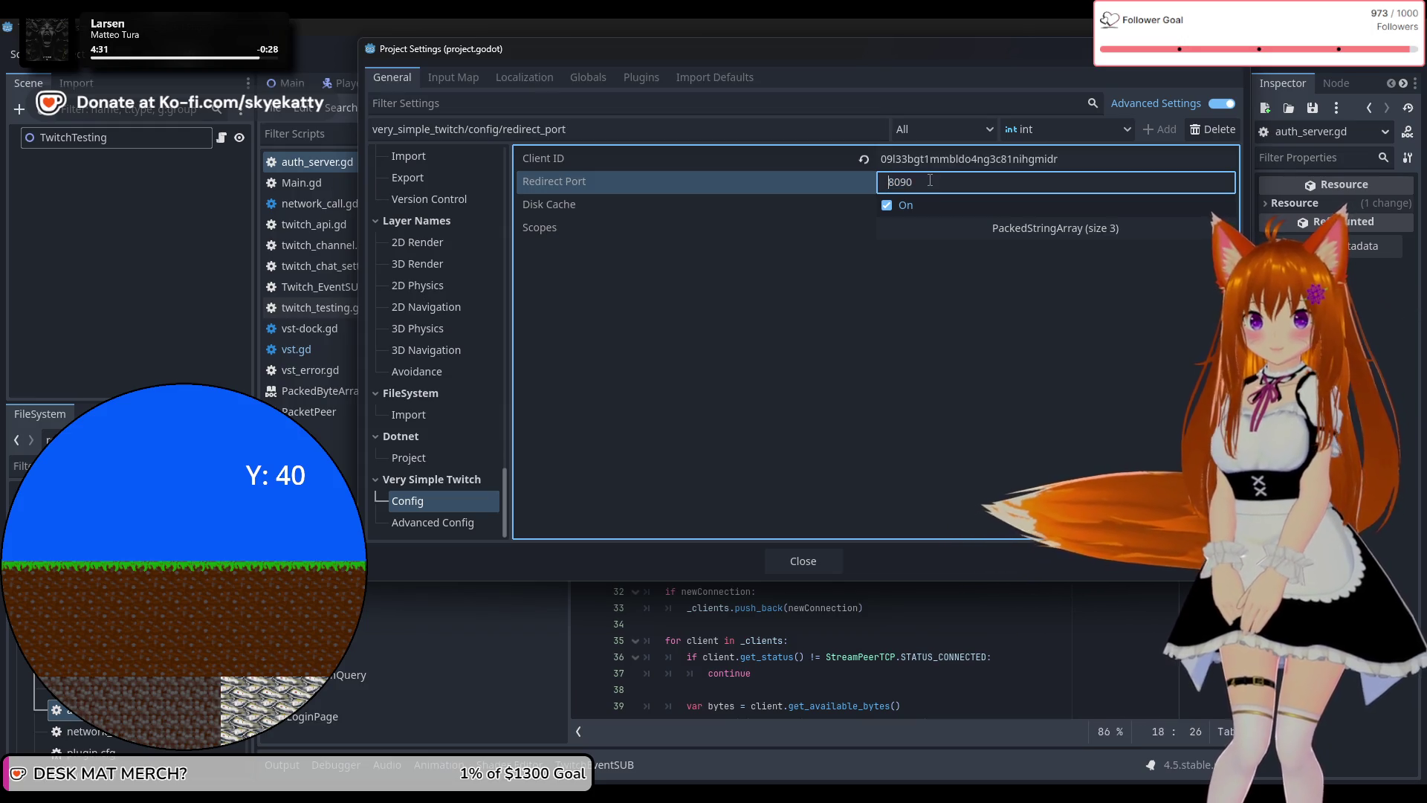
{"action": "left_click", "coordinate": [853, 318]}
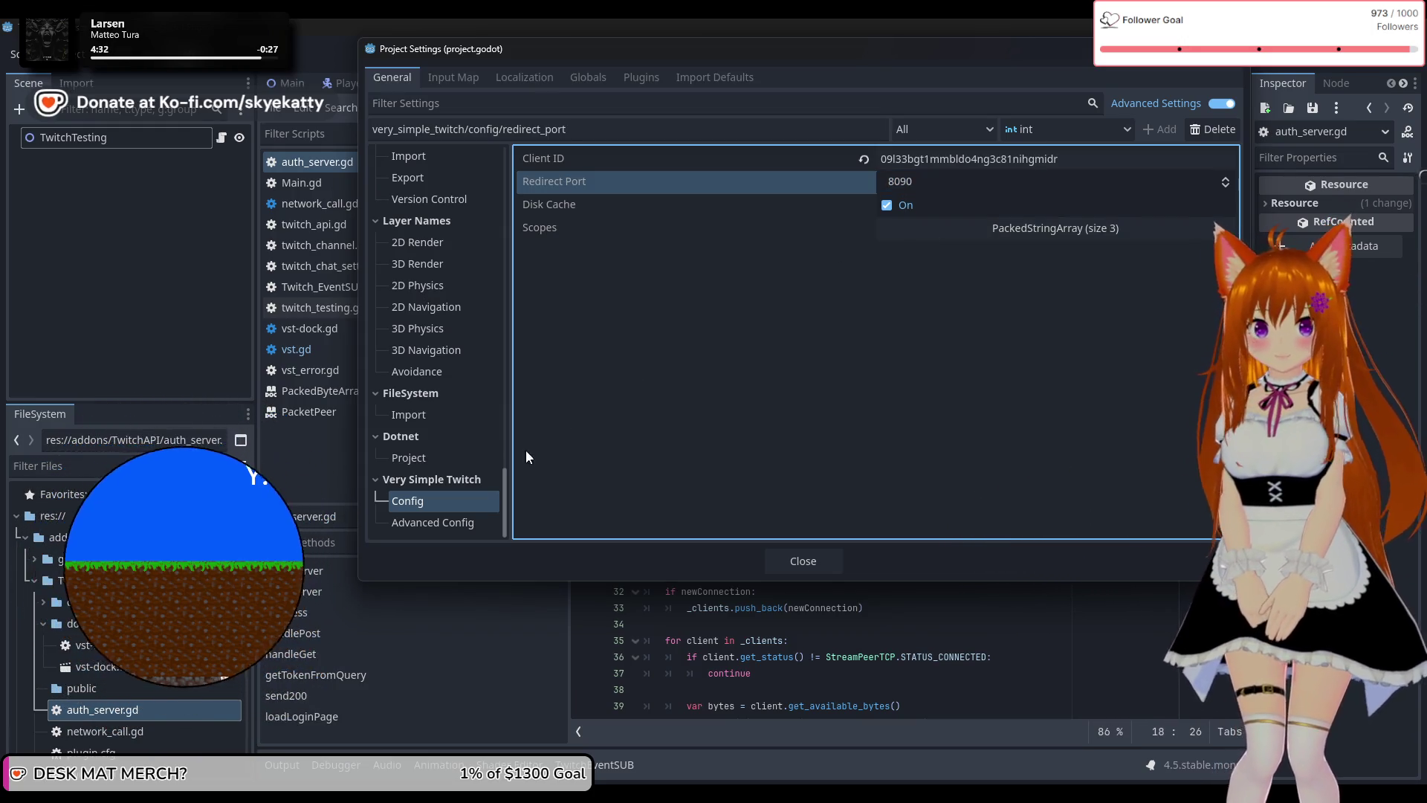
{"action": "left_click", "coordinate": [442, 522]}
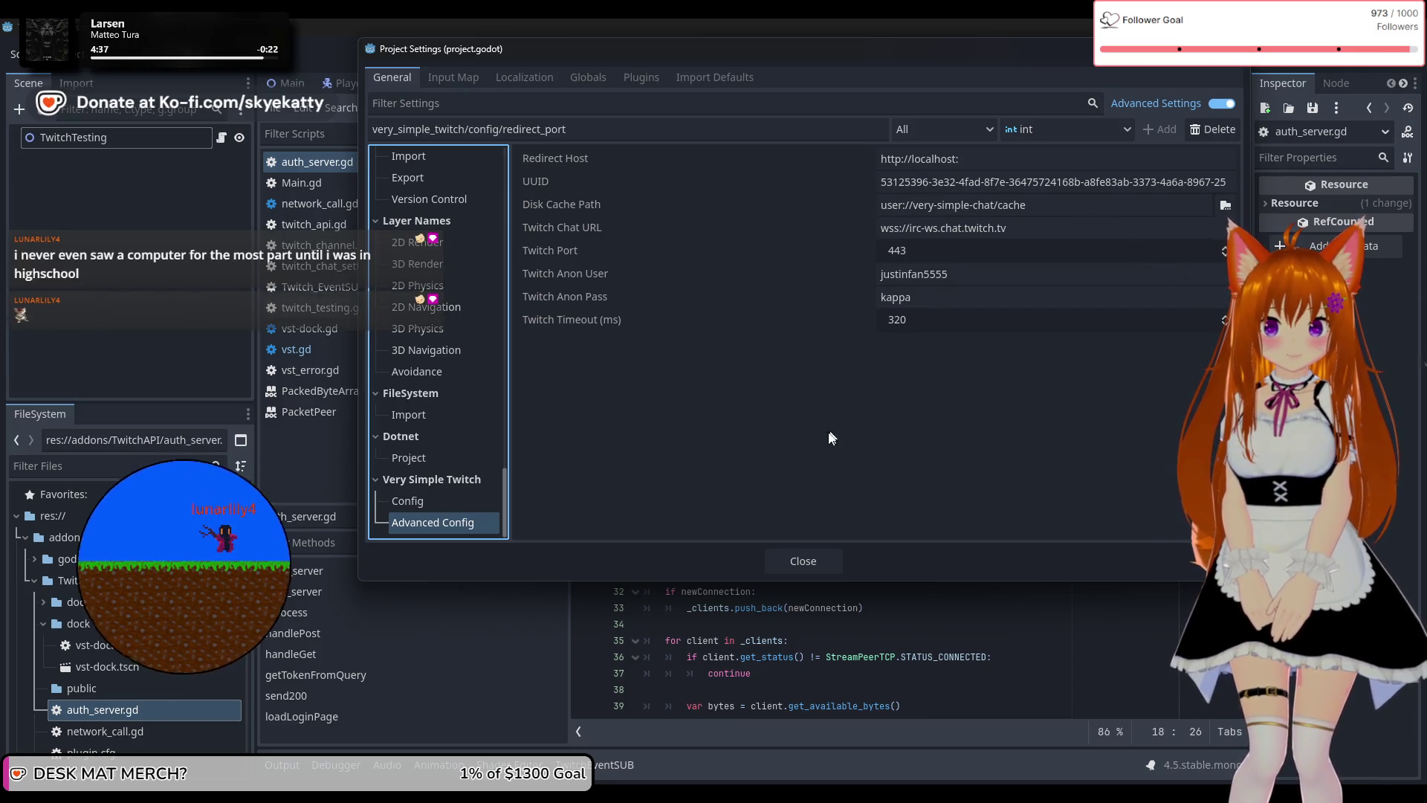
{"action": "left_click", "coordinate": [813, 568]}
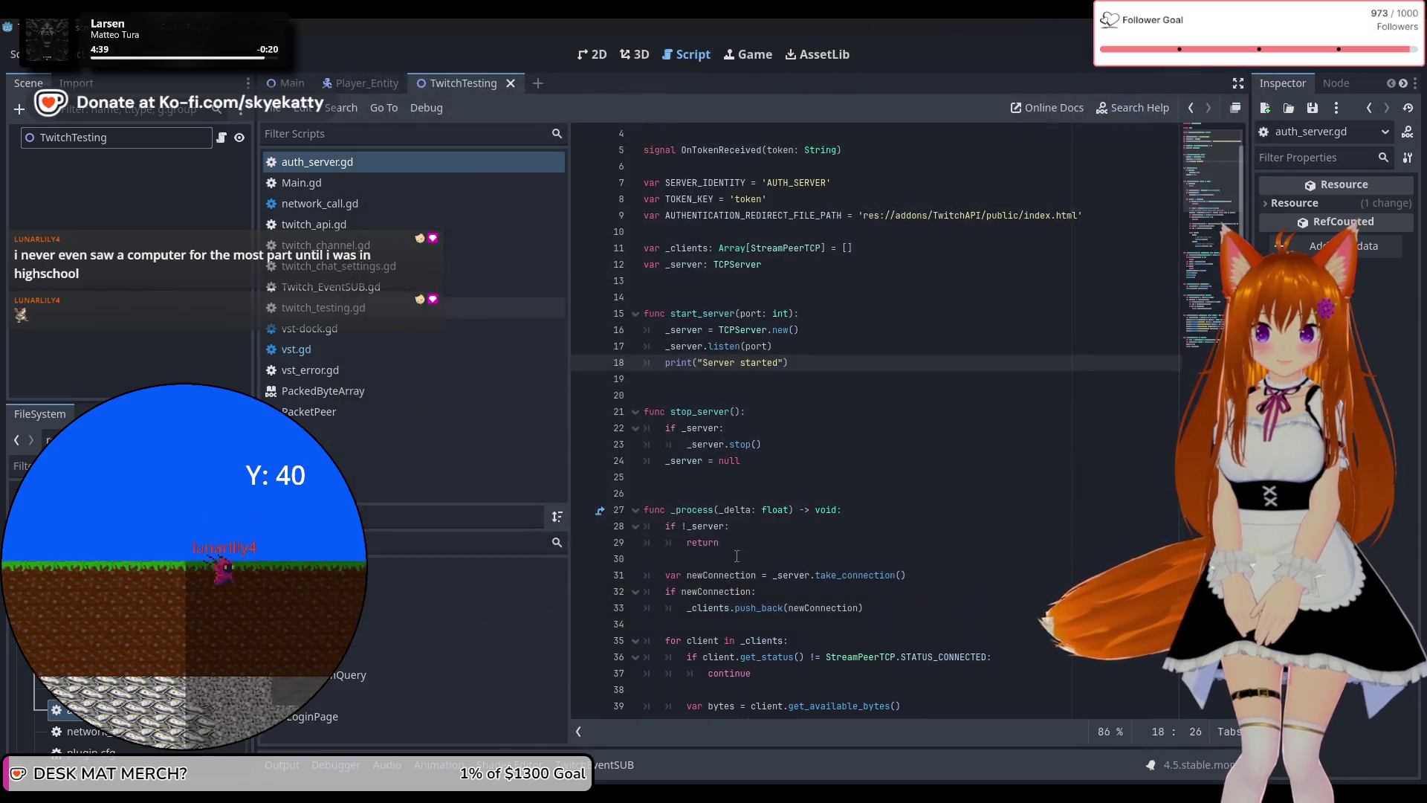
Scroll through the auth_server.gd request-handling code.
{"action": "scroll", "coordinate": [690, 478], "scroll_direction": "down", "scroll_amount": 2}
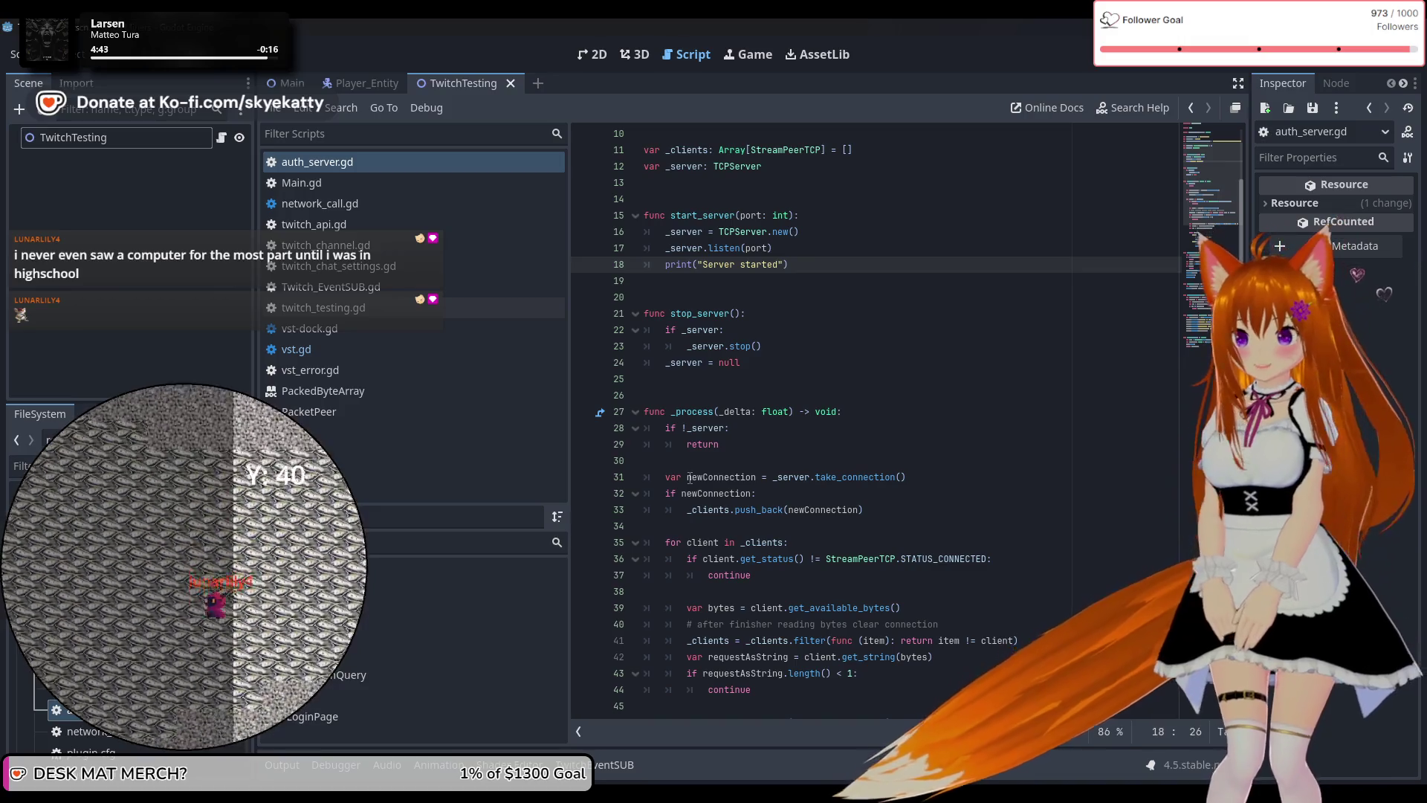
{"action": "scroll", "coordinate": [799, 424], "scroll_direction": "down", "scroll_amount": 1}
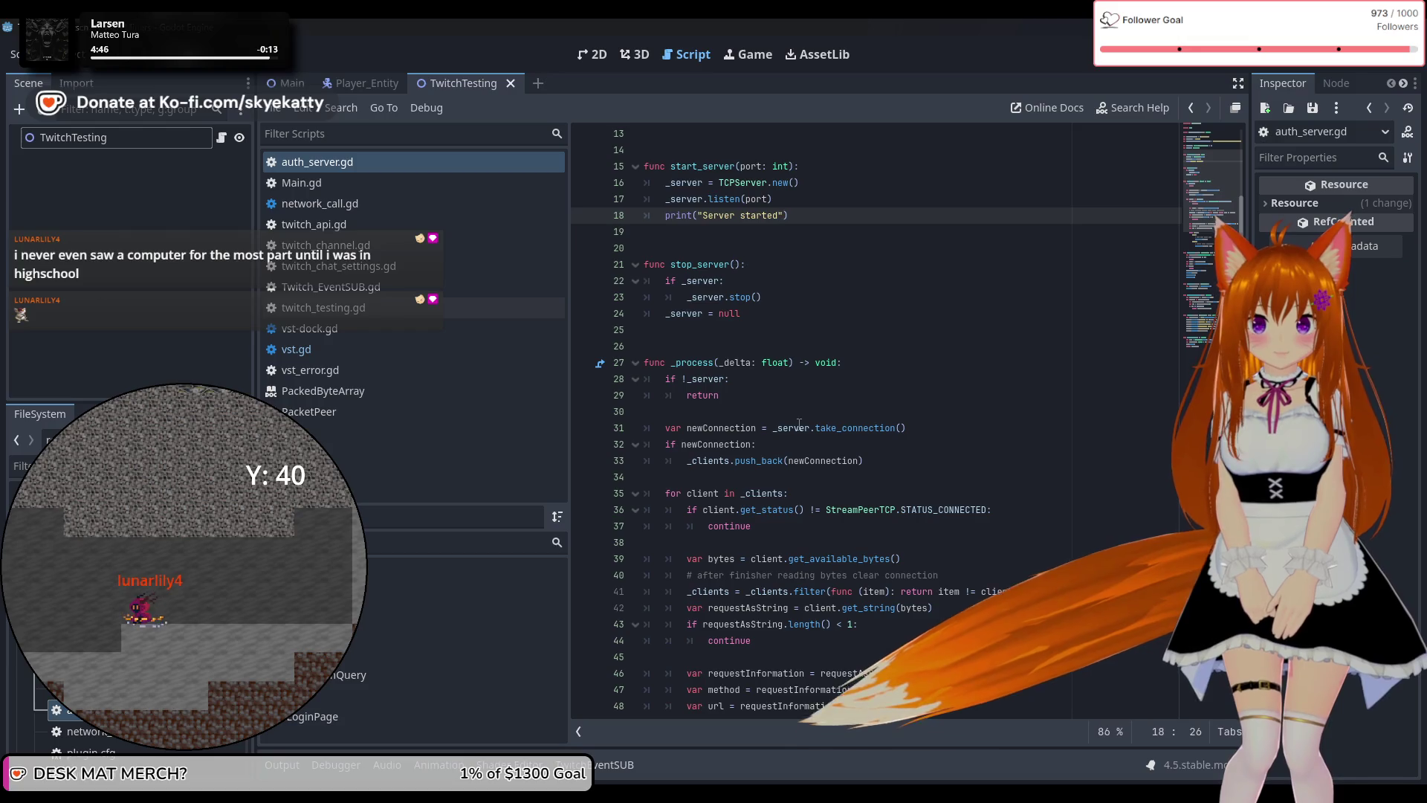
{"action": "scroll", "coordinate": [799, 424], "scroll_direction": "up", "scroll_amount": 2}
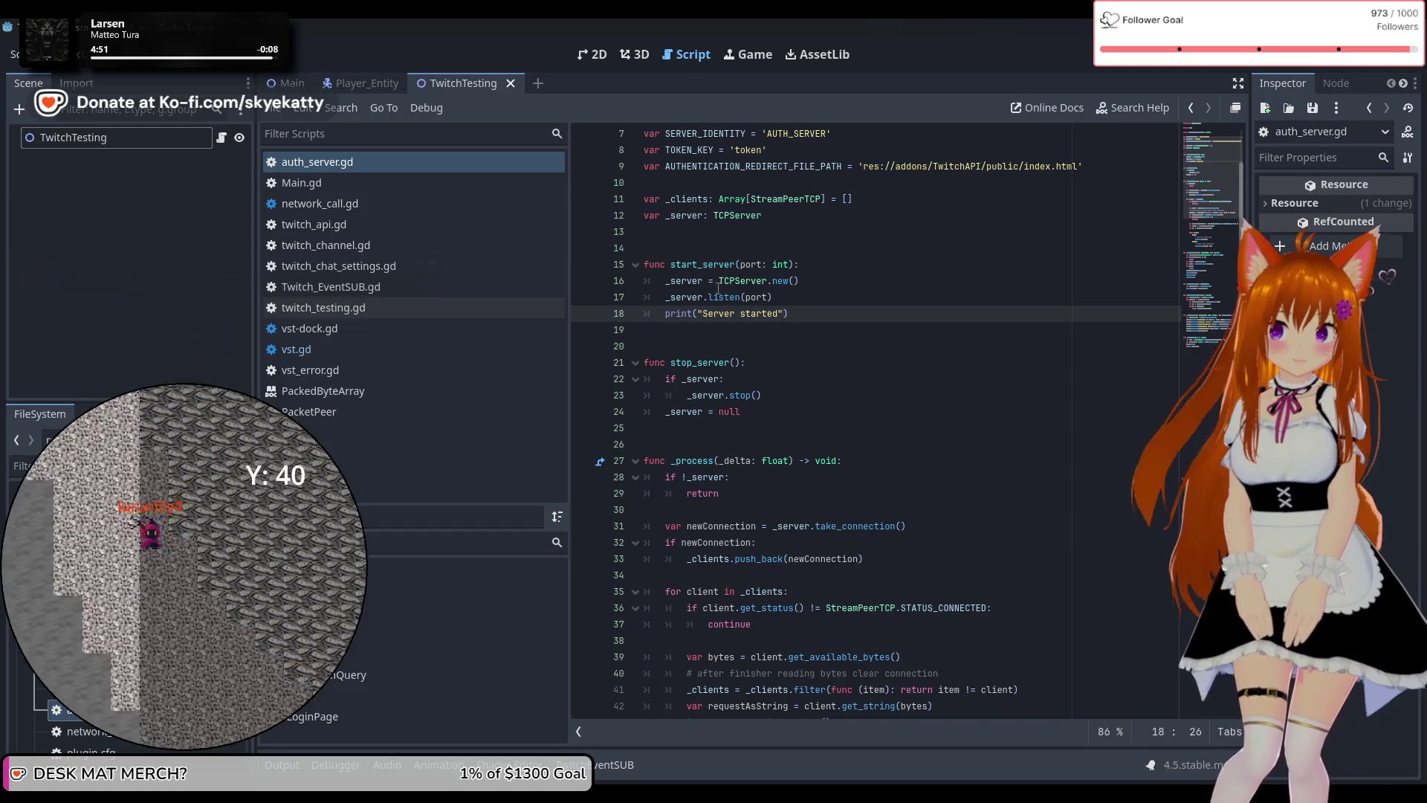
{"action": "scroll", "coordinate": [776, 303], "scroll_direction": "down", "scroll_amount": 1}
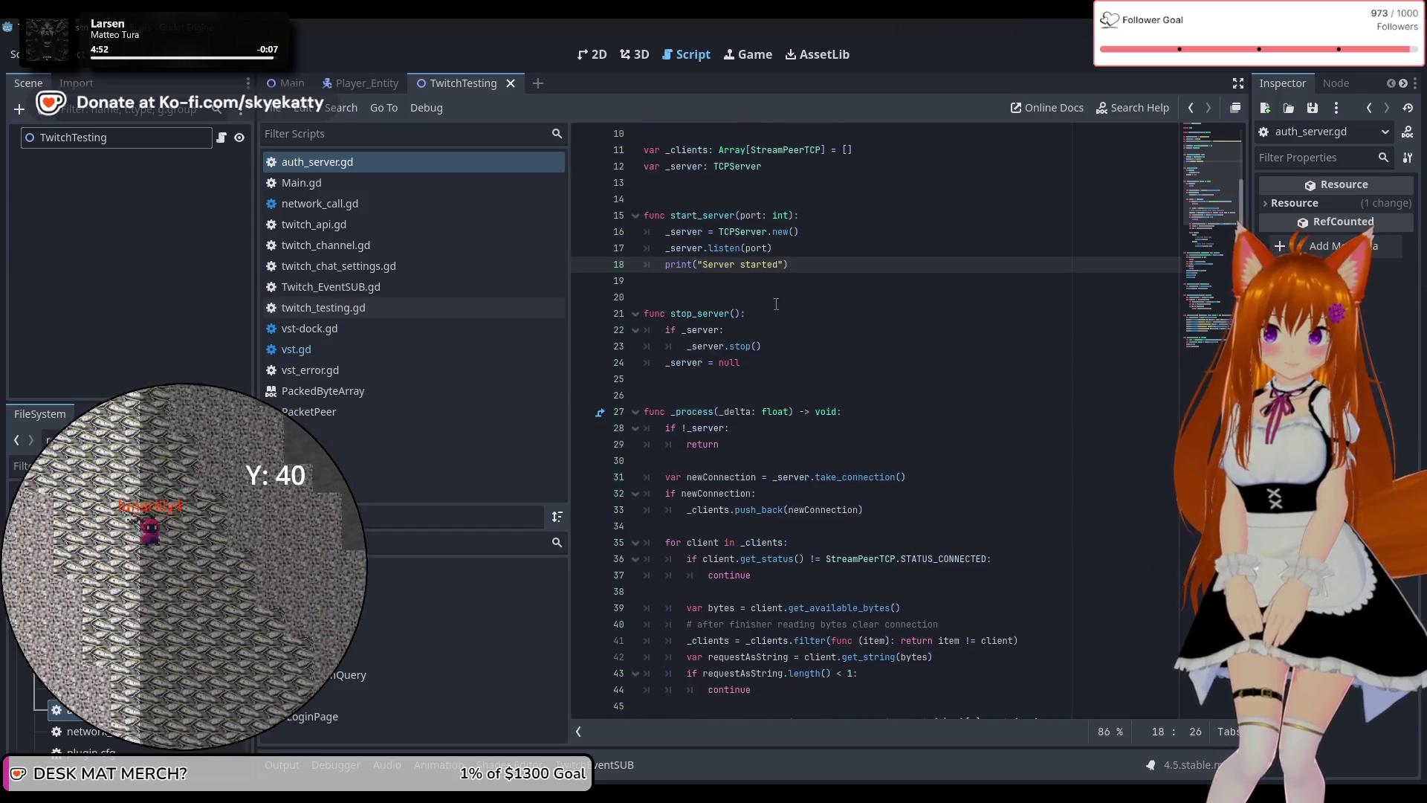
{"action": "scroll", "coordinate": [699, 314], "scroll_direction": "down", "scroll_amount": 6}
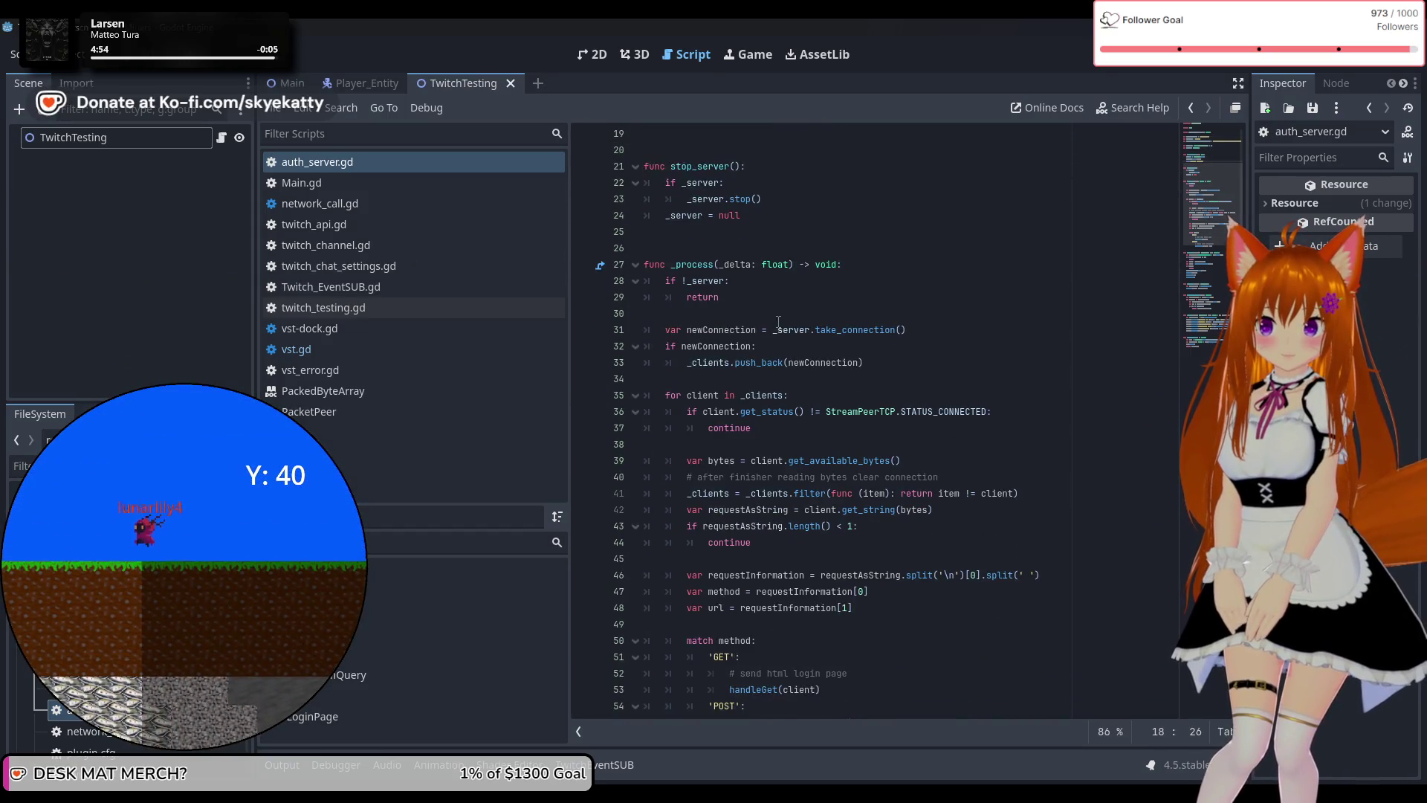
{"action": "scroll", "coordinate": [773, 328], "scroll_direction": "down", "scroll_amount": 10}
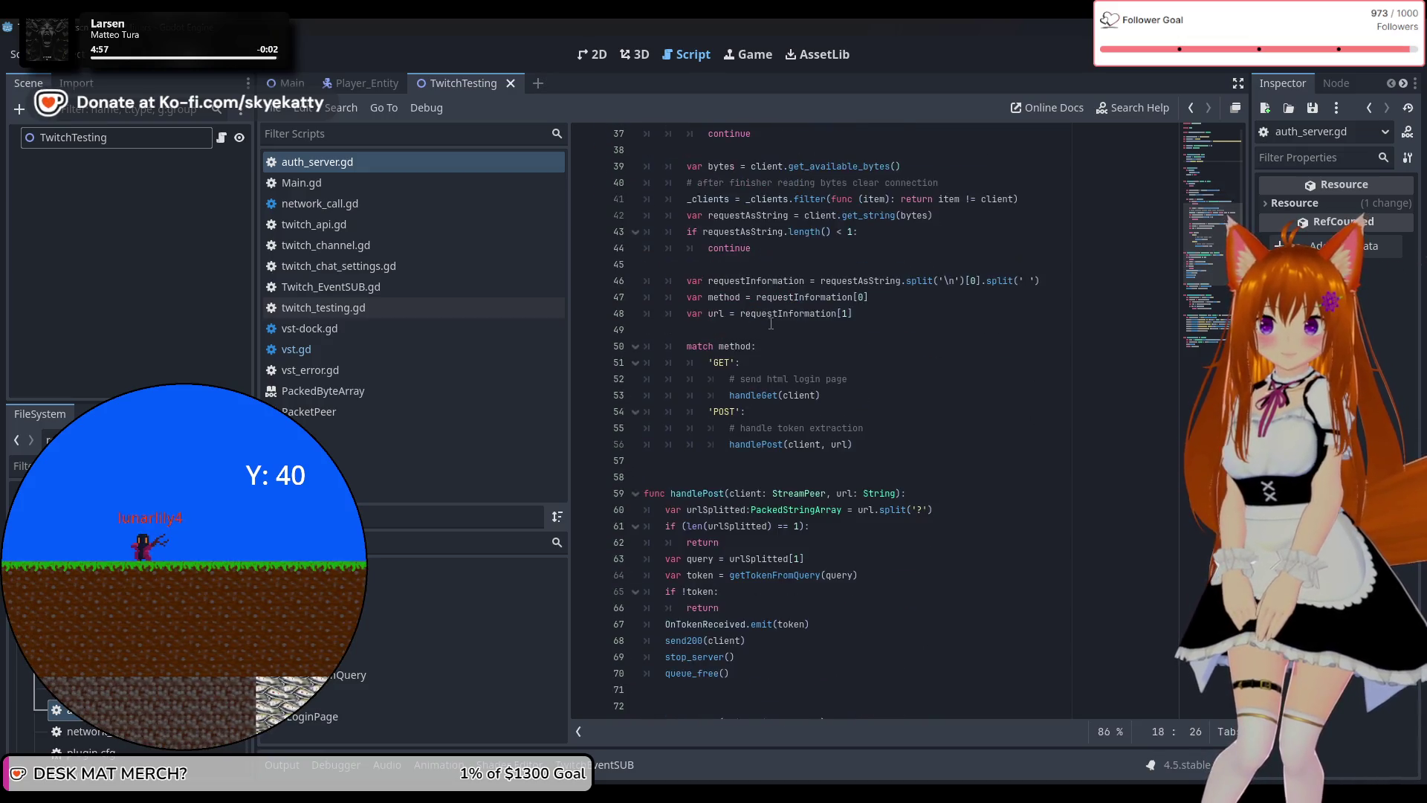
{"action": "scroll", "coordinate": [770, 318], "scroll_direction": "down", "scroll_amount": 3}
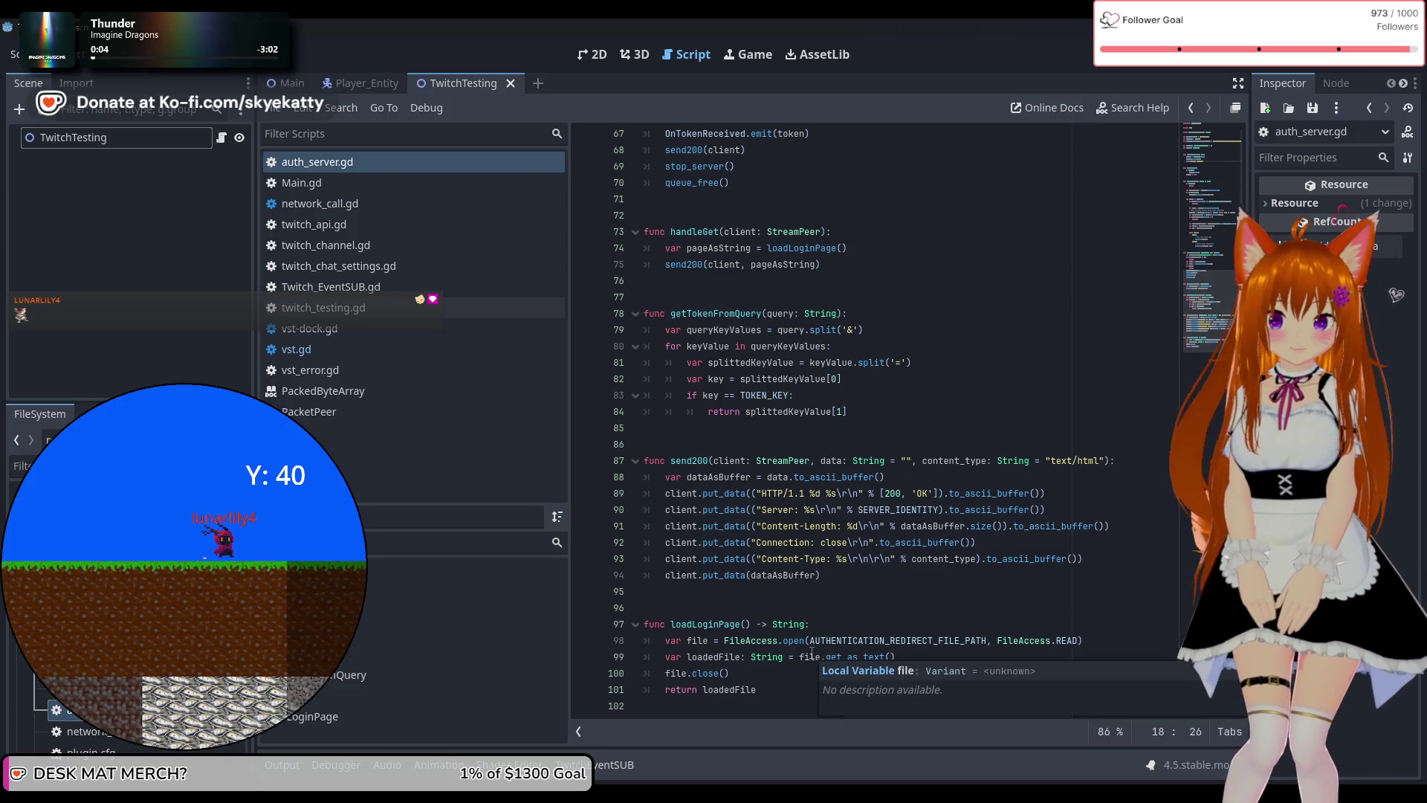
{"action": "scroll", "coordinate": [922, 649], "scroll_direction": "up", "scroll_amount": 1}
{"action": "scroll", "coordinate": [921, 649], "scroll_direction": "up", "scroll_amount": 8}
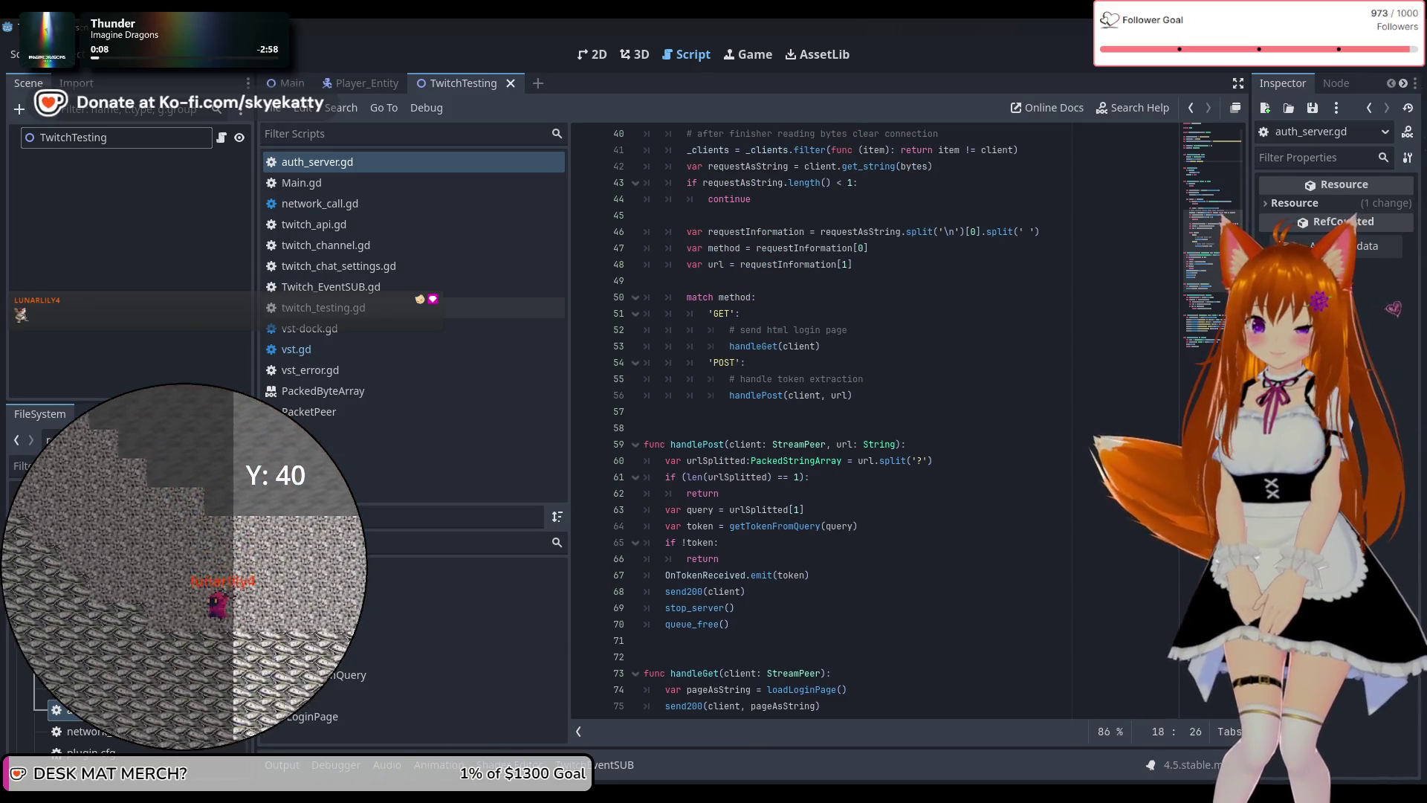
Check the TwitchEventSUB panel's localhost redirect URL, hide it, and run the project.
{"action": "left_click", "coordinate": [595, 765]}
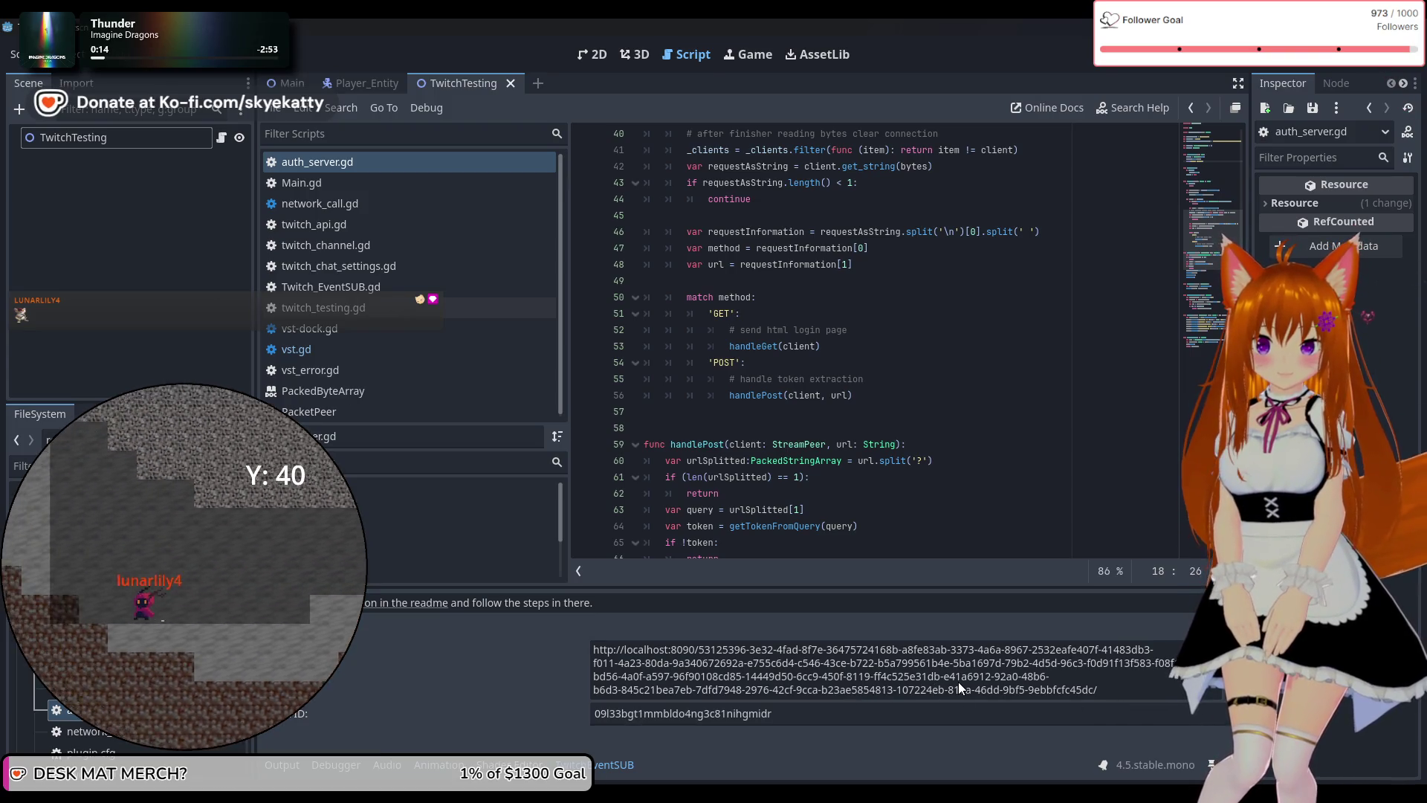
{"action": "left_click", "coordinate": [614, 756]}
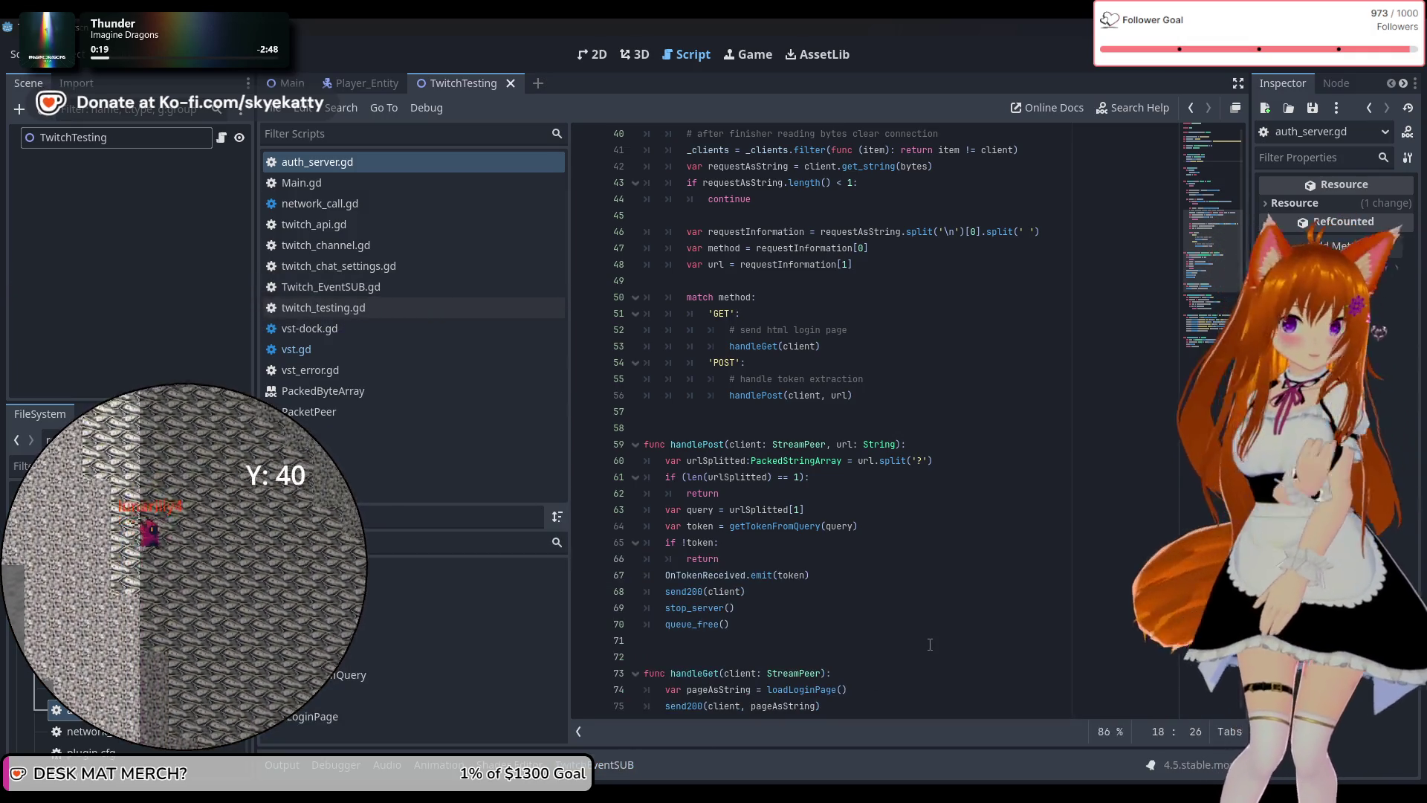
{"action": "scroll", "coordinate": [892, 609], "scroll_direction": "down", "scroll_amount": 3}
{"action": "scroll", "coordinate": [821, 554], "scroll_direction": "down", "scroll_amount": 6}
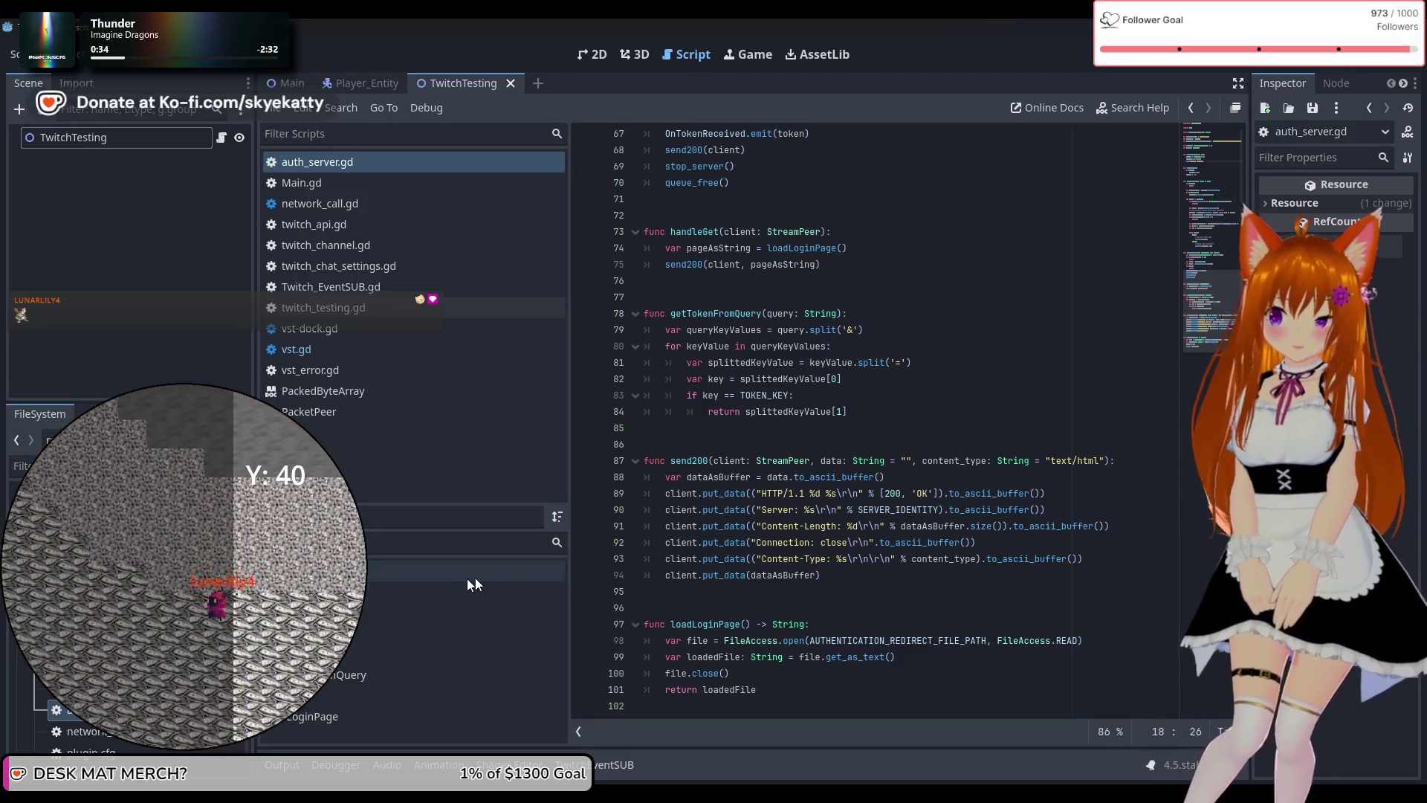
{"action": "scroll", "coordinate": [900, 508], "scroll_direction": "up", "scroll_amount": 12}
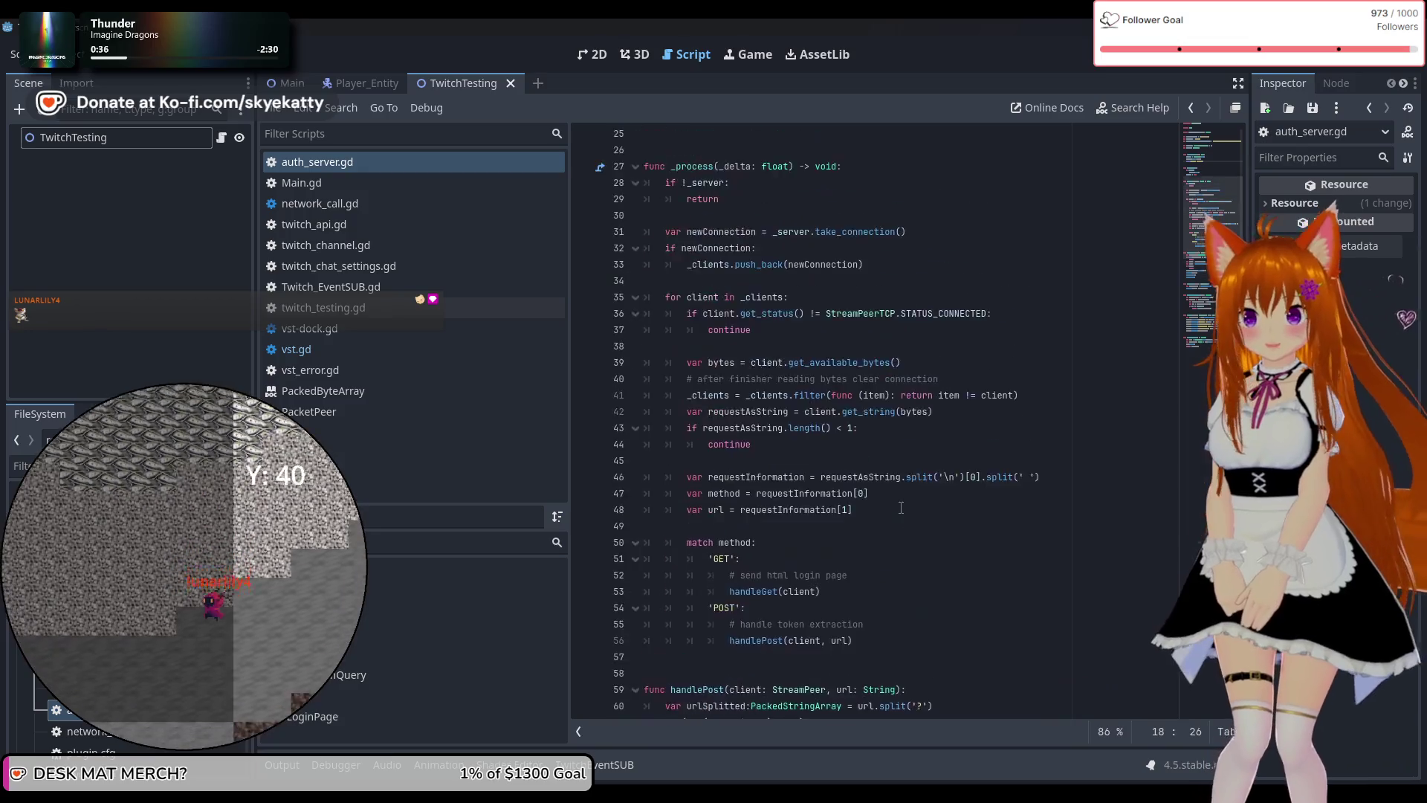
{"action": "scroll", "coordinate": [900, 507], "scroll_direction": "up", "scroll_amount": 5}
{"action": "left_click", "coordinate": [1167, 64]}
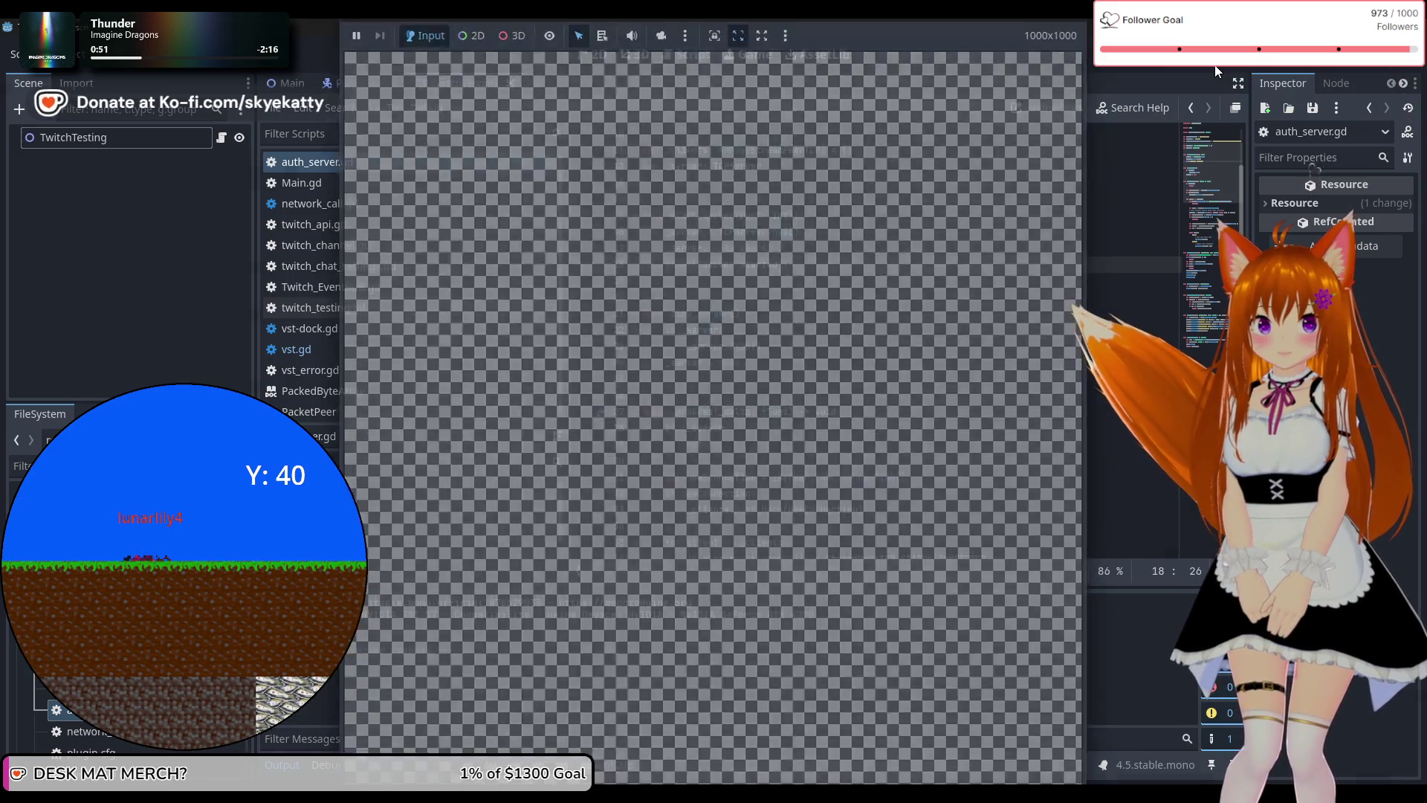
Stop the running project with the toolbar Stop button.
{"action": "left_click", "coordinate": [1216, 67]}
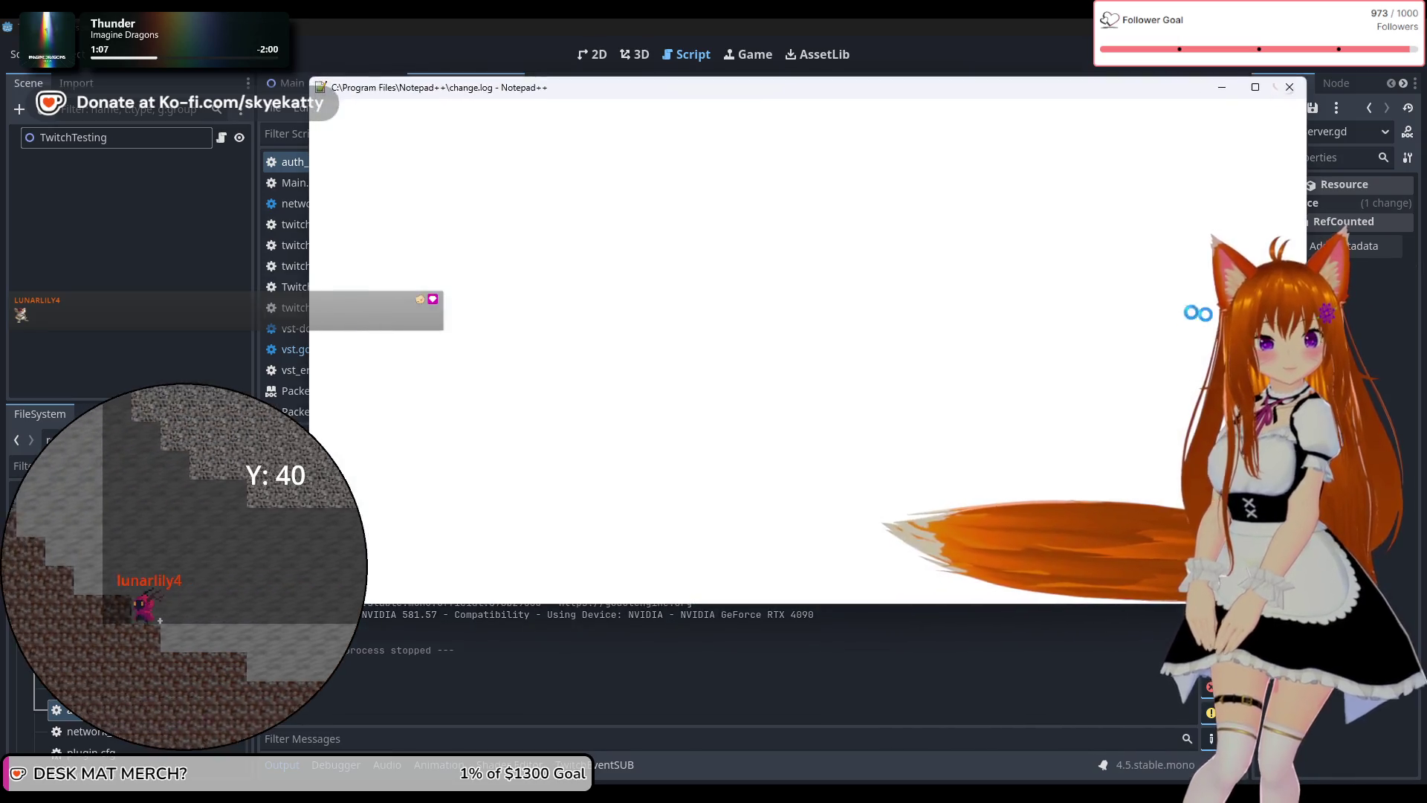
{"action": "key", "text": "super+shift+Right"}
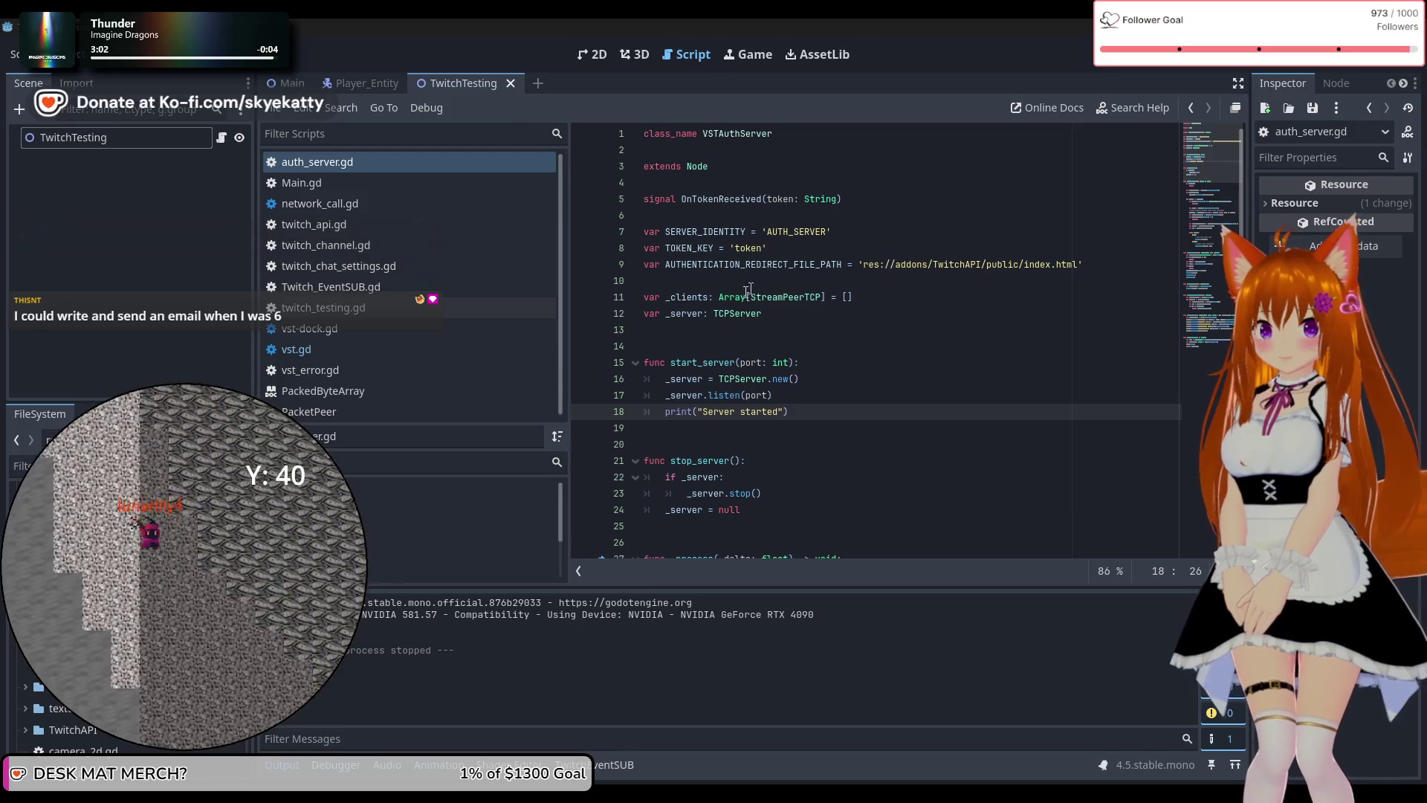
{"action": "scroll", "coordinate": [707, 346], "scroll_direction": "down", "scroll_amount": 4}
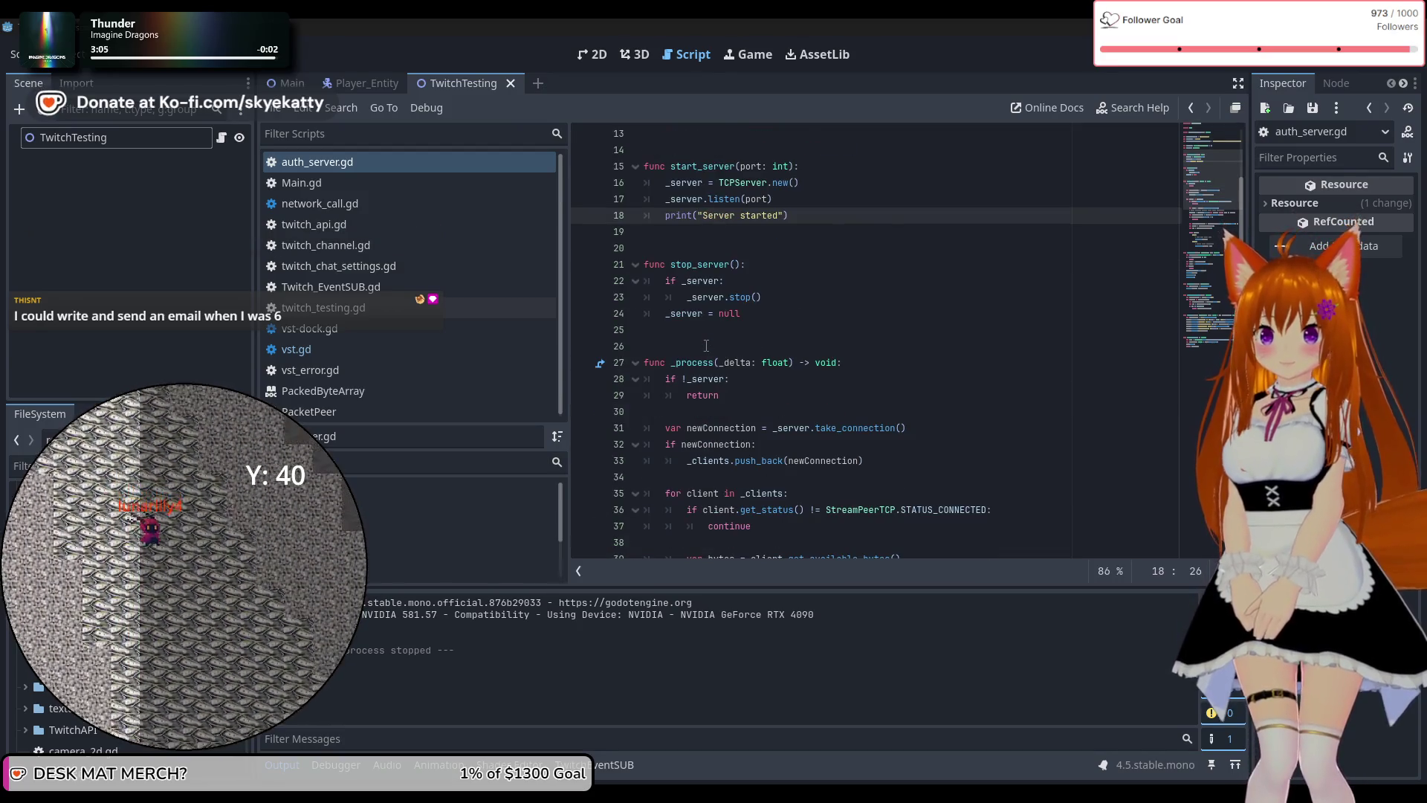
{"action": "scroll", "coordinate": [706, 346], "scroll_direction": "up", "scroll_amount": 4}
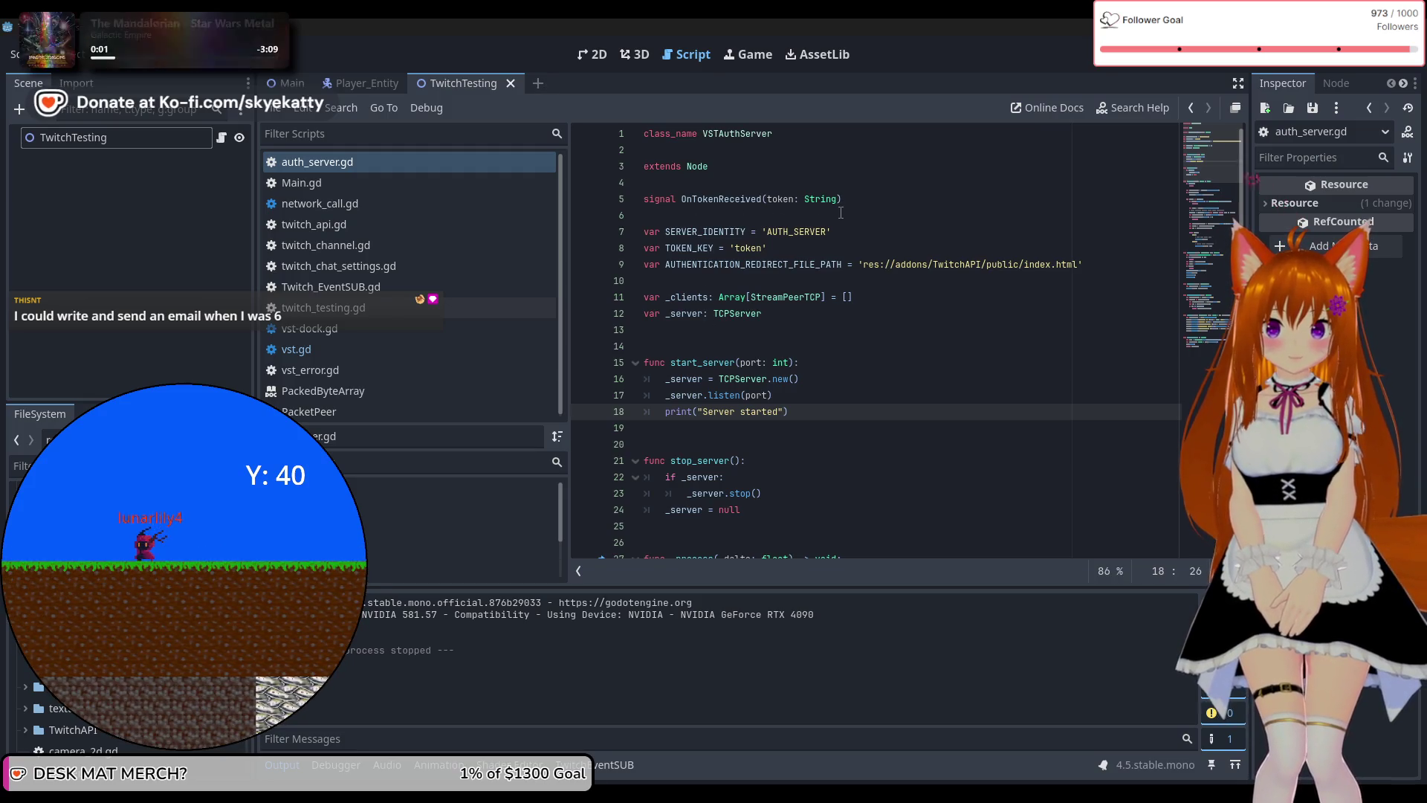
{"action": "scroll", "coordinate": [843, 210], "scroll_direction": "down", "scroll_amount": 2}
{"action": "scroll", "coordinate": [841, 212], "scroll_direction": "down", "scroll_amount": 7}
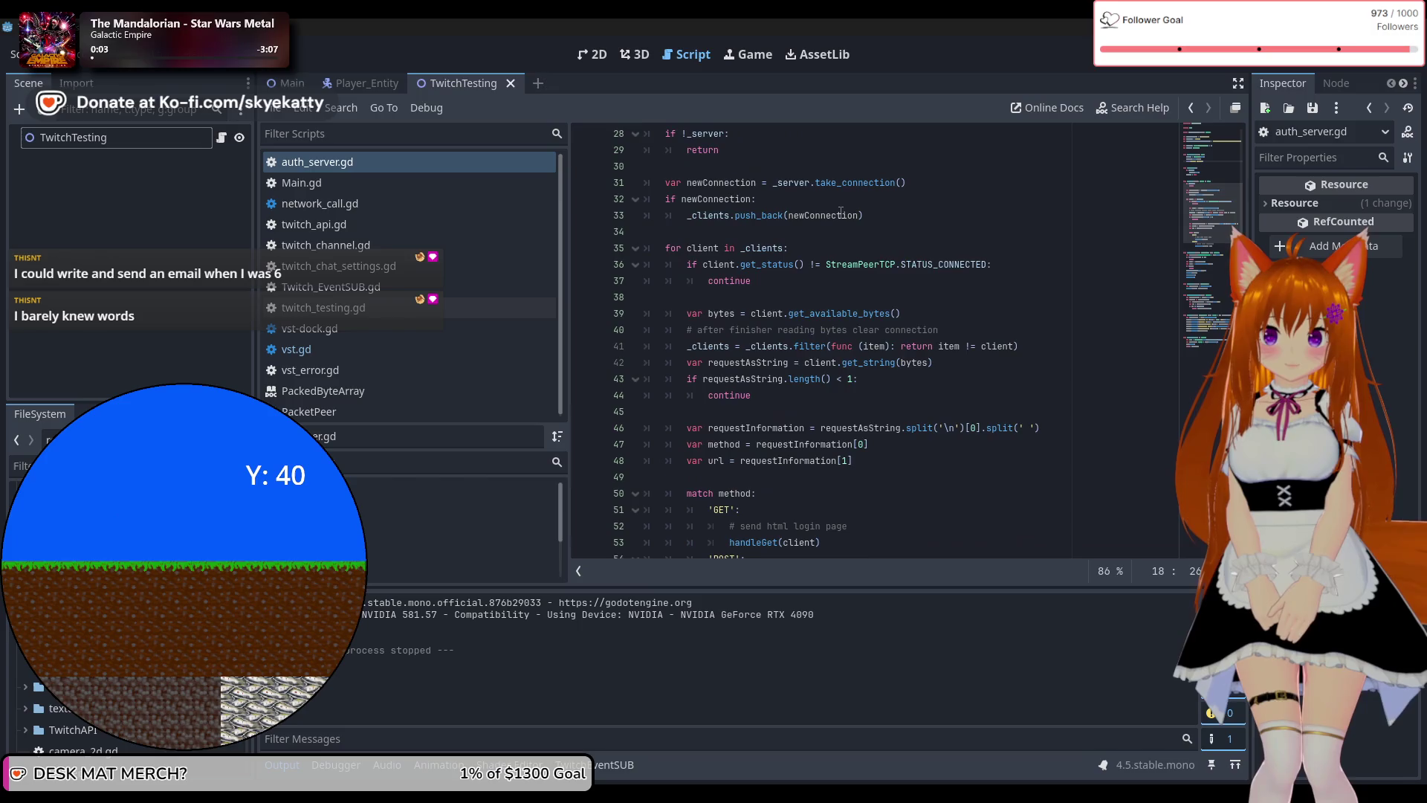
{"action": "scroll", "coordinate": [841, 212], "scroll_direction": "up", "scroll_amount": 3}
{"action": "scroll", "coordinate": [841, 213], "scroll_direction": "up", "scroll_amount": 6}
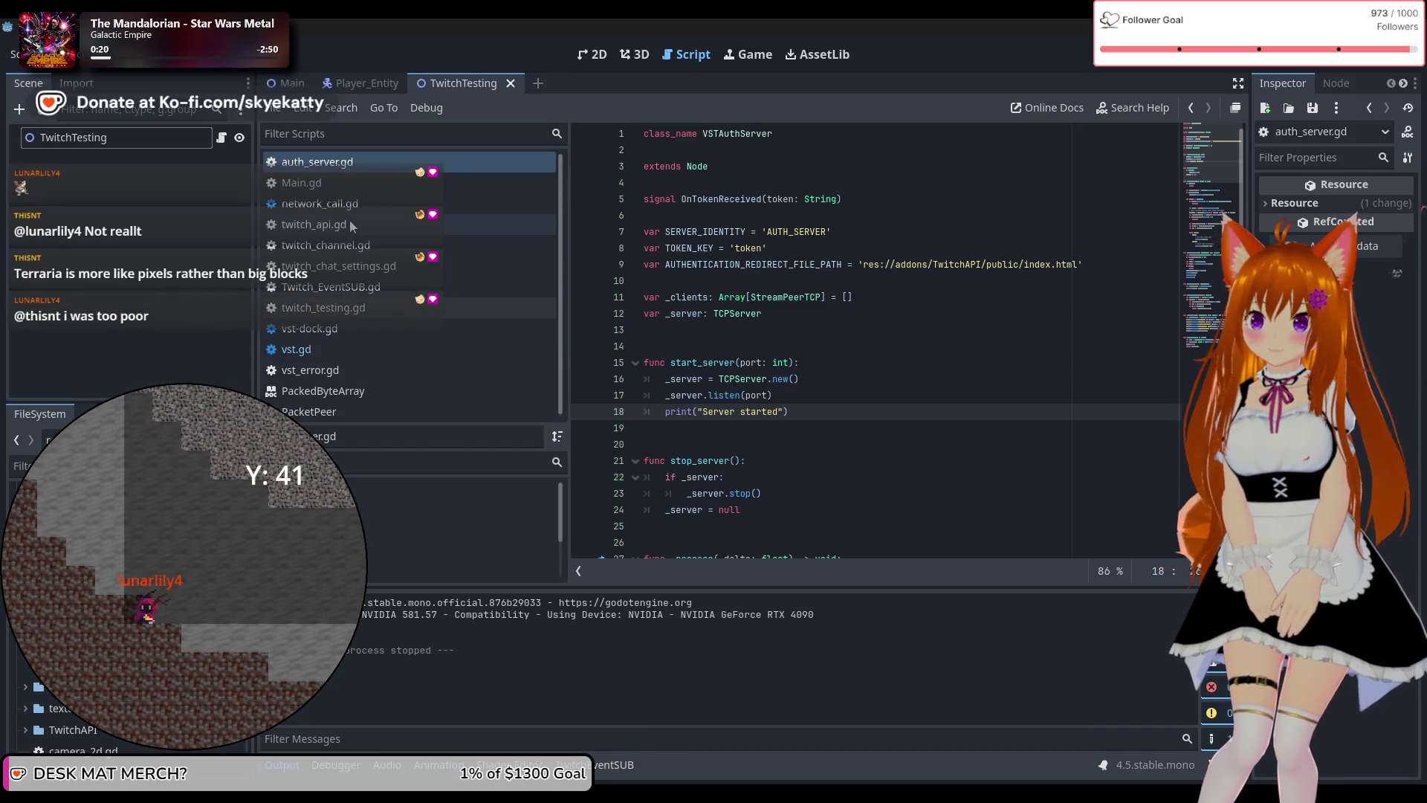
{"action": "left_click", "coordinate": [350, 221]}
{"action": "scroll", "coordinate": [604, 252], "scroll_direction": "up", "scroll_amount": 20}
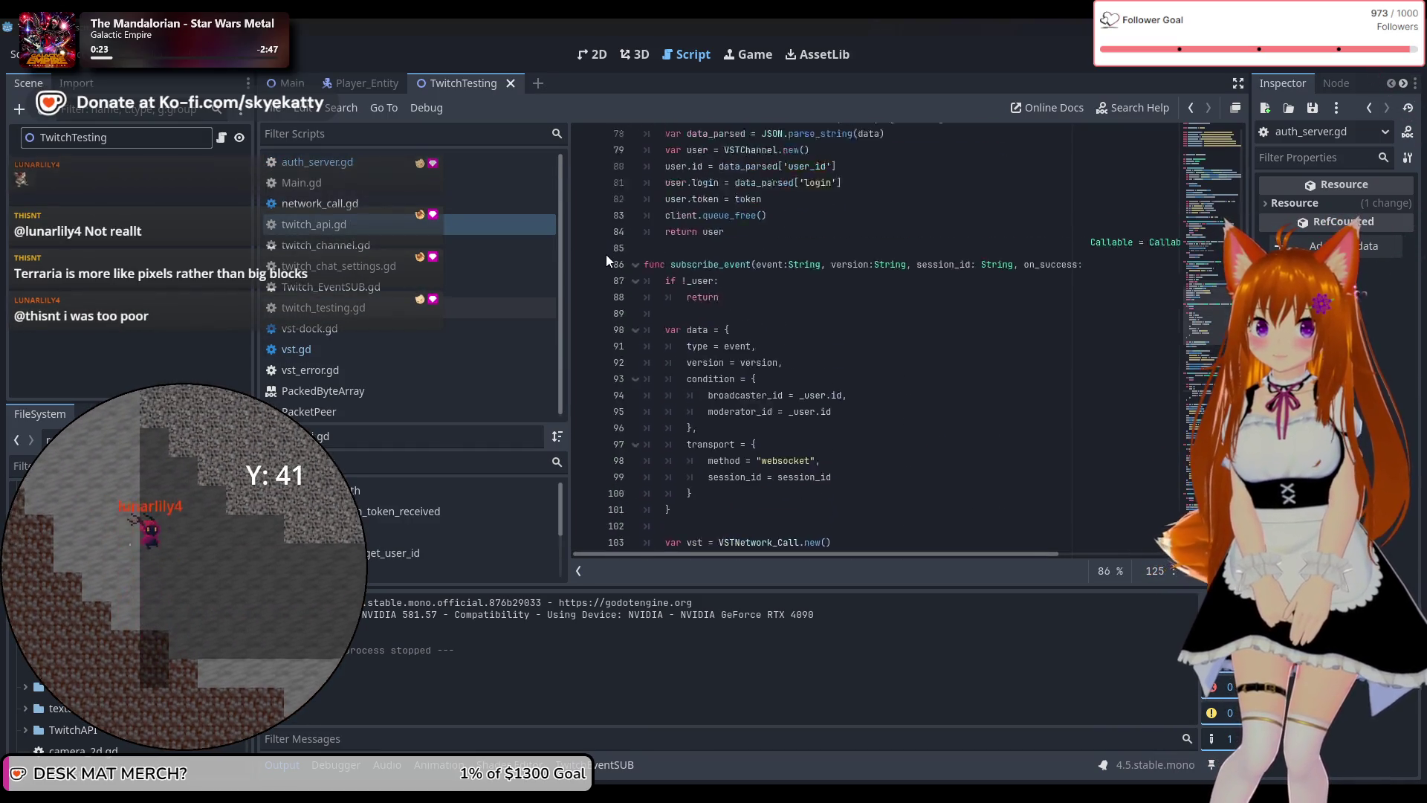
{"action": "scroll", "coordinate": [637, 265], "scroll_direction": "up", "scroll_amount": 3}
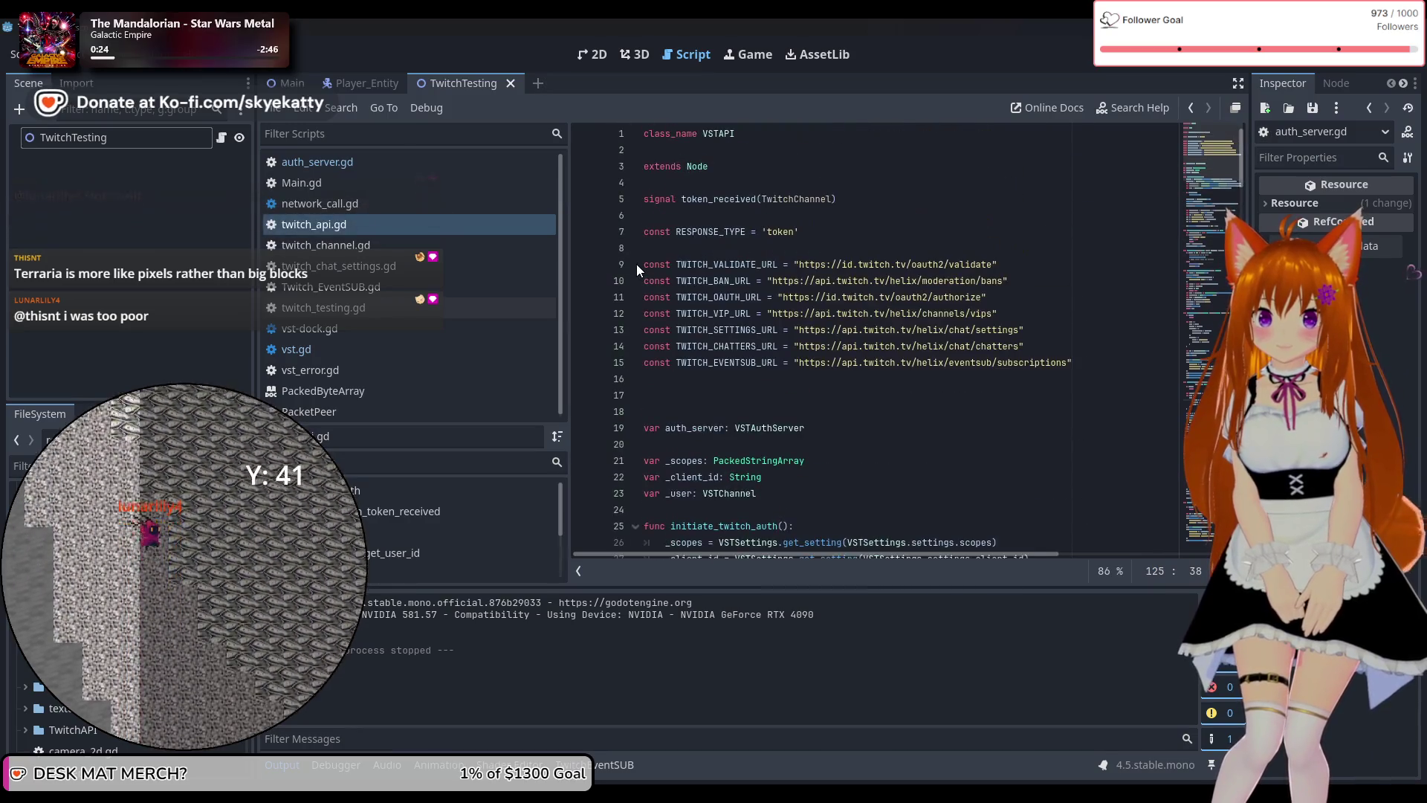
{"action": "scroll", "coordinate": [929, 313], "scroll_direction": "down", "scroll_amount": 3}
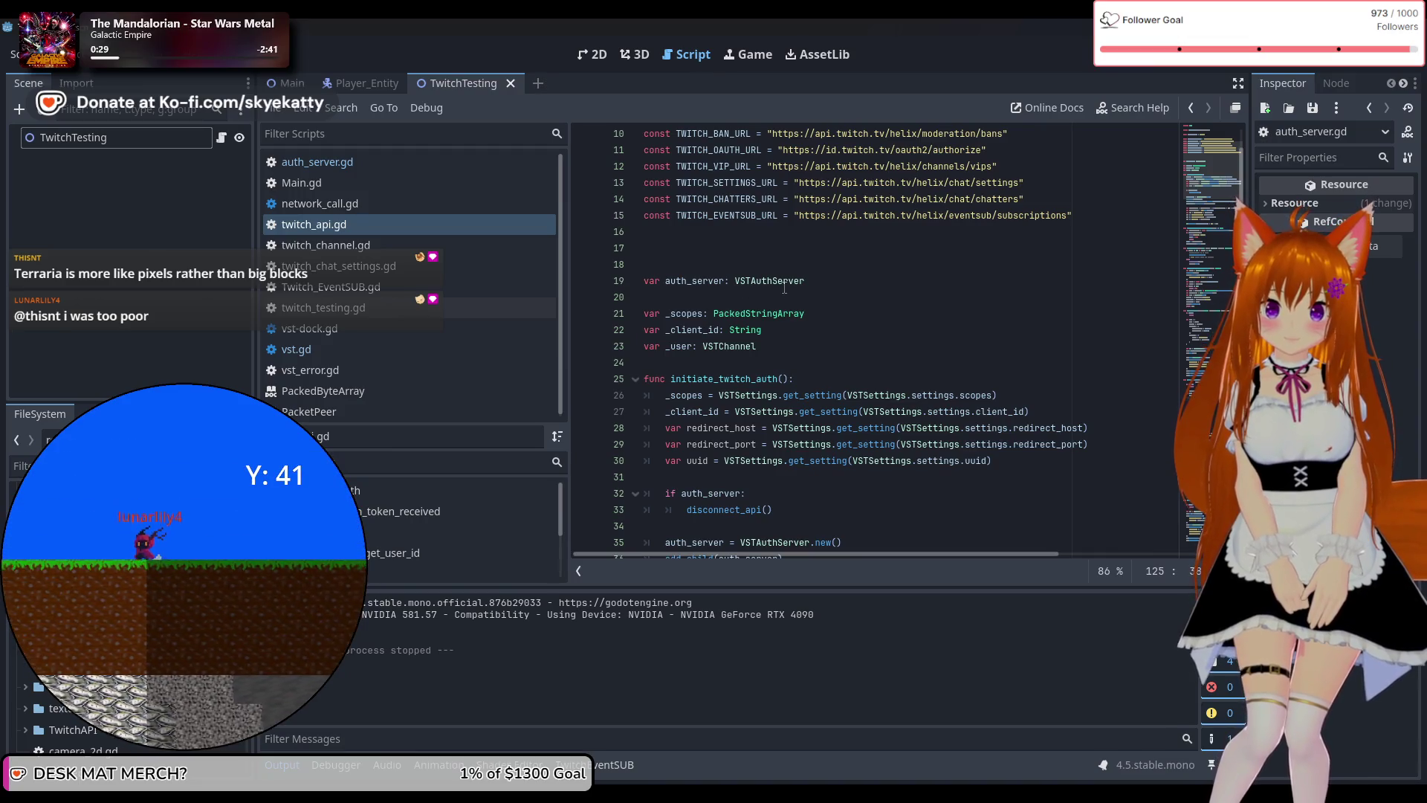
{"action": "scroll", "coordinate": [784, 287], "scroll_direction": "down", "scroll_amount": 2}
{"action": "scroll", "coordinate": [743, 289], "scroll_direction": "down", "scroll_amount": 2}
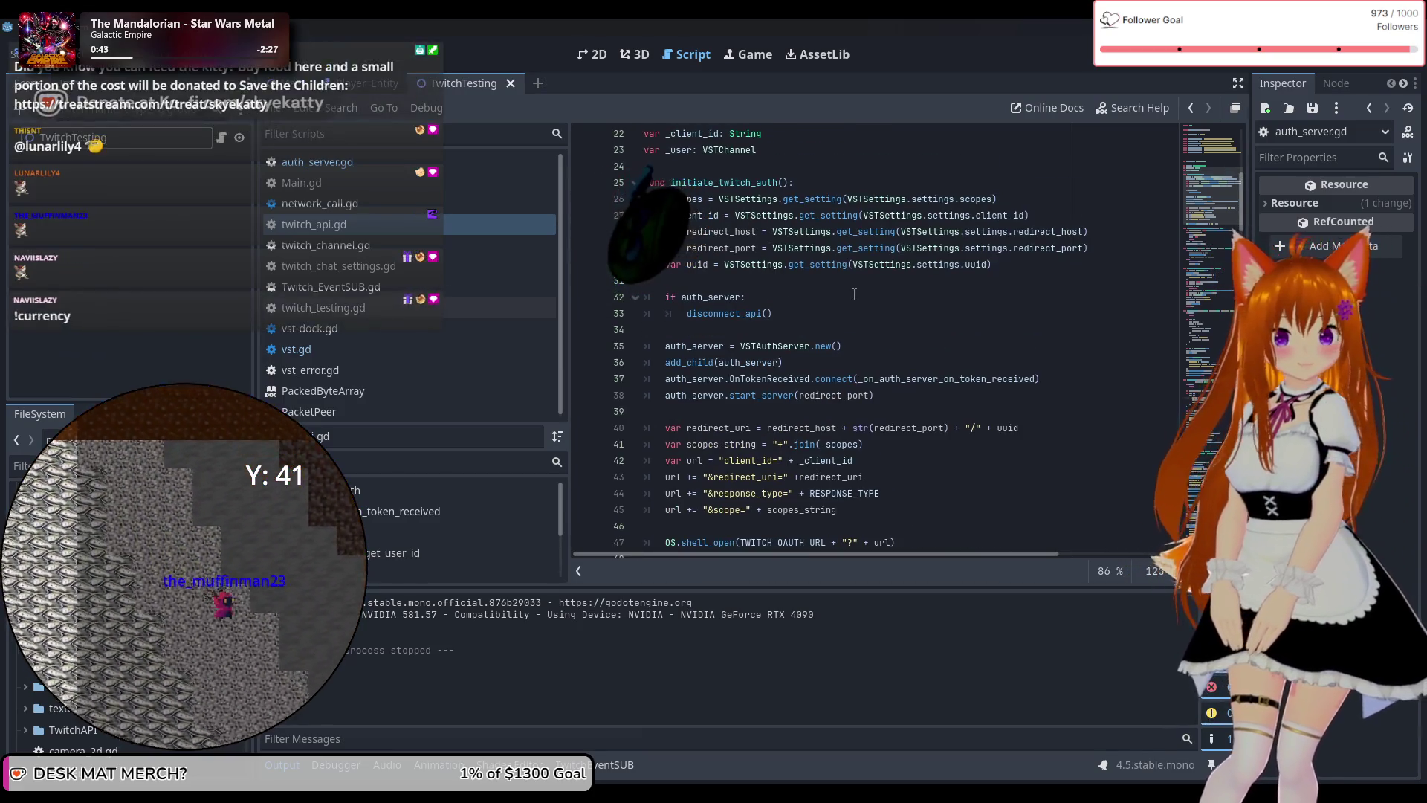
{"action": "left_click", "coordinate": [793, 312]}
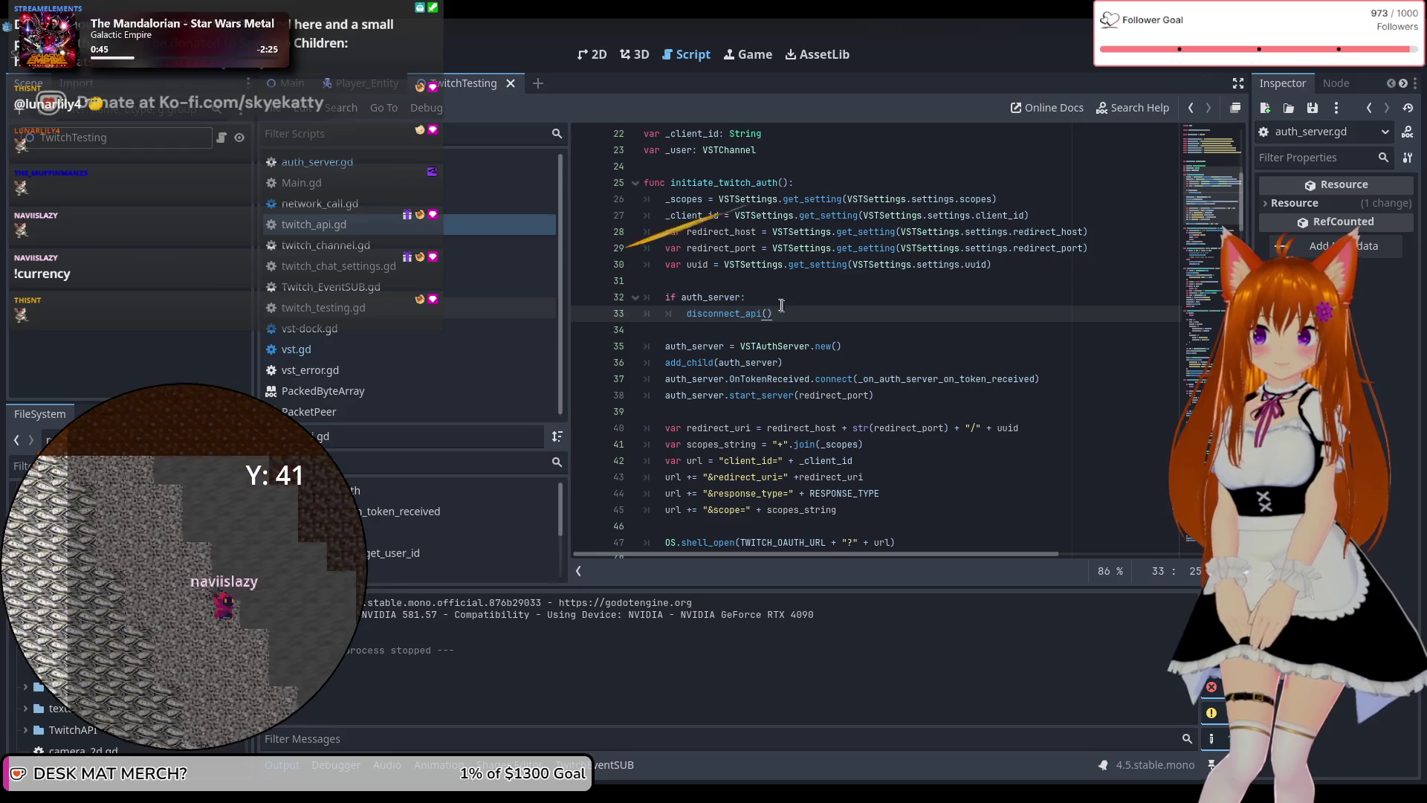
{"action": "scroll", "coordinate": [833, 318], "scroll_direction": "down", "scroll_amount": 1}
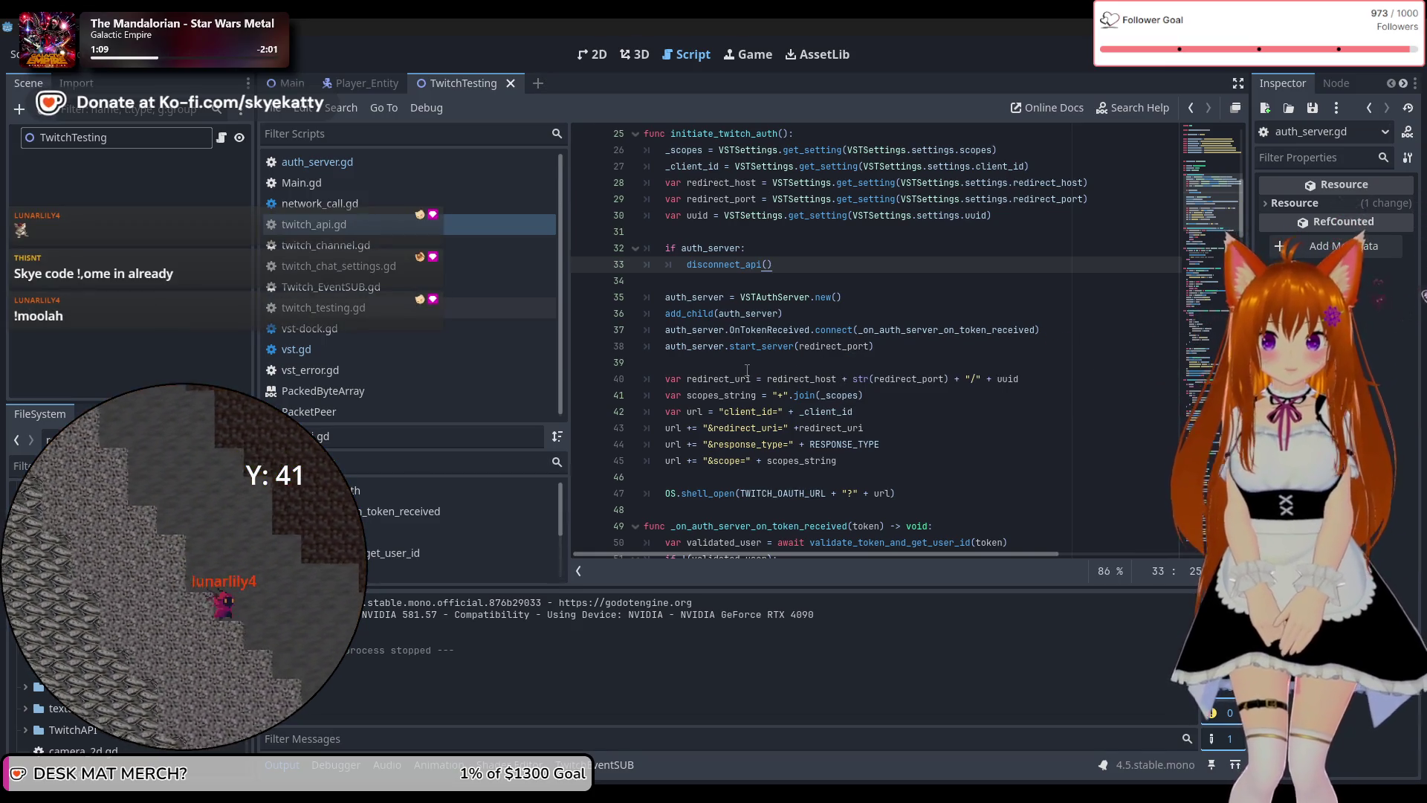
{"action": "scroll", "coordinate": [847, 355], "scroll_direction": "down", "scroll_amount": 1}
{"action": "scroll", "coordinate": [847, 355], "scroll_direction": "up", "scroll_amount": 2}
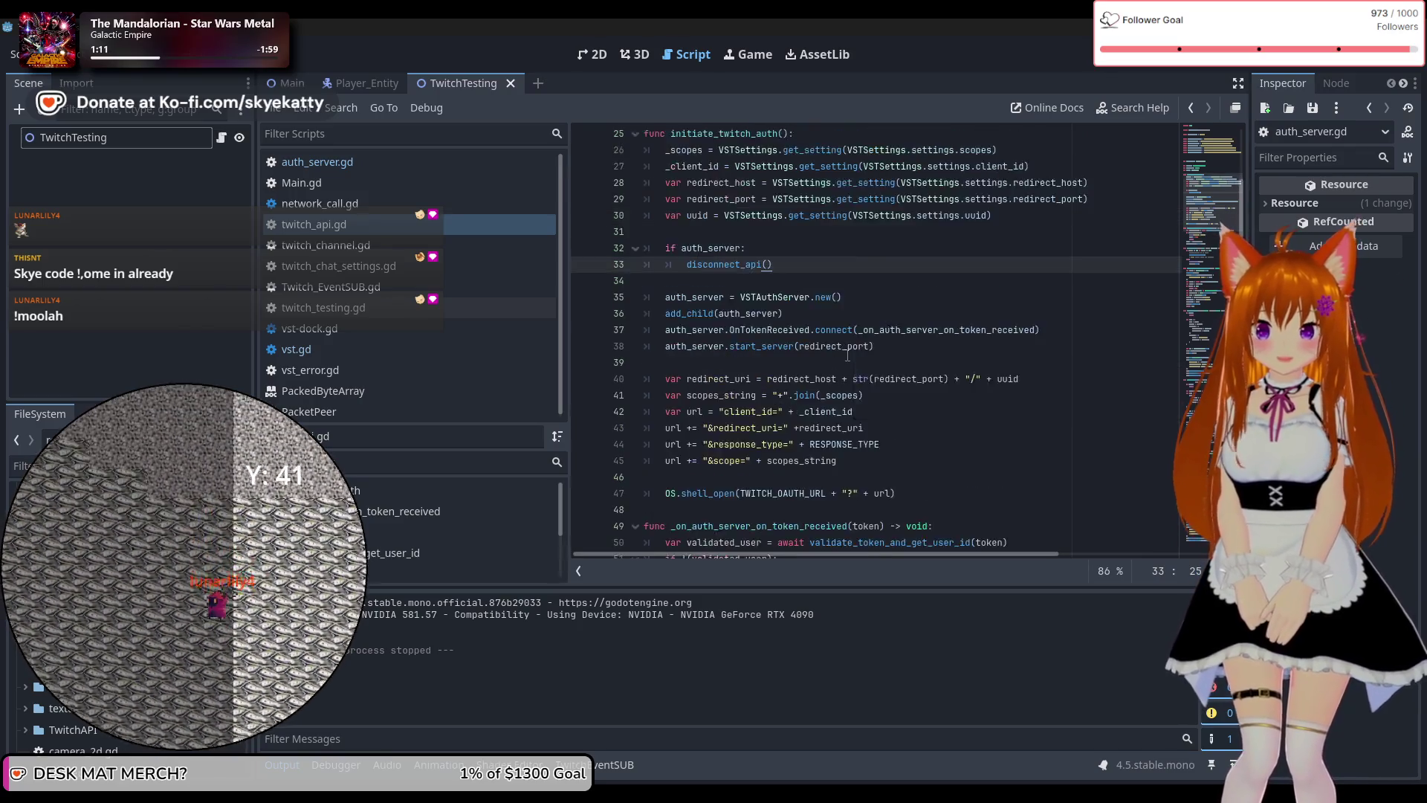
{"action": "scroll", "coordinate": [847, 355], "scroll_direction": "down", "scroll_amount": 1}
{"action": "scroll", "coordinate": [847, 355], "scroll_direction": "down", "scroll_amount": 2}
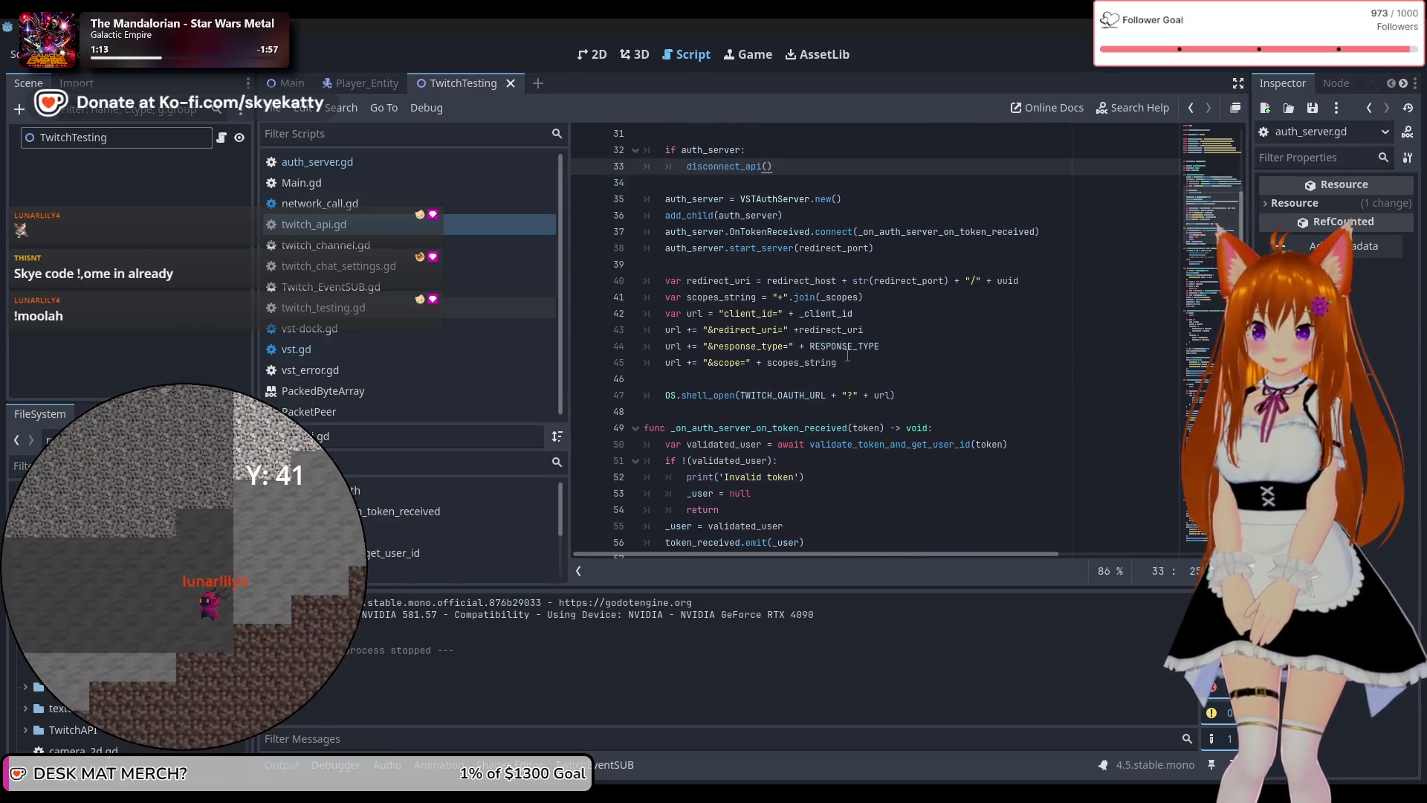
{"action": "scroll", "coordinate": [848, 355], "scroll_direction": "up", "scroll_amount": 4}
{"action": "scroll", "coordinate": [847, 355], "scroll_direction": "down", "scroll_amount": 2}
{"action": "scroll", "coordinate": [847, 356], "scroll_direction": "down", "scroll_amount": 2}
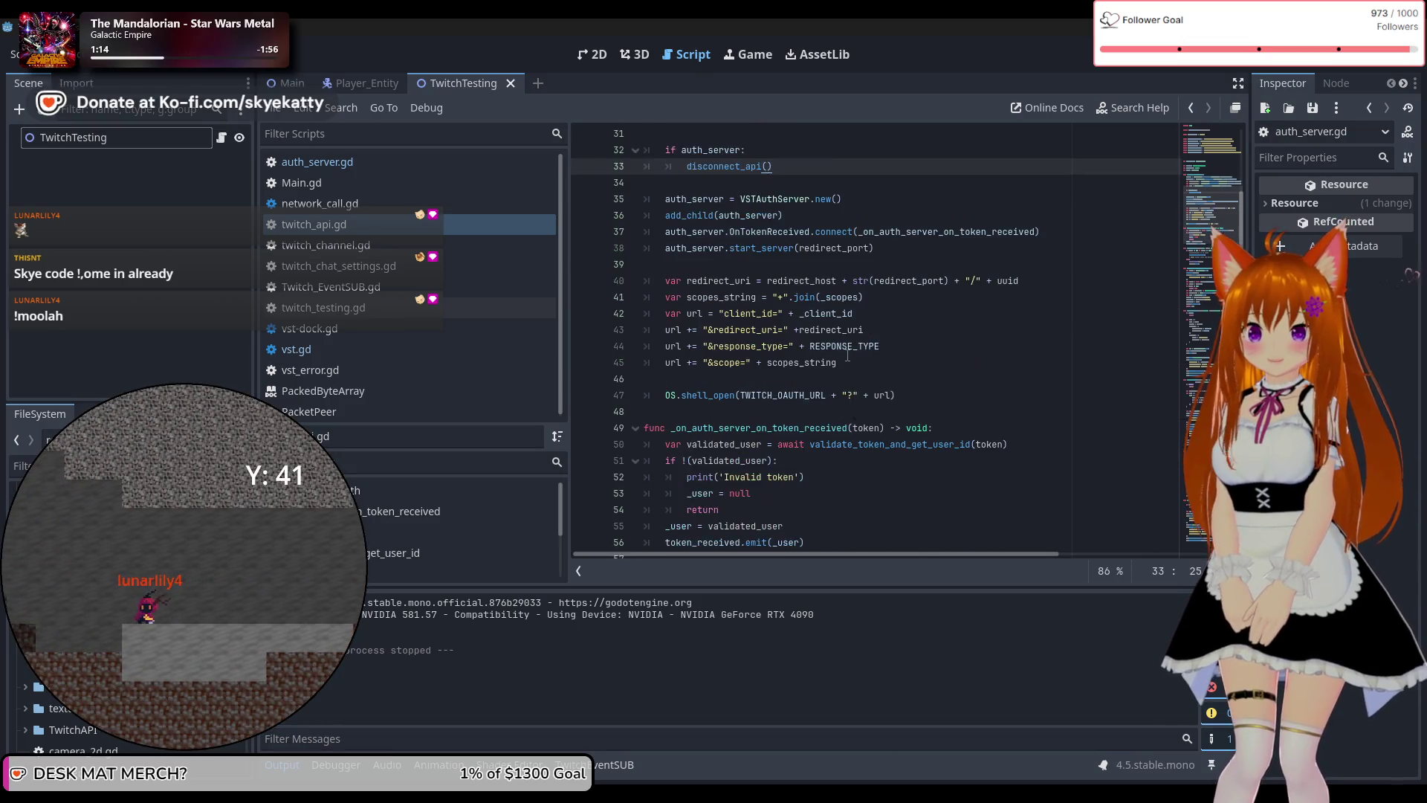
{"action": "scroll", "coordinate": [847, 355], "scroll_direction": "down", "scroll_amount": 1}
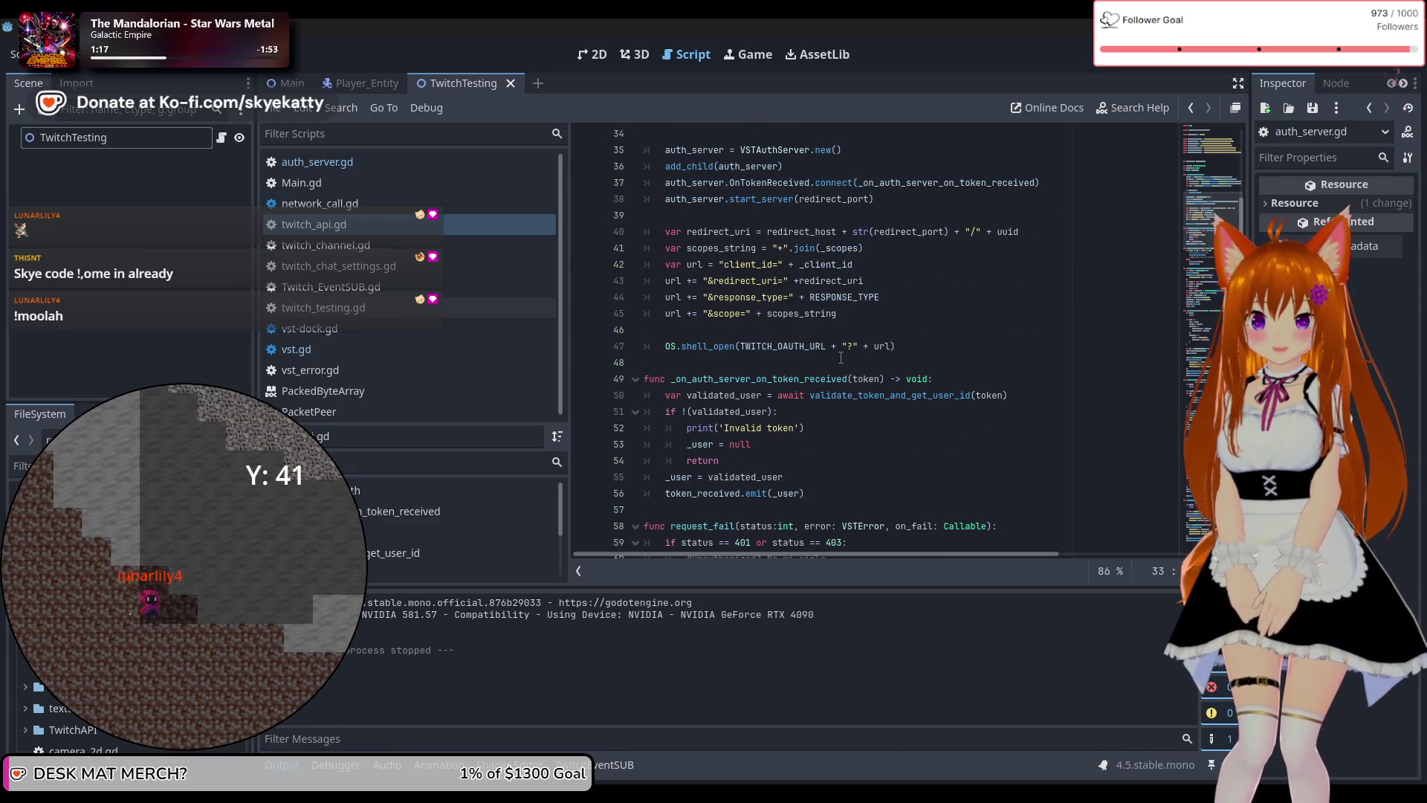
{"action": "scroll", "coordinate": [841, 357], "scroll_direction": "up", "scroll_amount": 2}
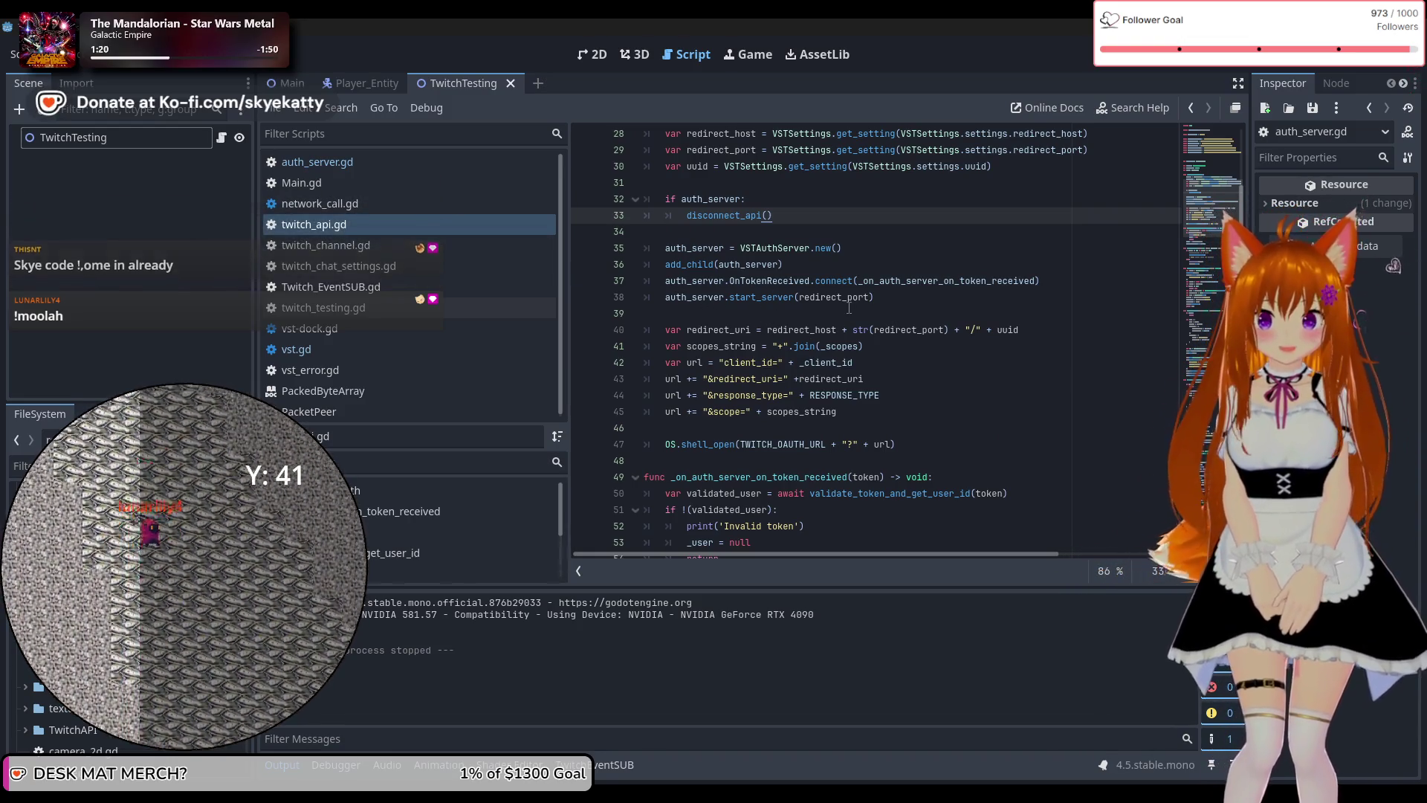
{"action": "scroll", "coordinate": [849, 307], "scroll_direction": "down", "scroll_amount": 2}
{"action": "scroll", "coordinate": [845, 300], "scroll_direction": "up", "scroll_amount": 1}
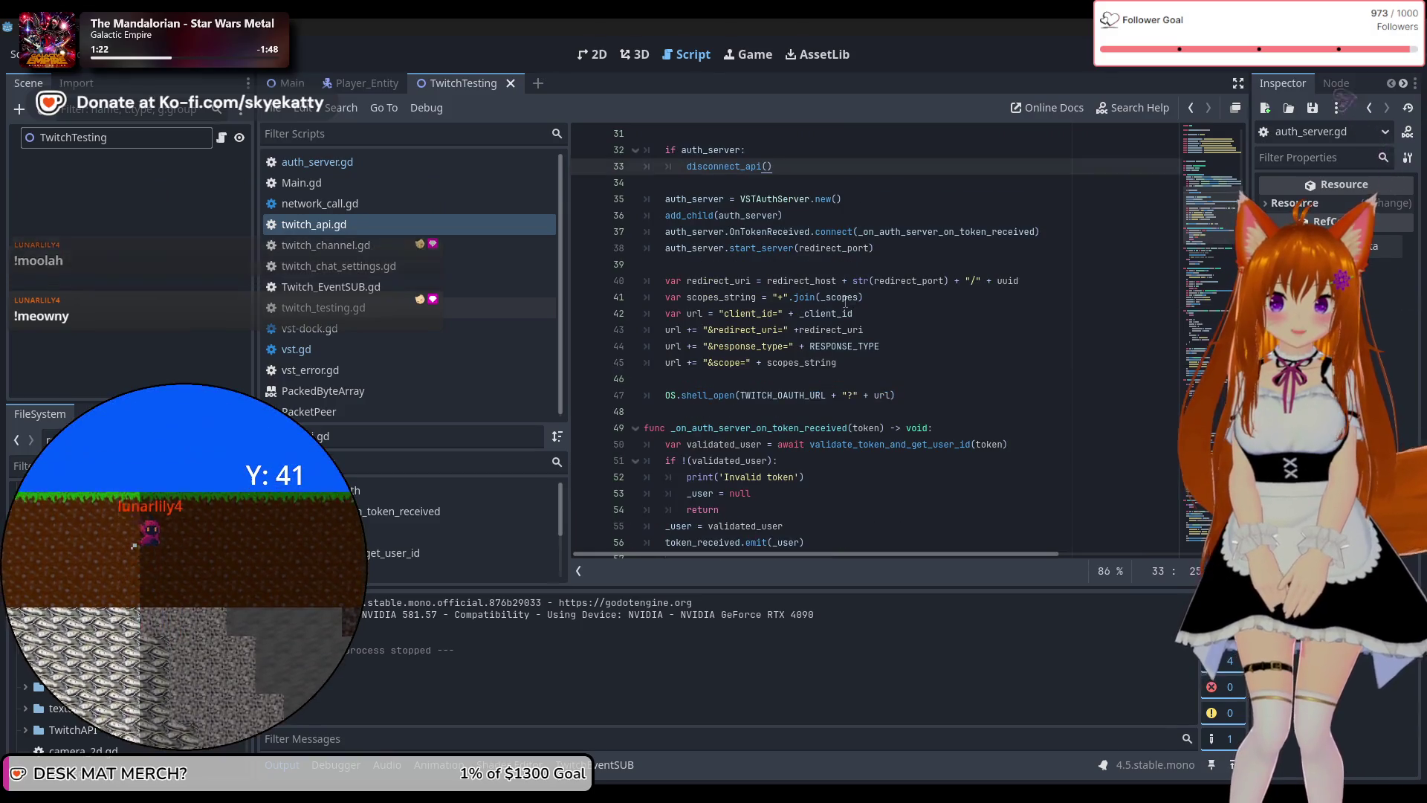
{"action": "scroll", "coordinate": [845, 301], "scroll_direction": "up", "scroll_amount": 2}
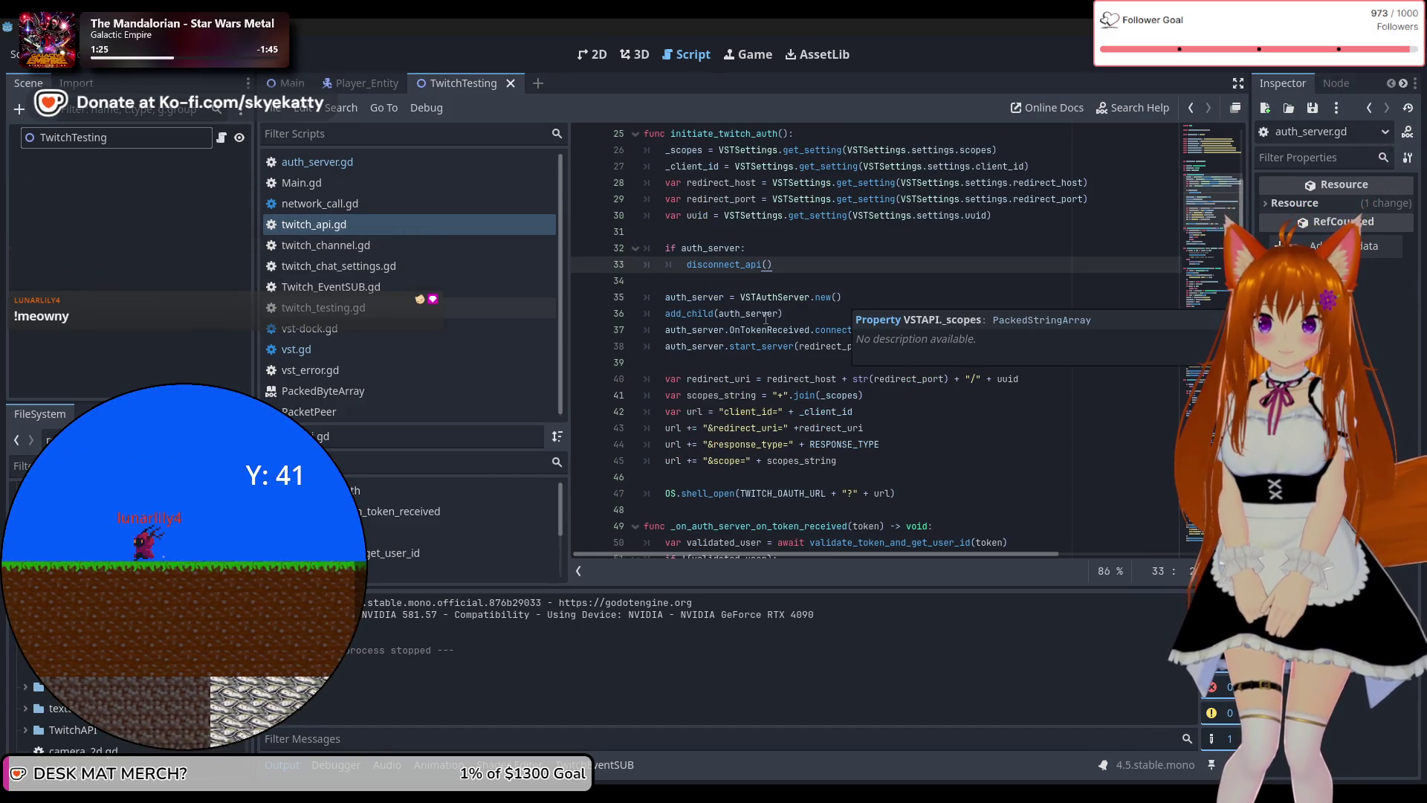
{"action": "scroll", "coordinate": [815, 337], "scroll_direction": "up", "scroll_amount": 6}
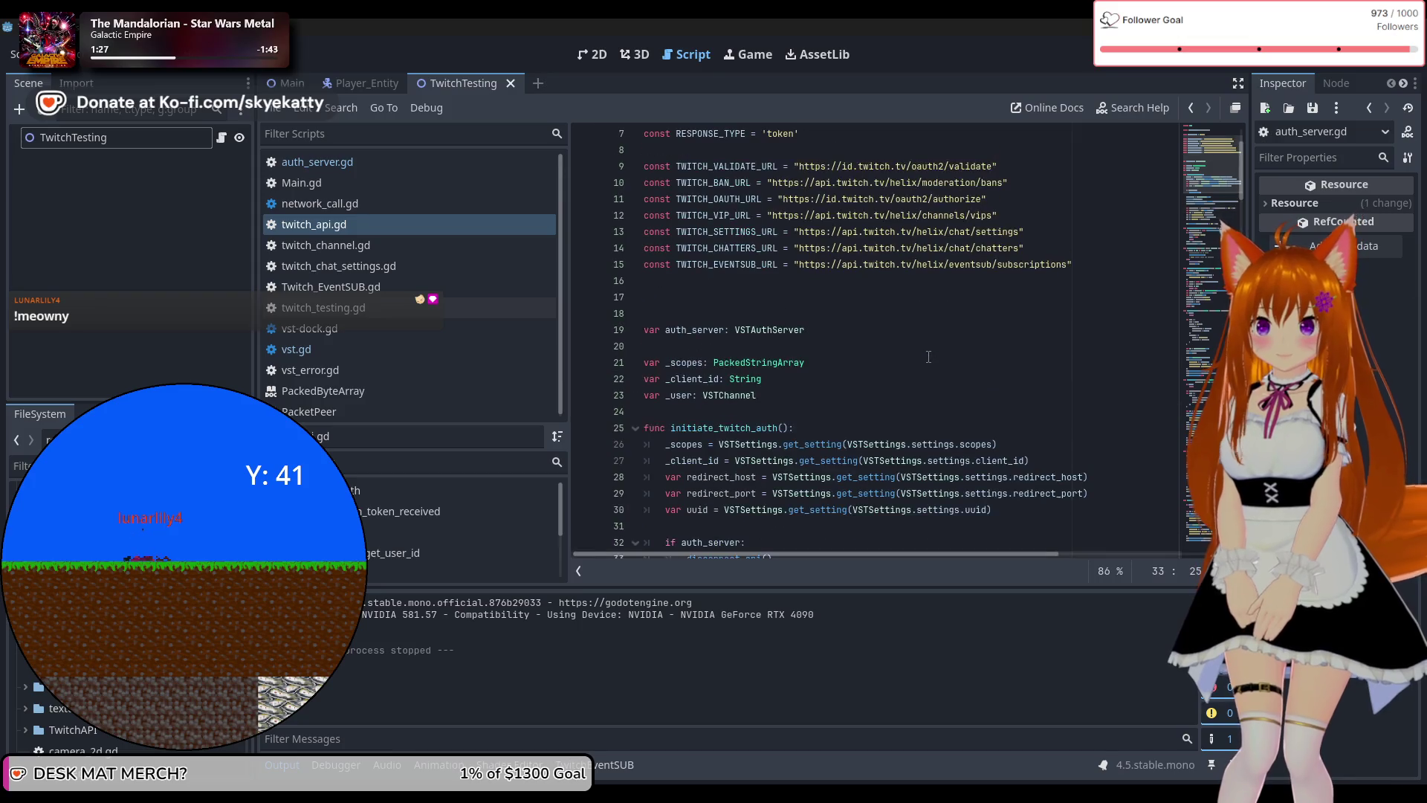
{"action": "scroll", "coordinate": [929, 357], "scroll_direction": "down", "scroll_amount": 10}
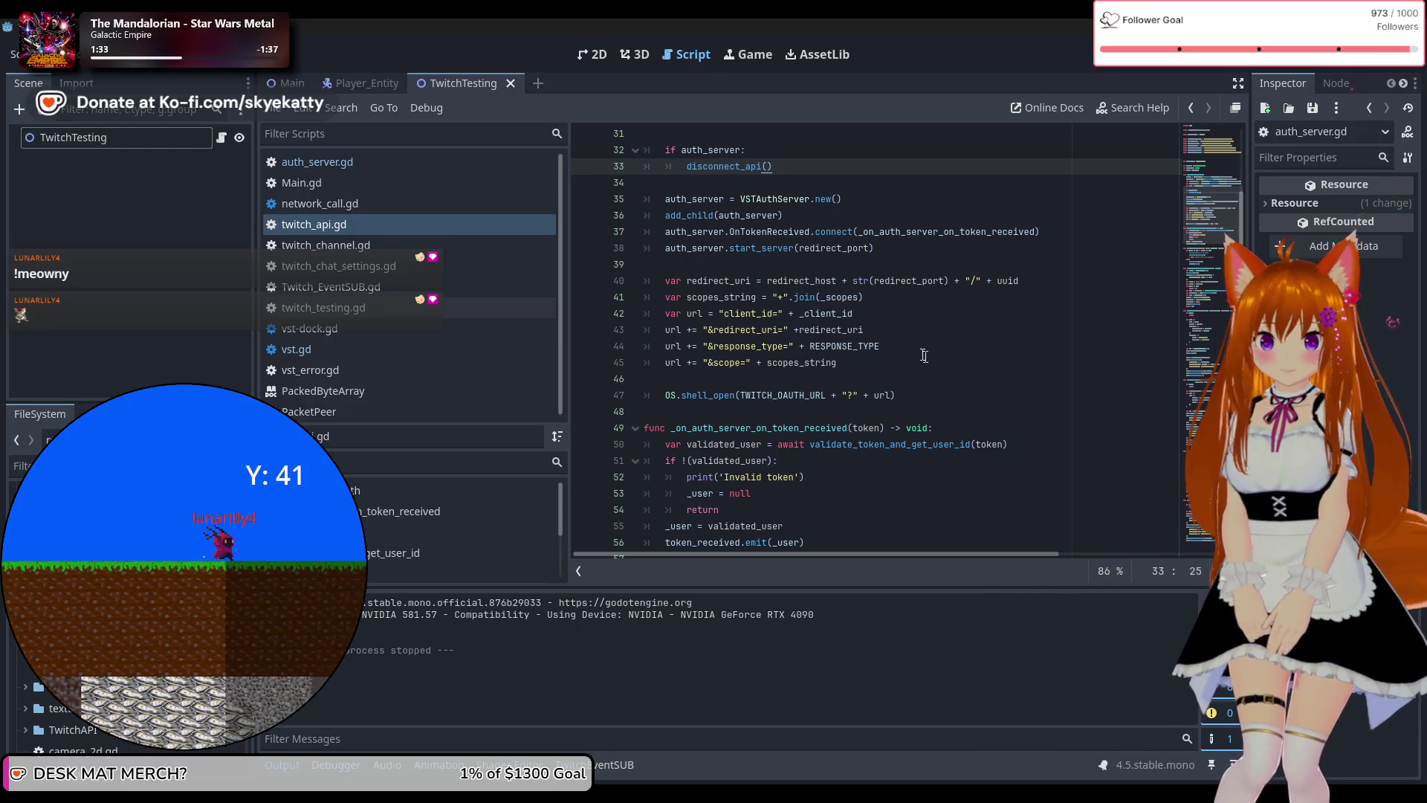
{"action": "scroll", "coordinate": [961, 231], "scroll_direction": "up", "scroll_amount": 5}
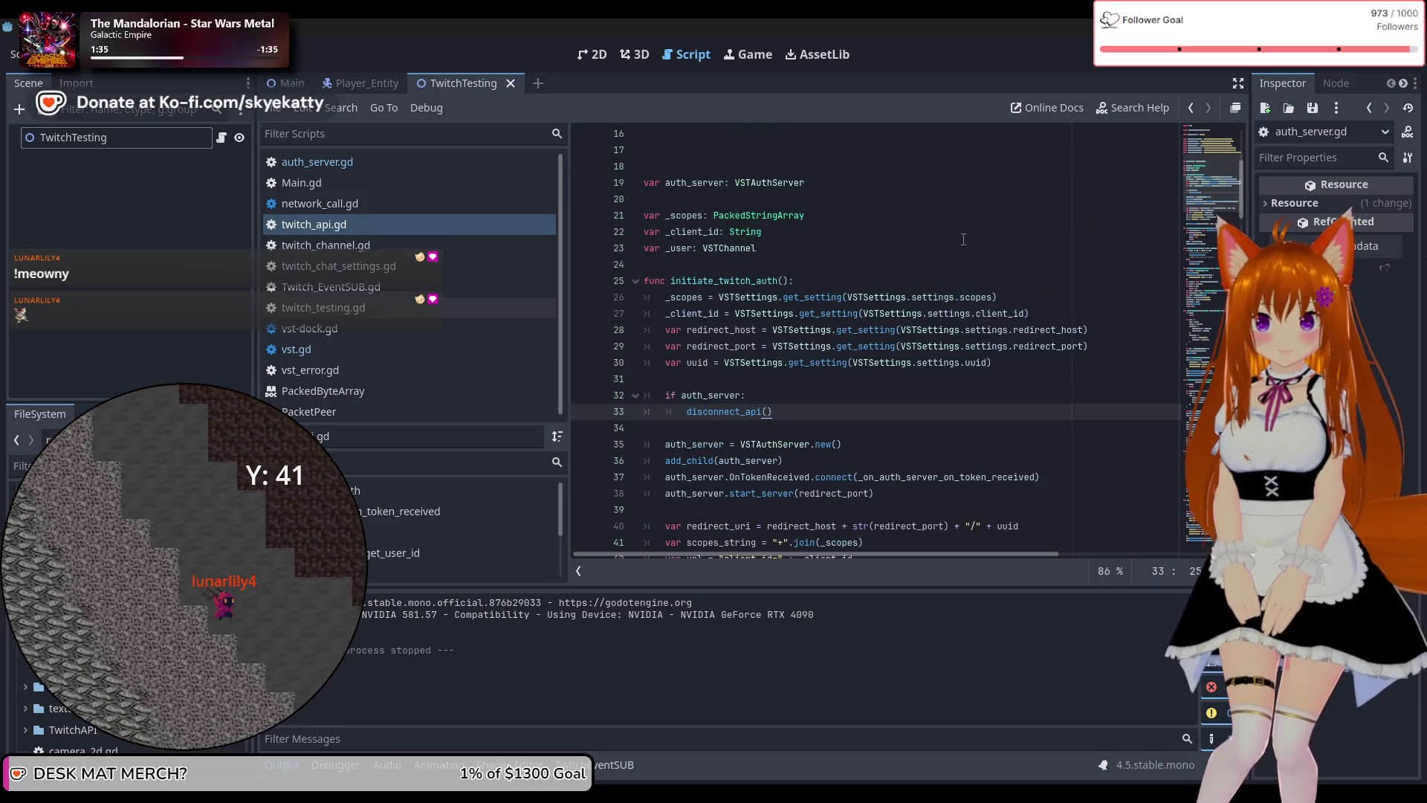
{"action": "scroll", "coordinate": [963, 239], "scroll_direction": "up", "scroll_amount": 1}
{"action": "scroll", "coordinate": [963, 239], "scroll_direction": "down", "scroll_amount": 5}
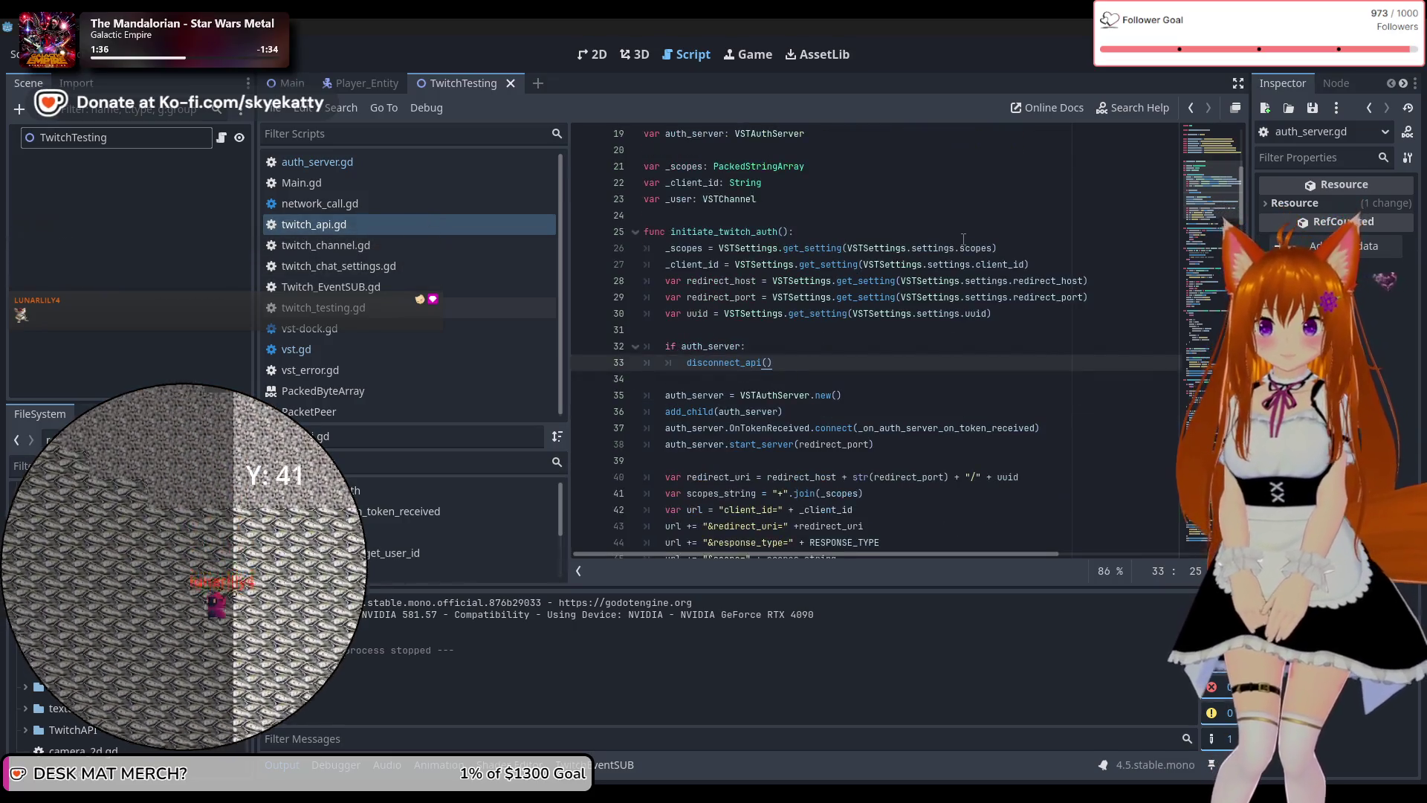
{"action": "scroll", "coordinate": [963, 239], "scroll_direction": "down", "scroll_amount": 4}
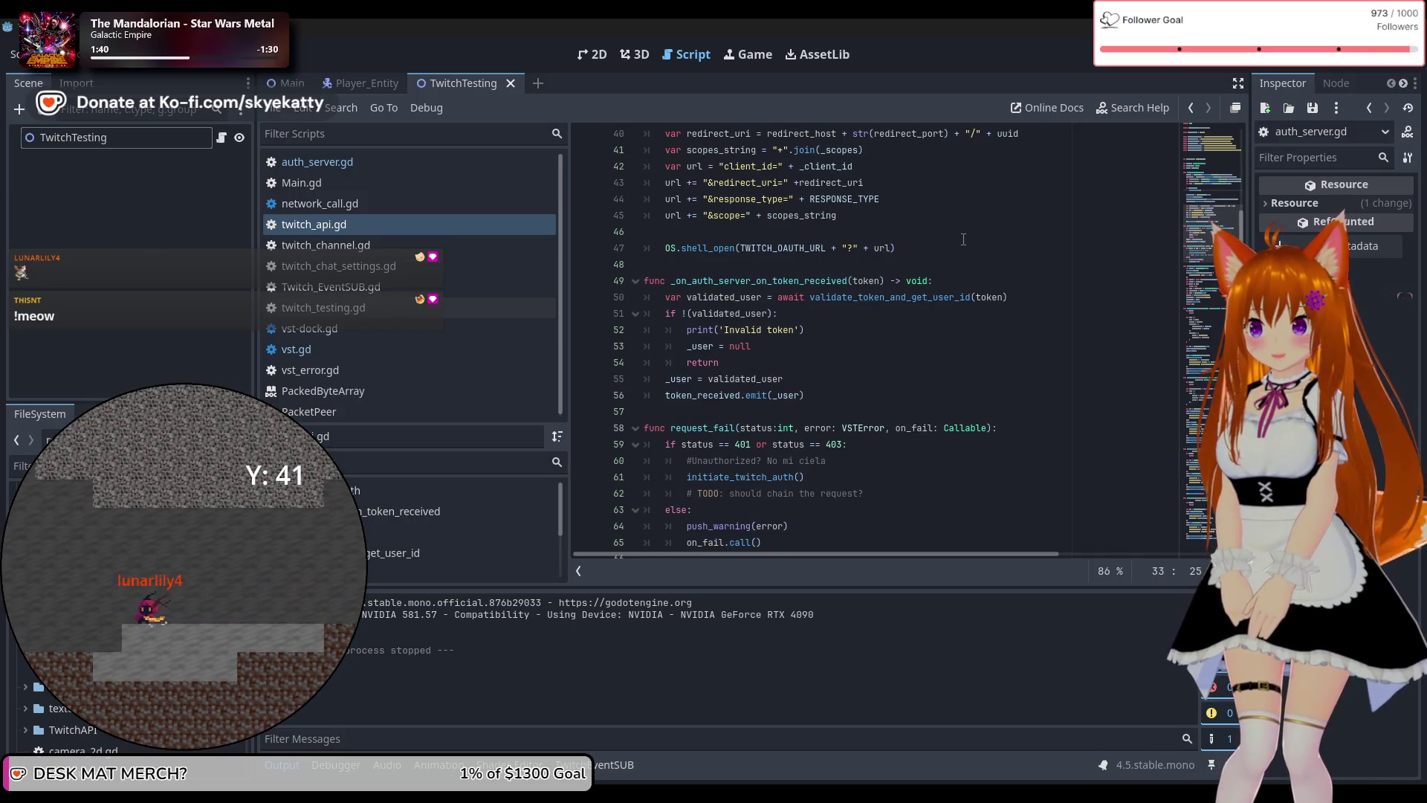
{"action": "scroll", "coordinate": [951, 241], "scroll_direction": "up", "scroll_amount": 2}
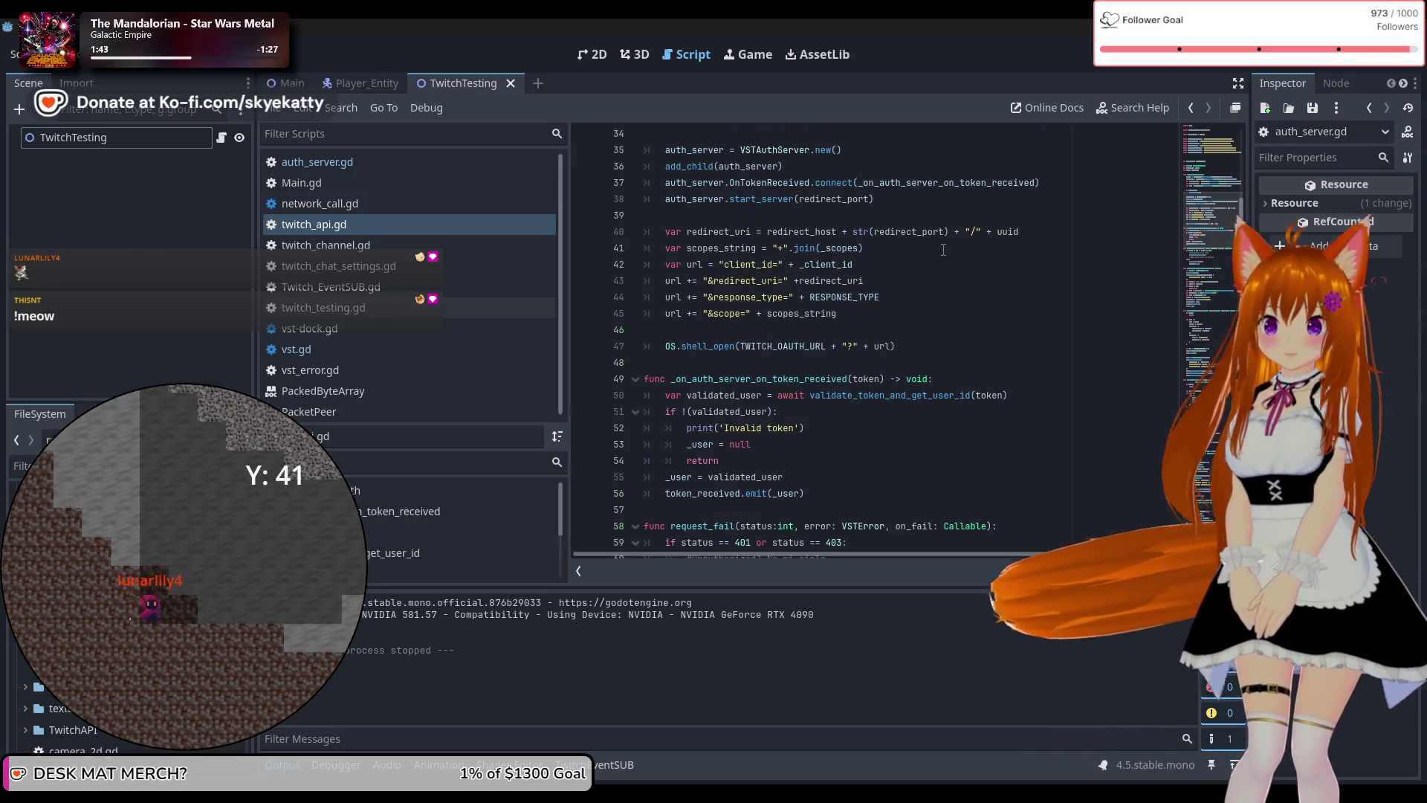
{"action": "scroll", "coordinate": [853, 393], "scroll_direction": "down", "scroll_amount": 2}
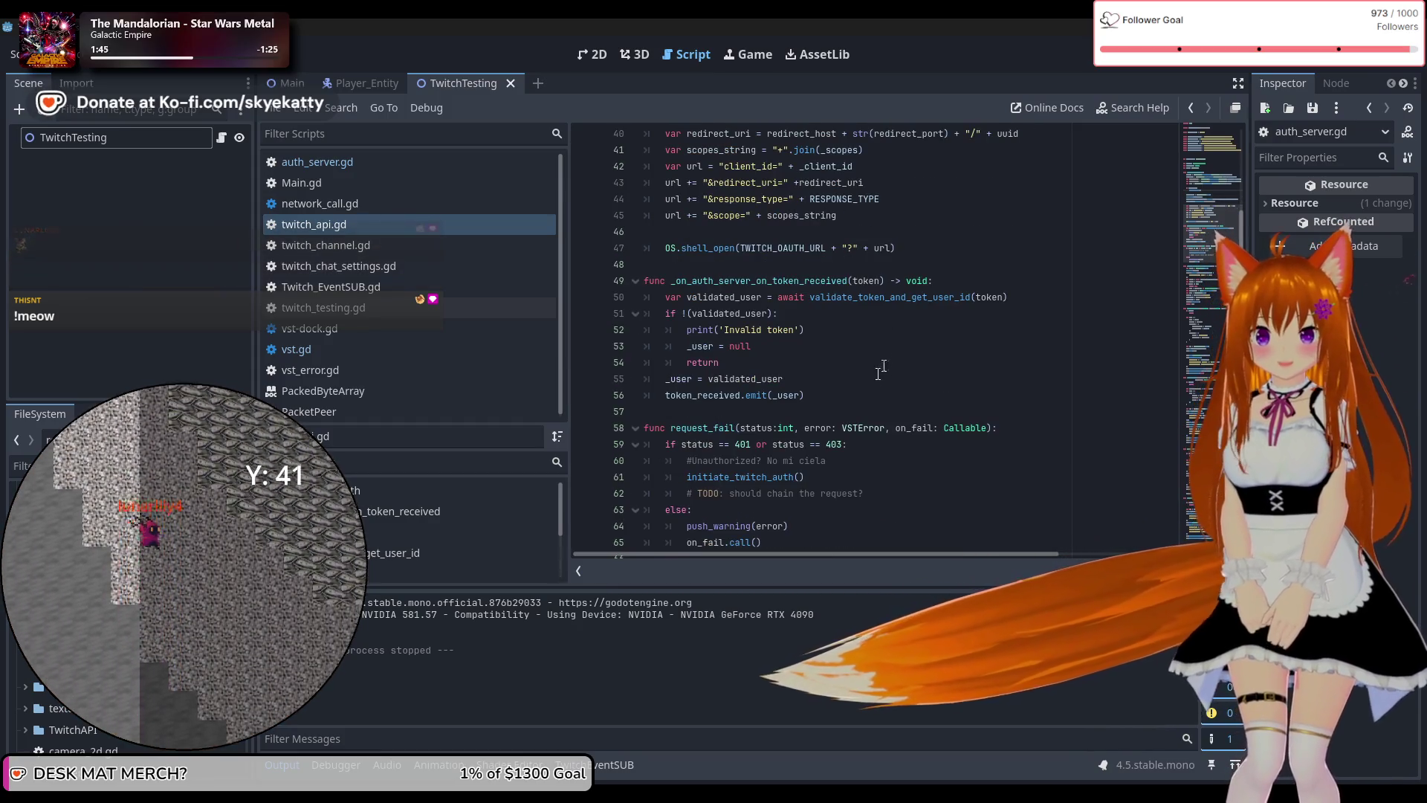
{"action": "scroll", "coordinate": [853, 392], "scroll_direction": "up", "scroll_amount": 1}
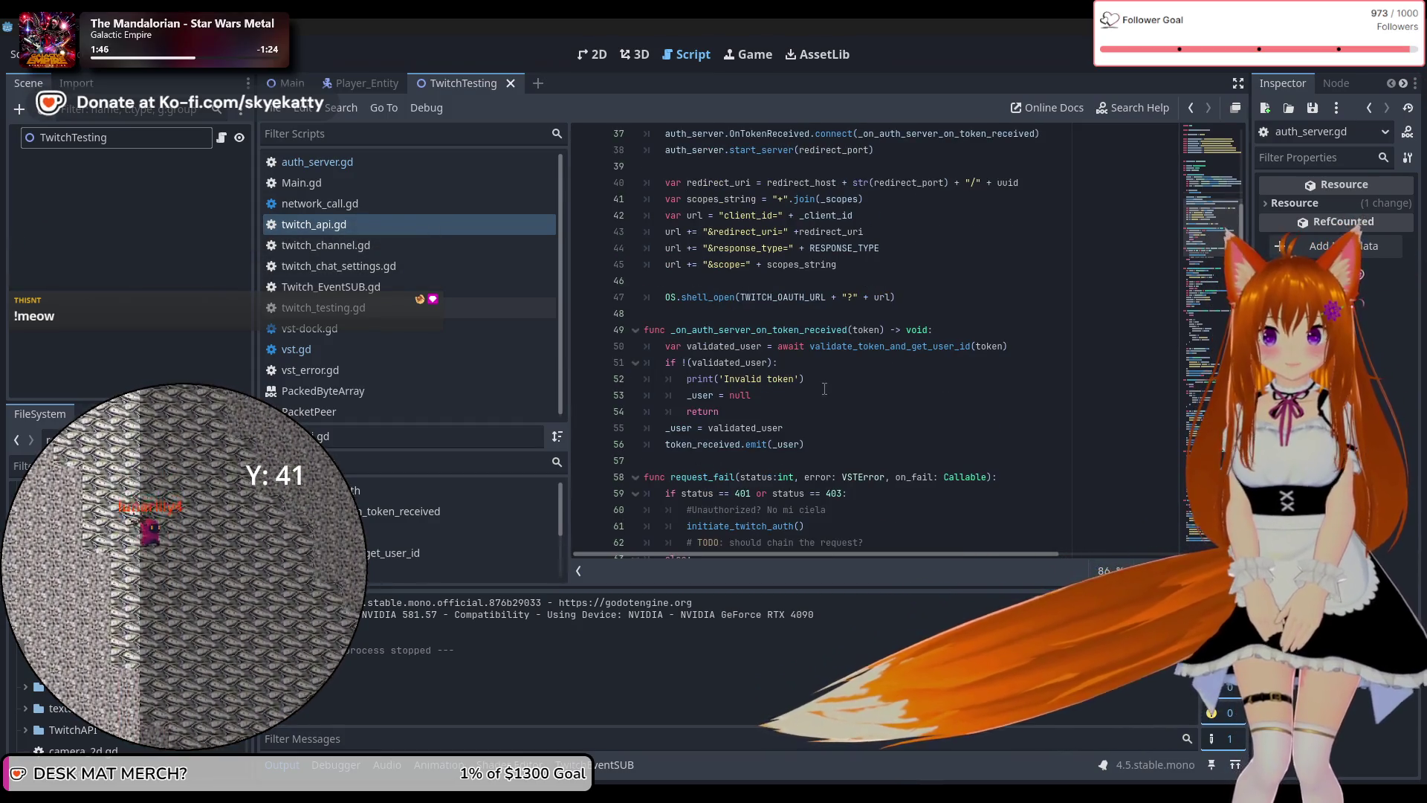
{"action": "scroll", "coordinate": [821, 402], "scroll_direction": "down", "scroll_amount": 1}
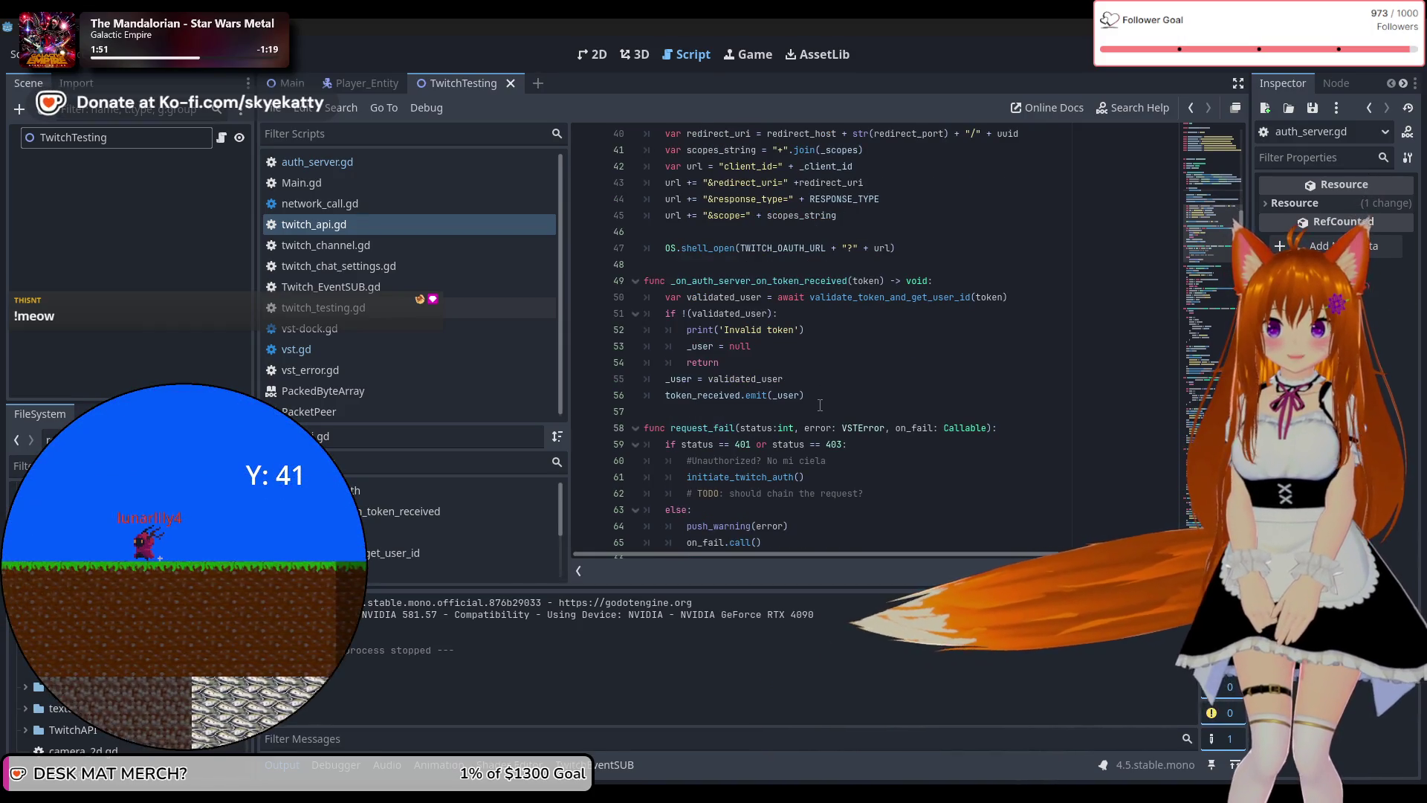
{"action": "scroll", "coordinate": [821, 405], "scroll_direction": "up", "scroll_amount": 1}
{"action": "scroll", "coordinate": [820, 405], "scroll_direction": "down", "scroll_amount": 1}
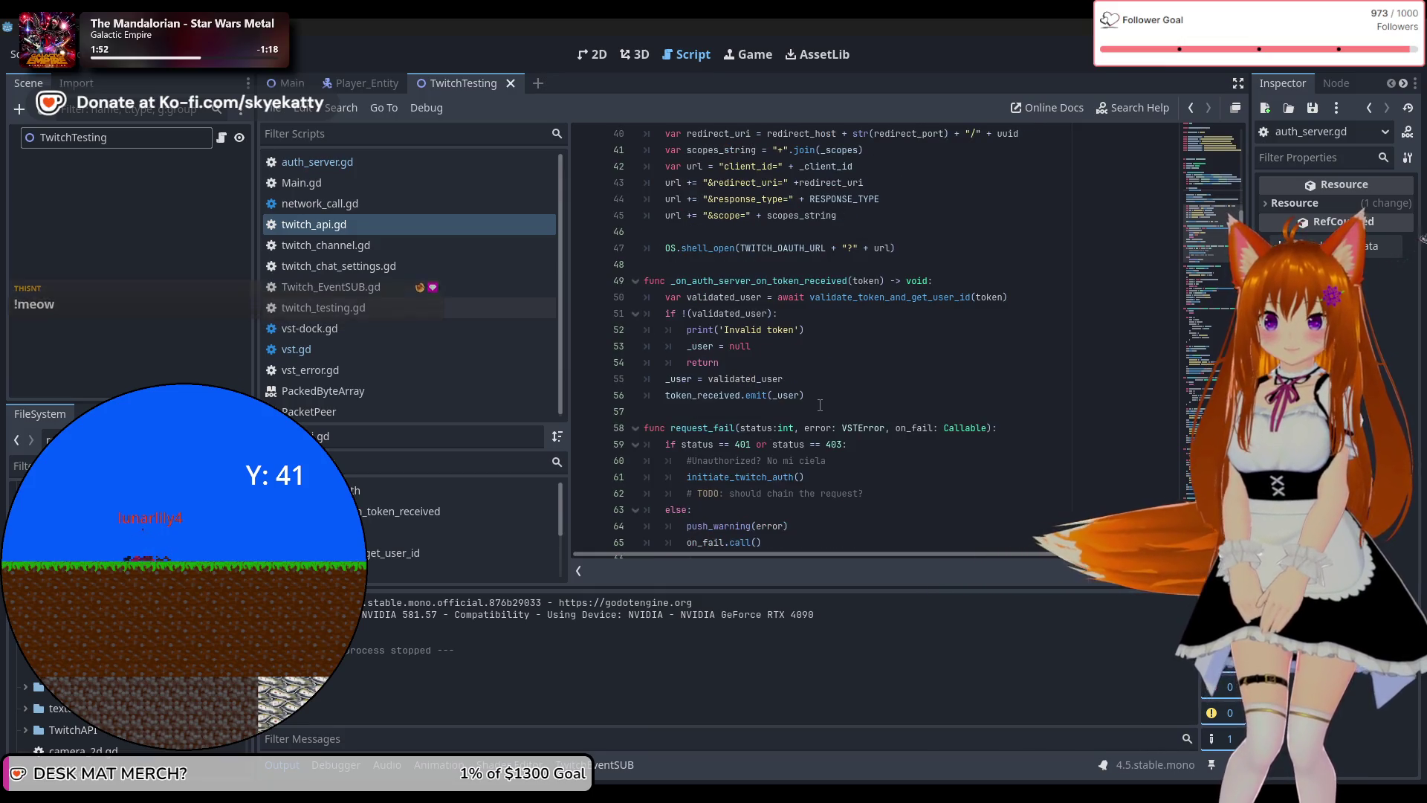
{"action": "scroll", "coordinate": [821, 405], "scroll_direction": "up", "scroll_amount": 1}
{"action": "scroll", "coordinate": [820, 405], "scroll_direction": "up", "scroll_amount": 4}
{"action": "scroll", "coordinate": [818, 408], "scroll_direction": "down", "scroll_amount": 2}
{"action": "scroll", "coordinate": [817, 409], "scroll_direction": "down", "scroll_amount": 3}
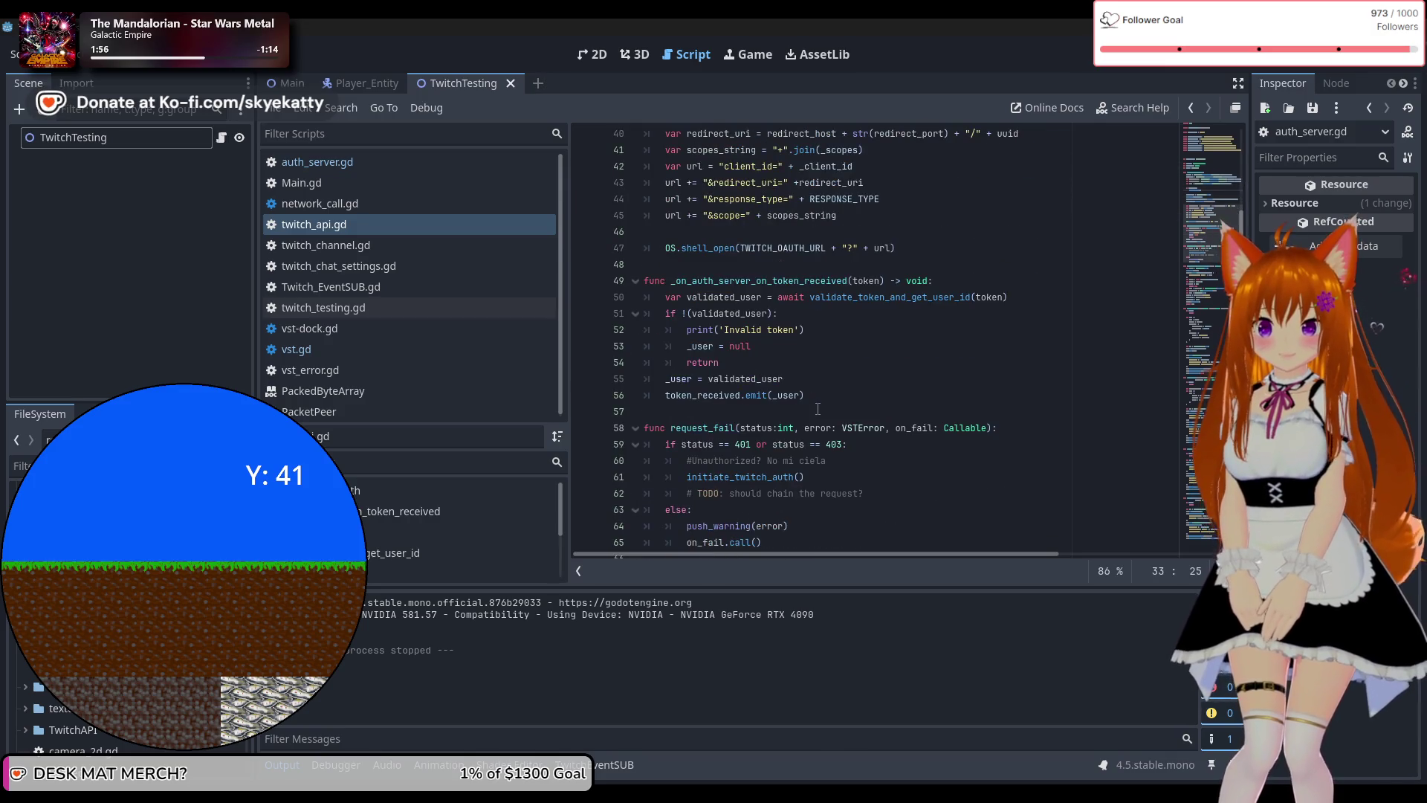
{"action": "scroll", "coordinate": [817, 409], "scroll_direction": "down", "scroll_amount": 2}
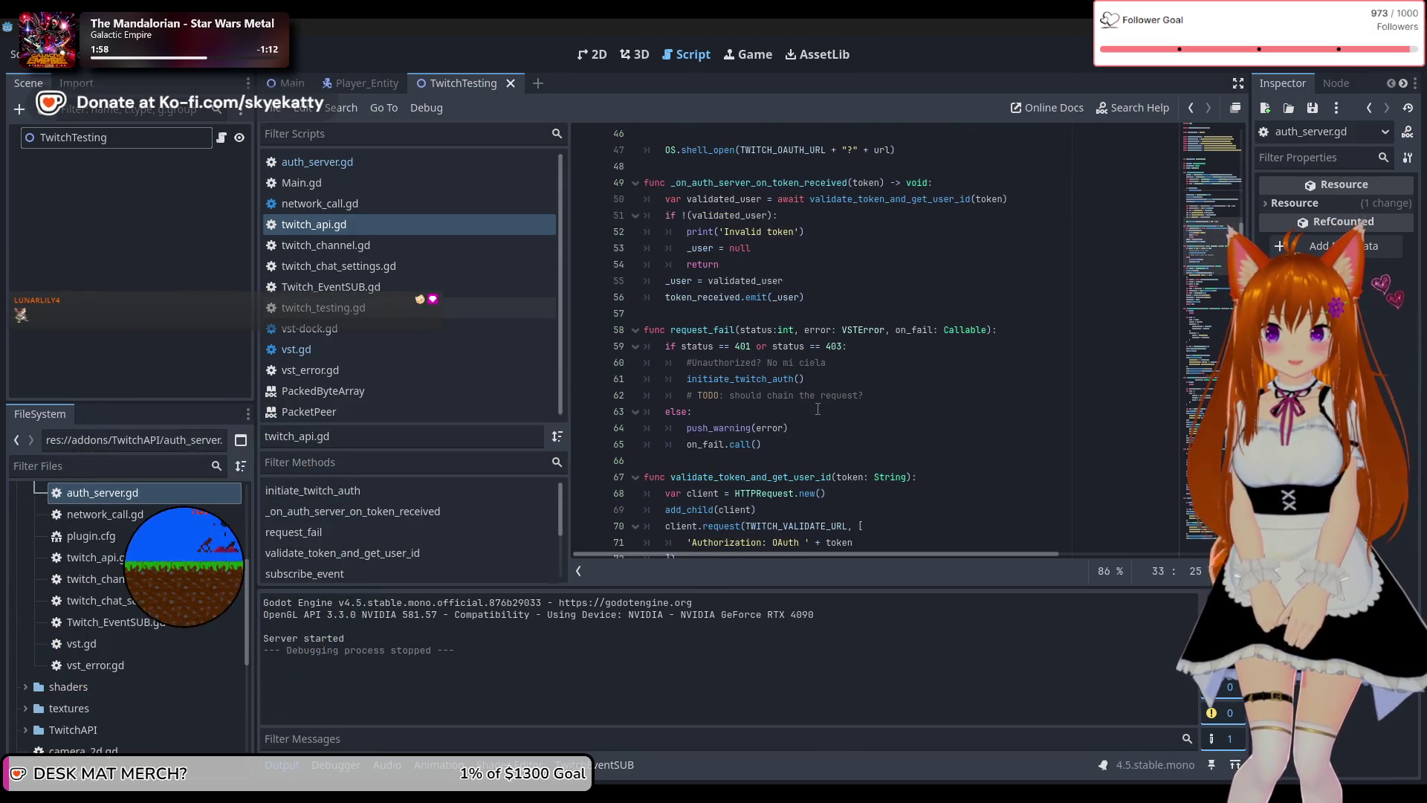
{"action": "scroll", "coordinate": [818, 409], "scroll_direction": "up", "scroll_amount": 3}
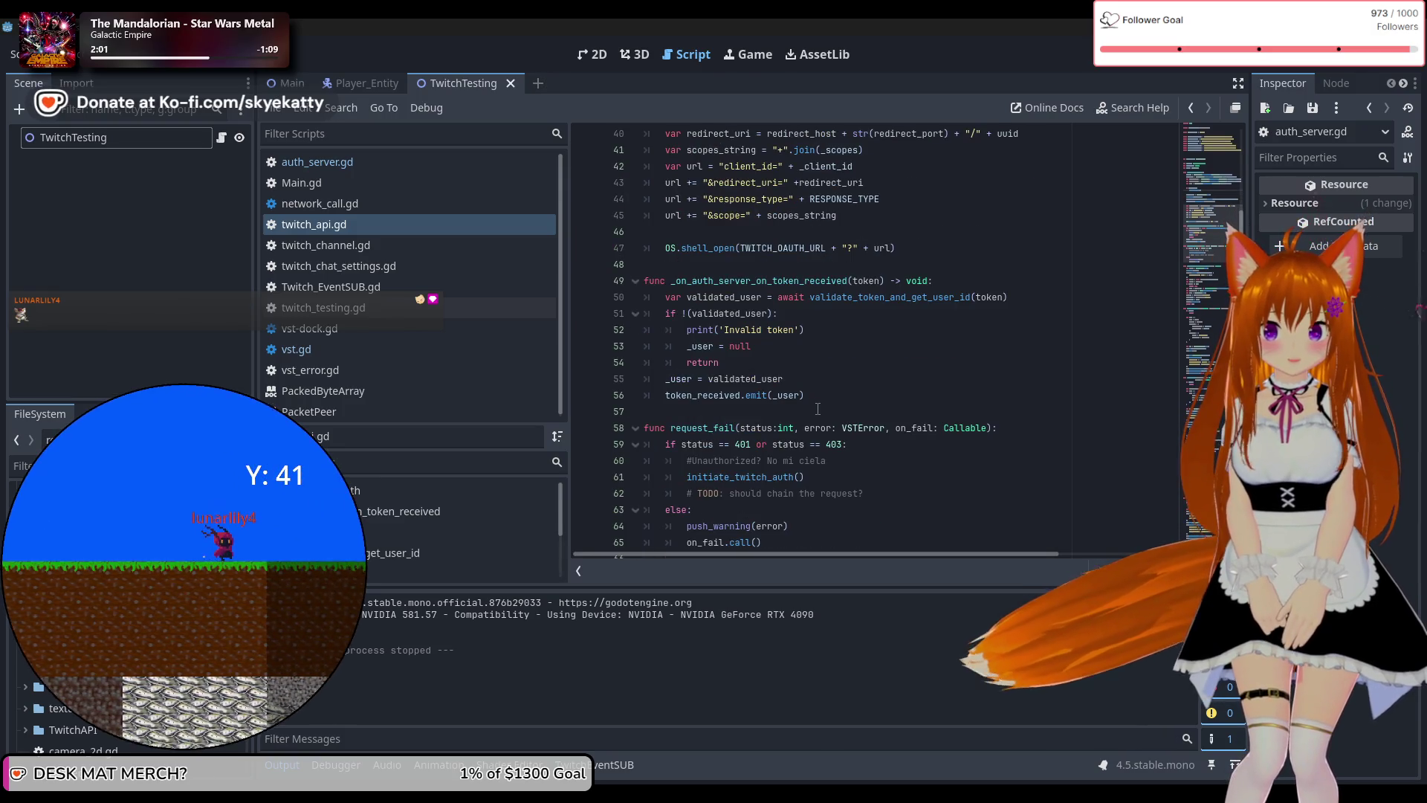
{"action": "scroll", "coordinate": [817, 408], "scroll_direction": "down", "scroll_amount": 4}
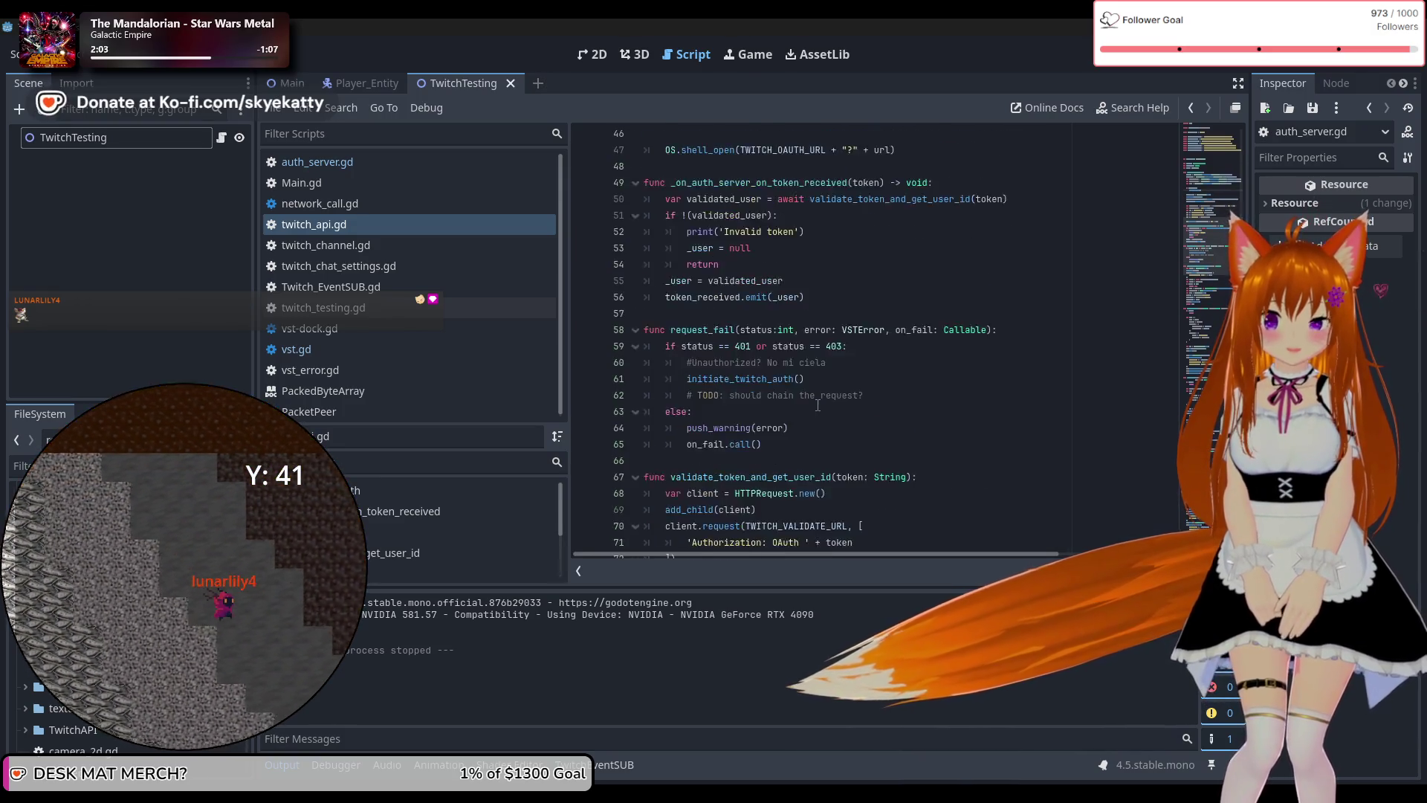
{"action": "scroll", "coordinate": [818, 405], "scroll_direction": "down", "scroll_amount": 1}
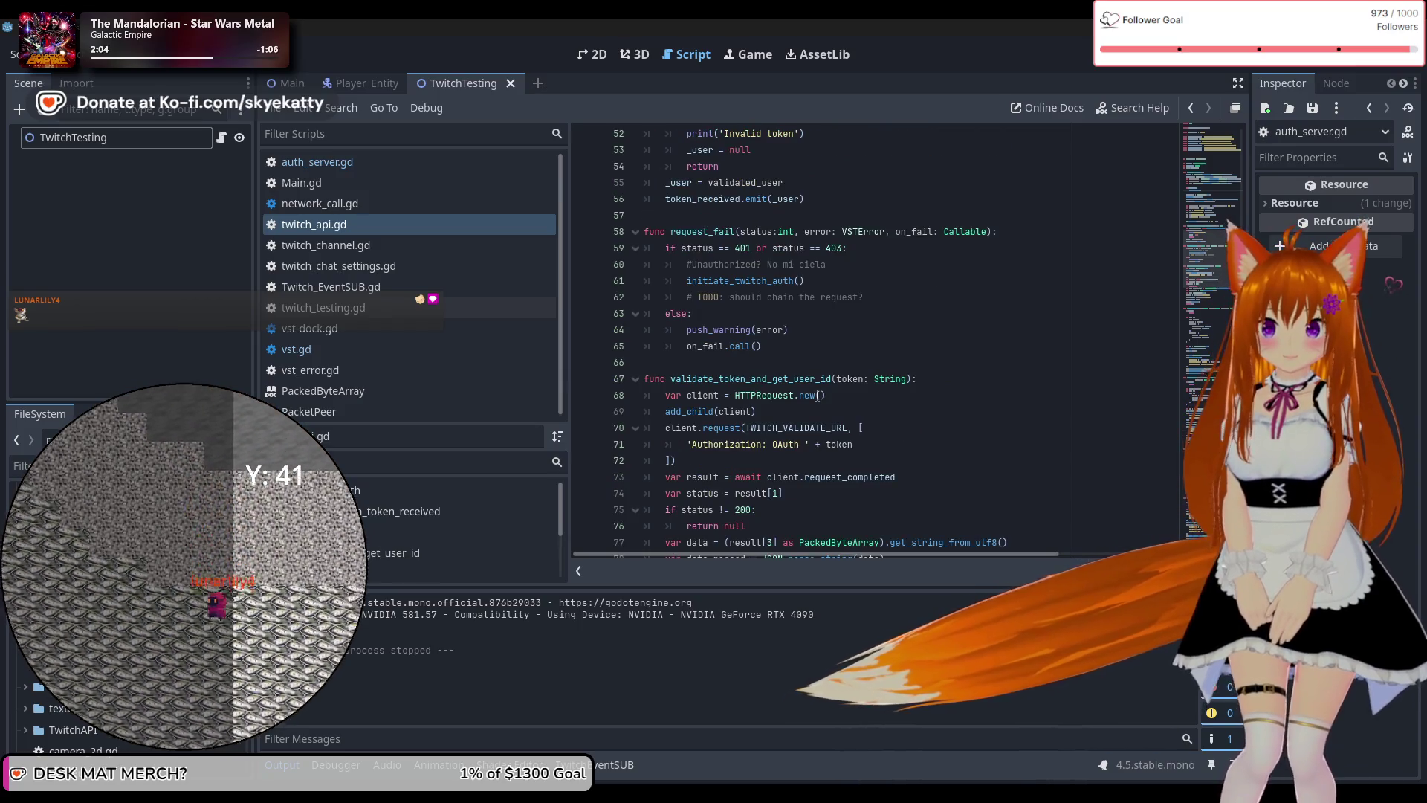
{"action": "scroll", "coordinate": [817, 395], "scroll_direction": "down", "scroll_amount": 4}
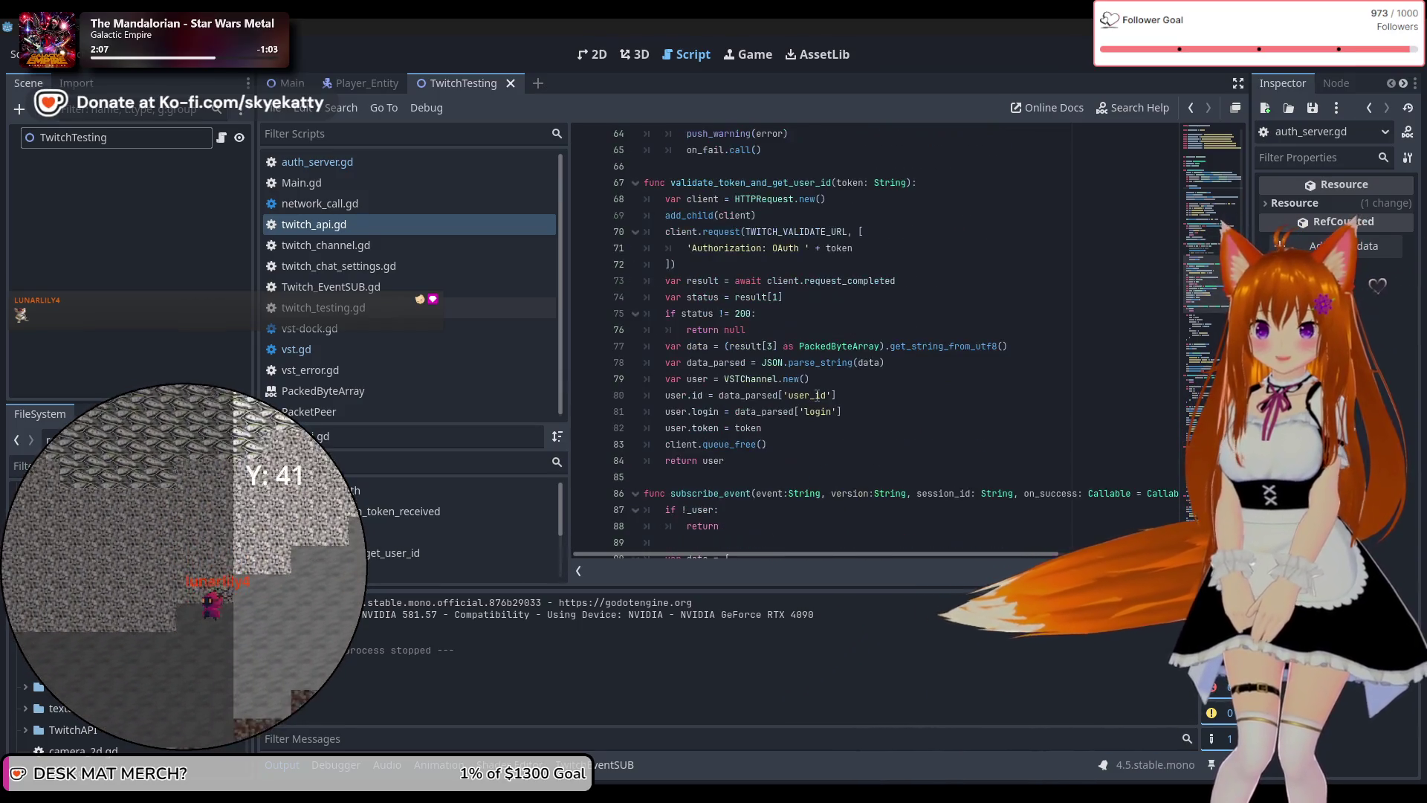
{"action": "scroll", "coordinate": [817, 395], "scroll_direction": "down", "scroll_amount": 11}
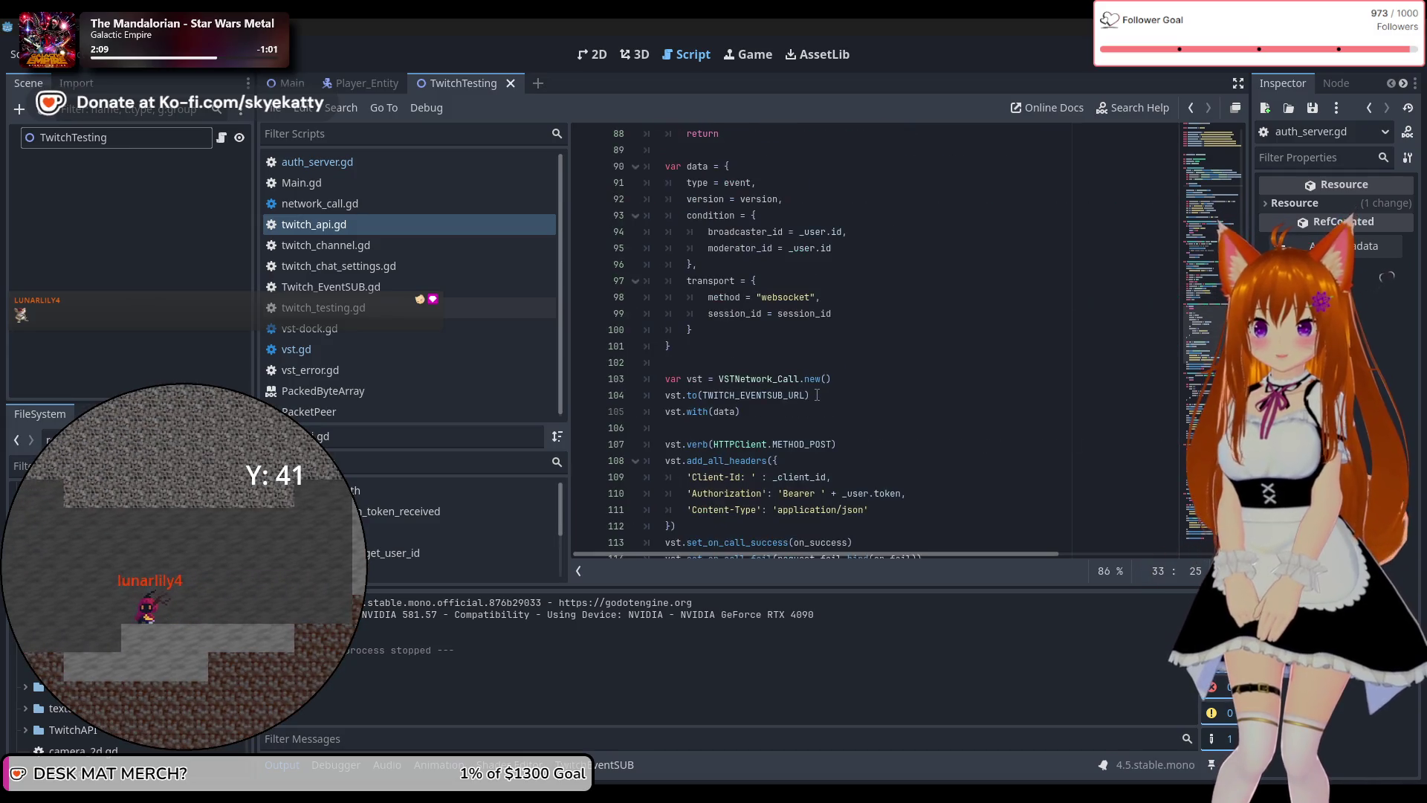
{"action": "scroll", "coordinate": [818, 394], "scroll_direction": "down", "scroll_amount": 20}
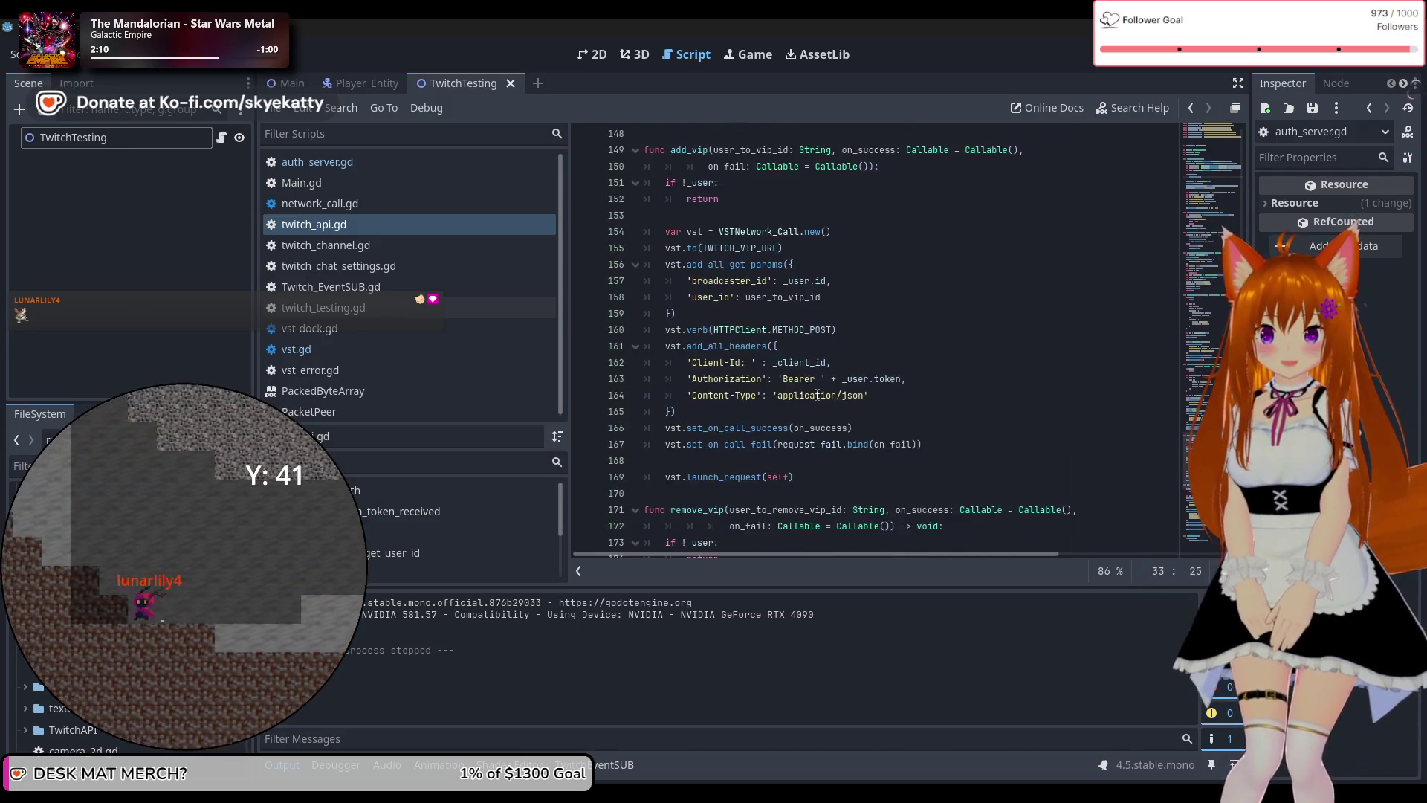
{"action": "scroll", "coordinate": [818, 395], "scroll_direction": "down", "scroll_amount": 1}
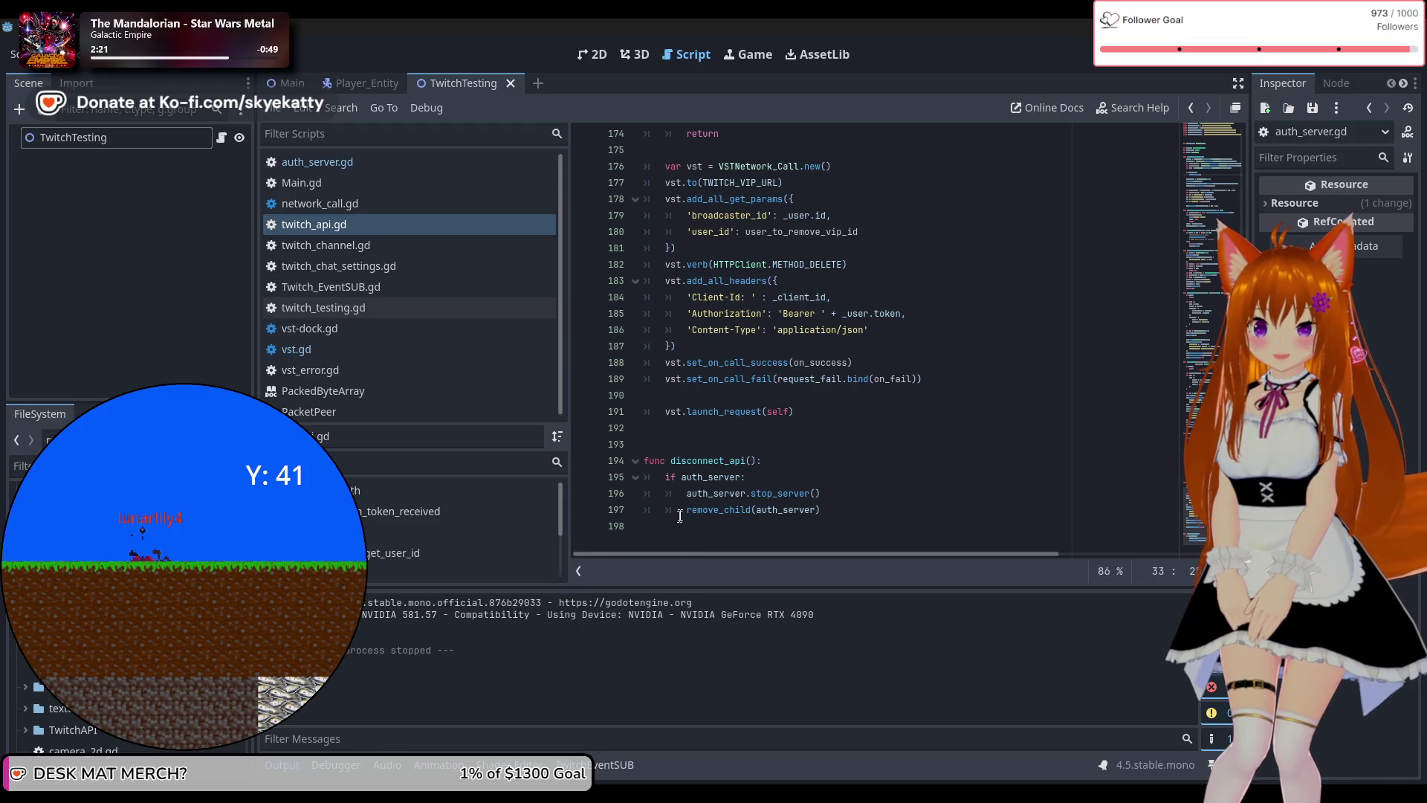
Select part of the remove_child call on line 197, then jump to the top of twitch_api.gd.
{"action": "left_click_drag", "start_coordinate": [720, 510], "coordinate": [860, 507]}
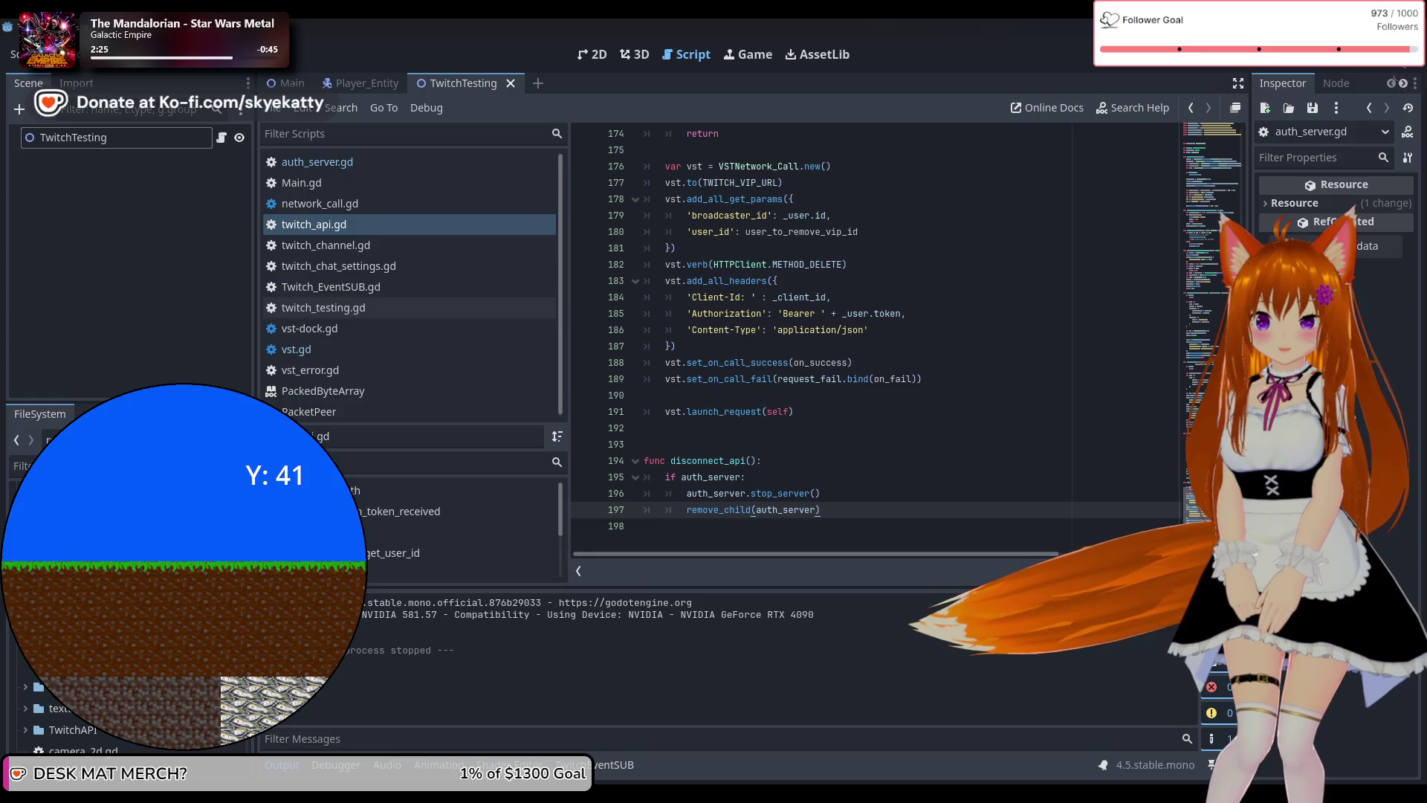
{"action": "left_click", "coordinate": [1219, 153]}
{"action": "mouse_move", "coordinate": [1219, 153]}
{"action": "left_mouse_down"}
{"action": "mouse_move", "coordinate": [1209, 107]}
{"action": "mouse_move", "coordinate": [1219, 152]}
{"action": "left_mouse_up"}
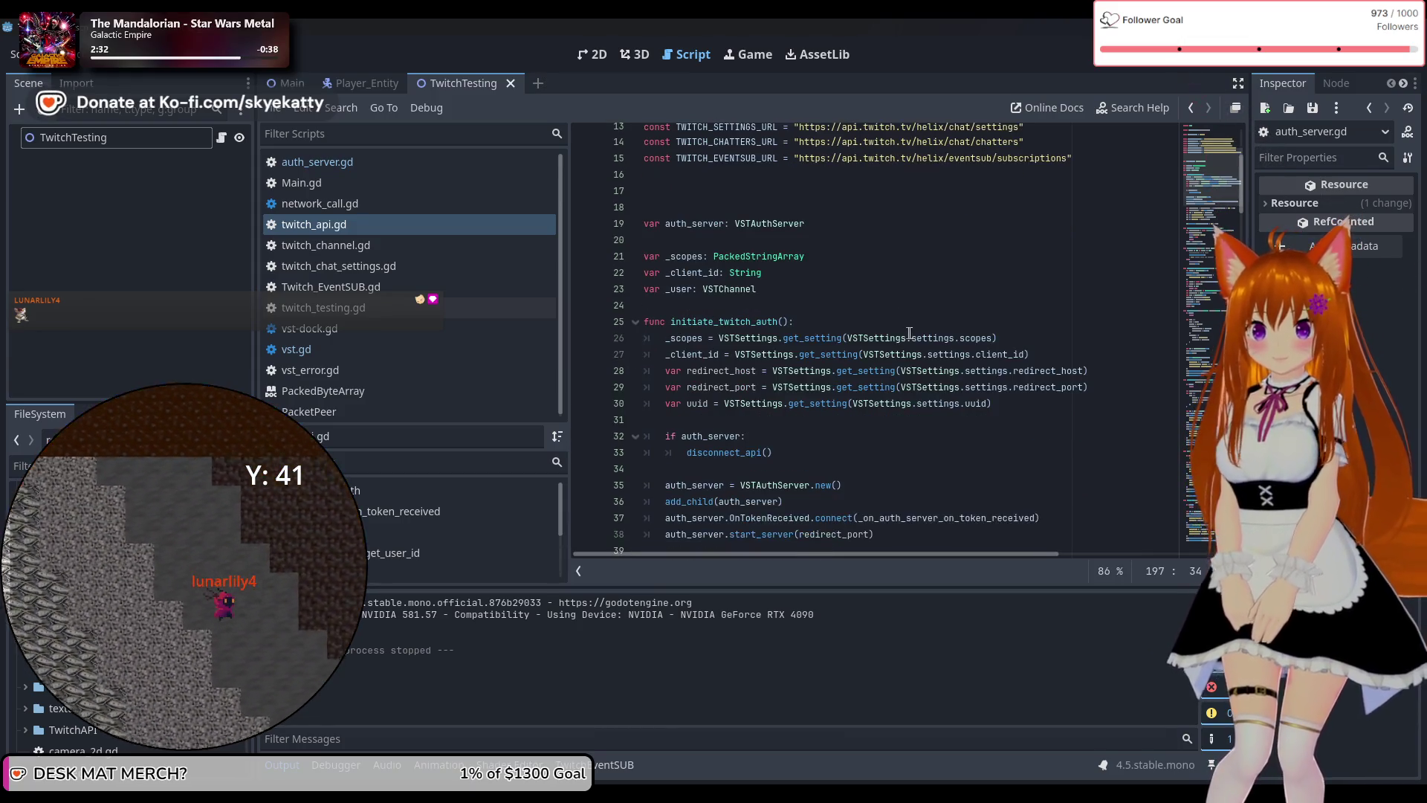
Scroll through the initiate_twitch_auth OAuth login code in twitch_api.gd.
{"action": "scroll", "coordinate": [899, 342], "scroll_direction": "down", "scroll_amount": 4}
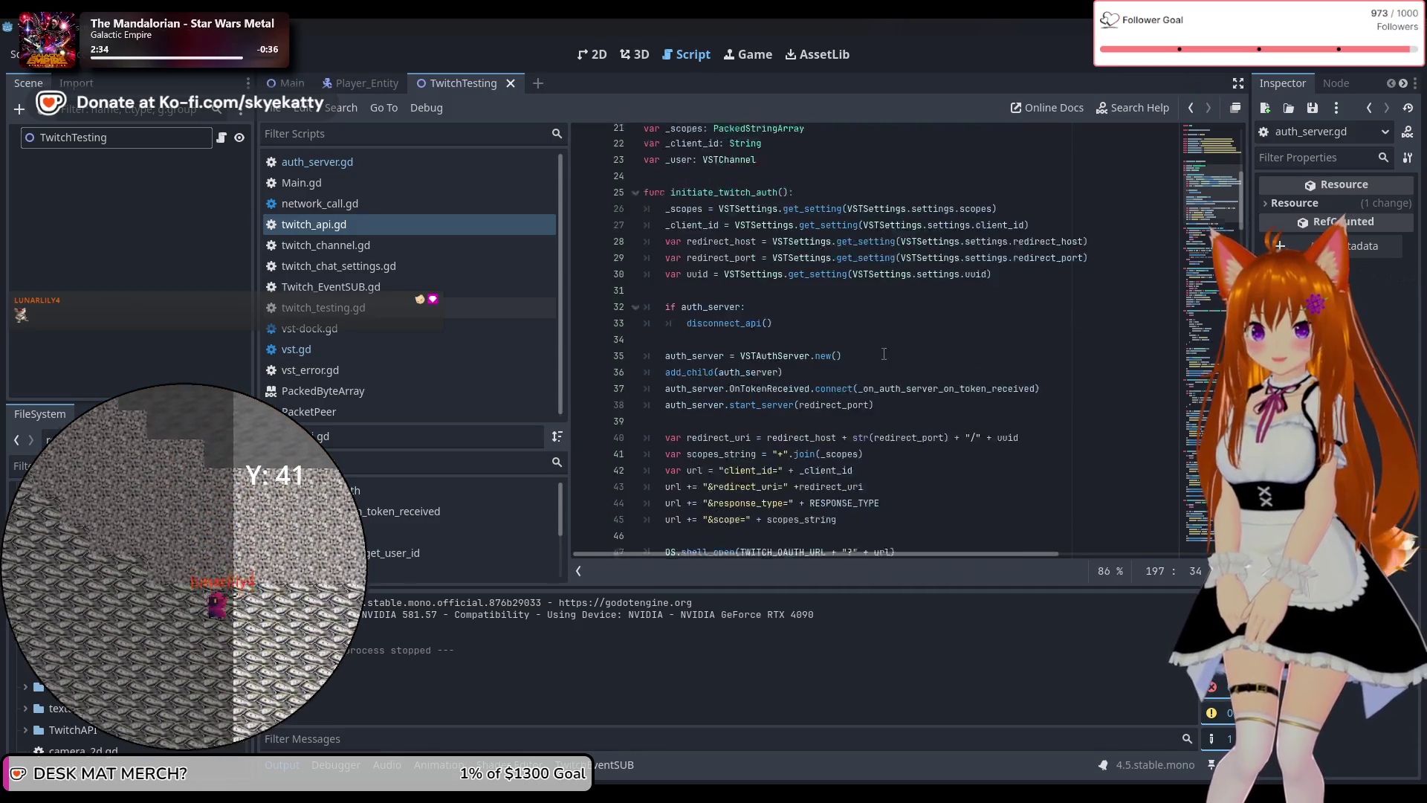
{"action": "scroll", "coordinate": [883, 354], "scroll_direction": "down", "scroll_amount": 2}
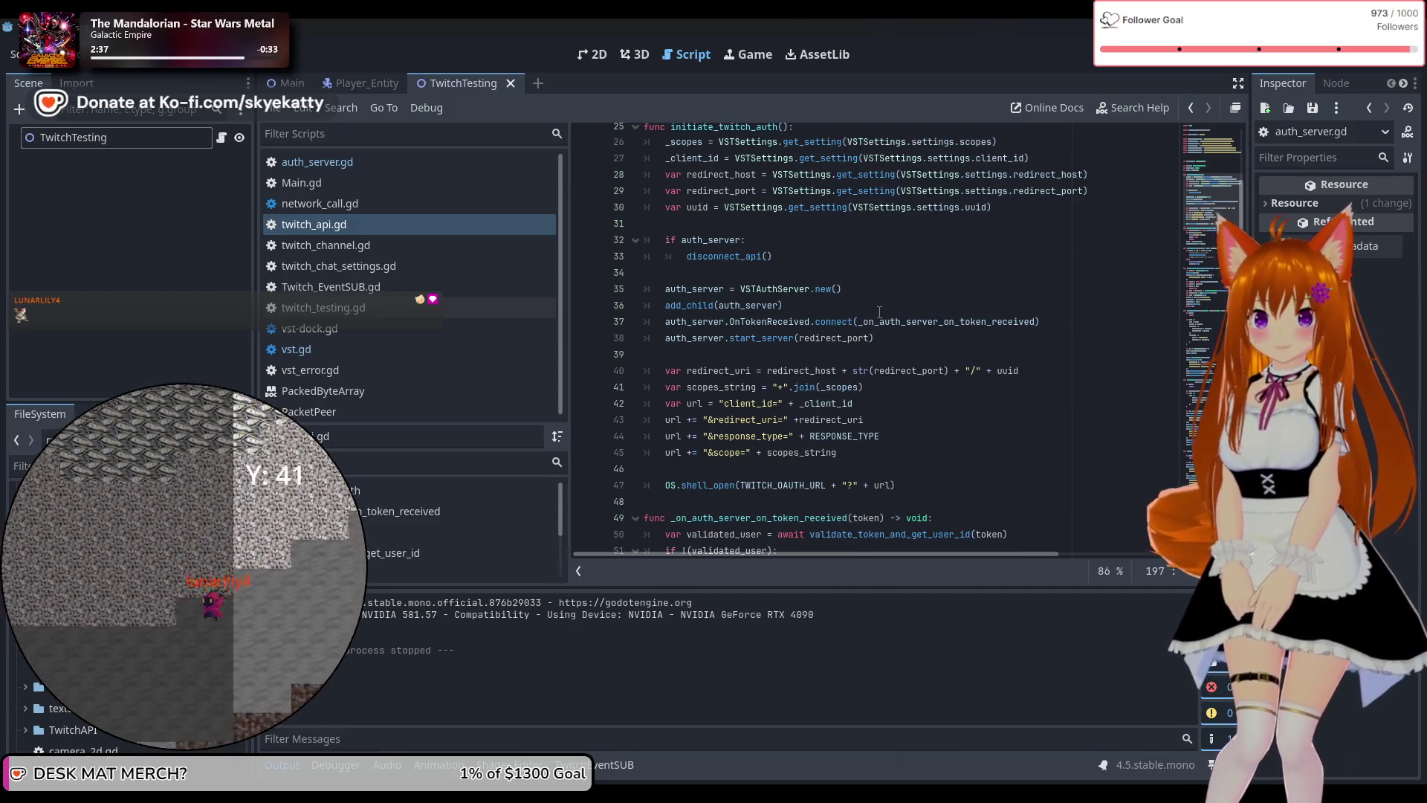
{"action": "scroll", "coordinate": [815, 344], "scroll_direction": "up", "scroll_amount": 9}
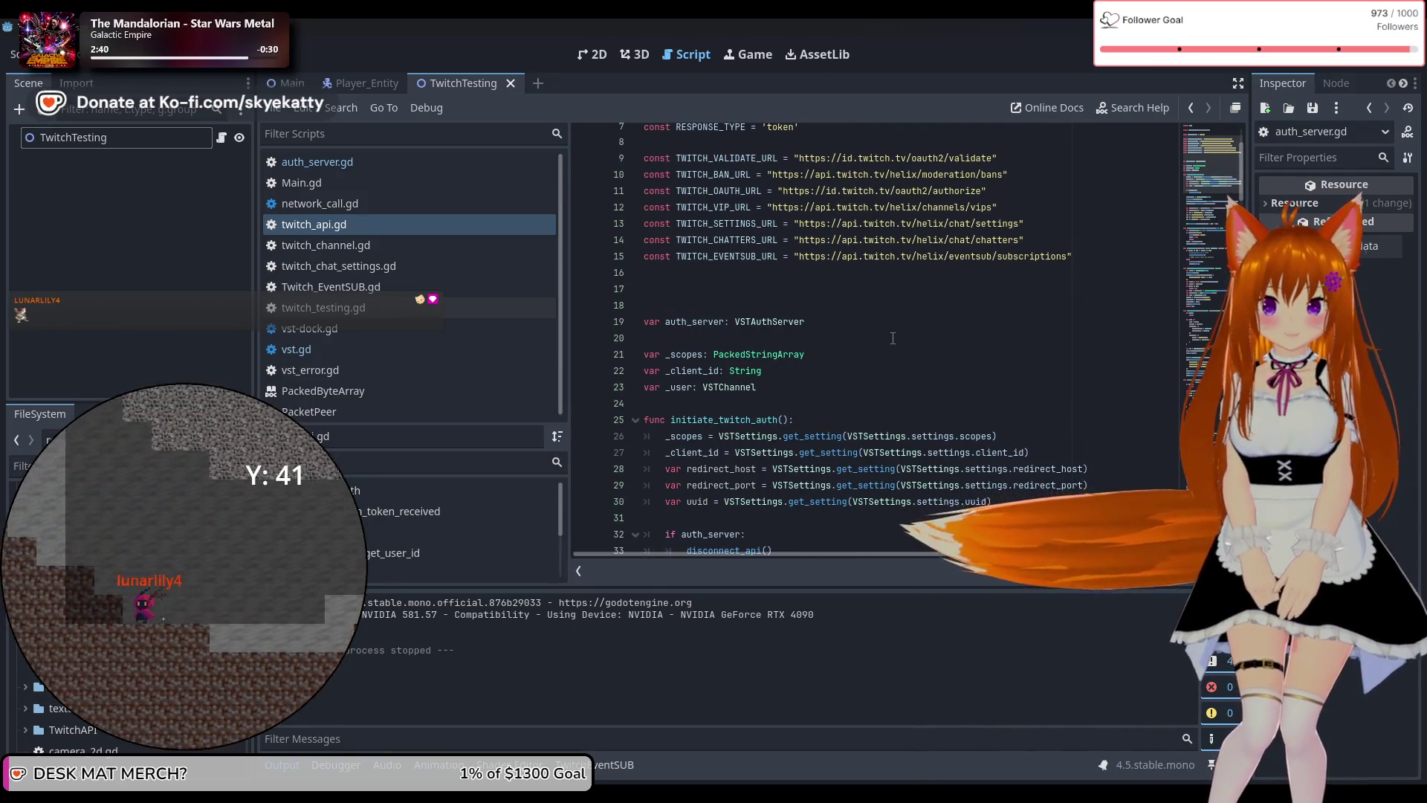
{"action": "scroll", "coordinate": [893, 338], "scroll_direction": "down", "scroll_amount": 2}
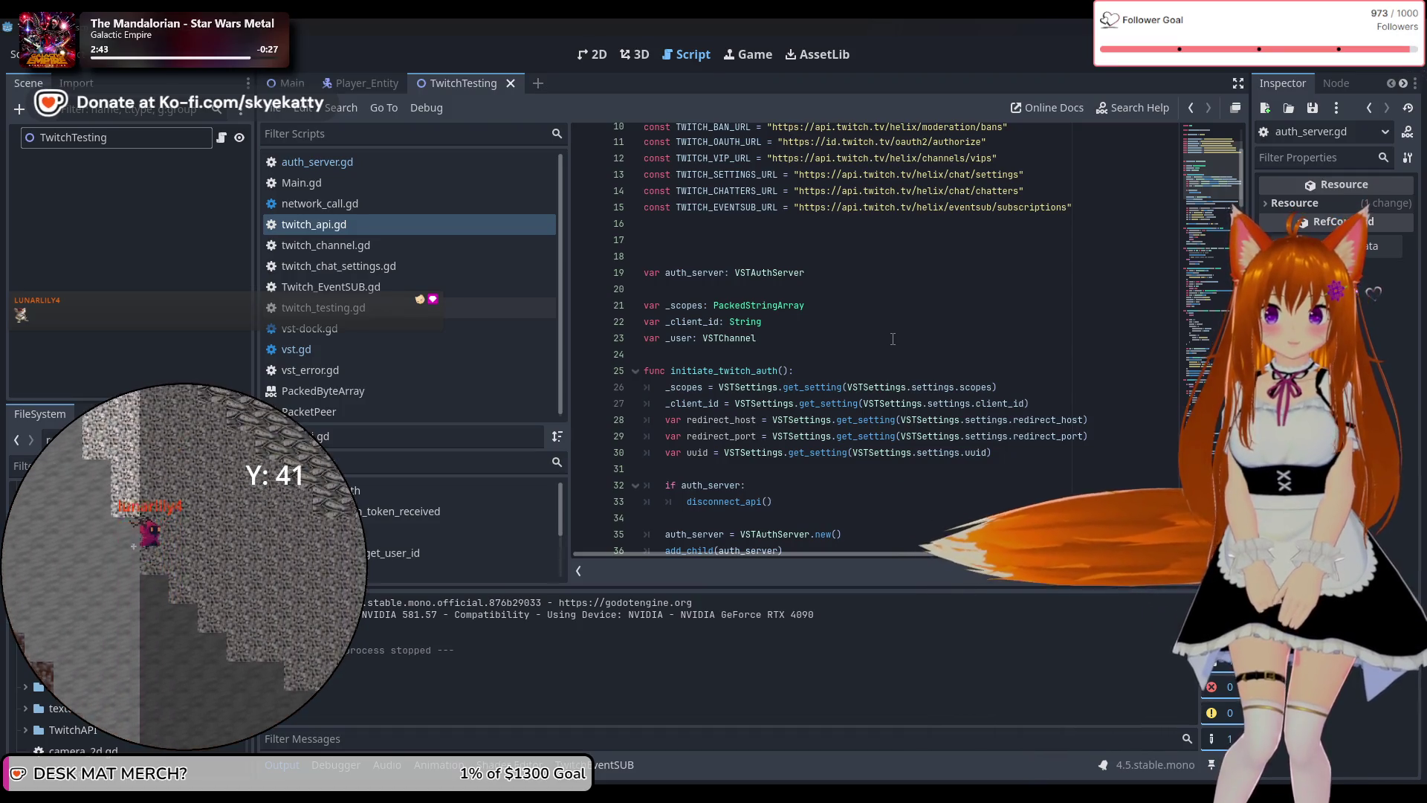
{"action": "scroll", "coordinate": [893, 338], "scroll_direction": "up", "scroll_amount": 3}
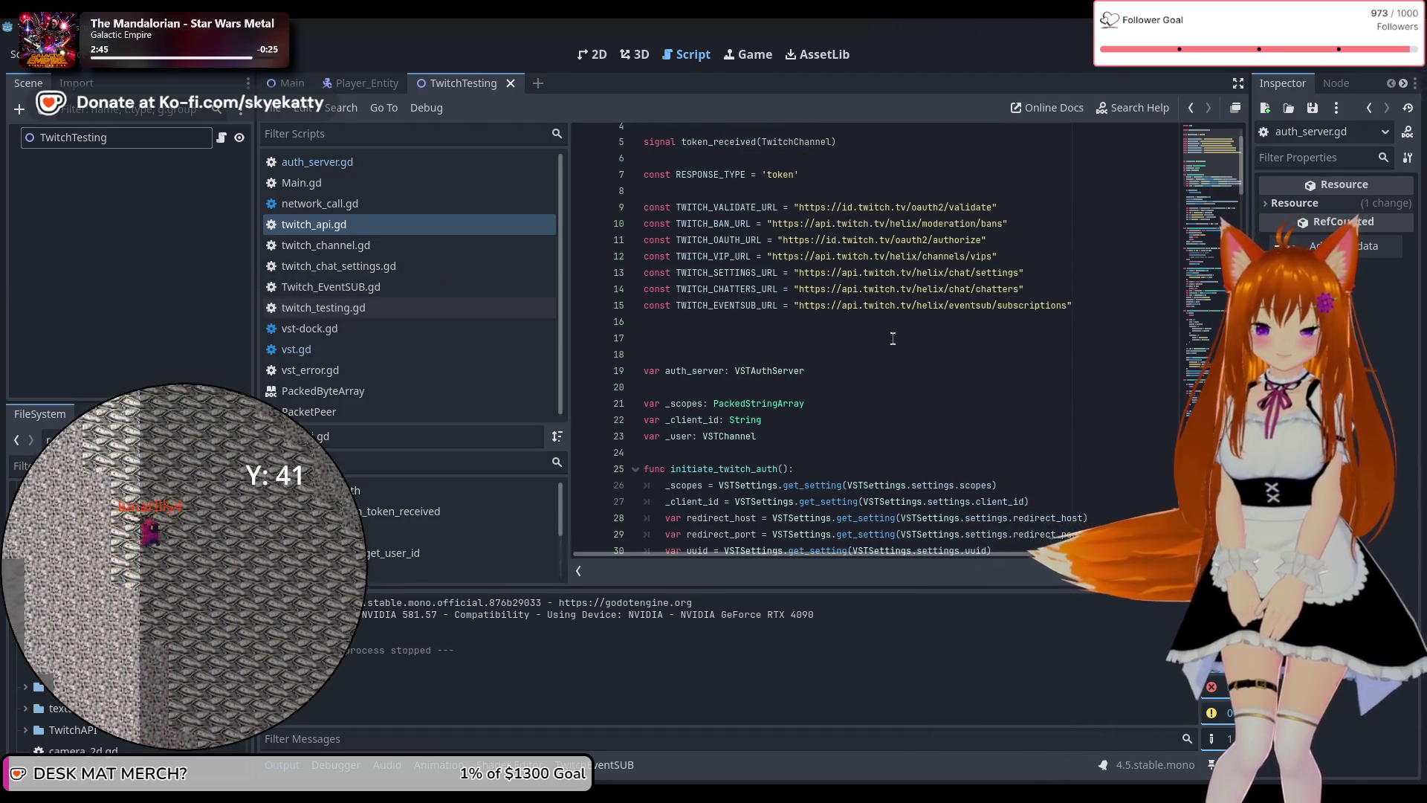
{"action": "scroll", "coordinate": [893, 338], "scroll_direction": "up", "scroll_amount": 2}
{"action": "scroll", "coordinate": [893, 338], "scroll_direction": "down", "scroll_amount": 3}
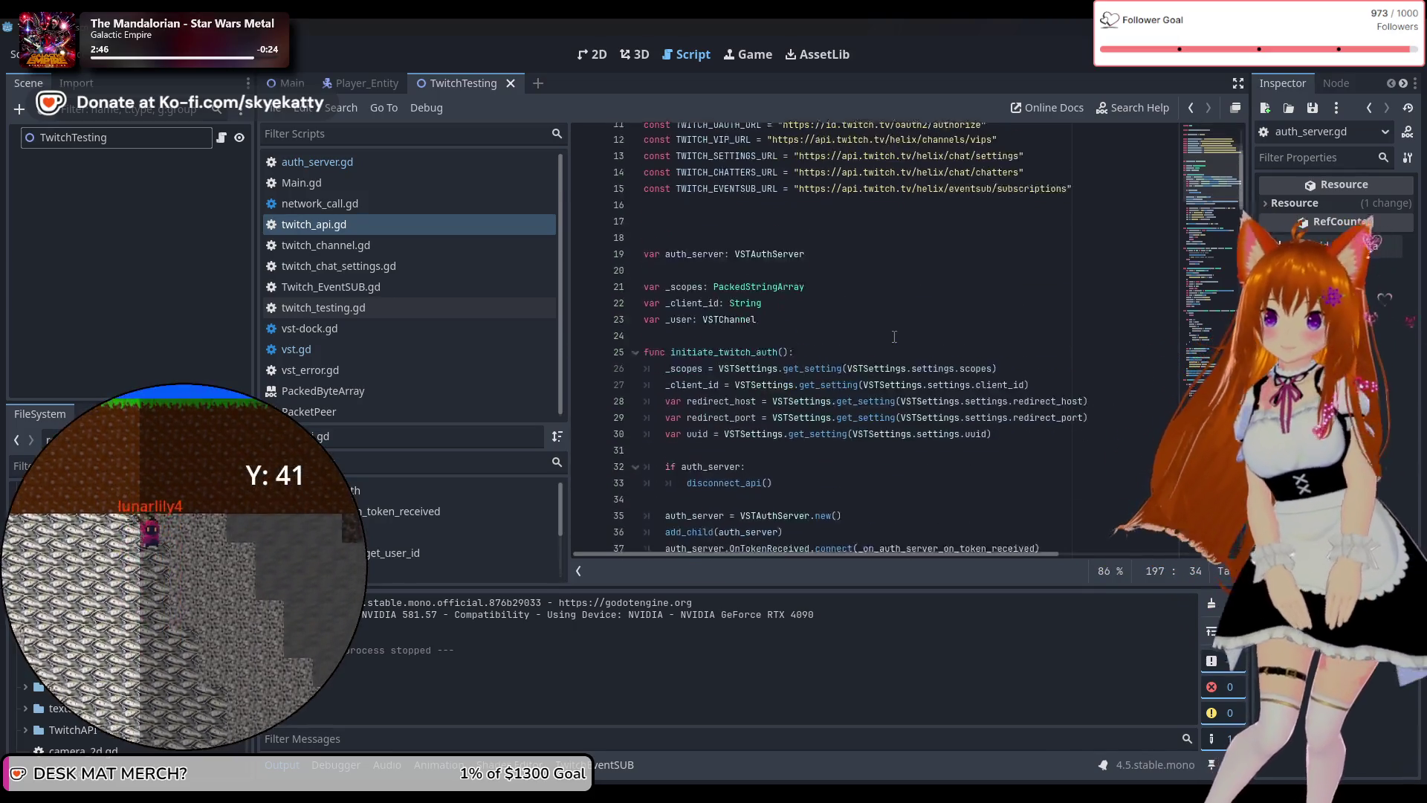
{"action": "scroll", "coordinate": [893, 338], "scroll_direction": "up", "scroll_amount": 3}
{"action": "scroll", "coordinate": [892, 335], "scroll_direction": "down", "scroll_amount": 8}
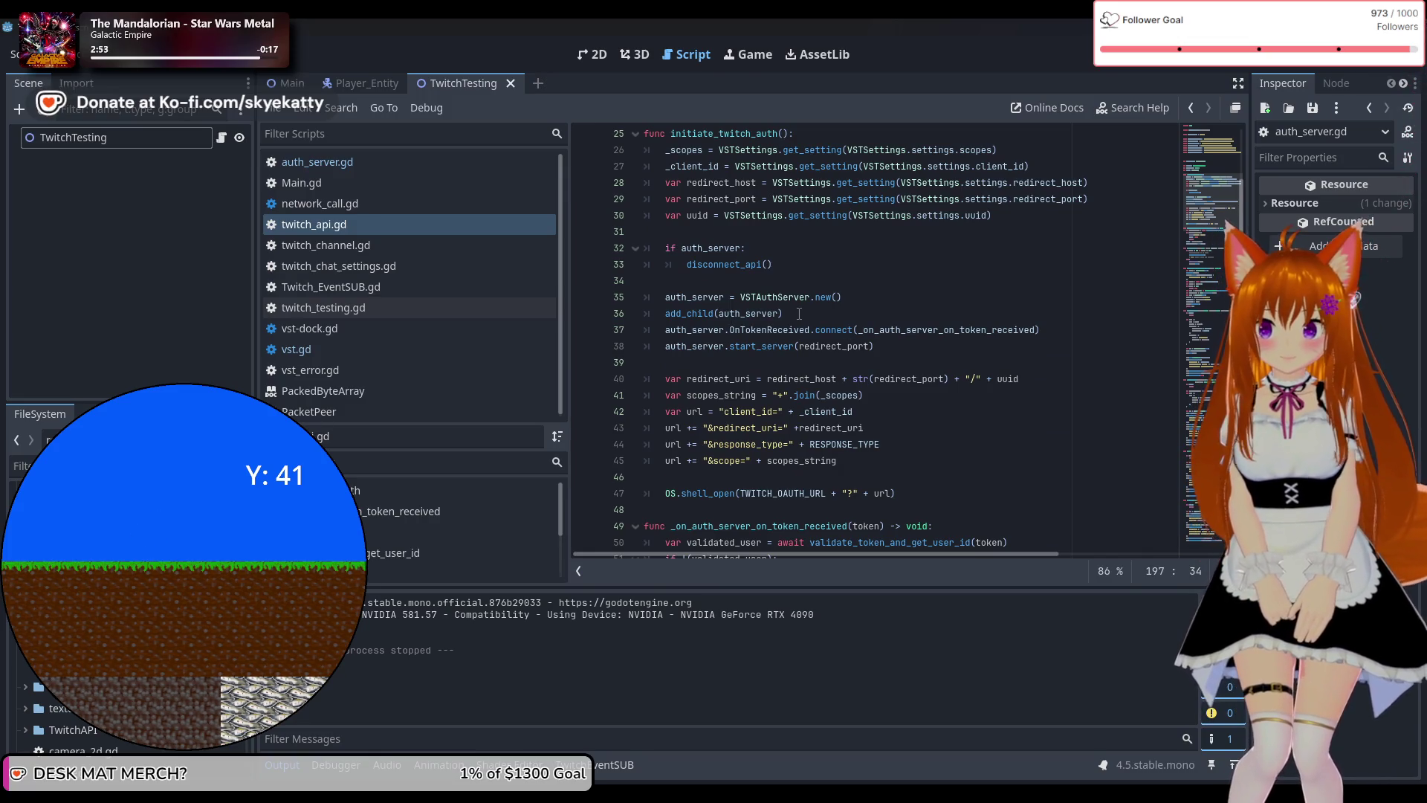
{"action": "scroll", "coordinate": [799, 313], "scroll_direction": "up", "scroll_amount": 3}
{"action": "scroll", "coordinate": [799, 313], "scroll_direction": "down", "scroll_amount": 1}
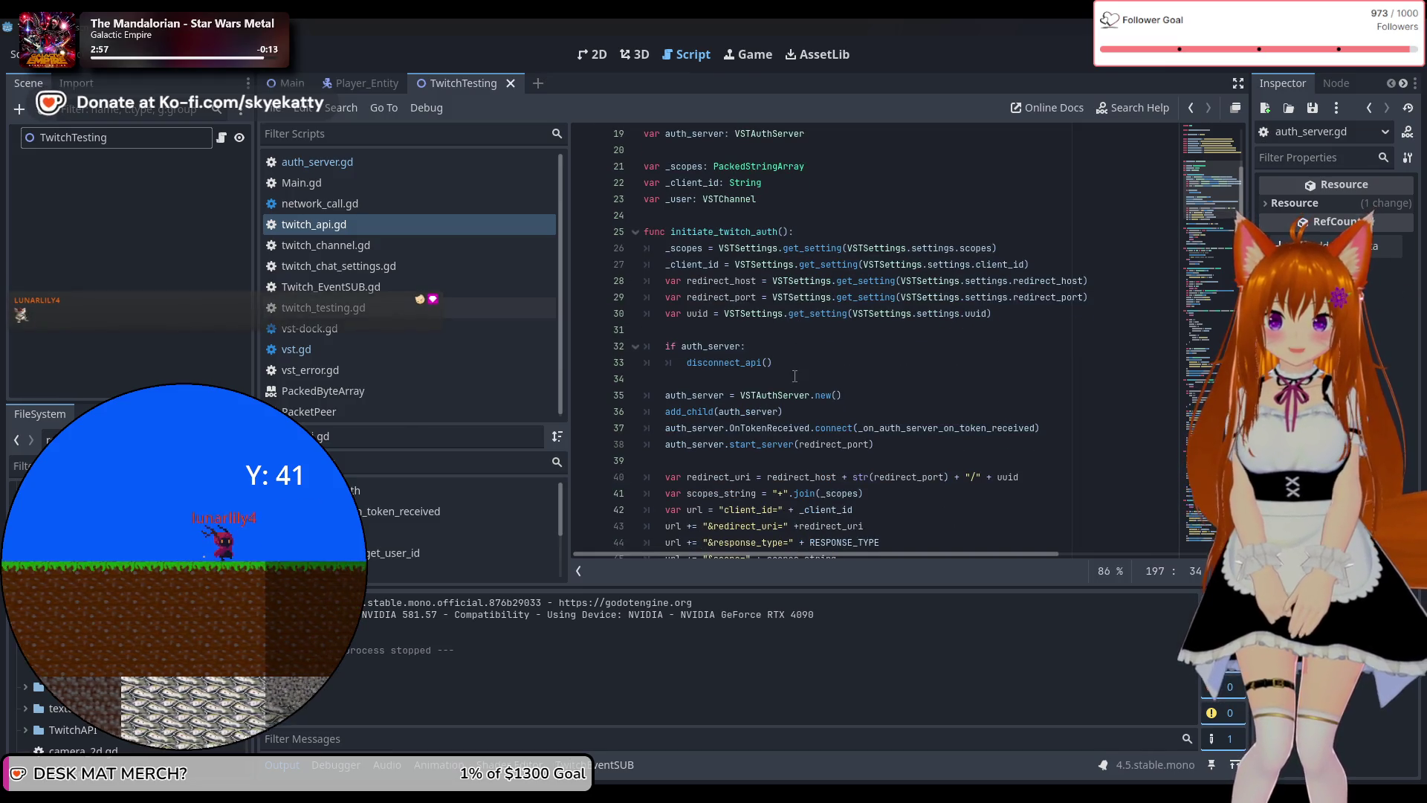
{"action": "scroll", "coordinate": [795, 376], "scroll_direction": "down", "scroll_amount": 1}
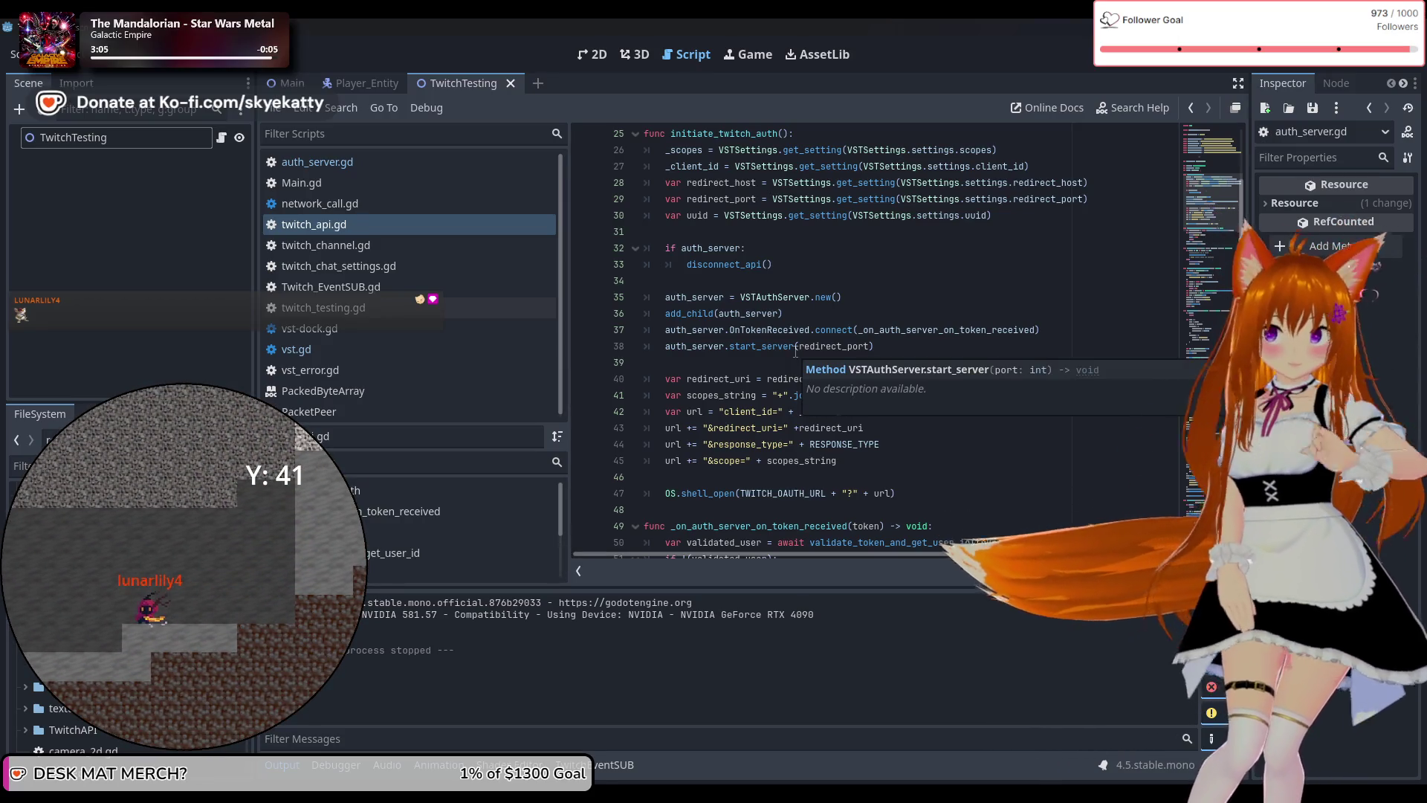
{"action": "scroll", "coordinate": [786, 340], "scroll_direction": "down", "scroll_amount": 2}
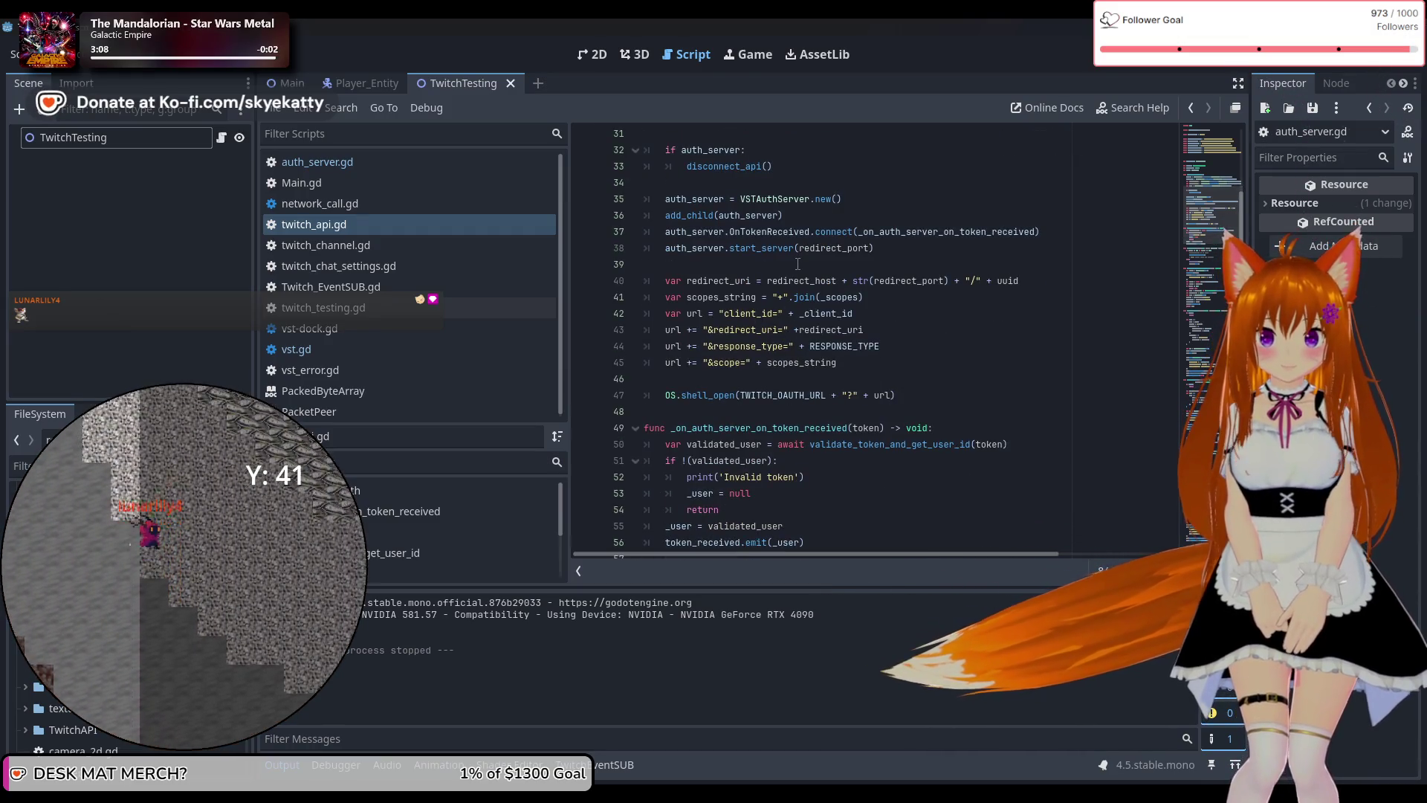
Finish reading twitch_api.gd and open Twitch_EventSUB.gd from the script list.
{"action": "mouse_move", "coordinate": [795, 256]}
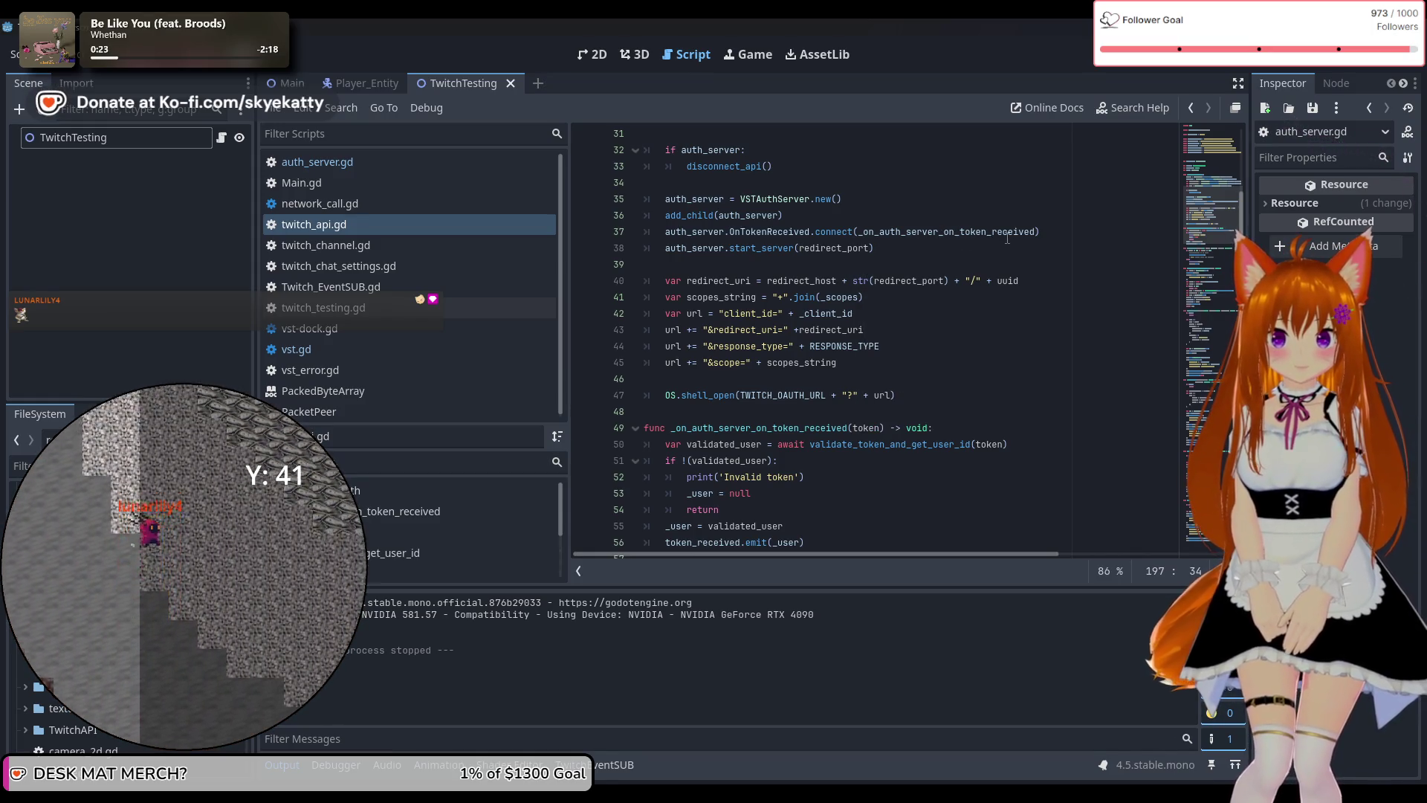
{"action": "scroll", "coordinate": [1039, 266], "scroll_direction": "down", "scroll_amount": 1}
{"action": "scroll", "coordinate": [803, 330], "scroll_direction": "down", "scroll_amount": 1}
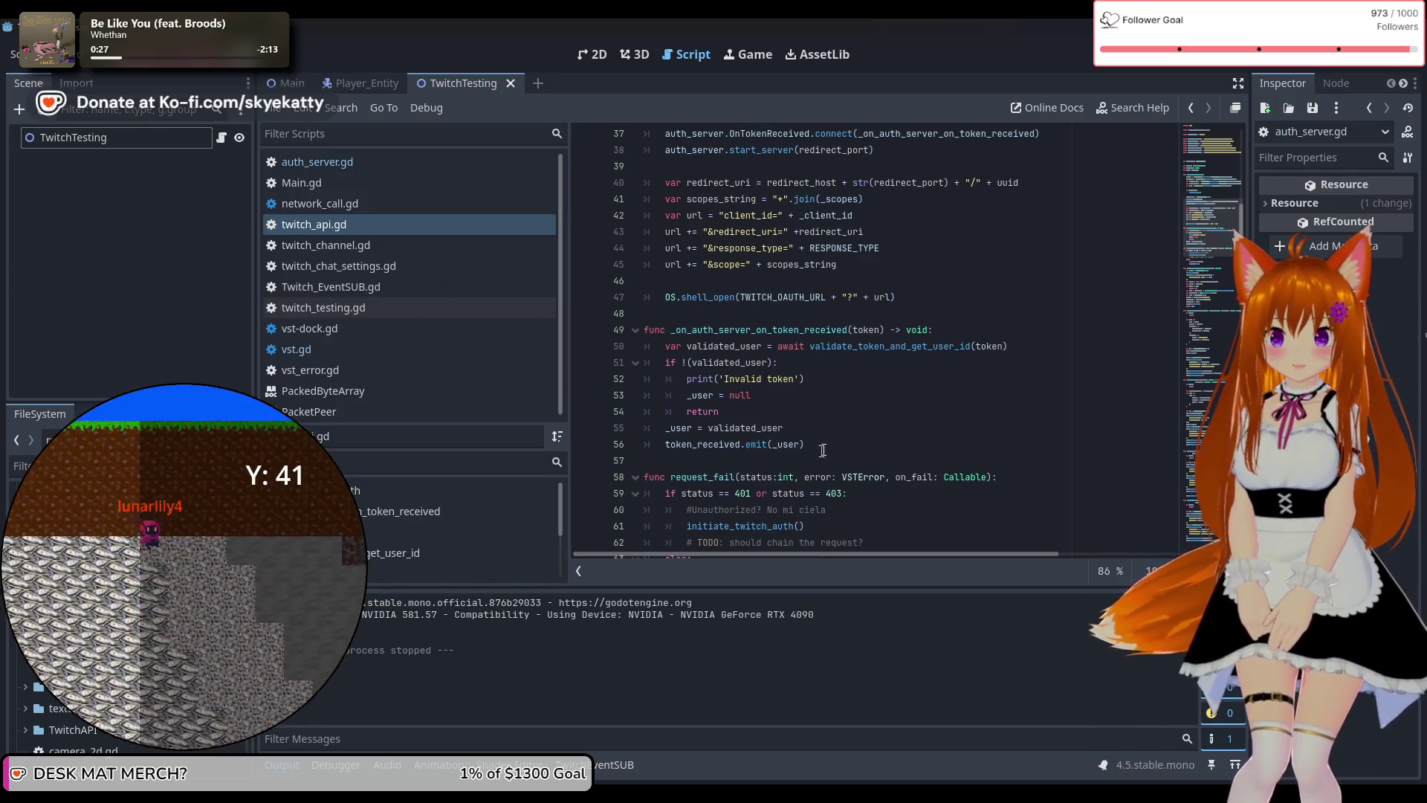
{"action": "scroll", "coordinate": [823, 449], "scroll_direction": "down", "scroll_amount": 2}
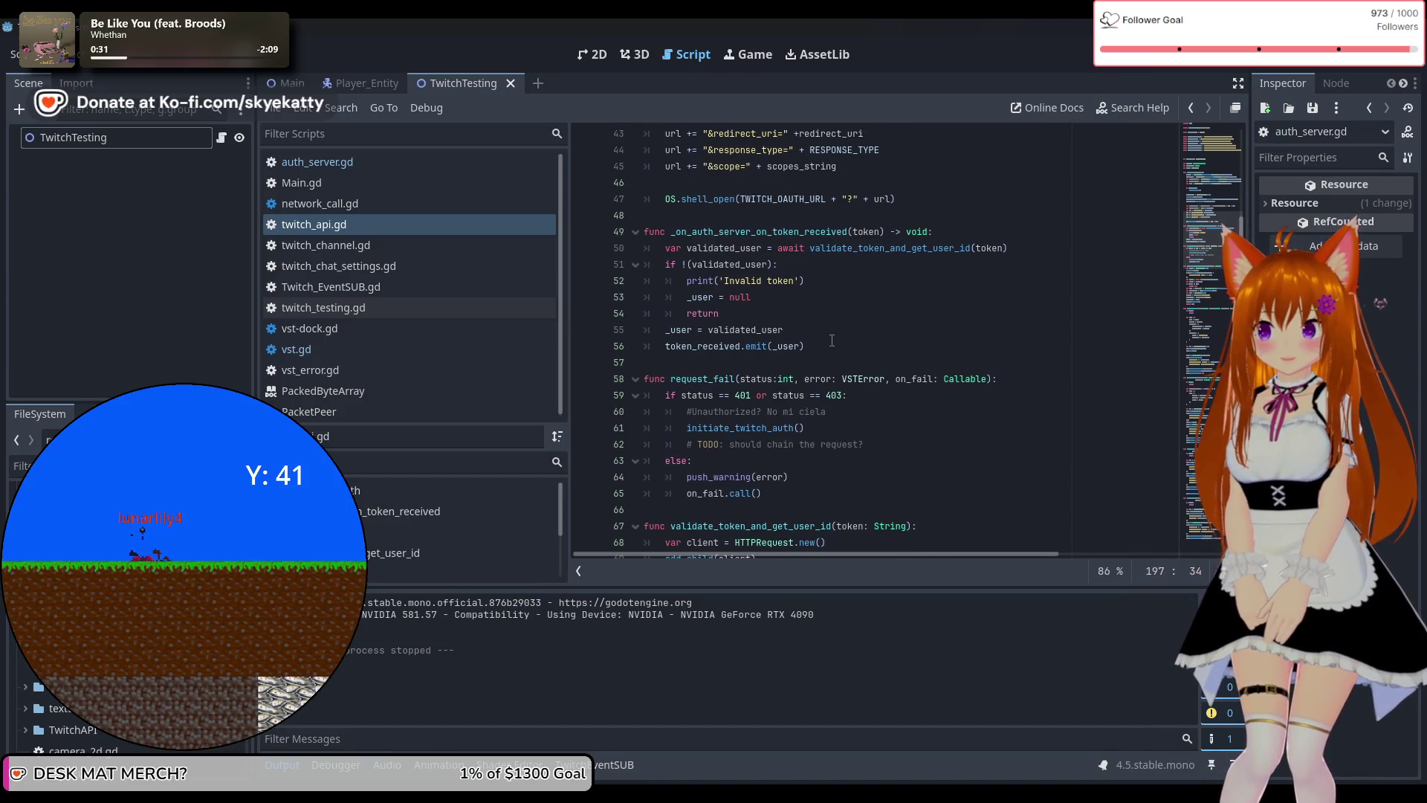
{"action": "scroll", "coordinate": [832, 340], "scroll_direction": "down", "scroll_amount": 1}
{"action": "scroll", "coordinate": [831, 341], "scroll_direction": "up", "scroll_amount": 1}
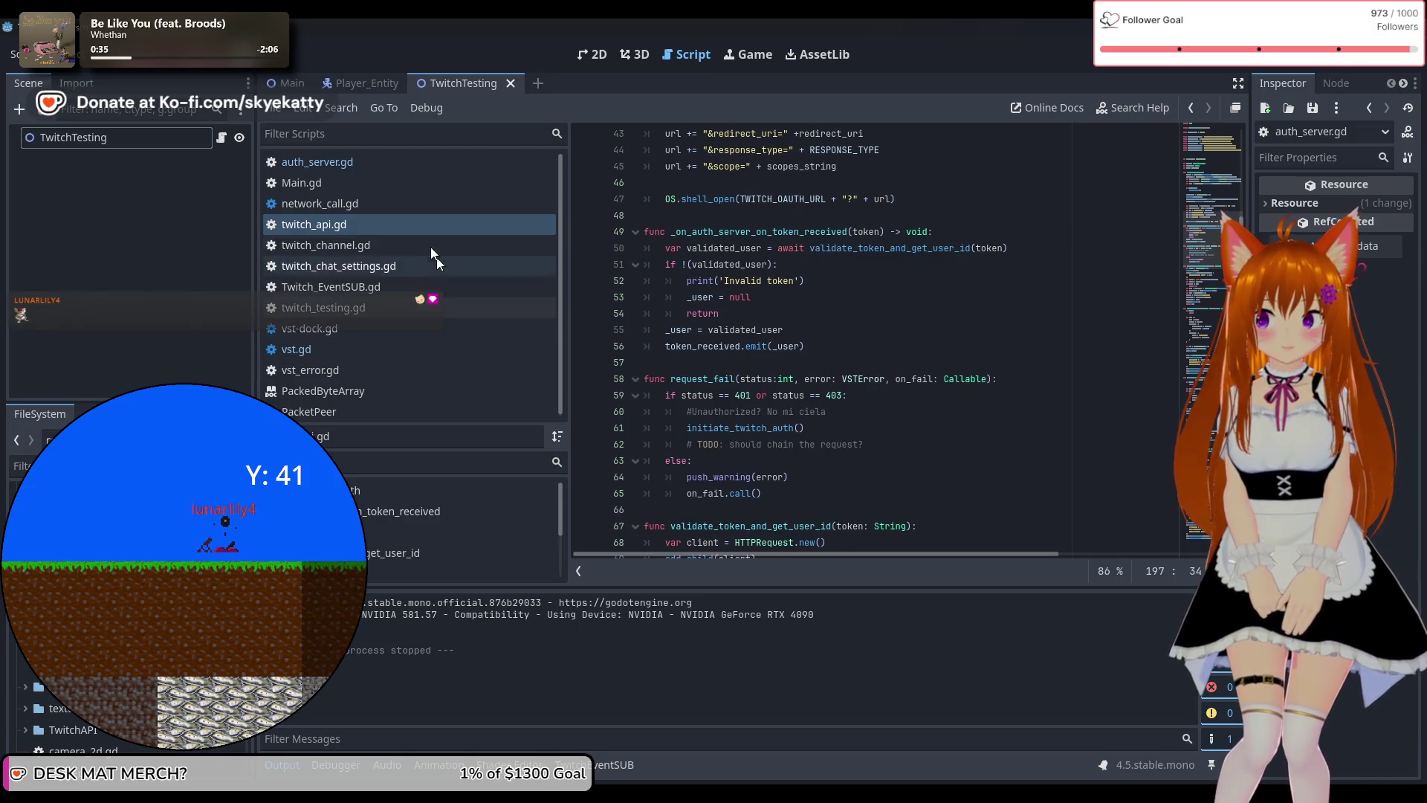
{"action": "left_click", "coordinate": [398, 285]}
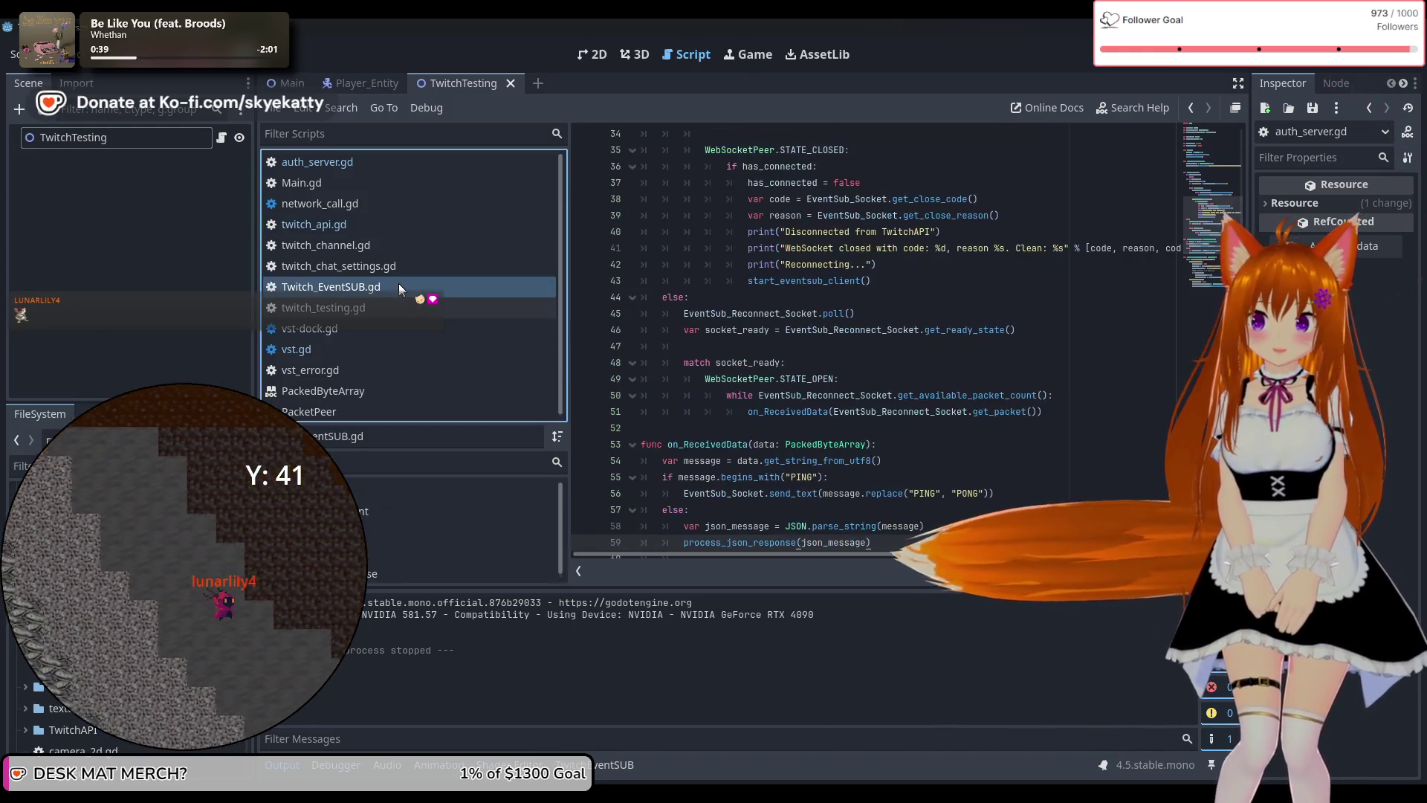
Below line 15's initiate_twitch_auth(), type 'await API_AUTH.auth_server.' via autocomplete and browse its members.
{"action": "scroll", "coordinate": [805, 275], "scroll_direction": "up", "scroll_amount": 9}
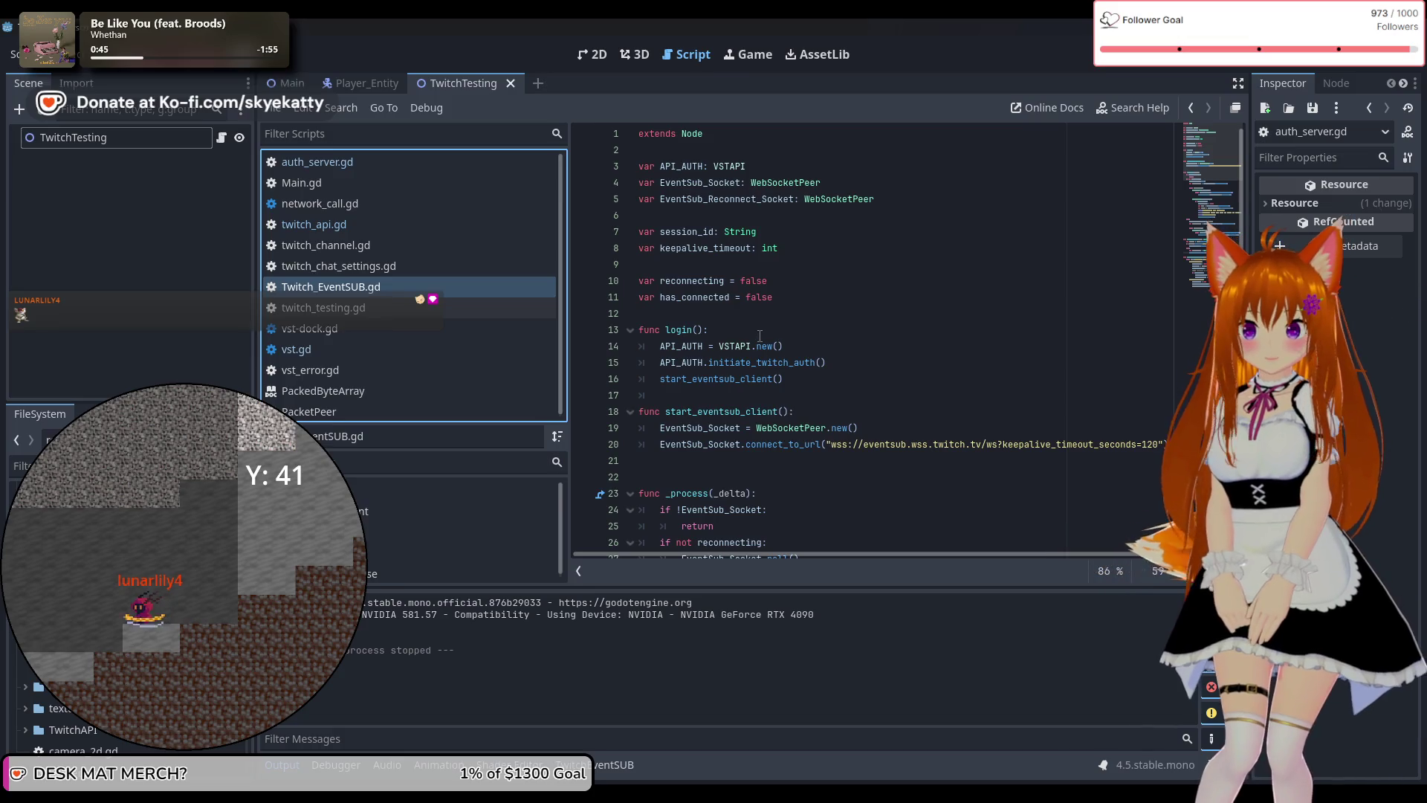
{"action": "left_click", "coordinate": [851, 365]}
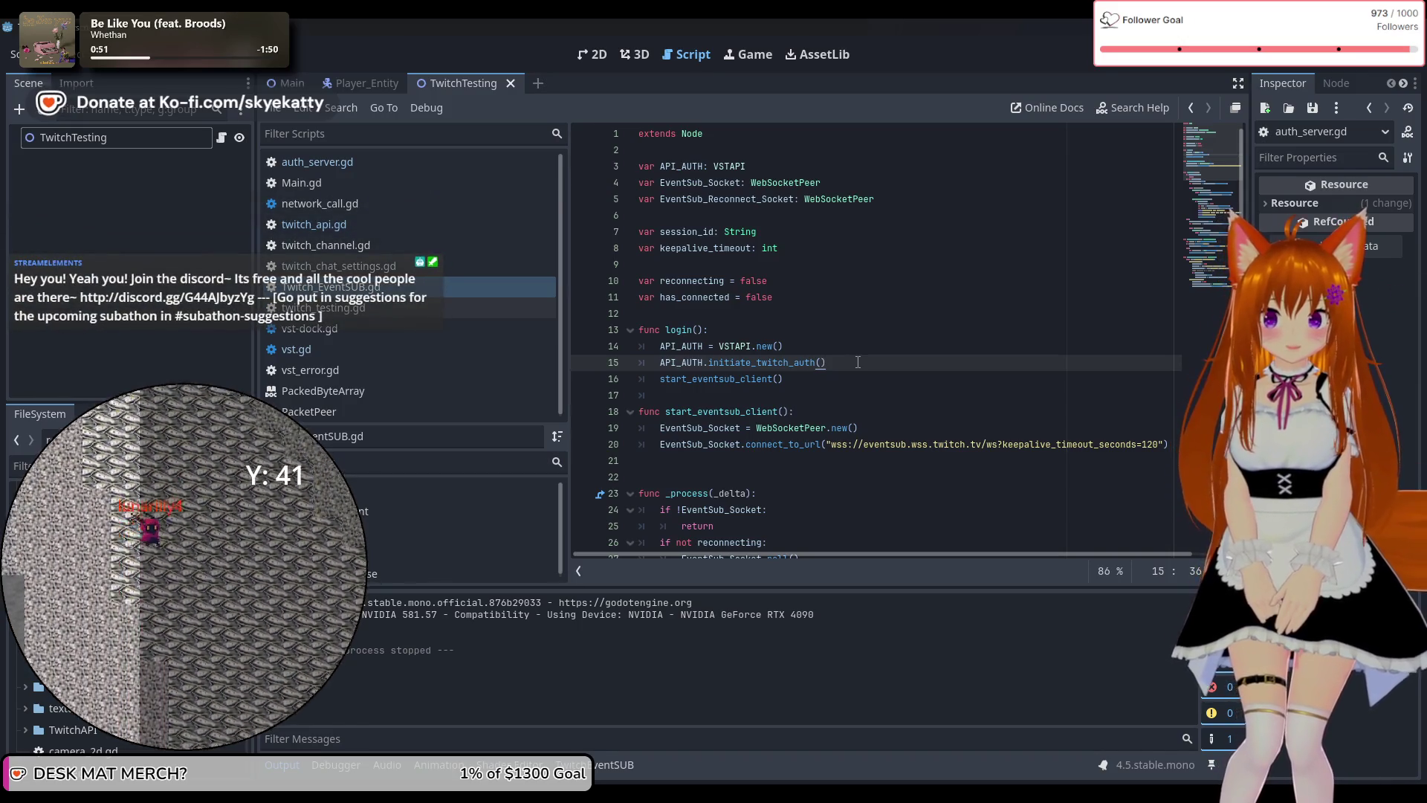
{"action": "key", "text": "Return"}
{"action": "type", "text": "a"}
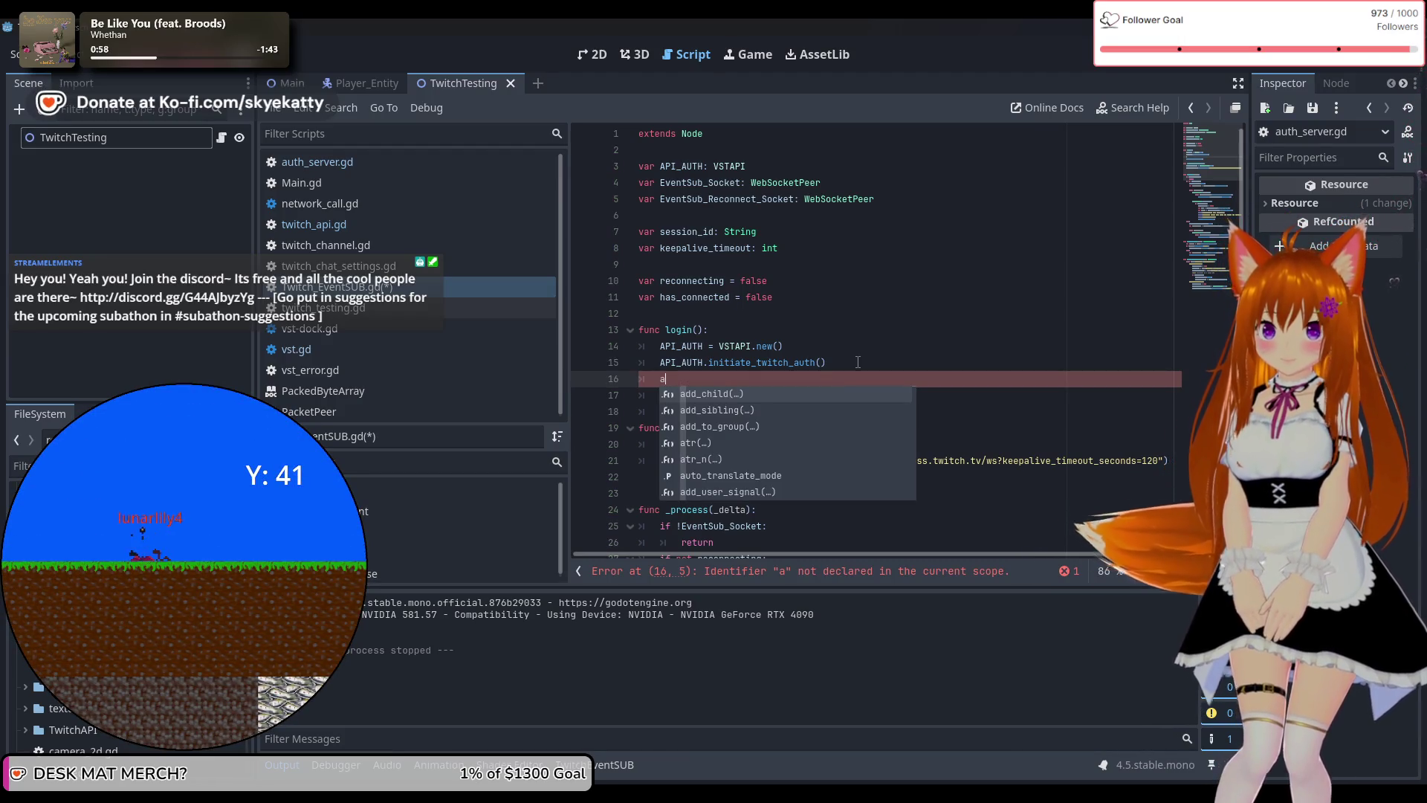
{"action": "type", "text": "wa"}
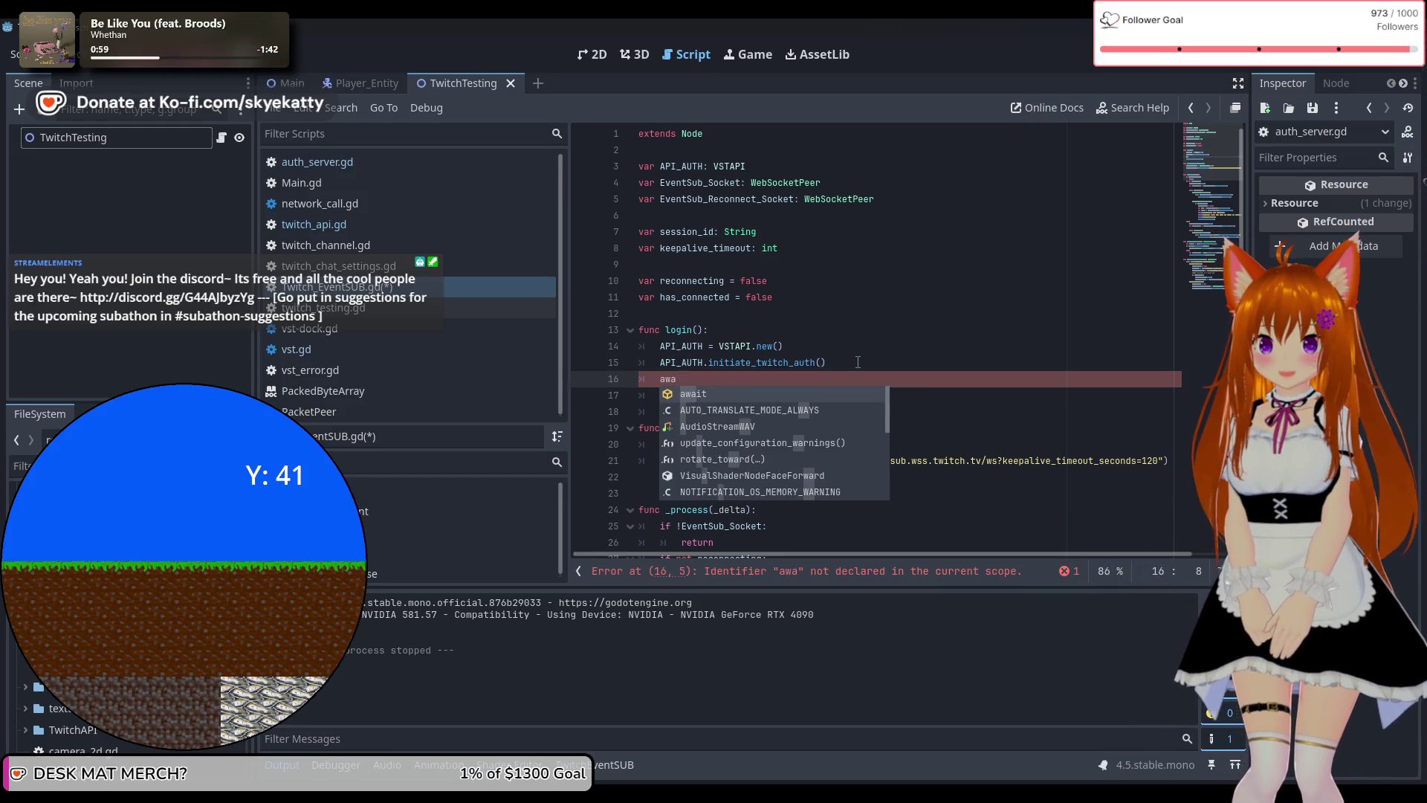
{"action": "type", "text": "it "}
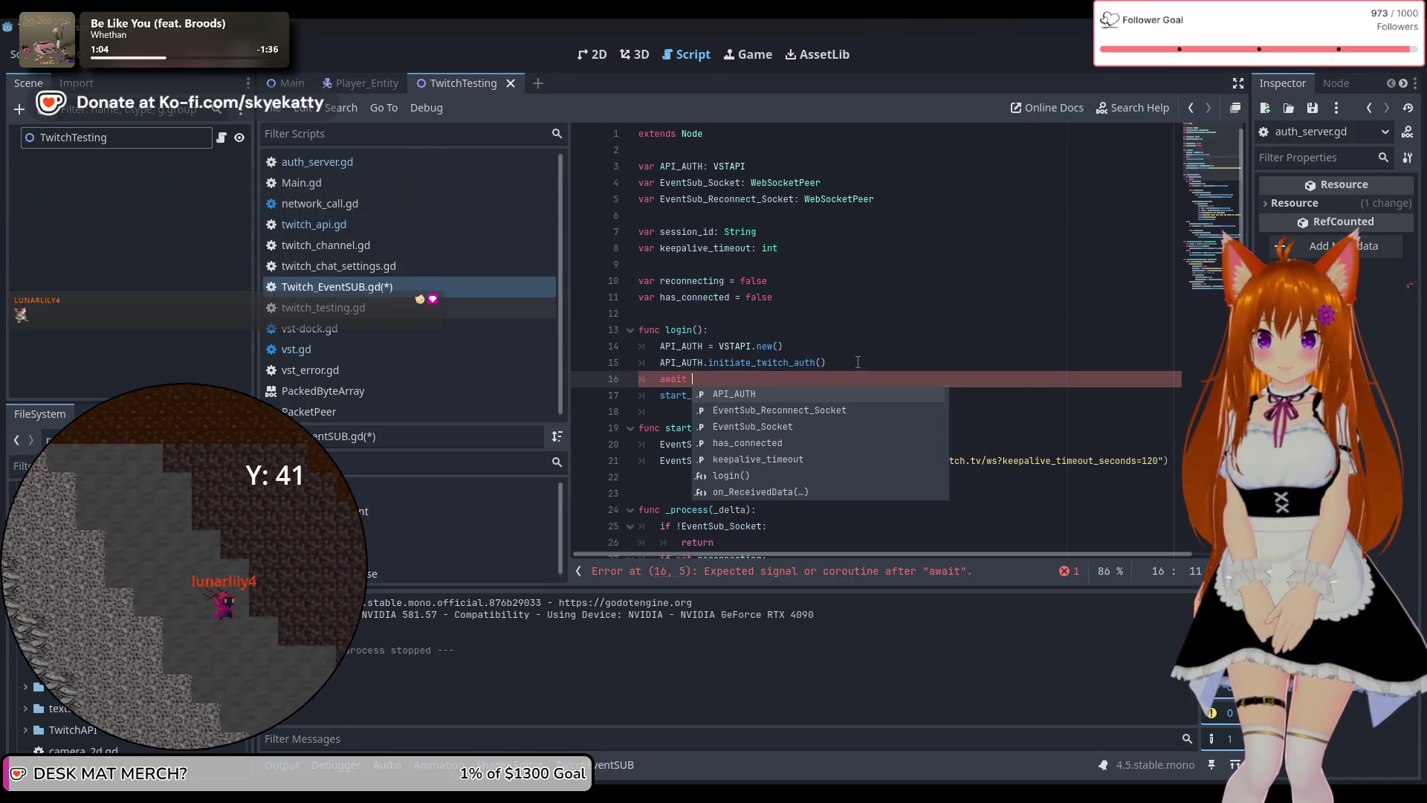
{"action": "type", "text": "API"}
{"action": "key", "text": "Return"}
{"action": "type", "text": "."}
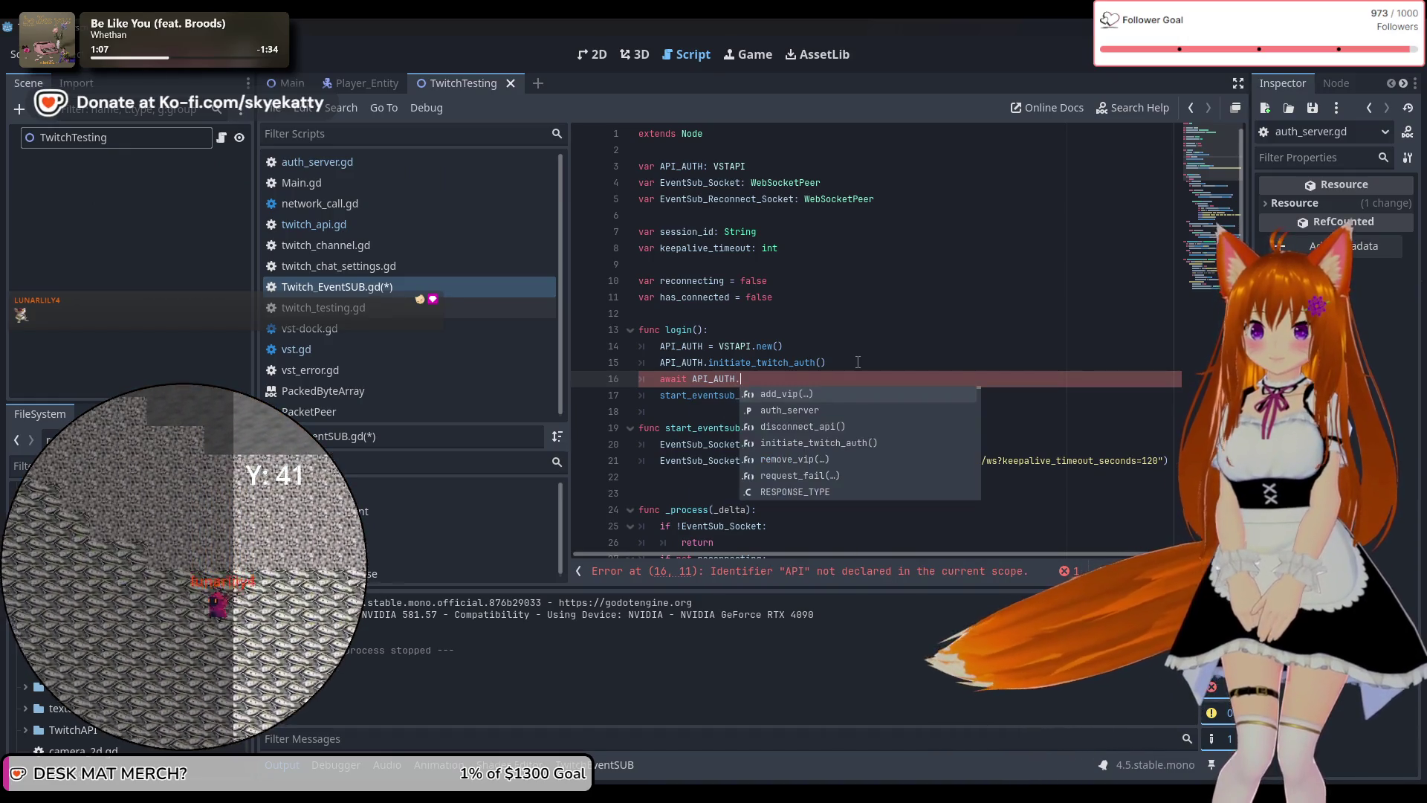
{"action": "key", "text": "Down"}
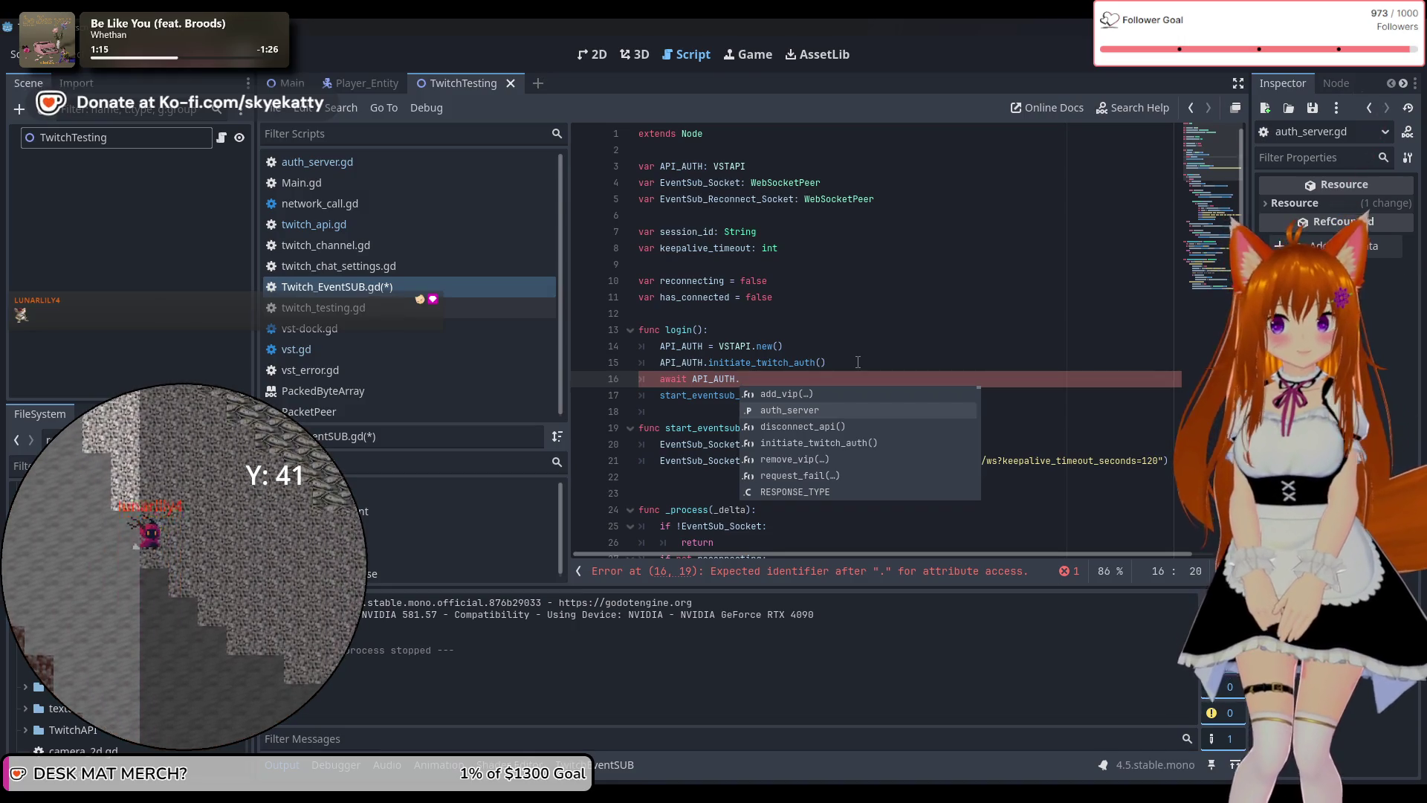
{"action": "key", "text": "Return"}
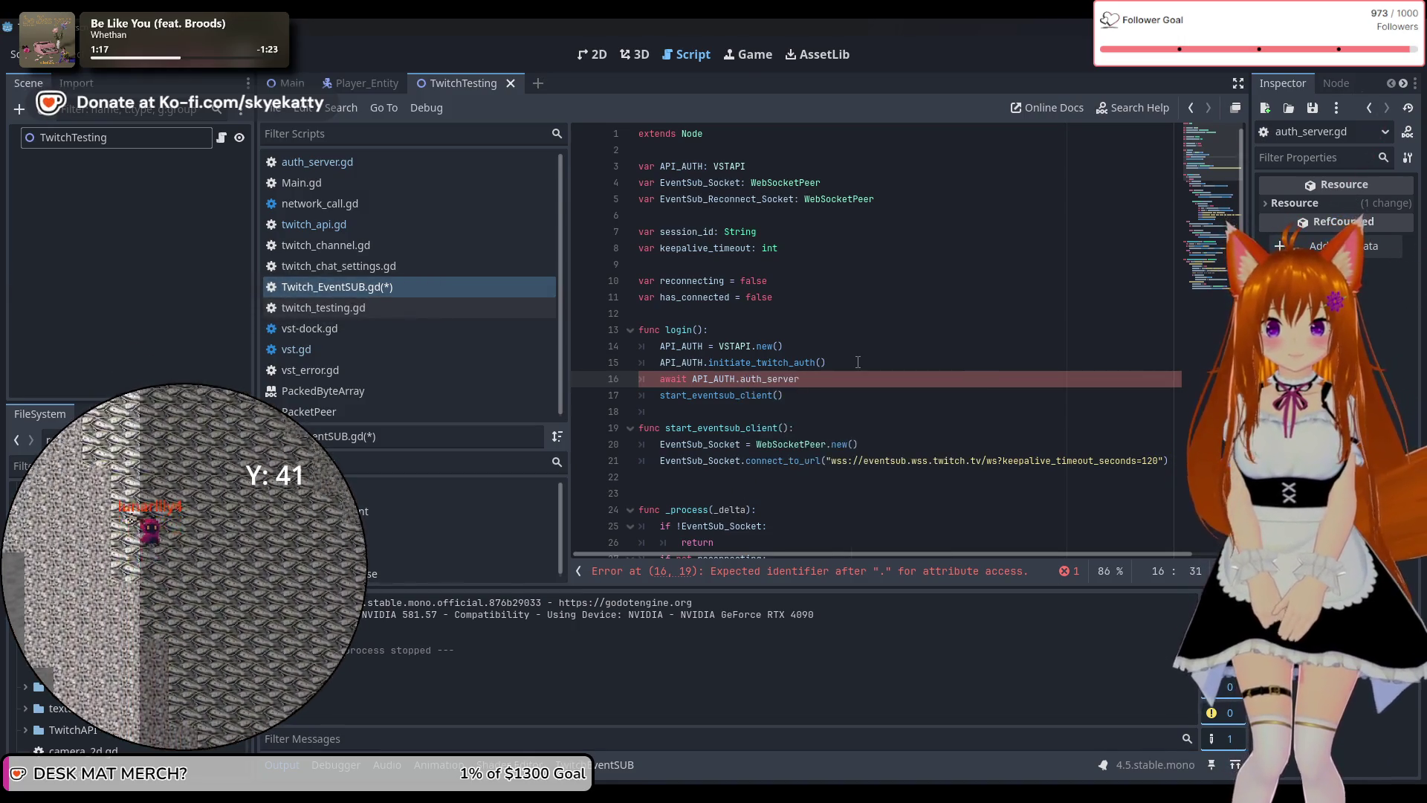
{"action": "type", "text": "."}
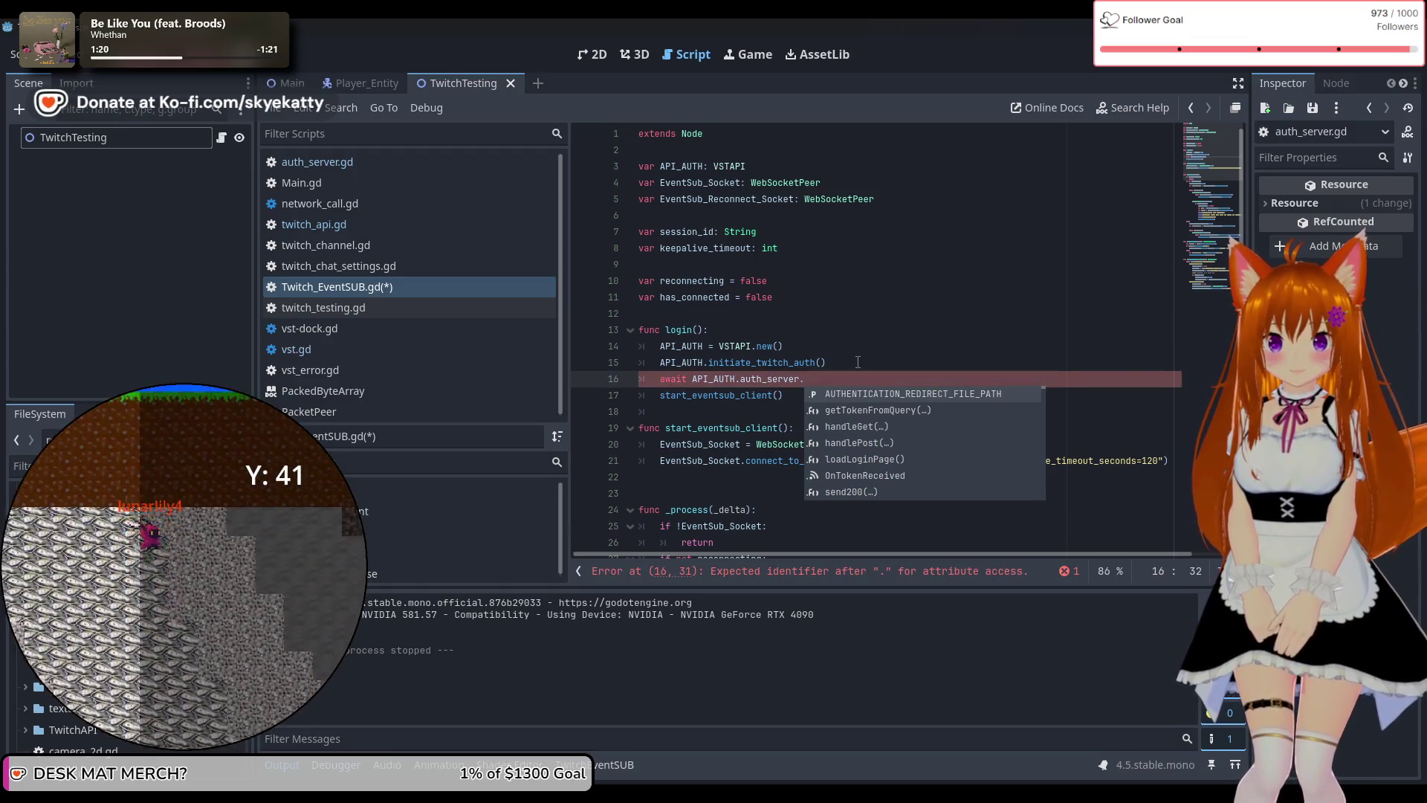
{"action": "key", "text": "Down"}
{"action": "key", "text": "Down"}
{"action": "key", "text": "Down"}
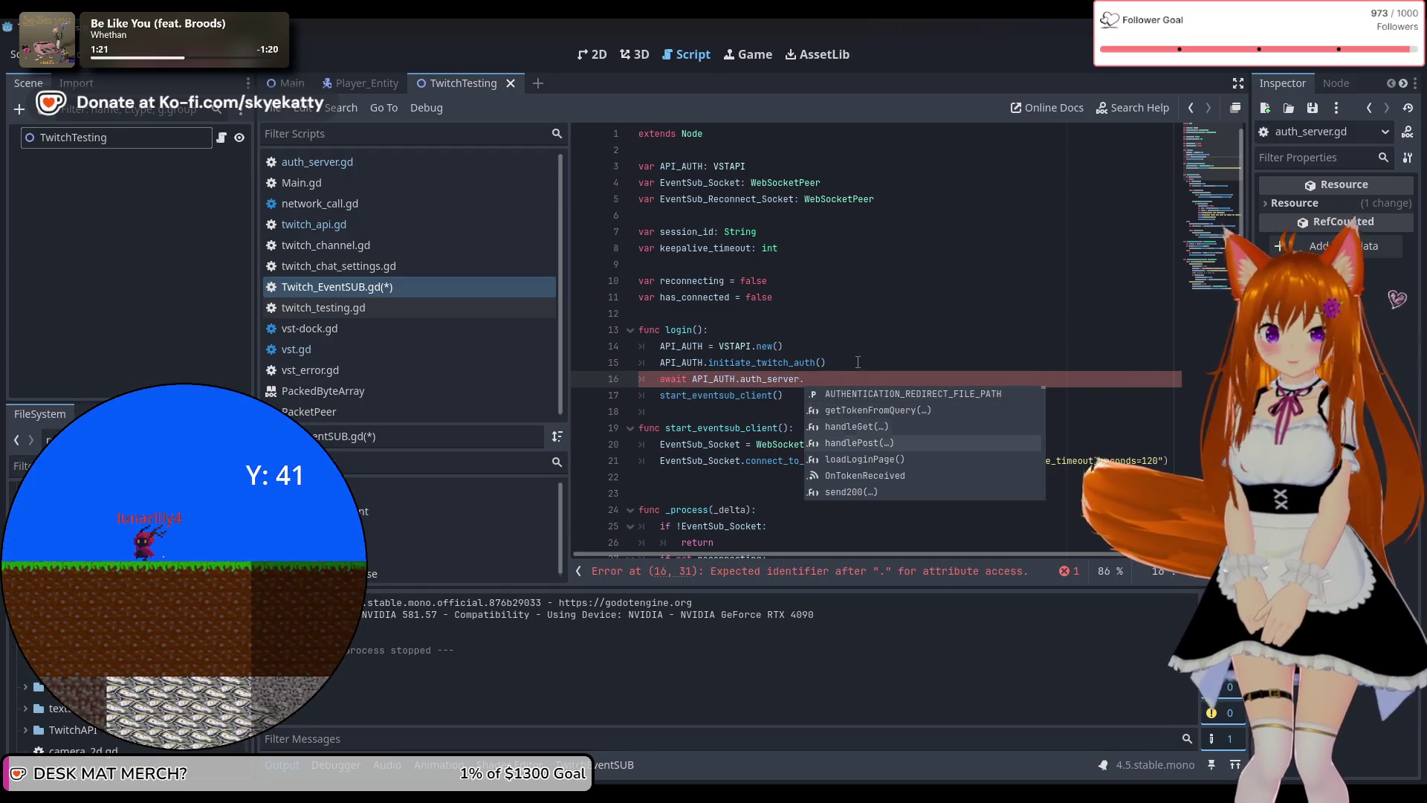
{"action": "key", "text": "Down"}
{"action": "key", "text": "Down"}
{"action": "key", "text": "Down"}
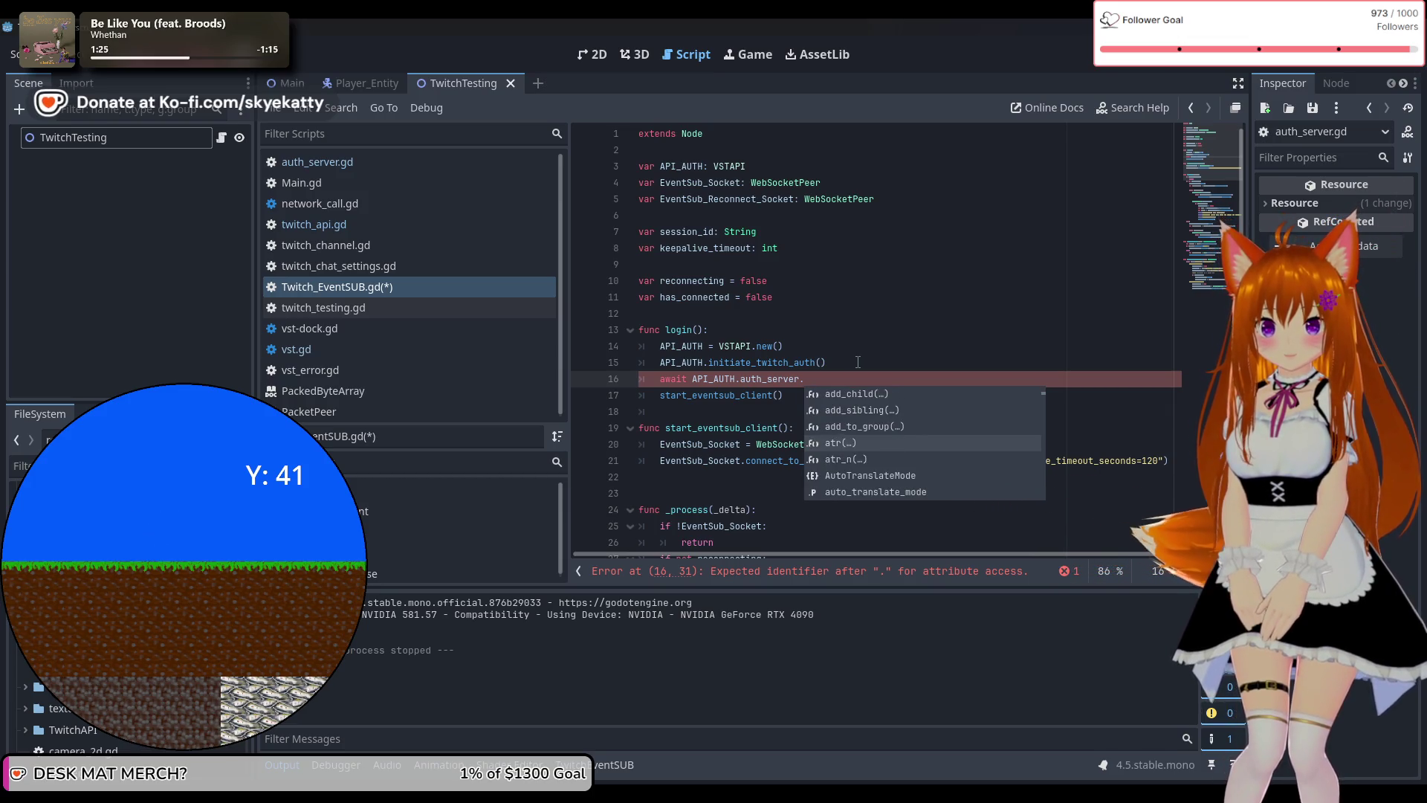
{"action": "left_click", "coordinate": [797, 333]}
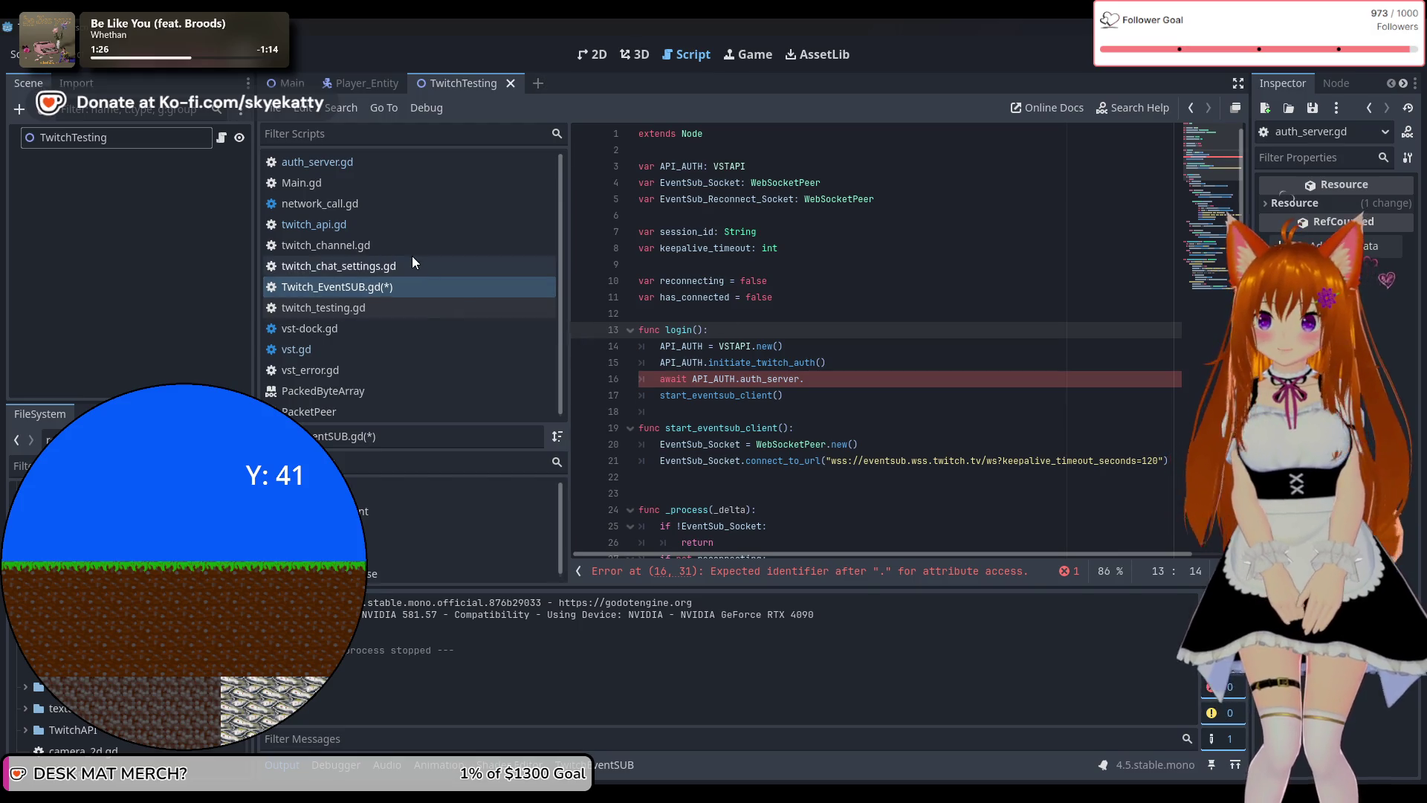
Switch via twitch_channel.gd to twitch_api.gd and scroll back up to its VSTAPI header and URL constants.
{"action": "left_click", "coordinate": [404, 284]}
{"action": "left_click", "coordinate": [396, 244]}
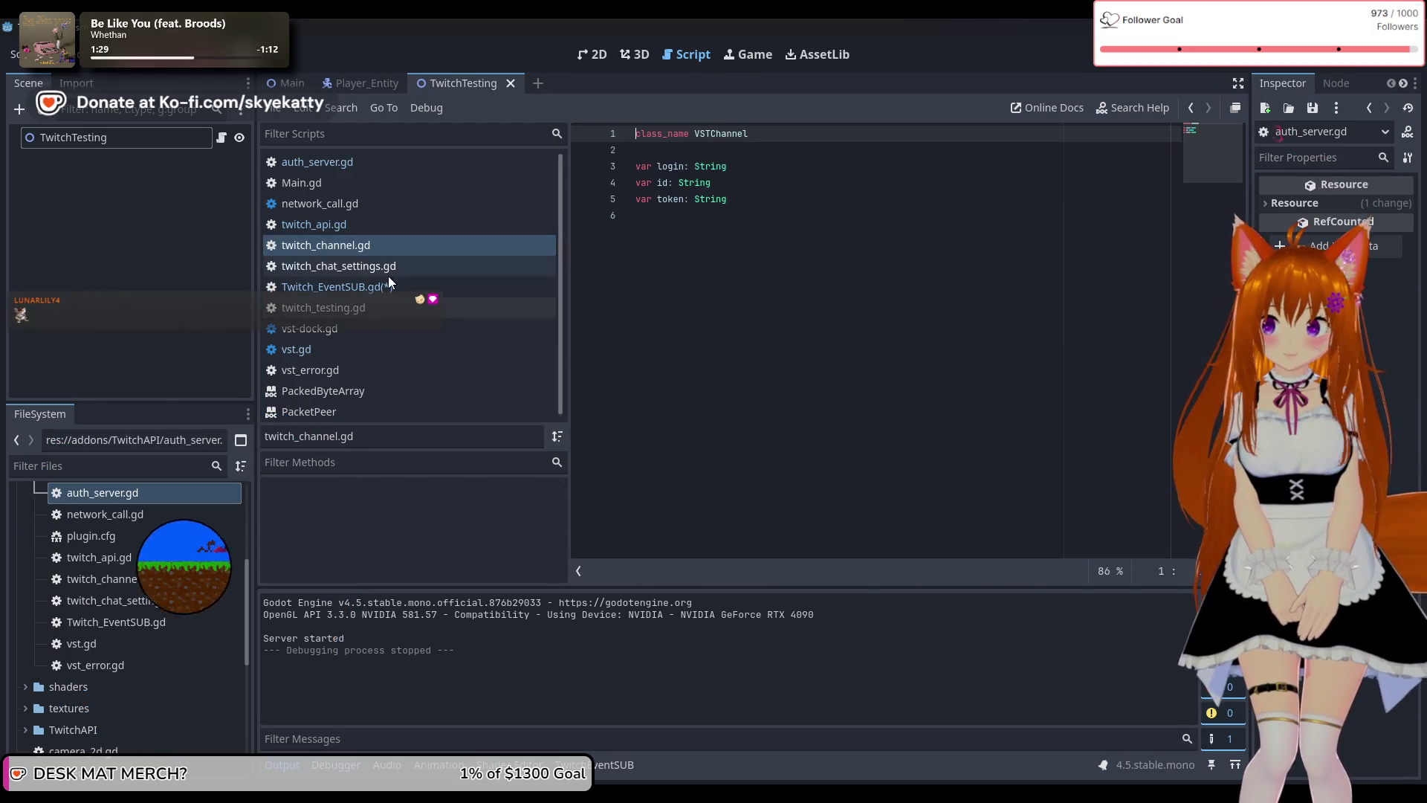
{"action": "left_click", "coordinate": [390, 284]}
{"action": "left_click", "coordinate": [384, 245]}
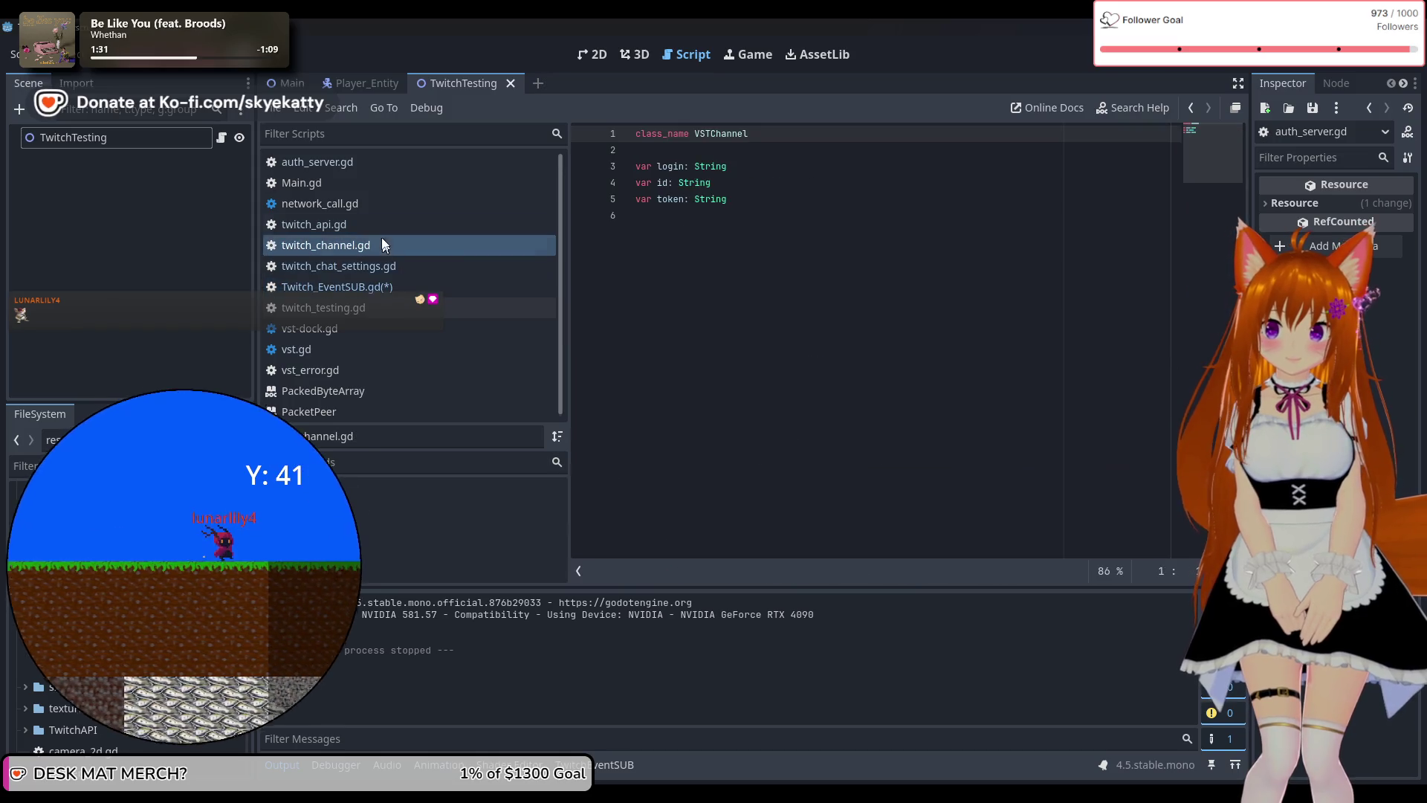
{"action": "left_click", "coordinate": [379, 228]}
{"action": "scroll", "coordinate": [768, 220], "scroll_direction": "up", "scroll_amount": 14}
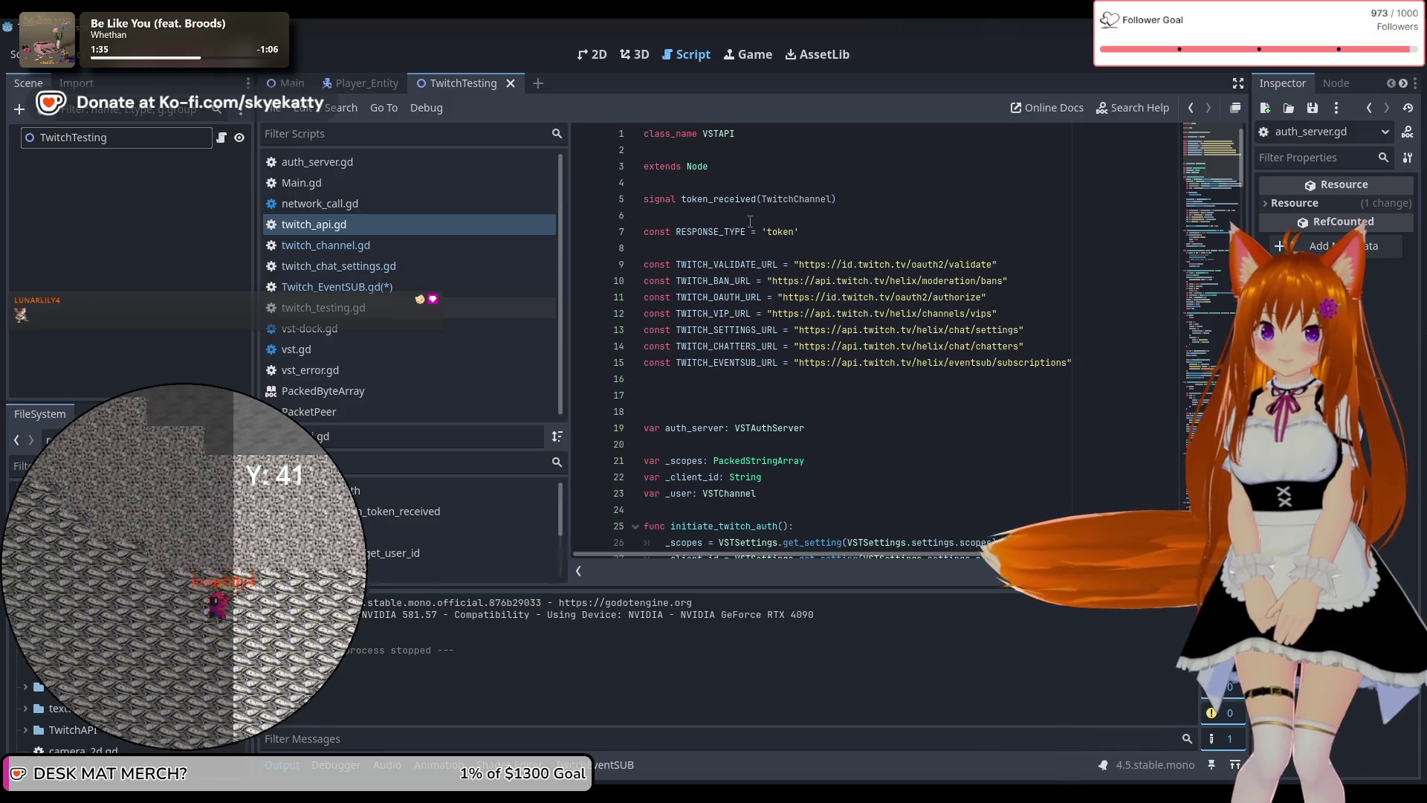
{"action": "scroll", "coordinate": [768, 221], "scroll_direction": "down", "scroll_amount": 8}
{"action": "scroll", "coordinate": [752, 223], "scroll_direction": "down", "scroll_amount": 10}
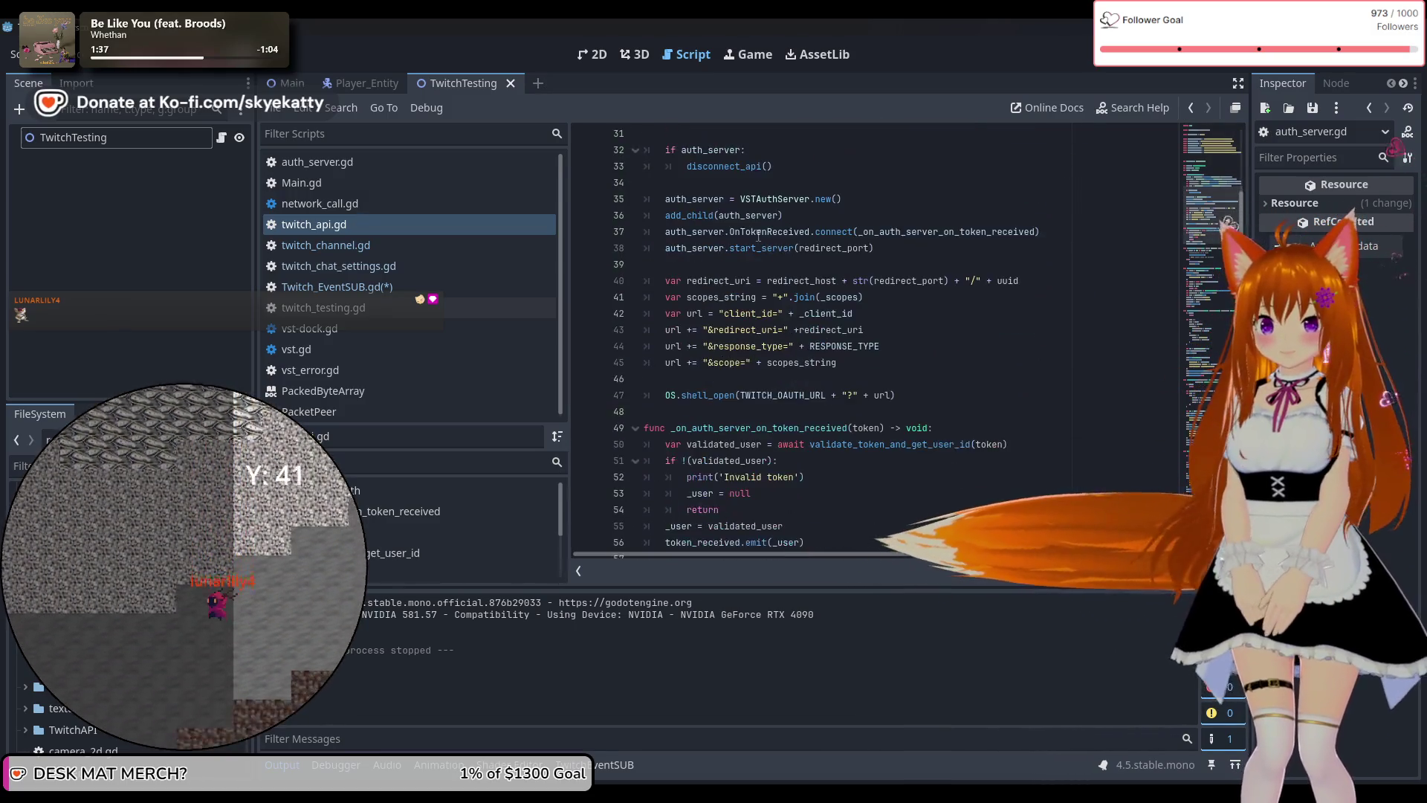
{"action": "scroll", "coordinate": [794, 278], "scroll_direction": "up", "scroll_amount": 2}
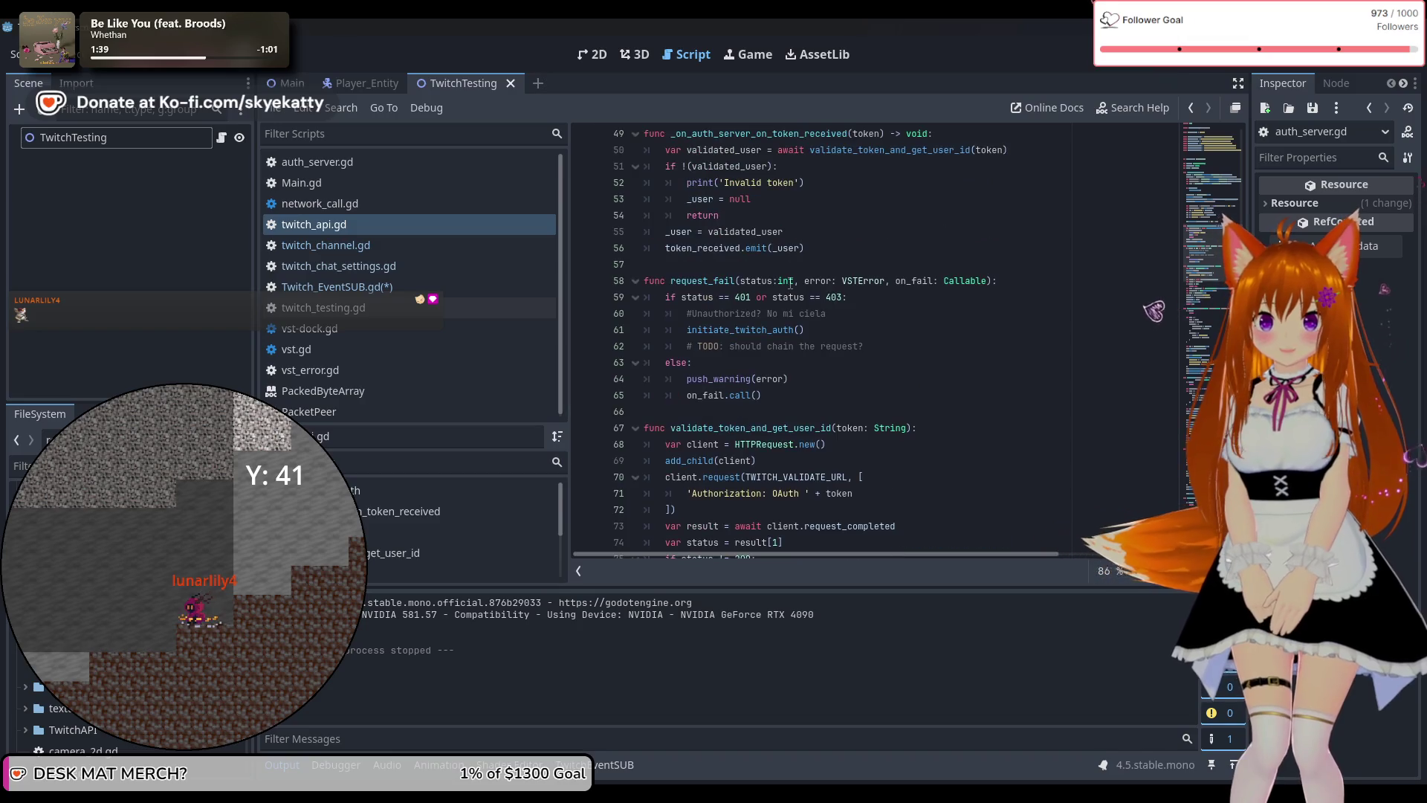
{"action": "scroll", "coordinate": [810, 283], "scroll_direction": "up", "scroll_amount": 3}
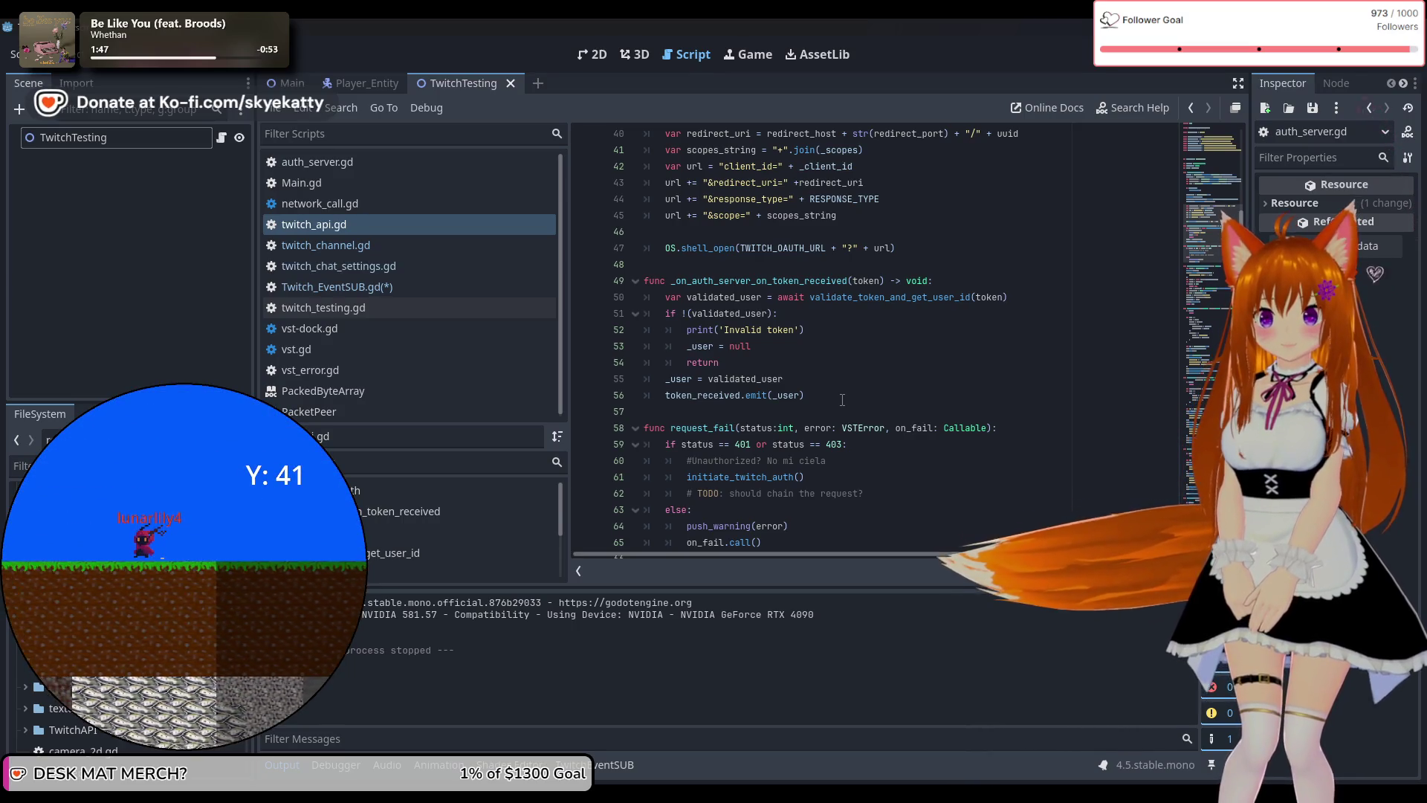
{"action": "scroll", "coordinate": [689, 373], "scroll_direction": "up", "scroll_amount": 13}
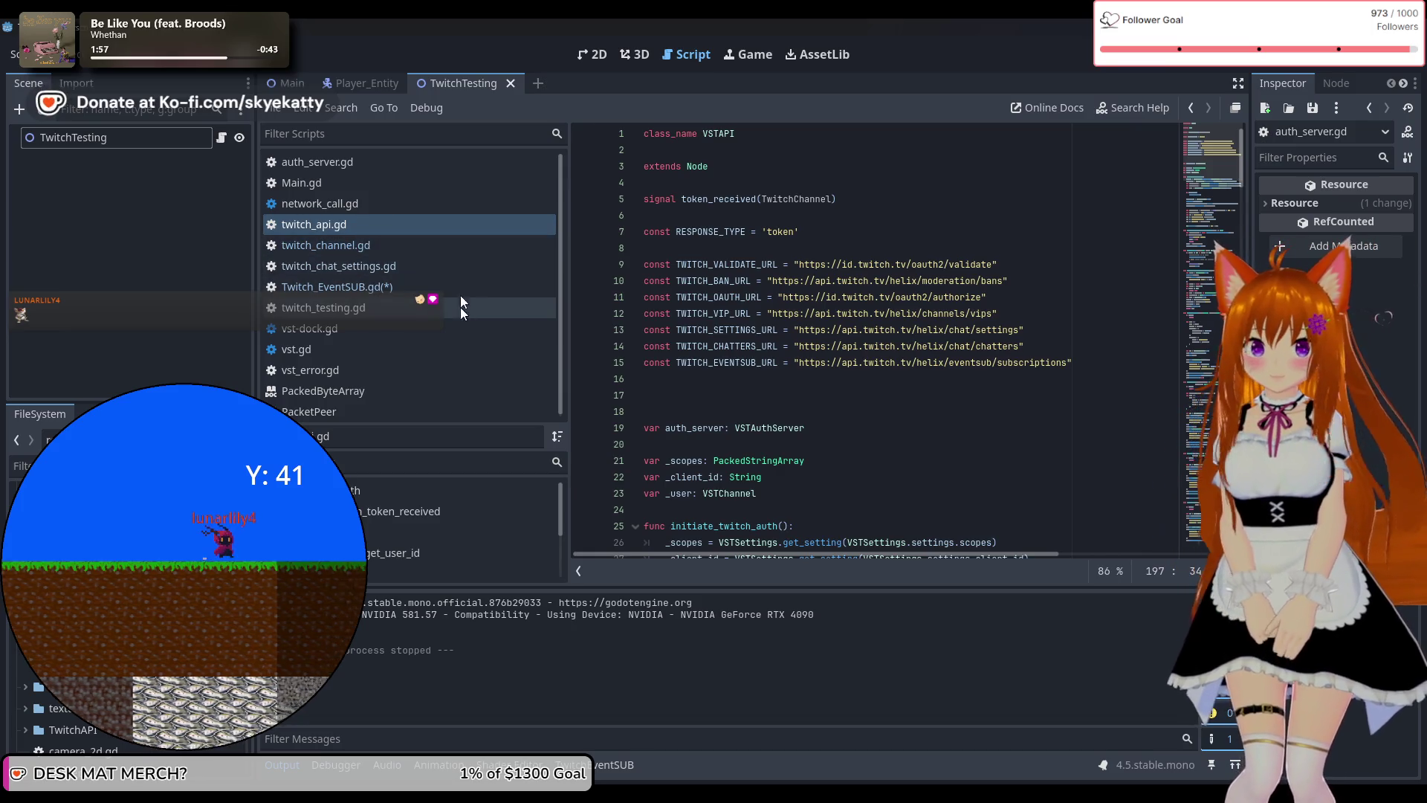
Change login()'s line 16 to await API_AUTH.token_received, then run the project with F5.
{"action": "left_click", "coordinate": [385, 293]}
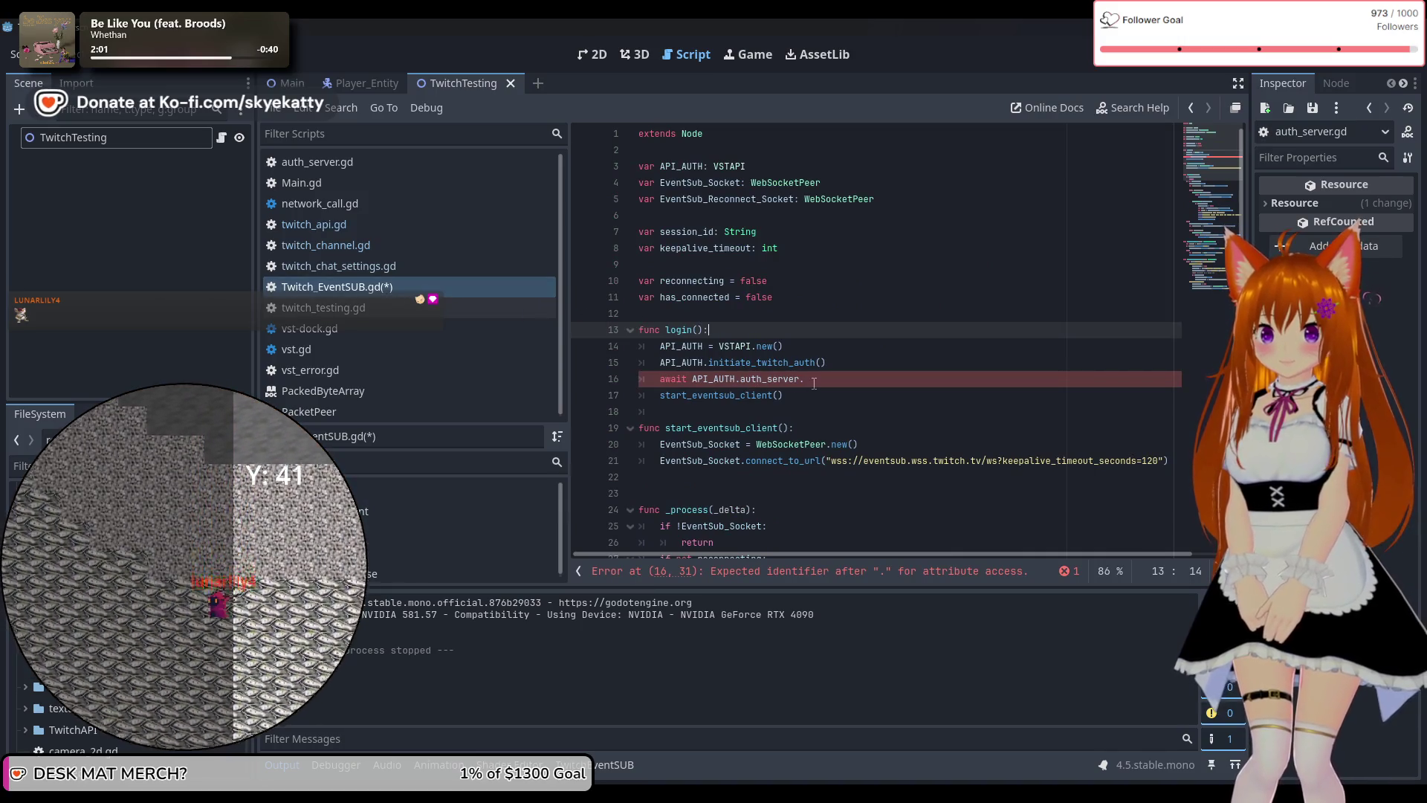
{"action": "left_click", "coordinate": [692, 379]}
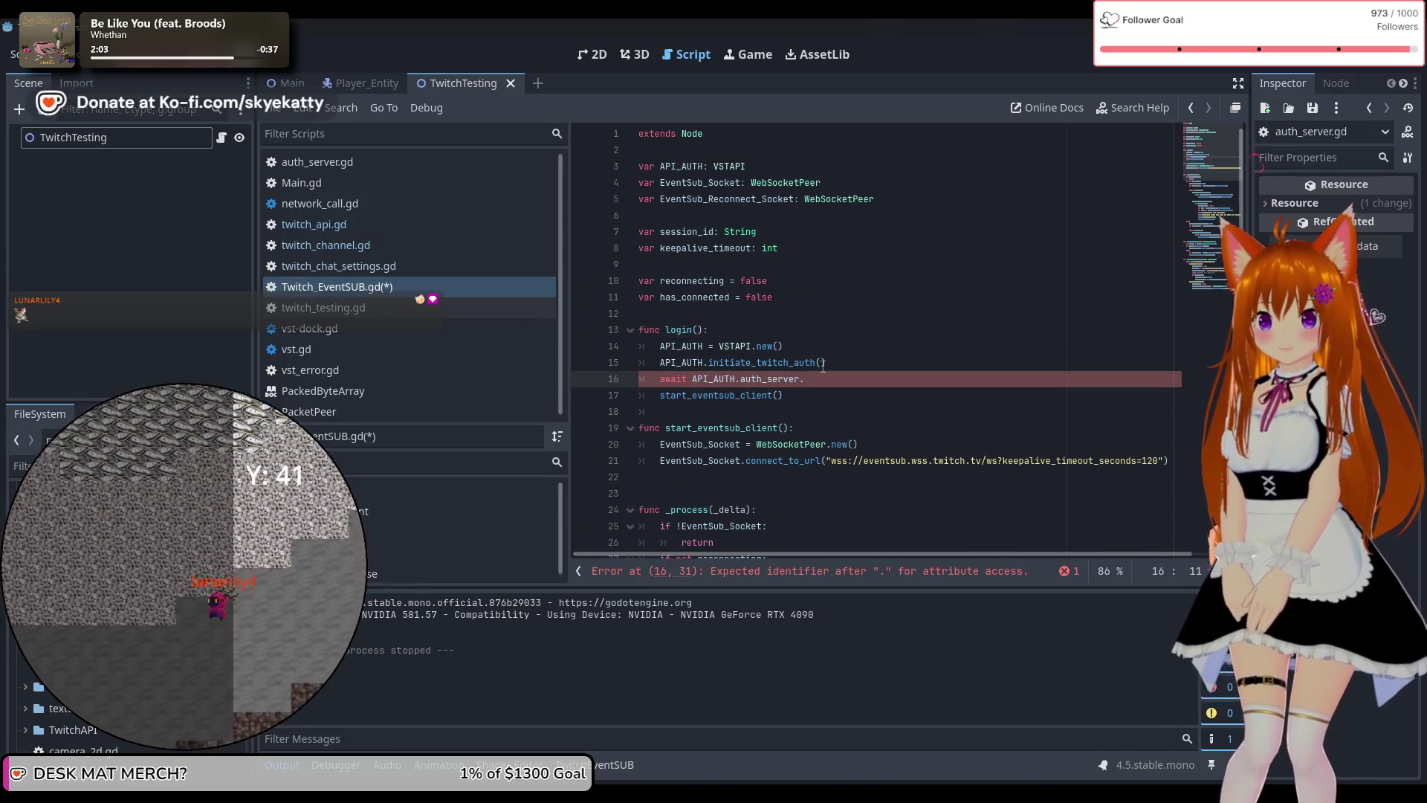
{"action": "left_click", "coordinate": [825, 378]}
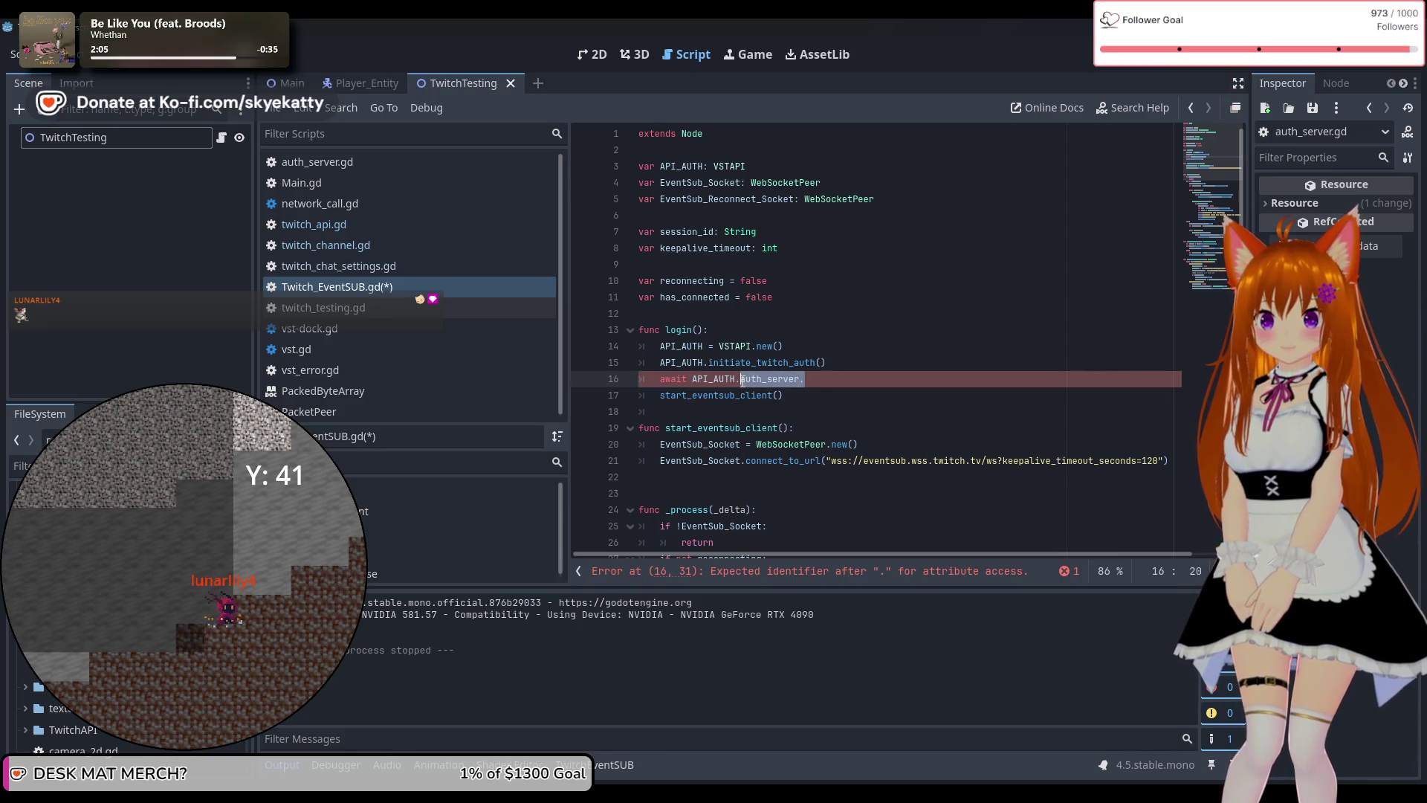
{"action": "type", "text": "t"}
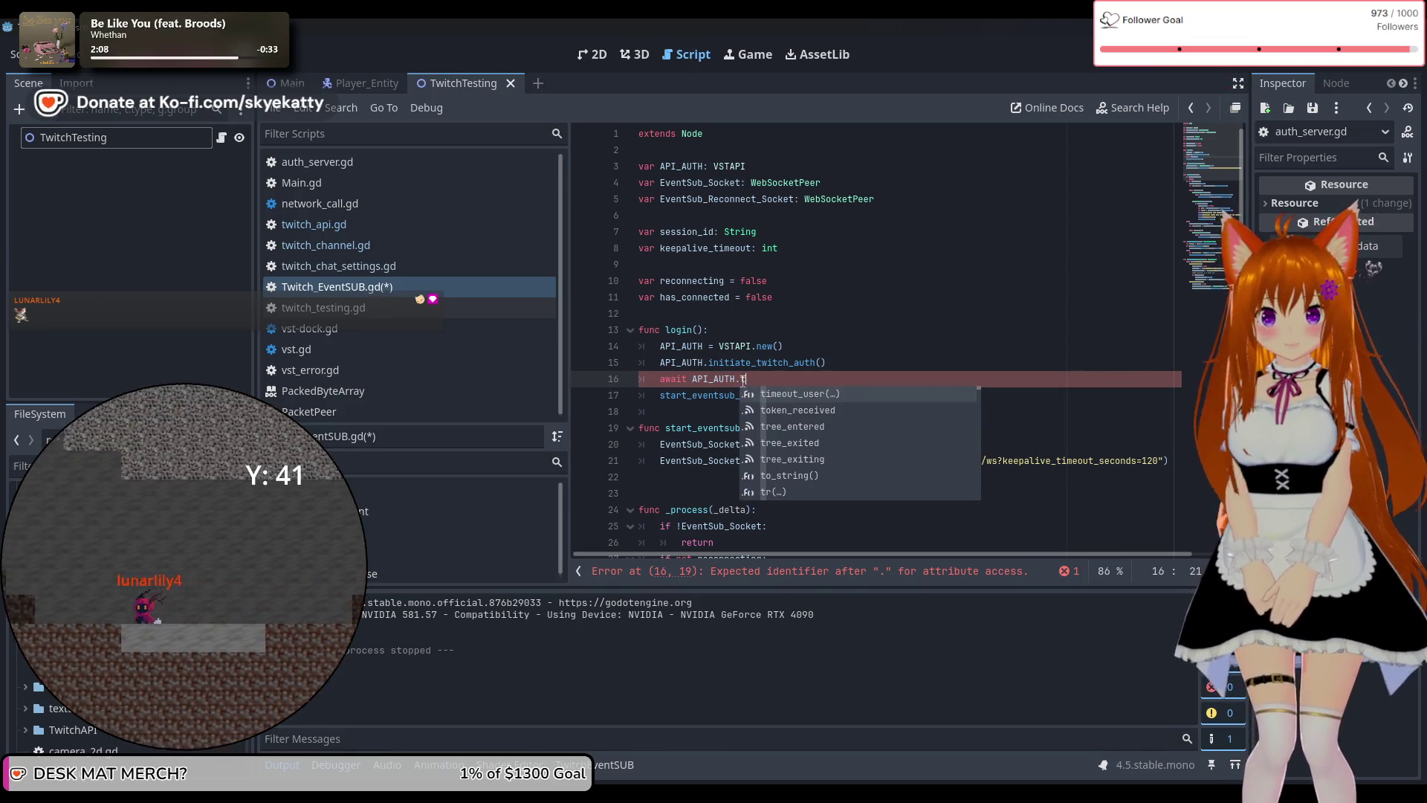
{"action": "key", "text": "Down"}
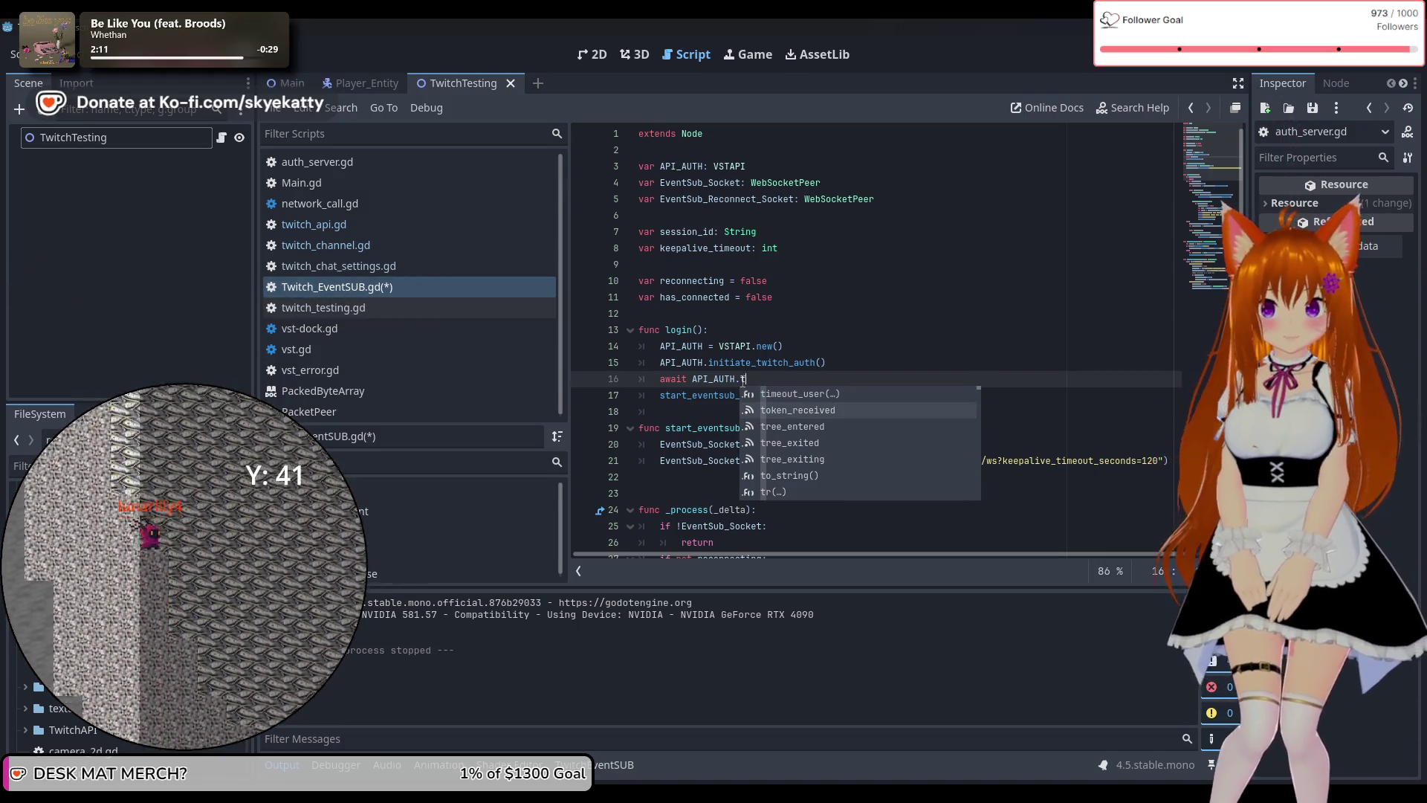
{"action": "key", "text": "Return"}
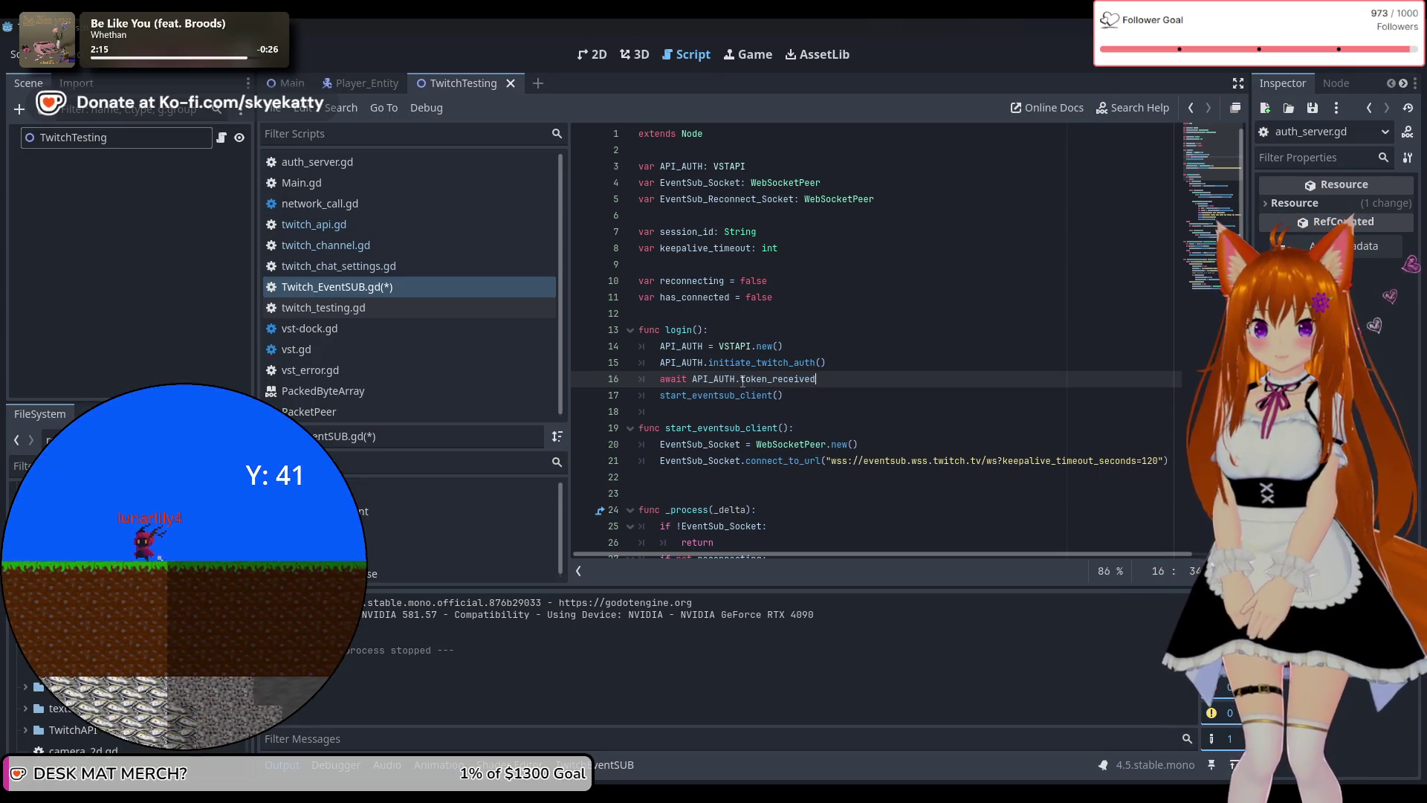
{"action": "left_click", "coordinate": [857, 397]}
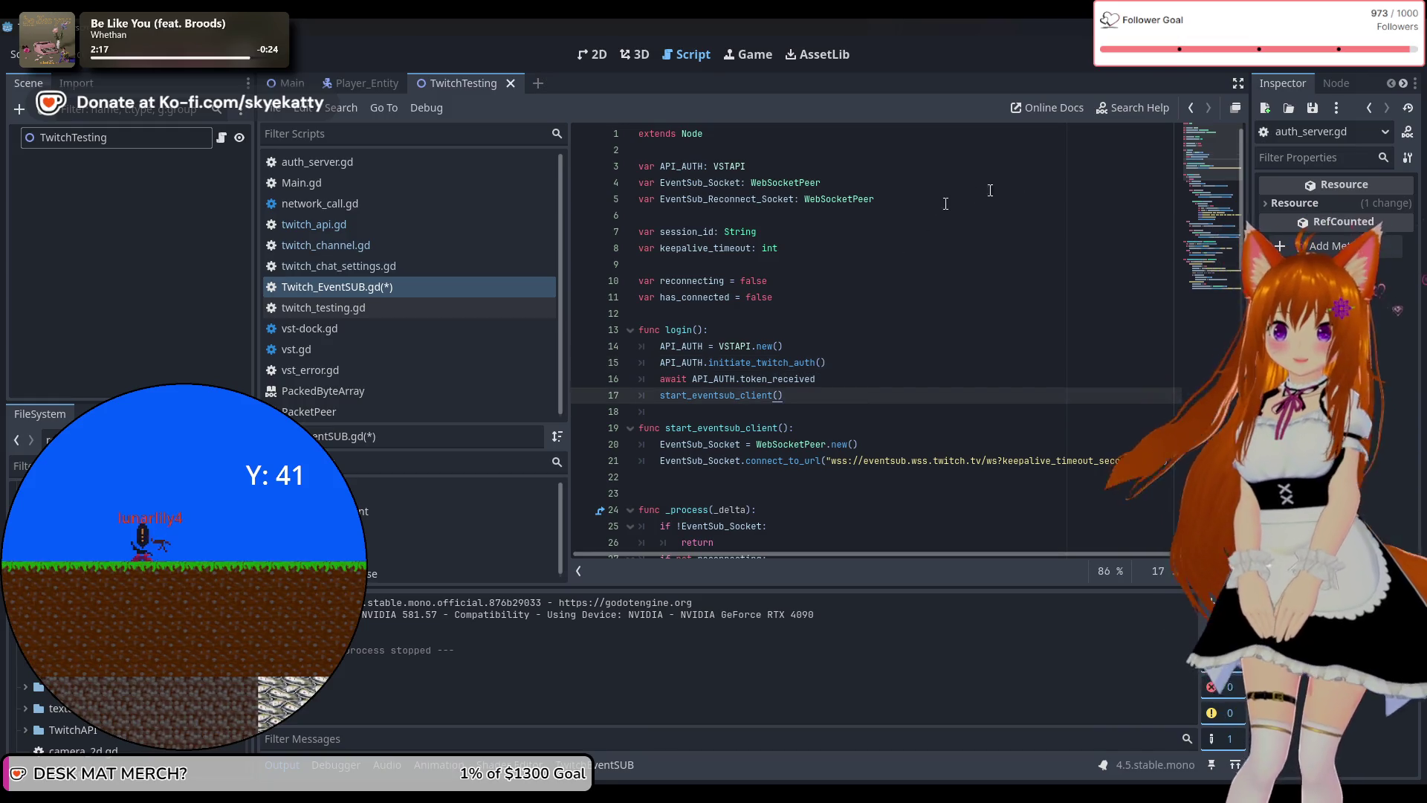
{"action": "key", "text": "F5"}
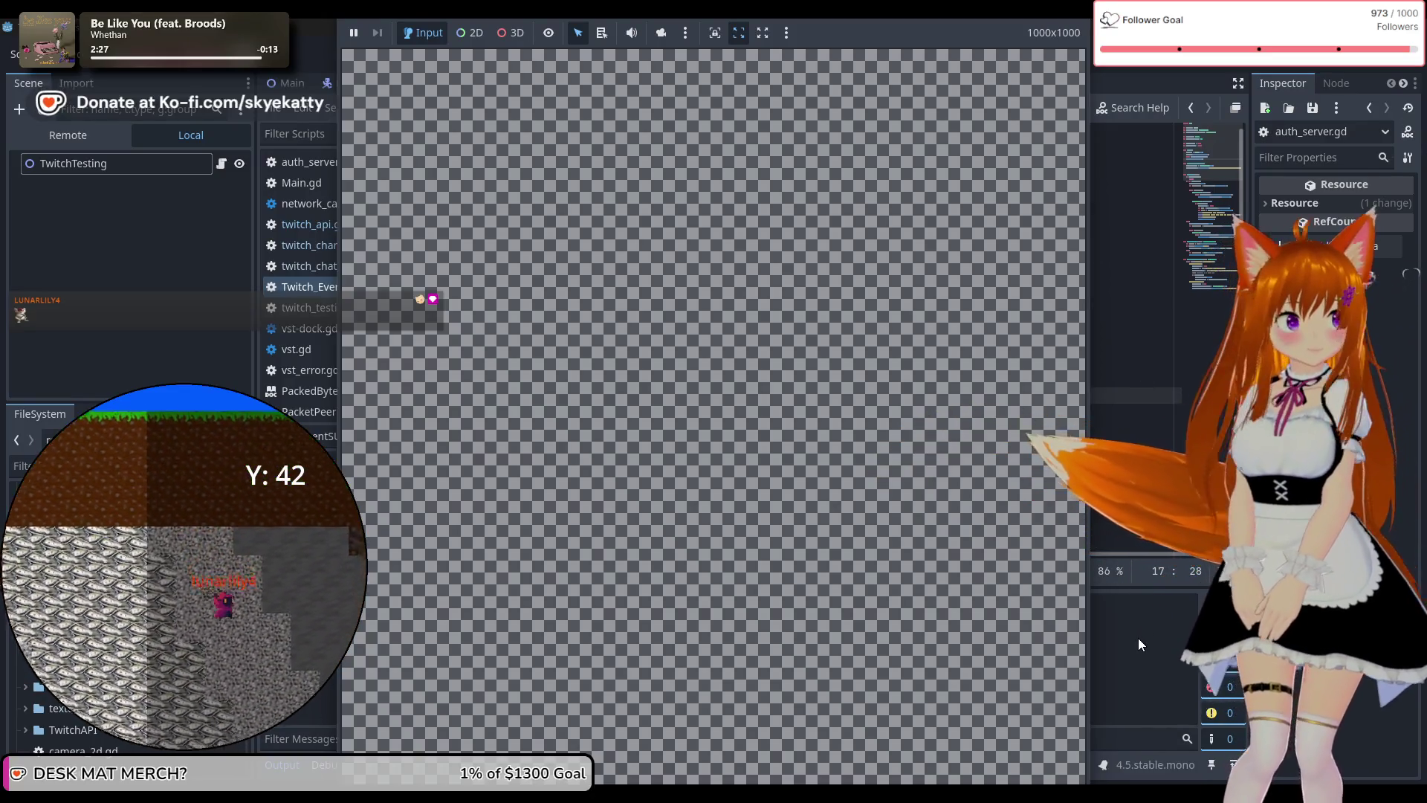
Stop the running game with F8 and open plugin.cfg for viewing.
{"action": "key", "text": "F8"}
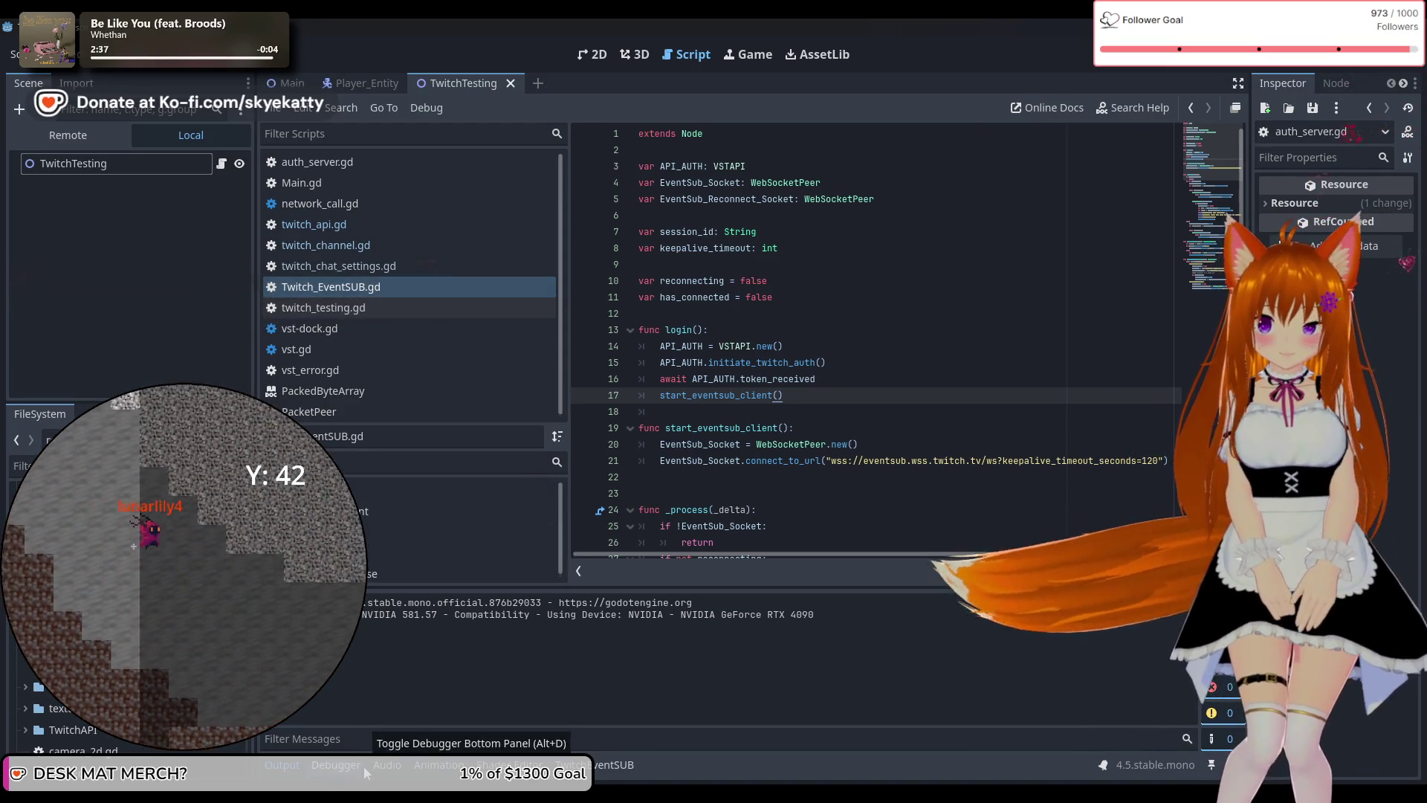
{"action": "scroll", "coordinate": [126, 669], "scroll_direction": "down", "scroll_amount": 5}
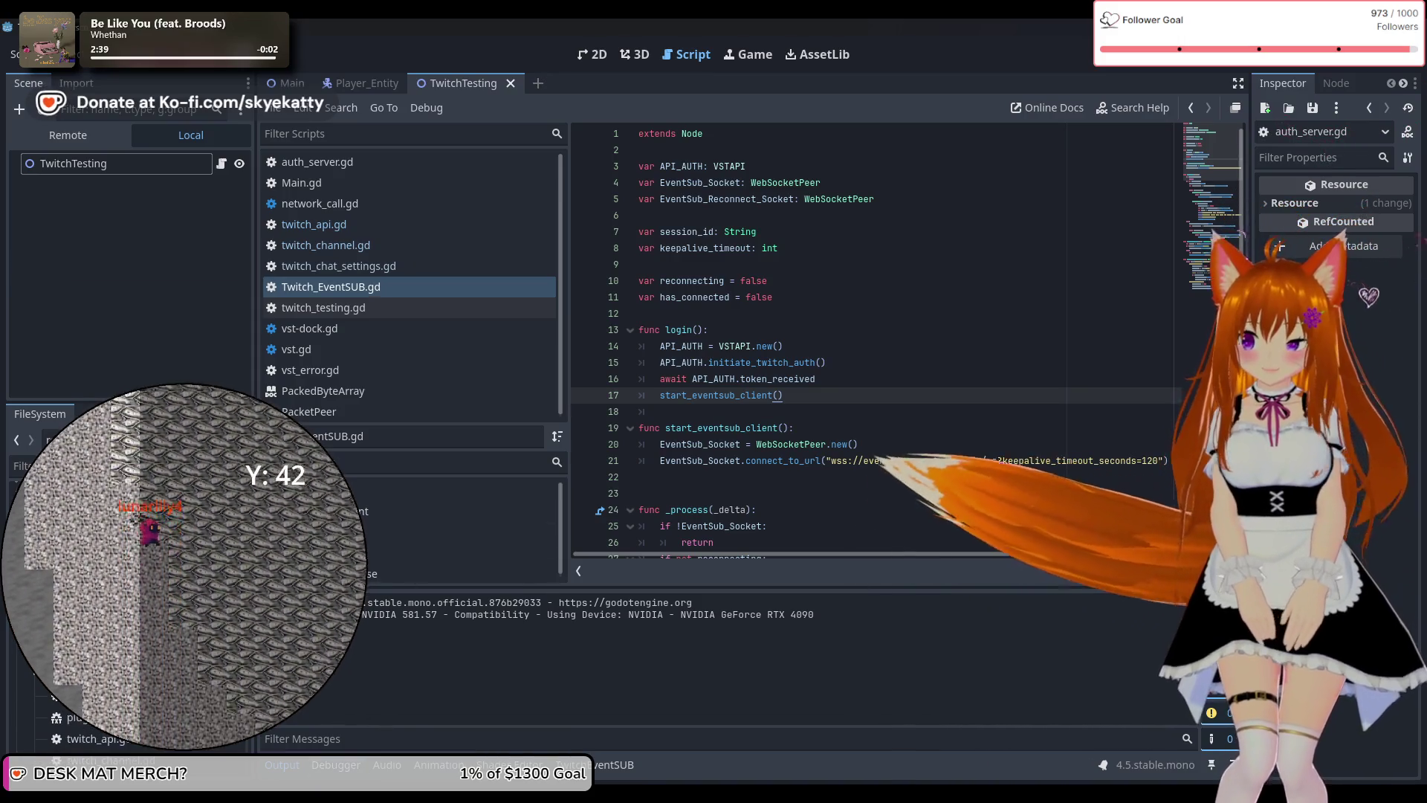
{"action": "double_click", "coordinate": [82, 717]}
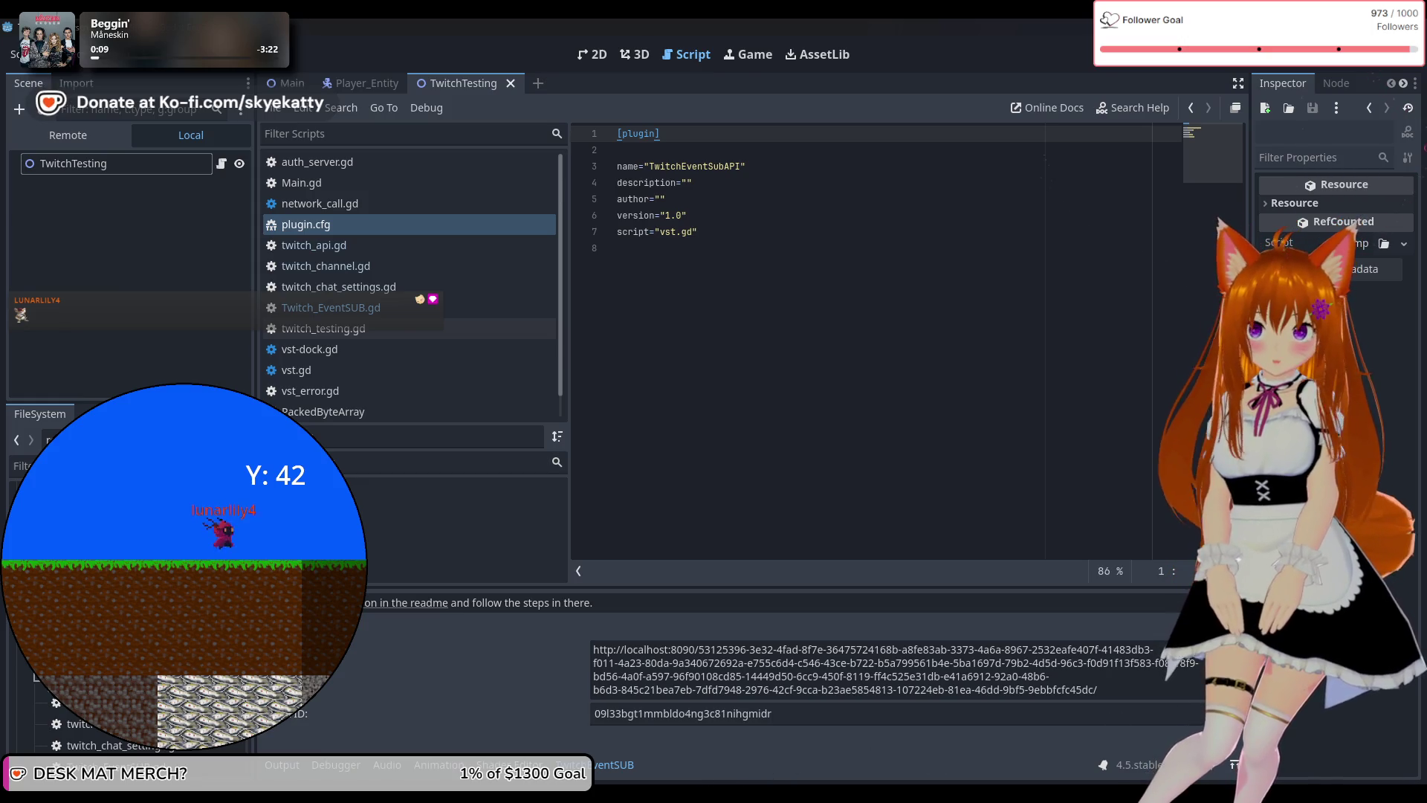
Collapse the TwitchEventSUB bottom panel to give plugin.cfg more room.
{"action": "left_click", "coordinate": [629, 765]}
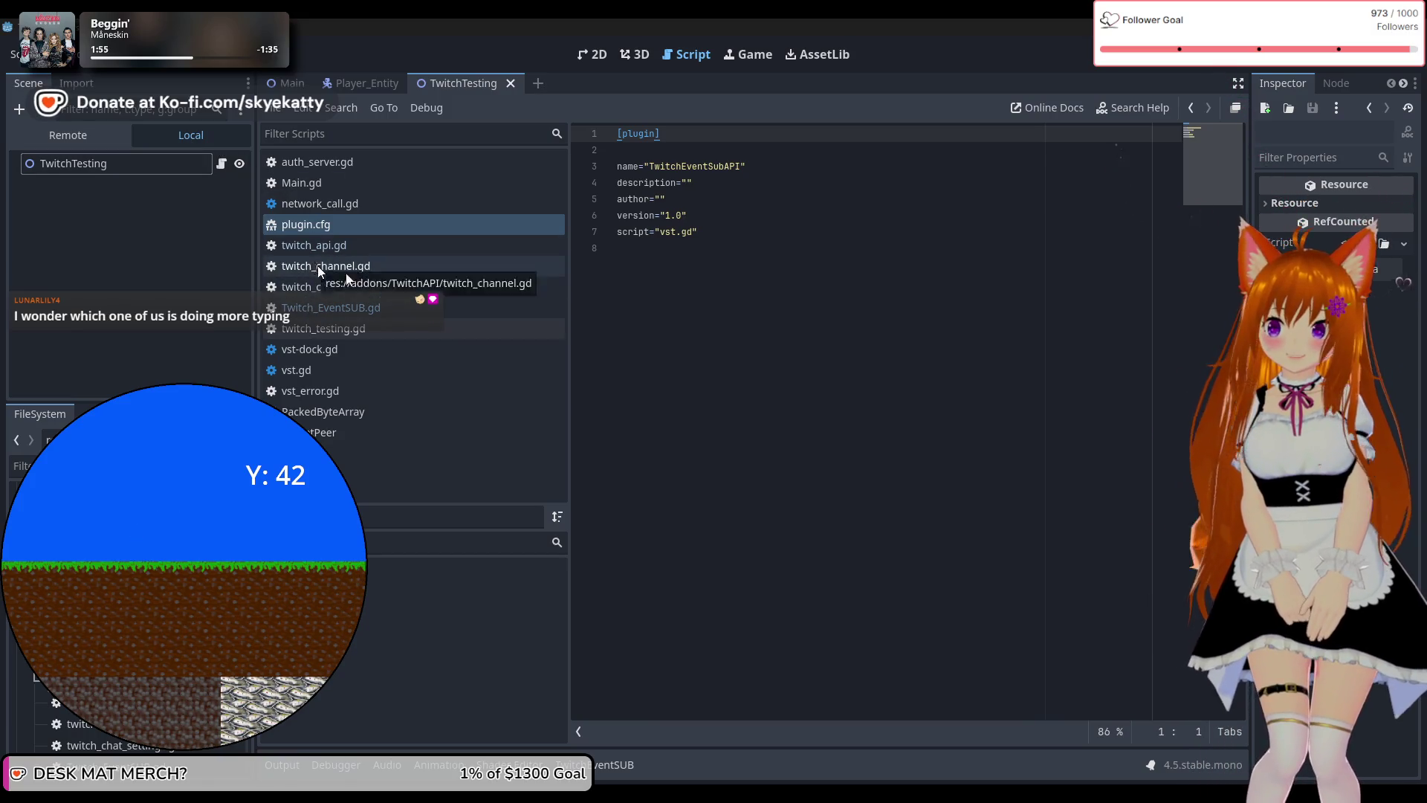
Bring up auth_server.gd and highlight the redirect page path on line 9.
{"action": "left_click", "coordinate": [334, 328]}
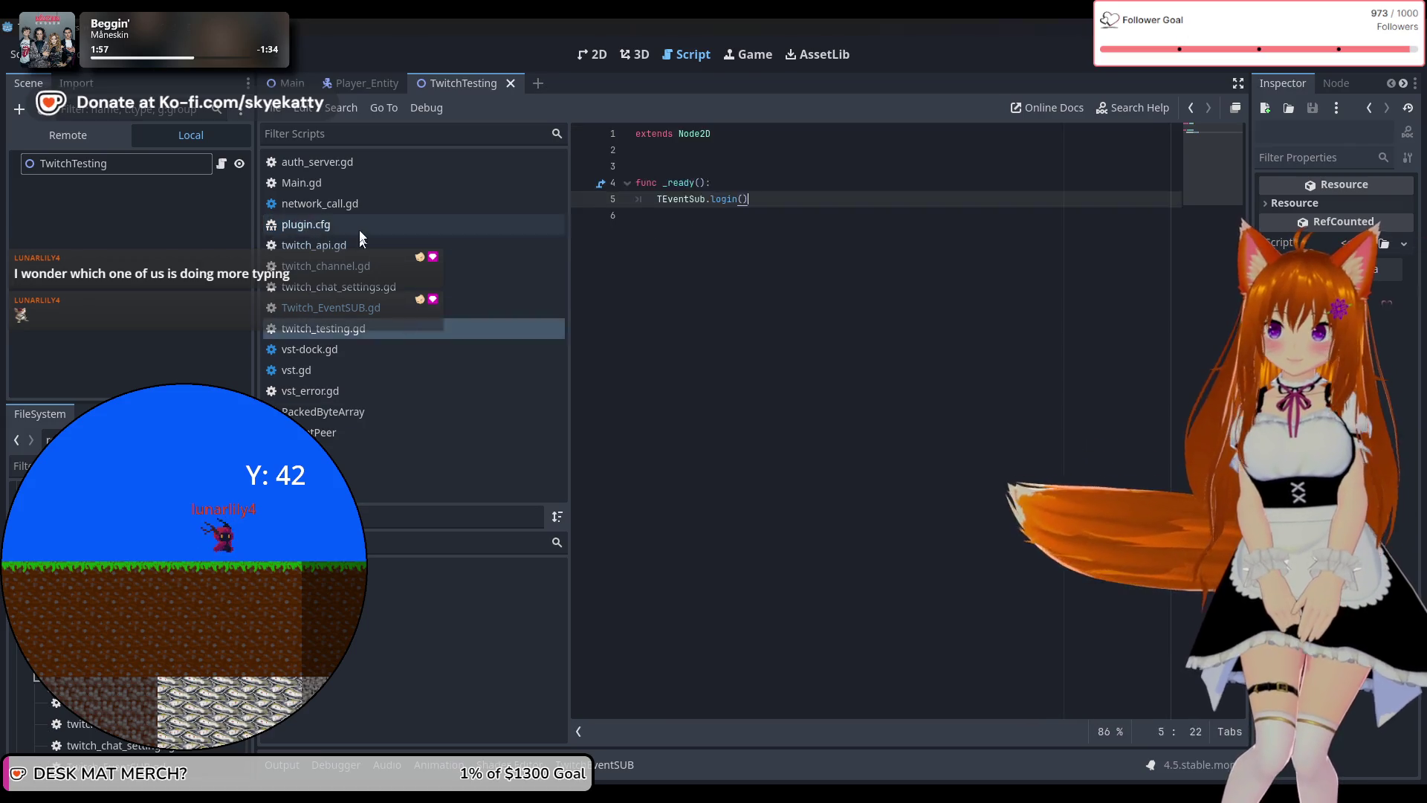
{"action": "left_click", "coordinate": [344, 162]}
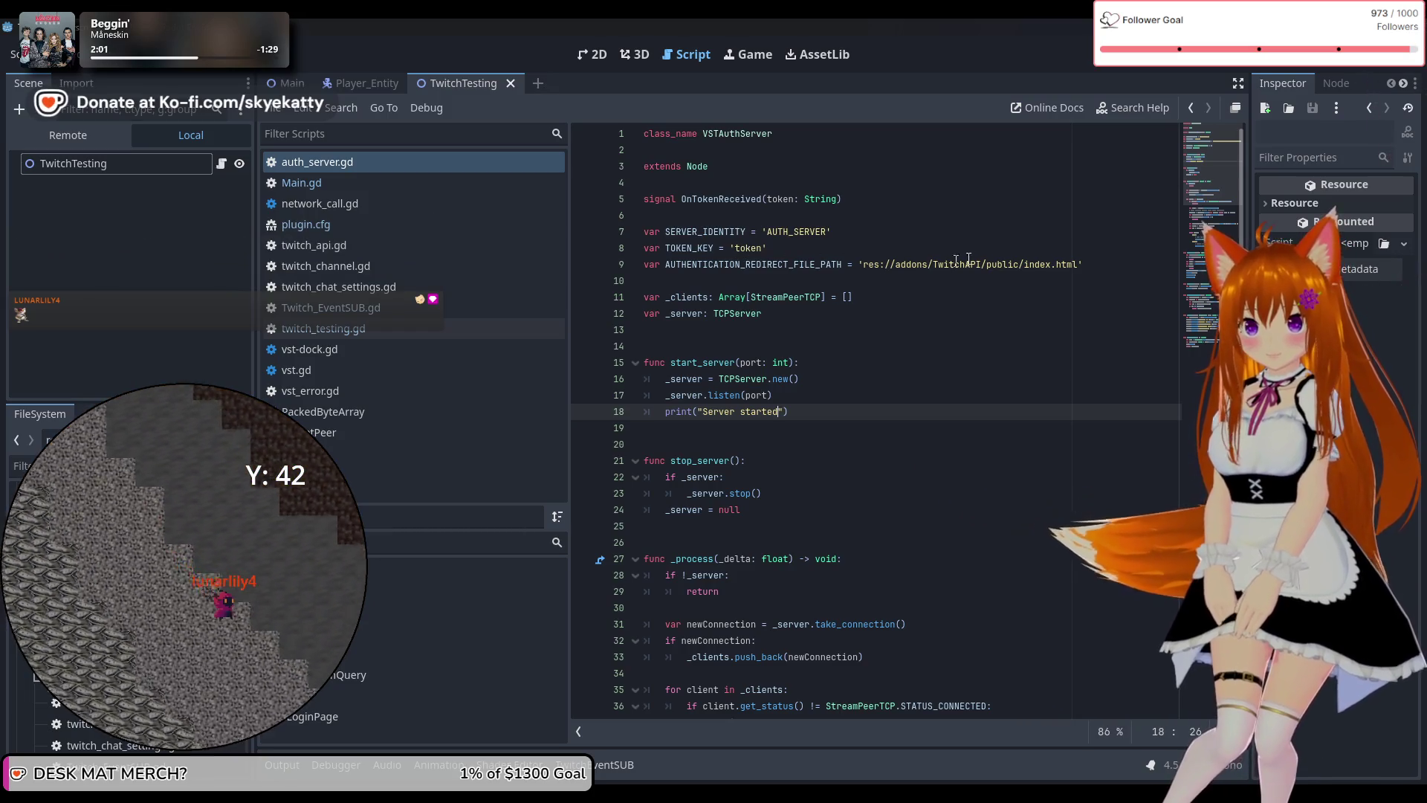
{"action": "scroll", "coordinate": [1036, 262], "scroll_direction": "down", "scroll_amount": 1}
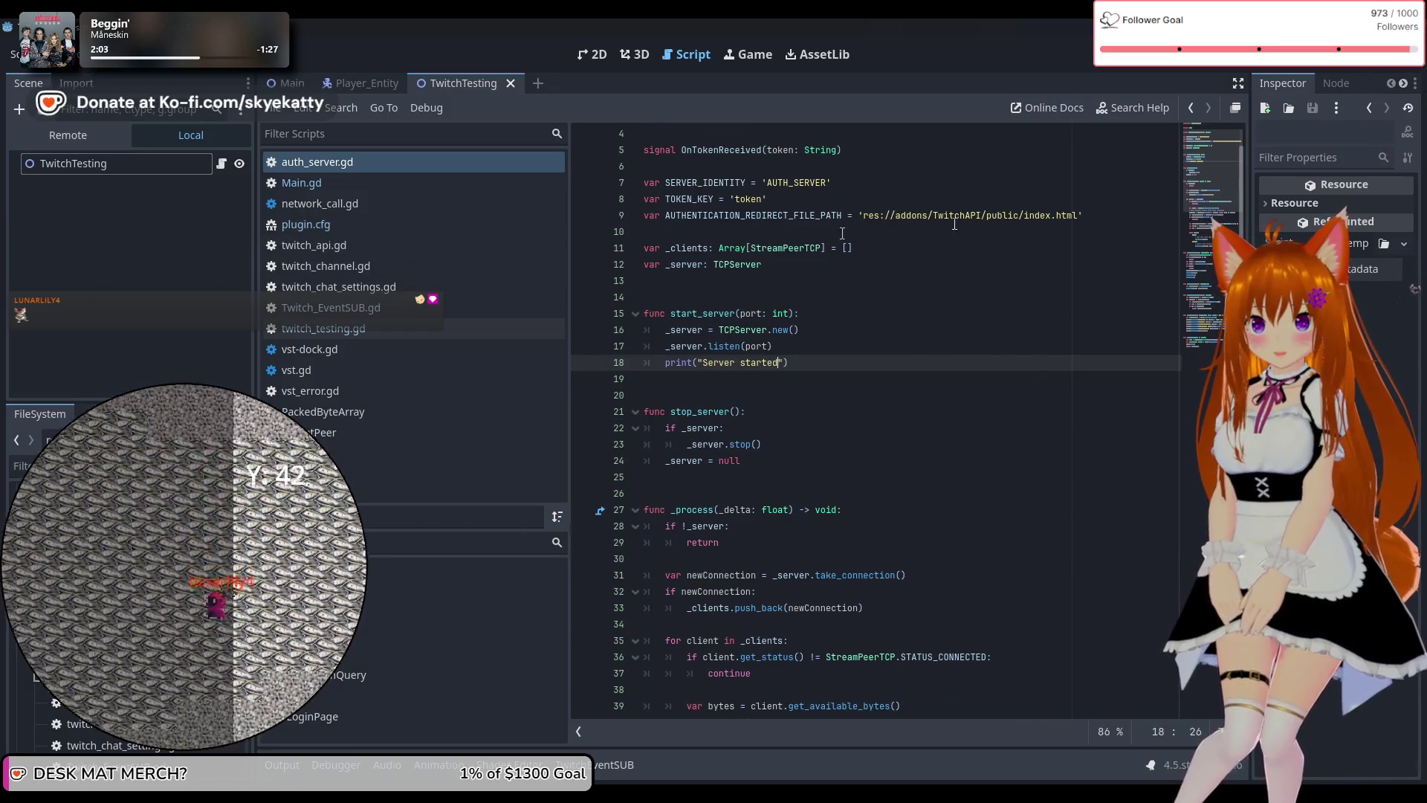
{"action": "left_click_drag", "start_coordinate": [863, 216], "coordinate": [1074, 215]}
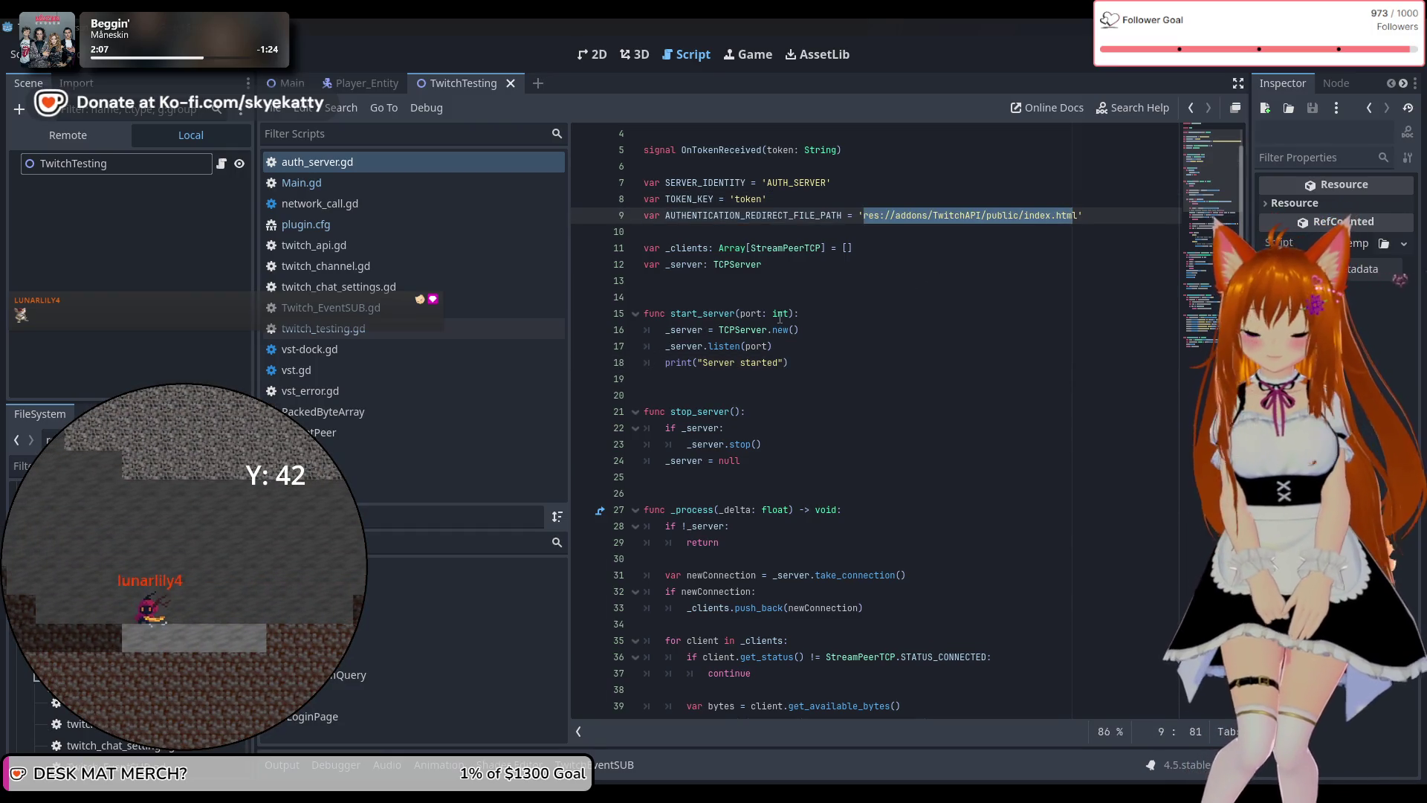
{"action": "left_click", "coordinate": [900, 242]}
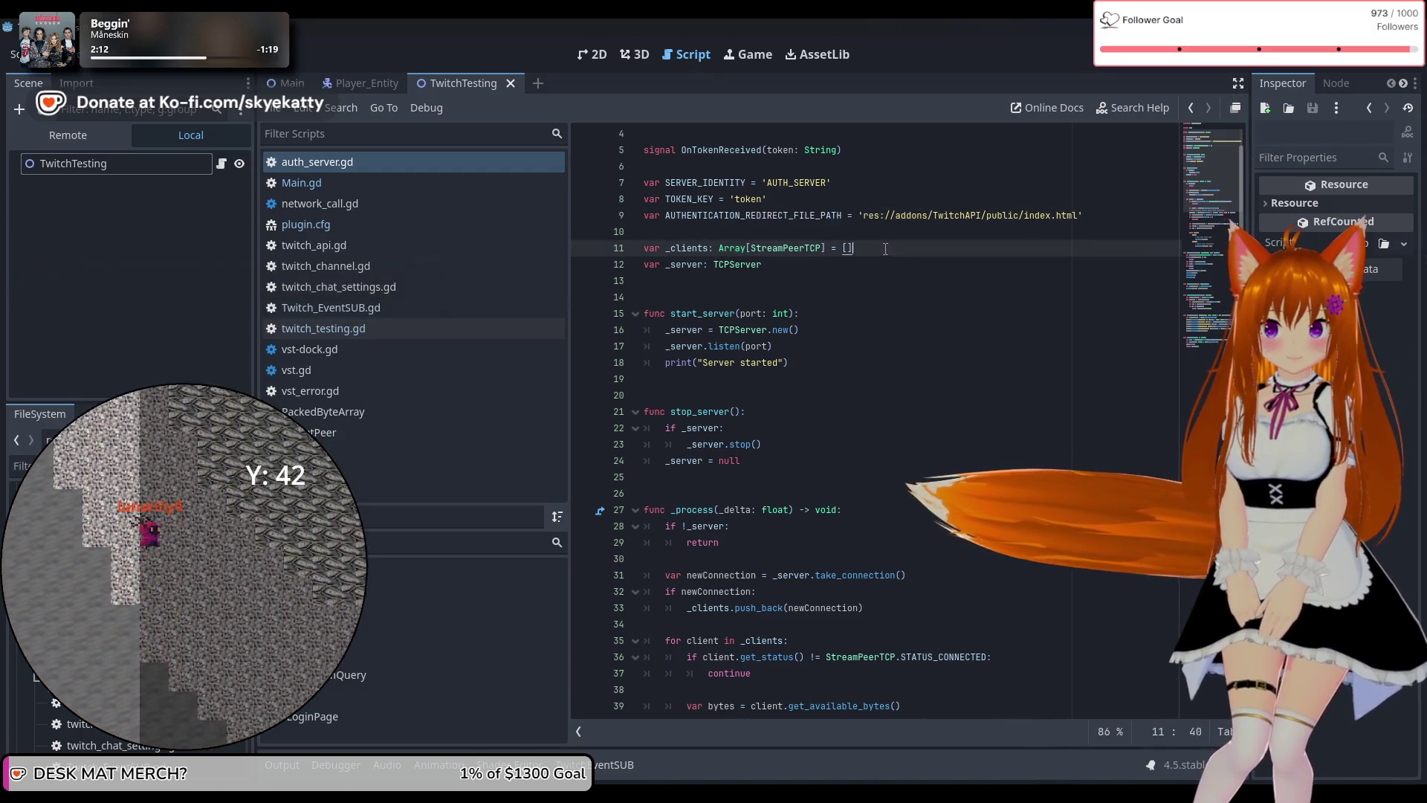
{"action": "mouse_move", "coordinate": [754, 261]}
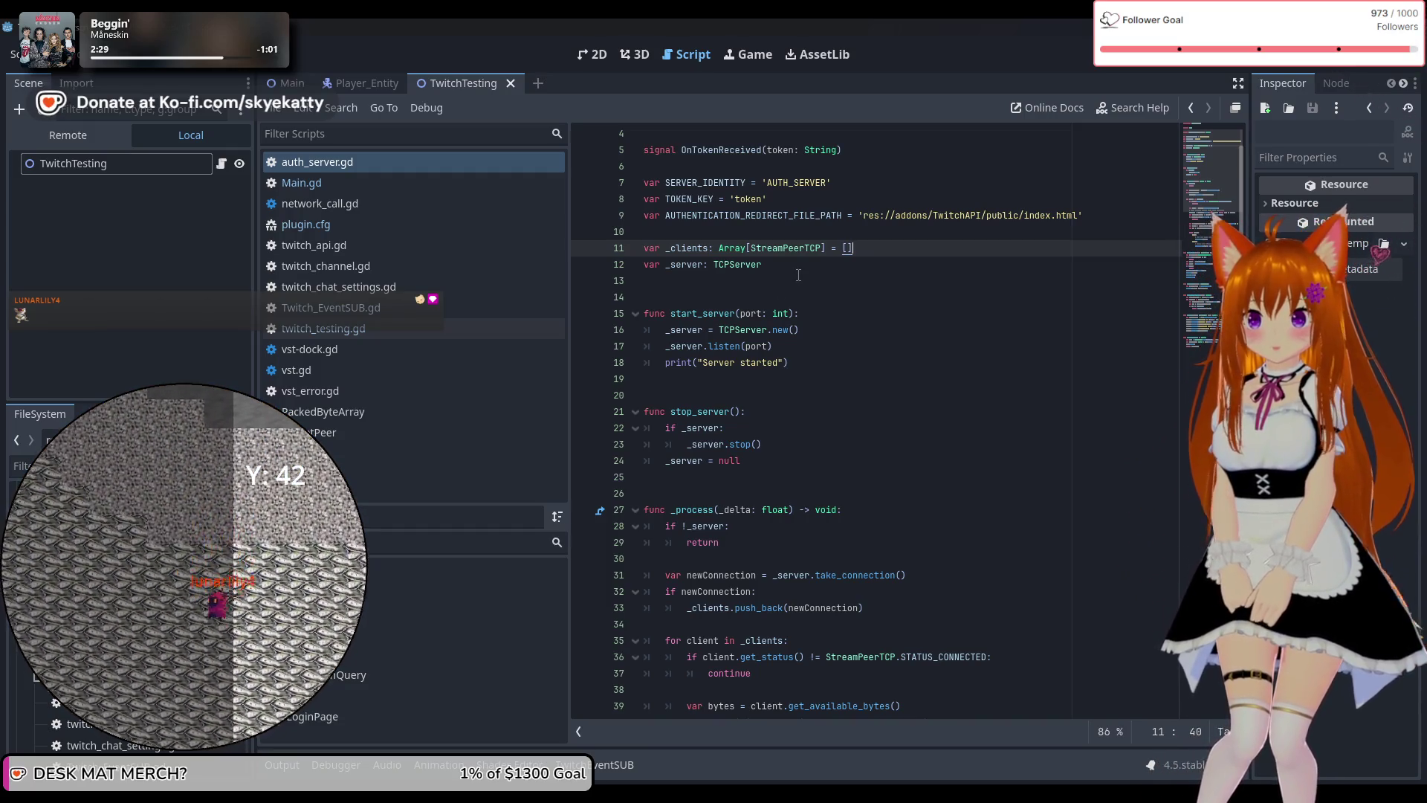
Scroll down through _process to the request-parsing loop and handlePost token extraction.
{"action": "scroll", "coordinate": [798, 275], "scroll_direction": "down", "scroll_amount": 1}
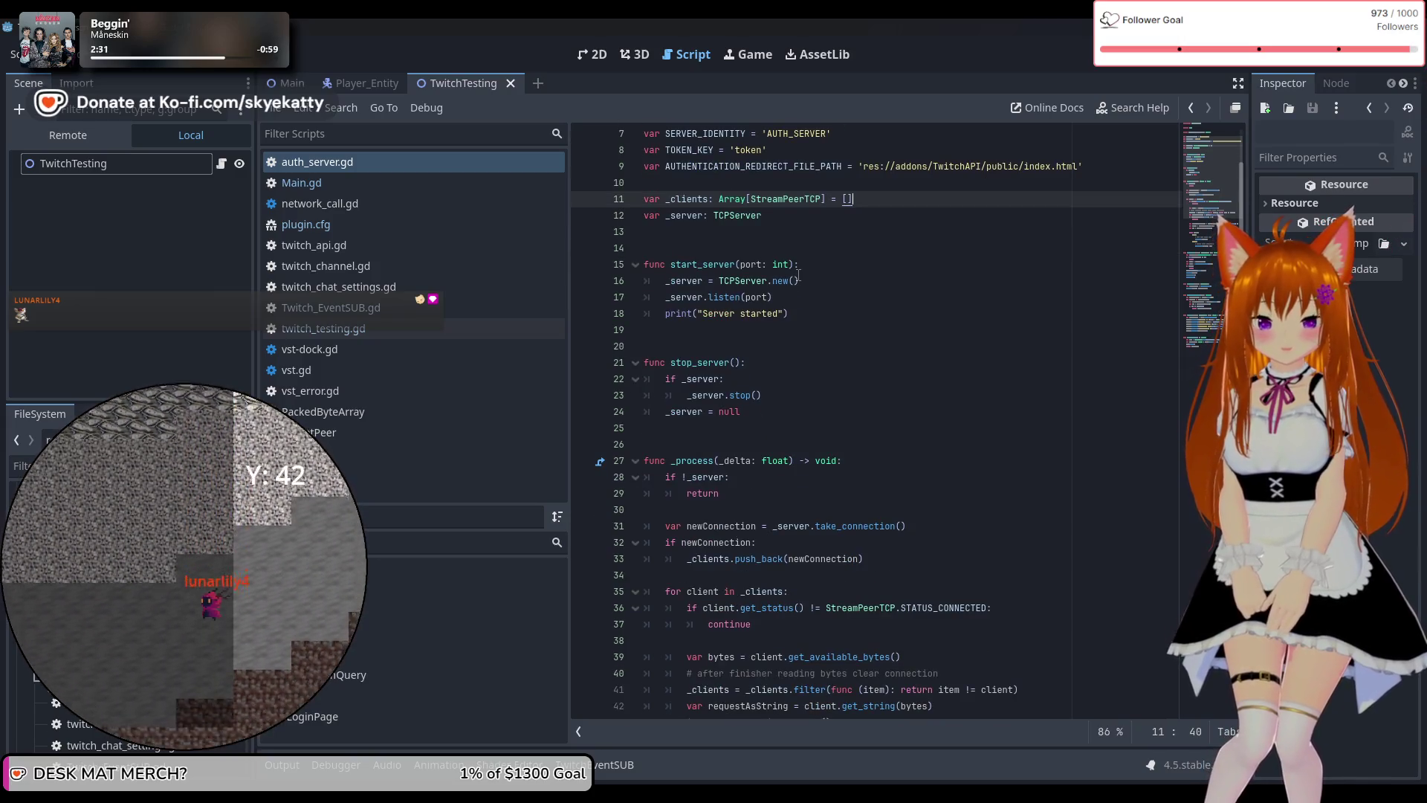
{"action": "scroll", "coordinate": [824, 284], "scroll_direction": "down", "scroll_amount": 1}
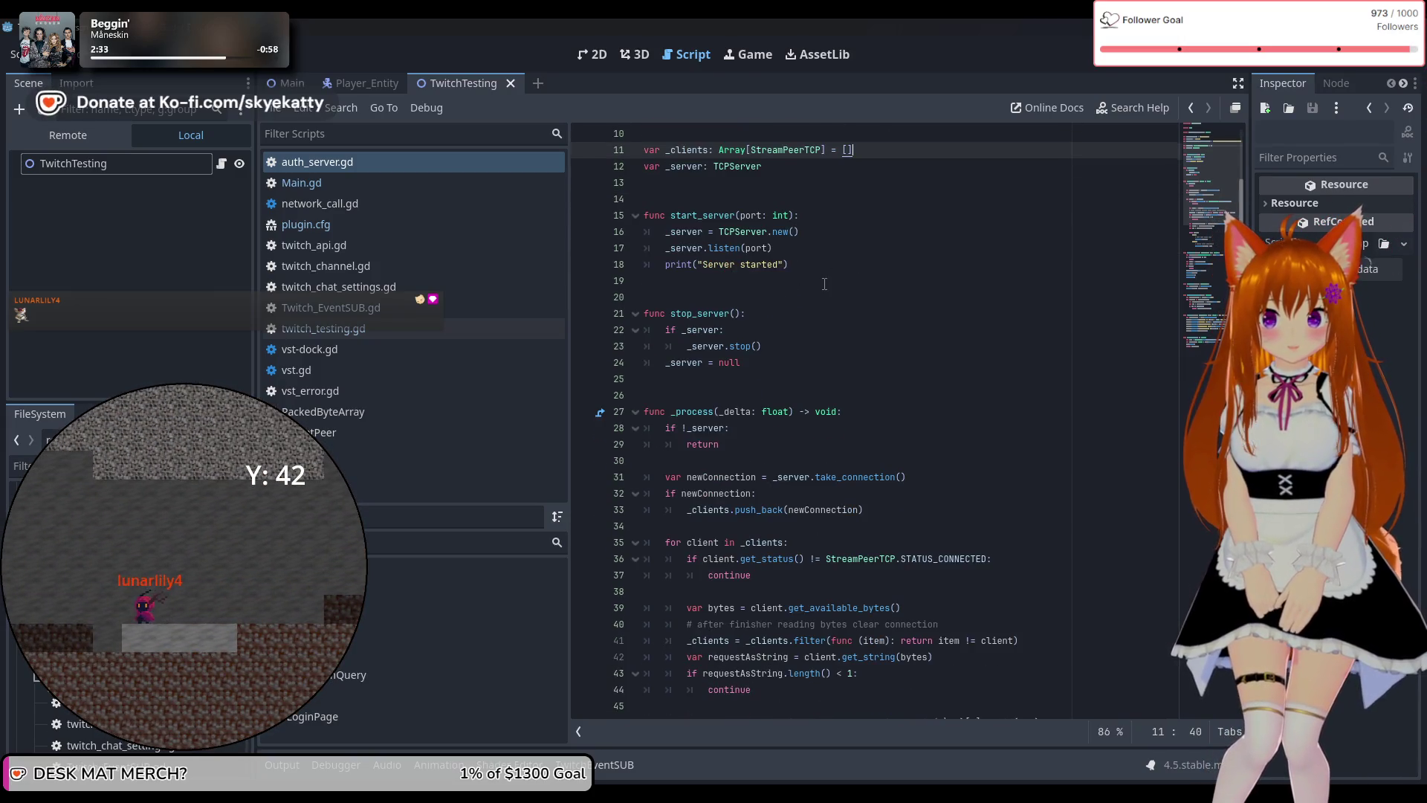
{"action": "scroll", "coordinate": [825, 284], "scroll_direction": "down", "scroll_amount": 1}
{"action": "scroll", "coordinate": [825, 284], "scroll_direction": "down", "scroll_amount": 1}
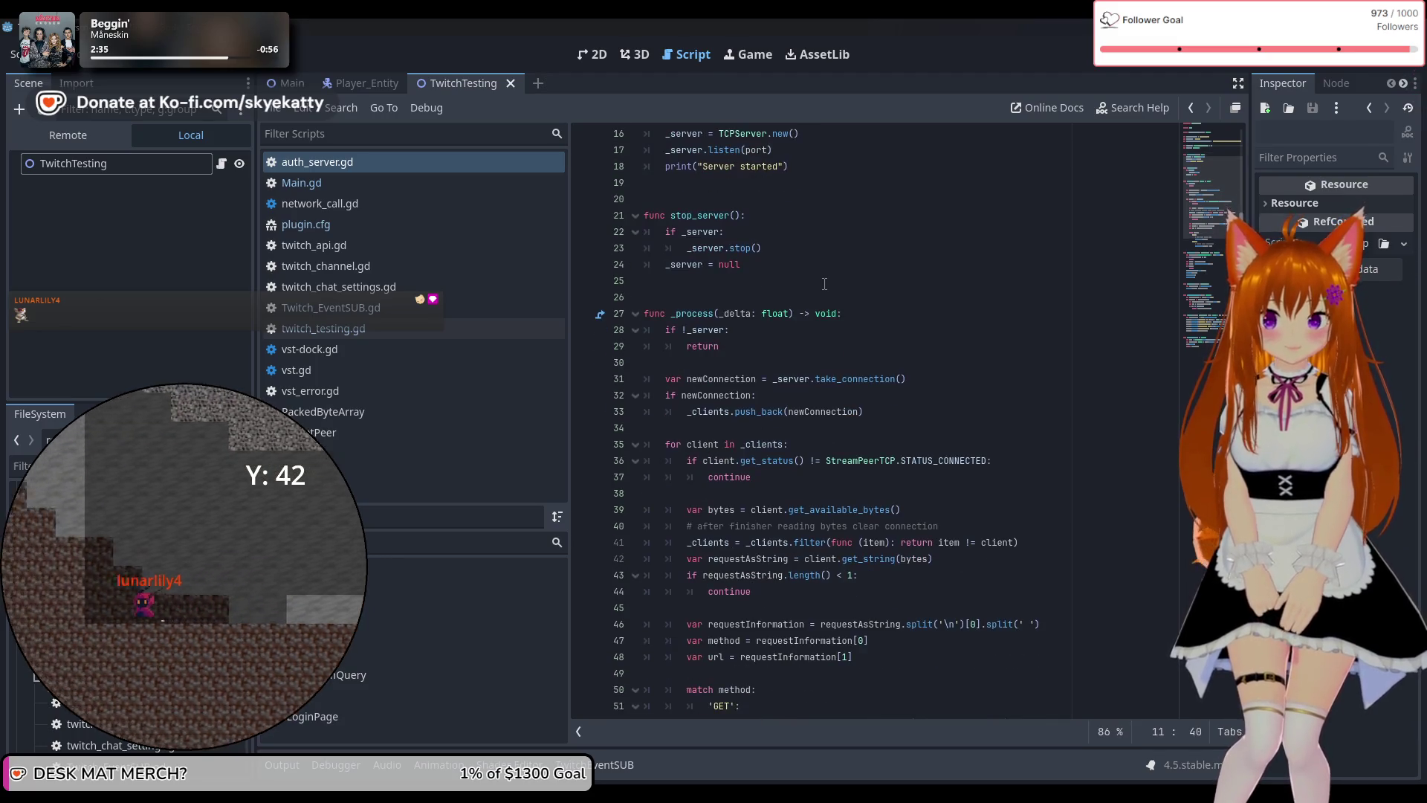
{"action": "scroll", "coordinate": [824, 284], "scroll_direction": "down", "scroll_amount": 1}
{"action": "scroll", "coordinate": [744, 272], "scroll_direction": "down", "scroll_amount": 1}
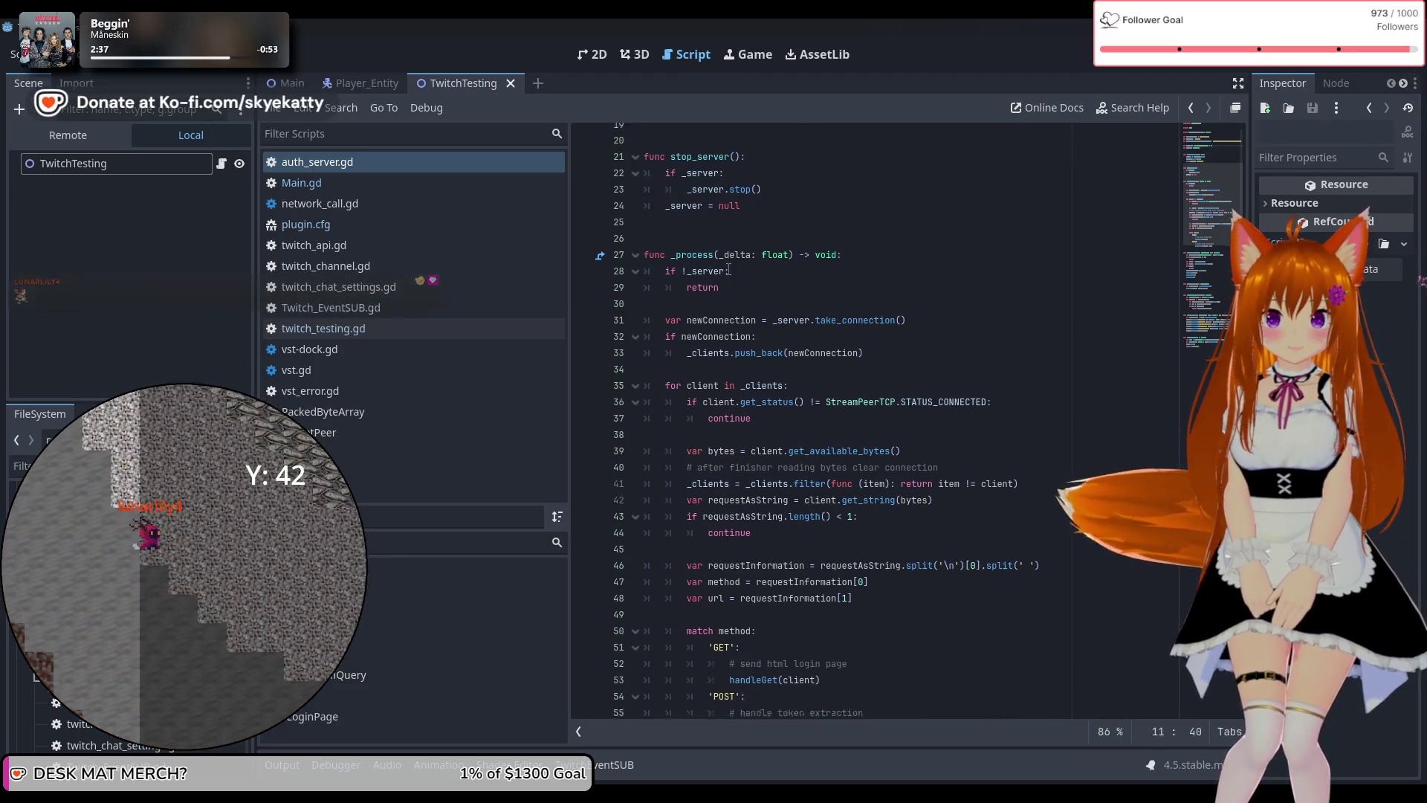
{"action": "scroll", "coordinate": [727, 272], "scroll_direction": "down", "scroll_amount": 1}
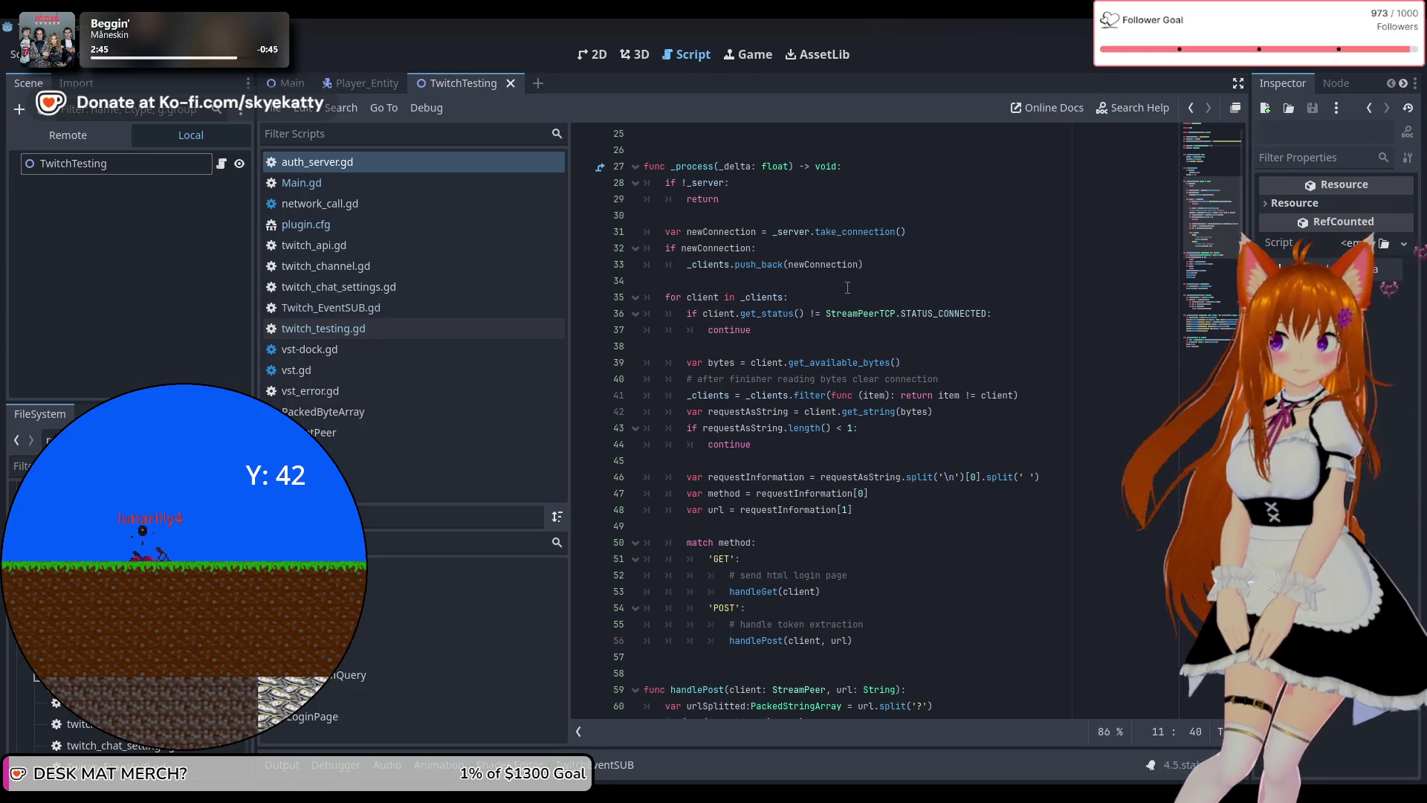
{"action": "scroll", "coordinate": [847, 287], "scroll_direction": "down", "scroll_amount": 1}
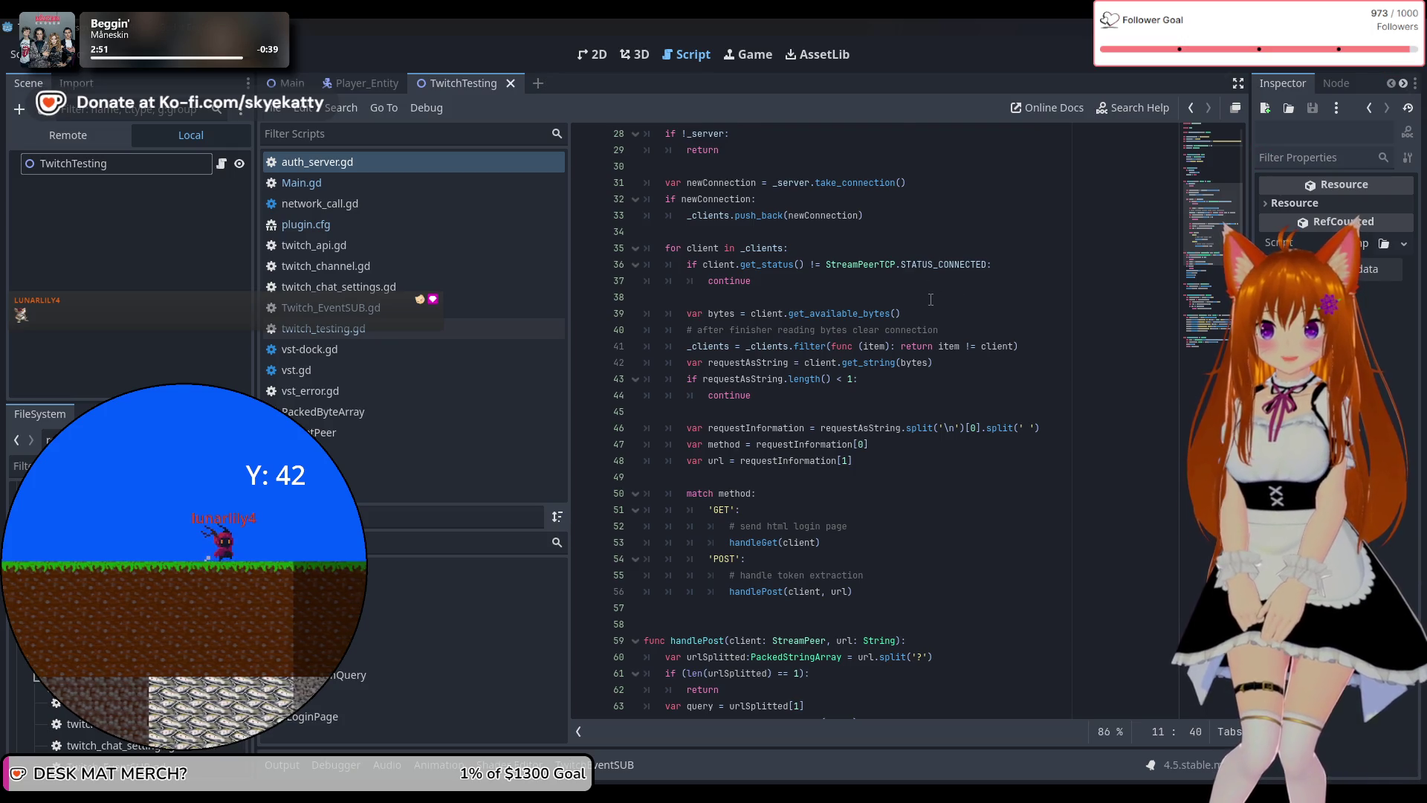
{"action": "scroll", "coordinate": [930, 299], "scroll_direction": "down", "scroll_amount": 1}
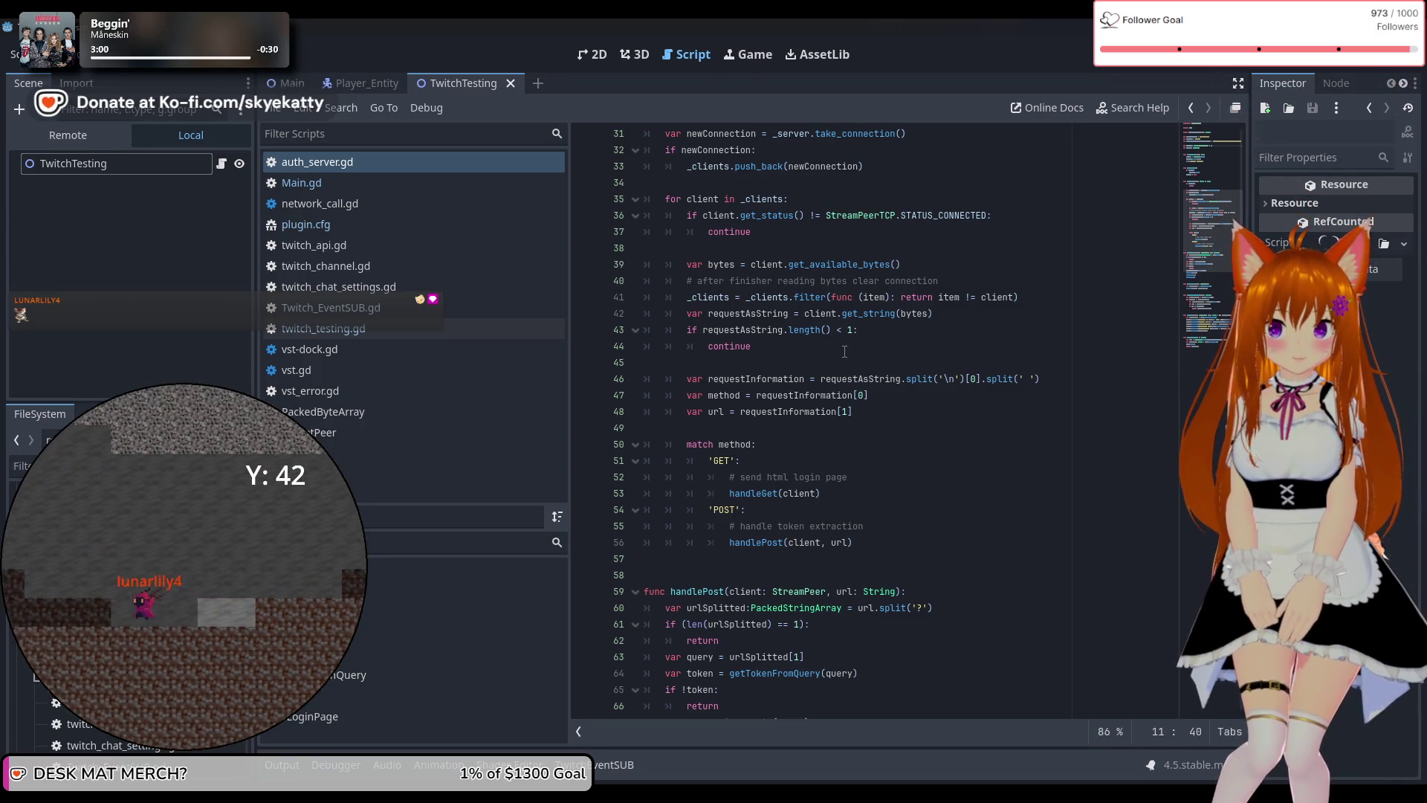
{"action": "scroll", "coordinate": [842, 345], "scroll_direction": "down", "scroll_amount": 1}
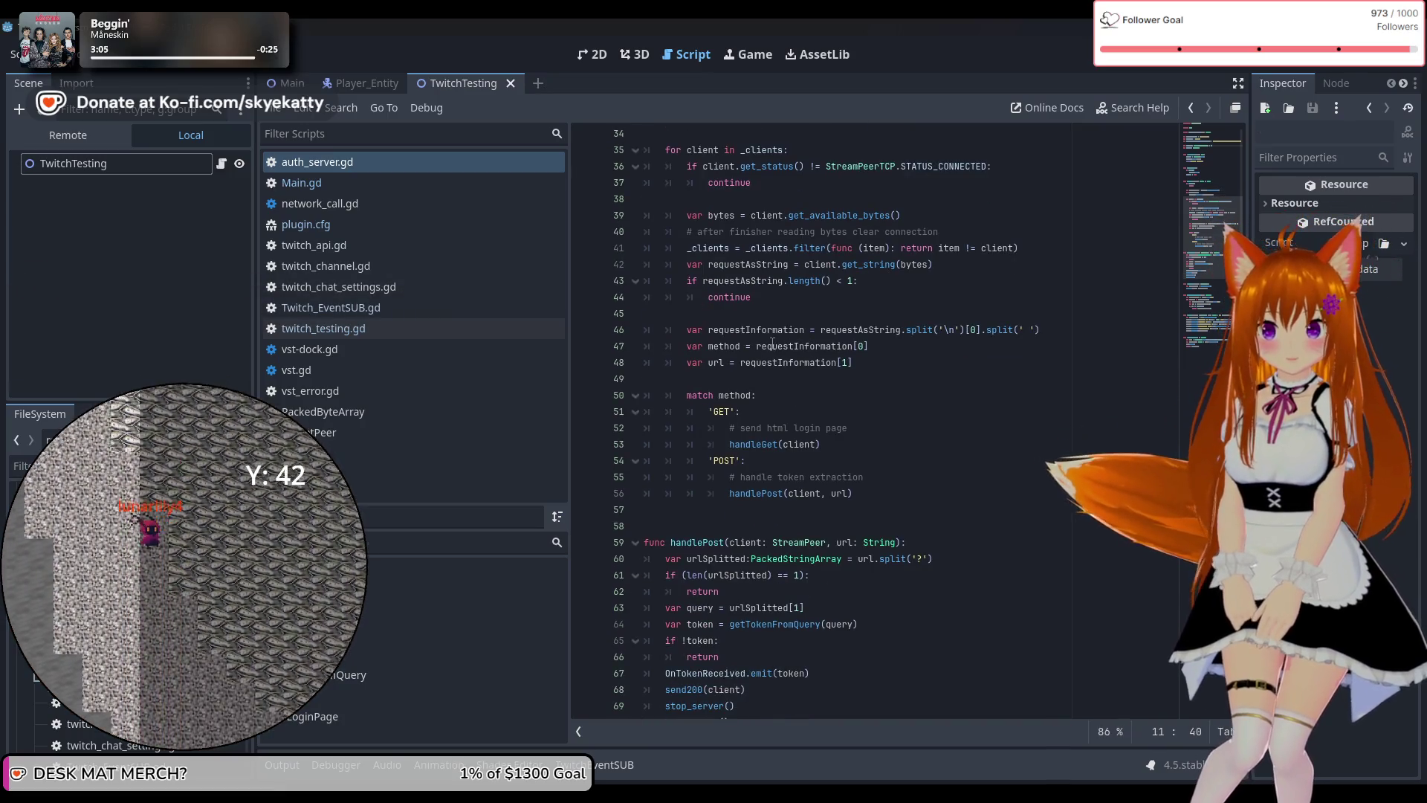
{"action": "mouse_move", "coordinate": [772, 343]}
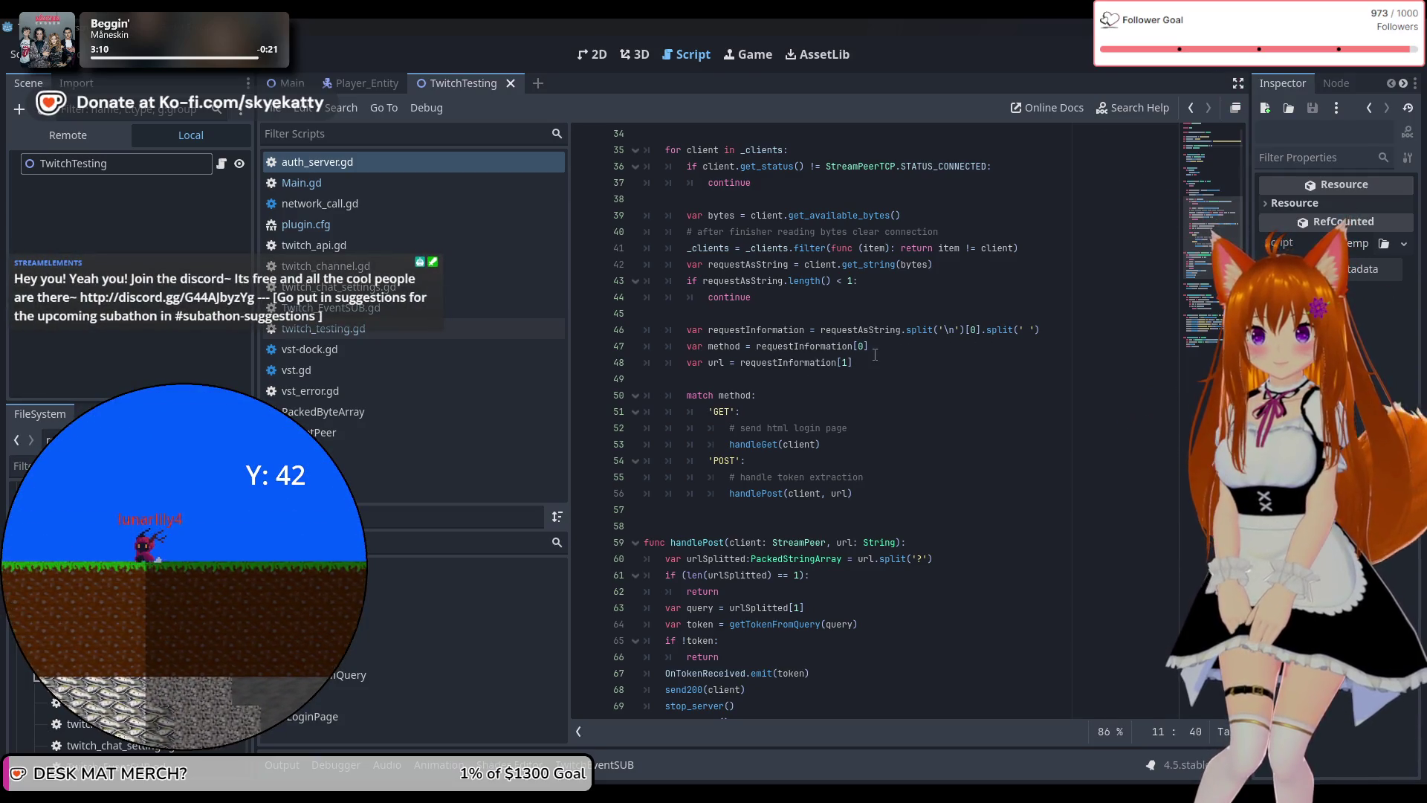
{"action": "scroll", "coordinate": [875, 355], "scroll_direction": "down", "scroll_amount": 3}
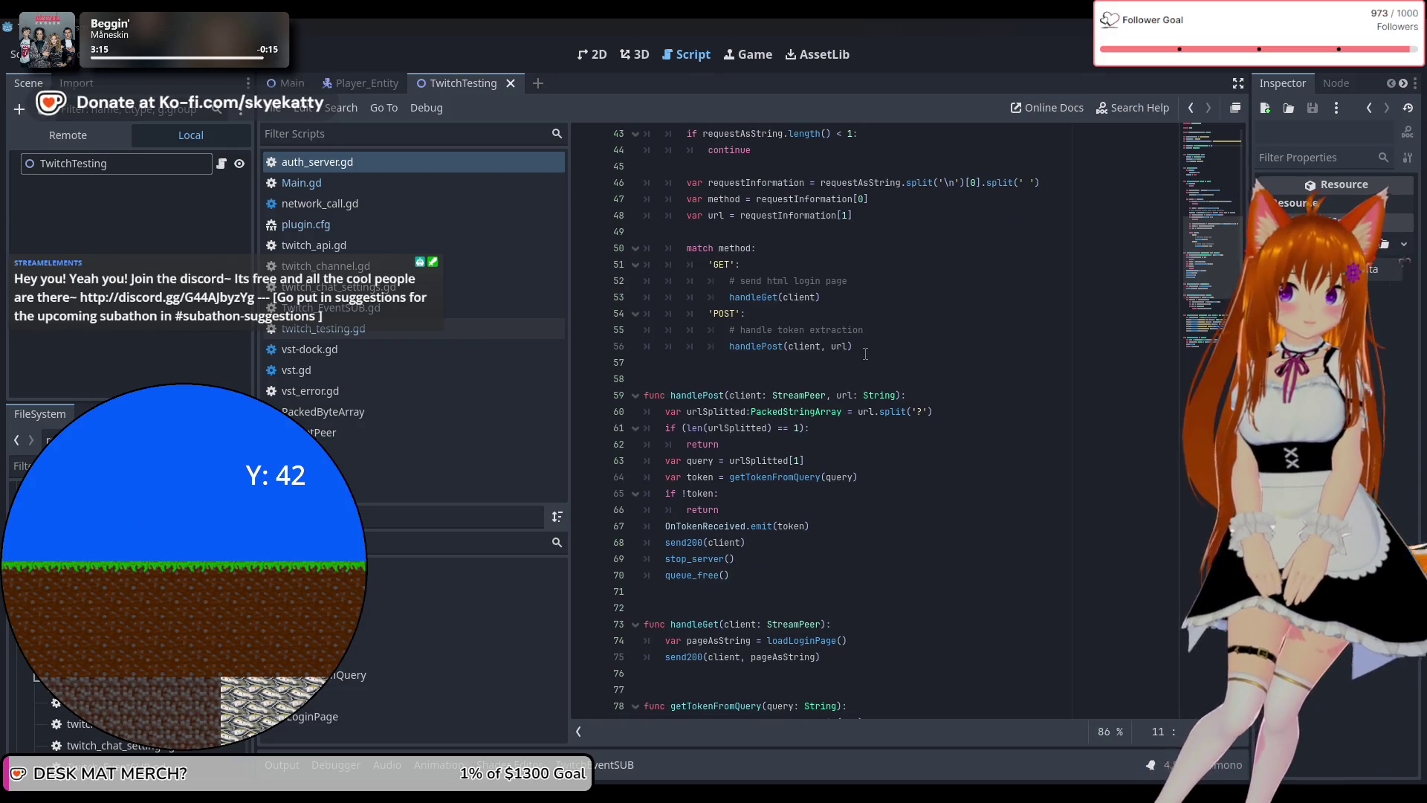
{"action": "scroll", "coordinate": [879, 380], "scroll_direction": "down", "scroll_amount": 1}
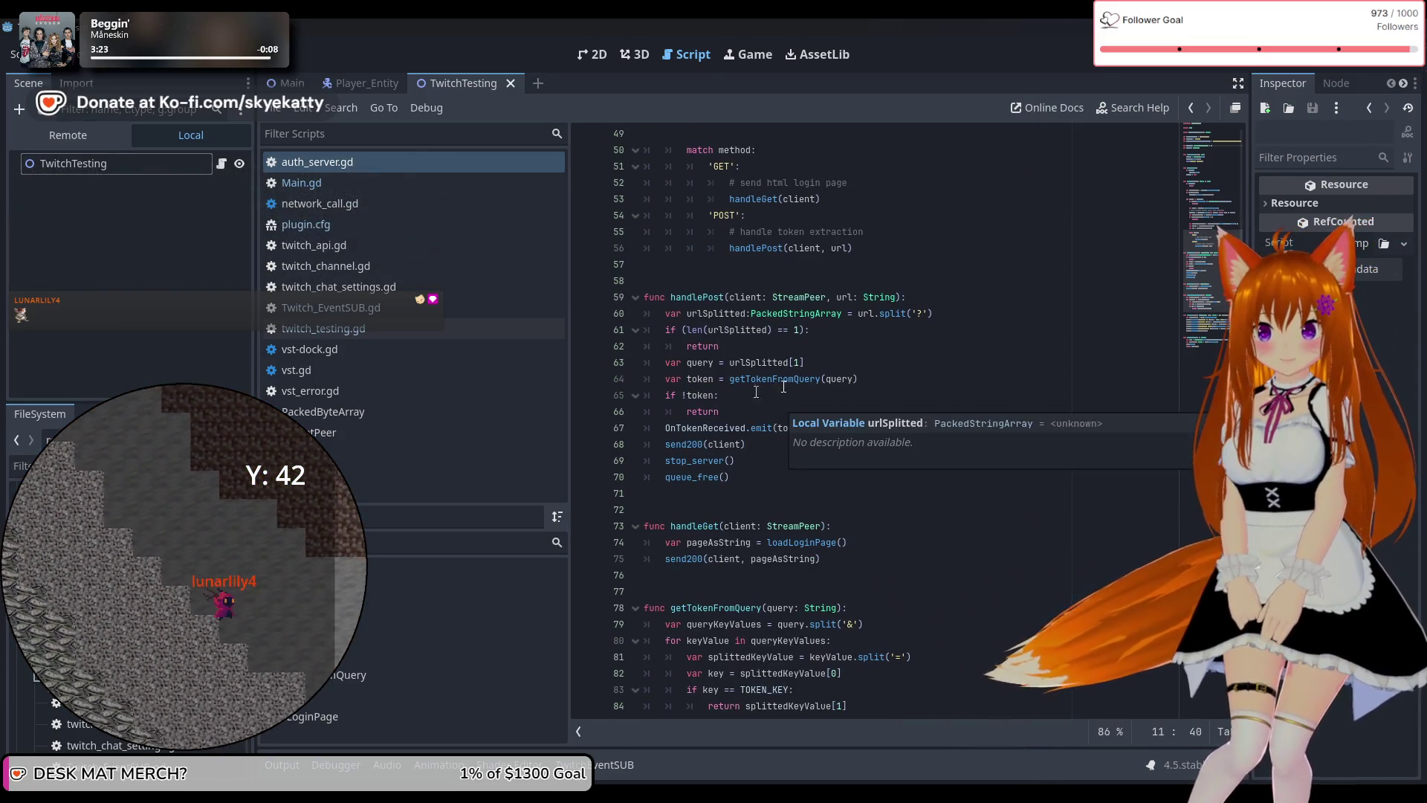
{"action": "scroll", "coordinate": [863, 371], "scroll_direction": "down", "scroll_amount": 1}
{"action": "scroll", "coordinate": [863, 371], "scroll_direction": "down", "scroll_amount": 1}
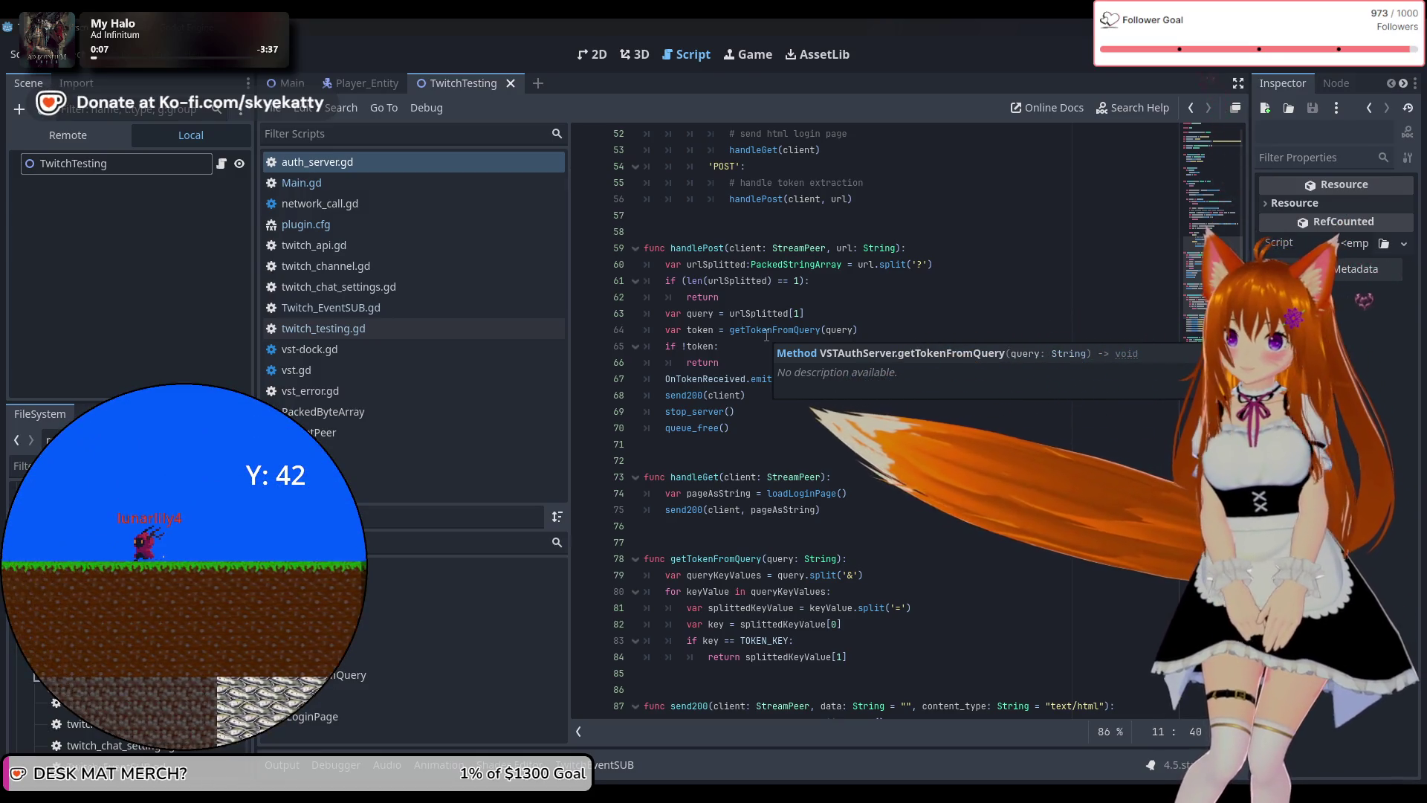
{"action": "scroll", "coordinate": [766, 336], "scroll_direction": "up", "scroll_amount": 6}
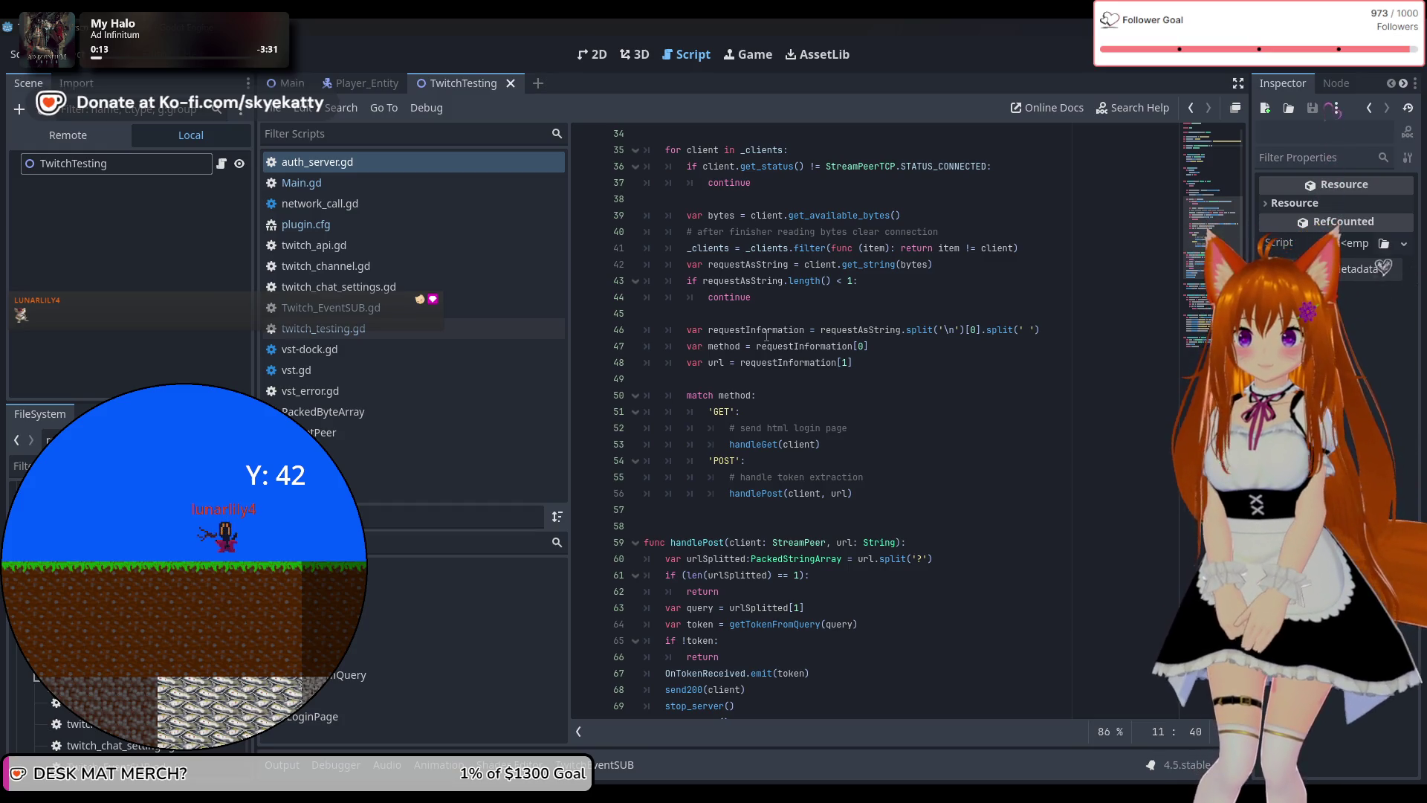
{"action": "scroll", "coordinate": [766, 335], "scroll_direction": "up", "scroll_amount": 1}
{"action": "scroll", "coordinate": [872, 249], "scroll_direction": "up", "scroll_amount": 2}
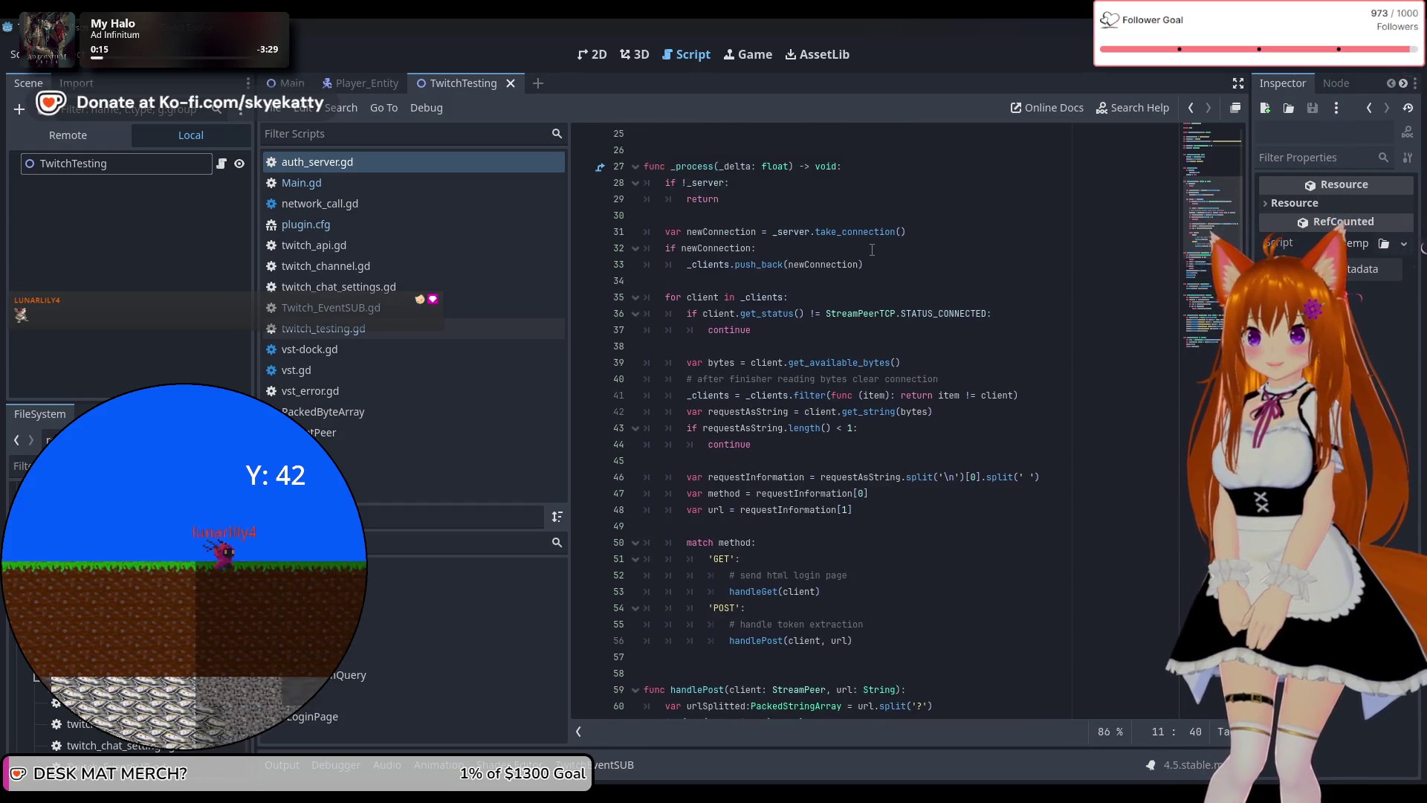
{"action": "mouse_move", "coordinate": [791, 265]}
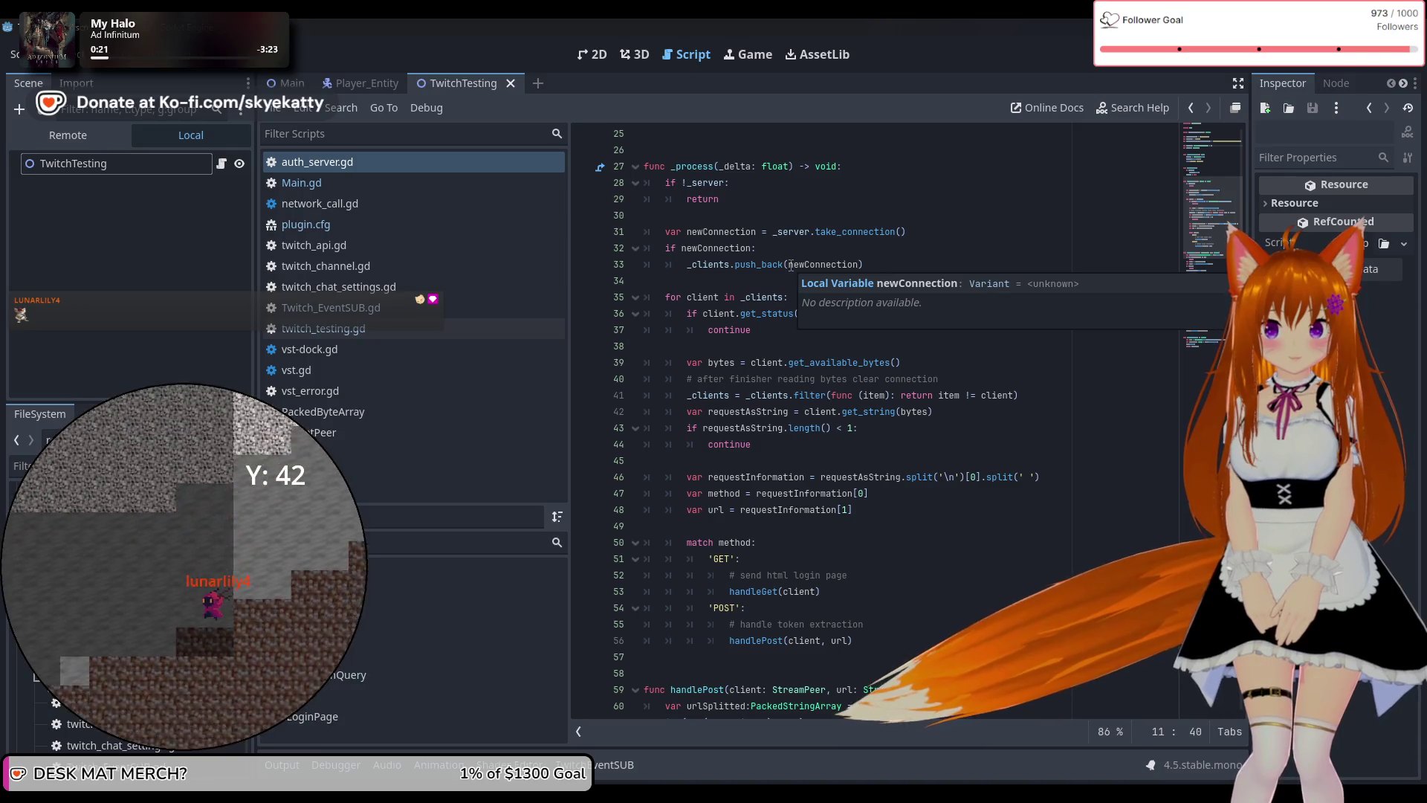
{"action": "scroll", "coordinate": [791, 265], "scroll_direction": "up", "scroll_amount": 1}
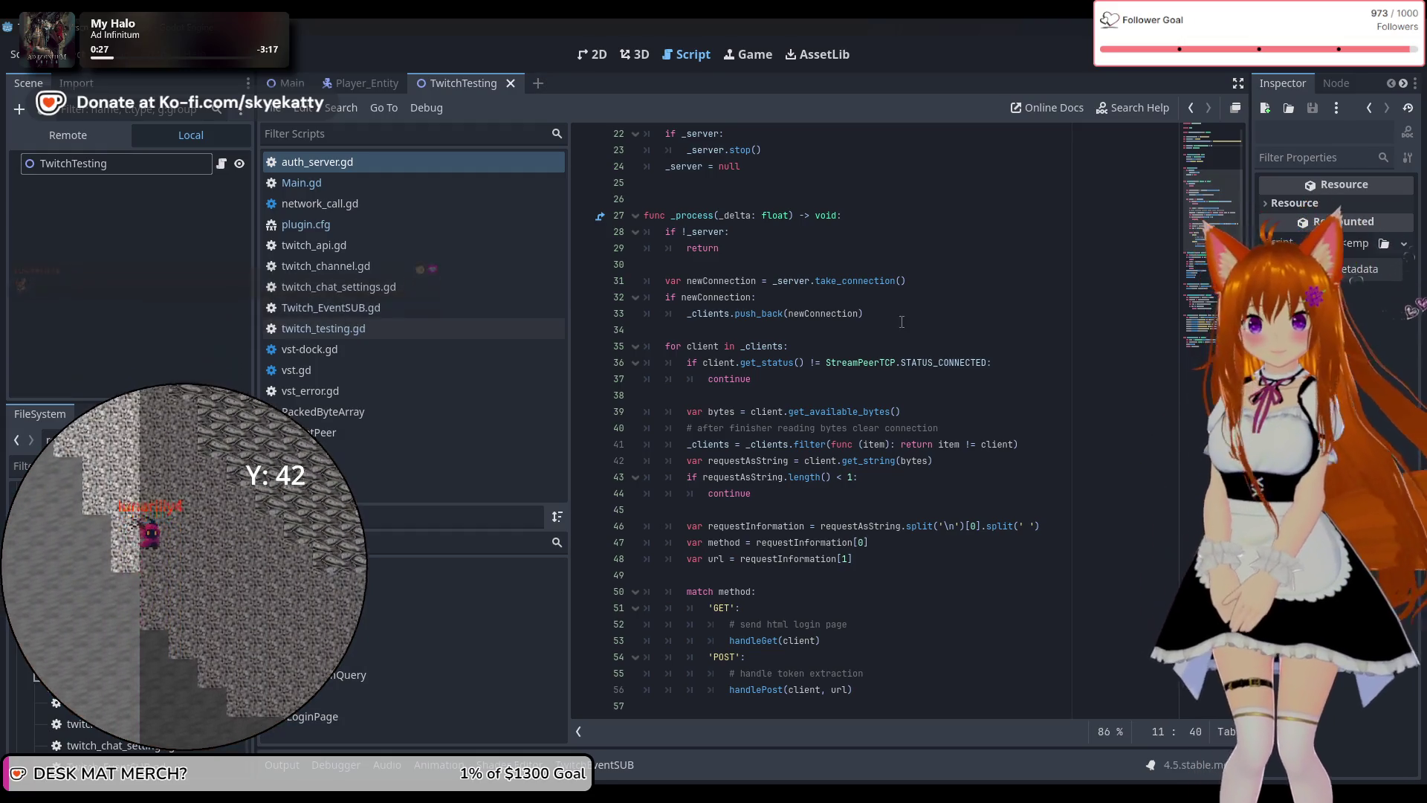
{"action": "left_click", "coordinate": [894, 315]}
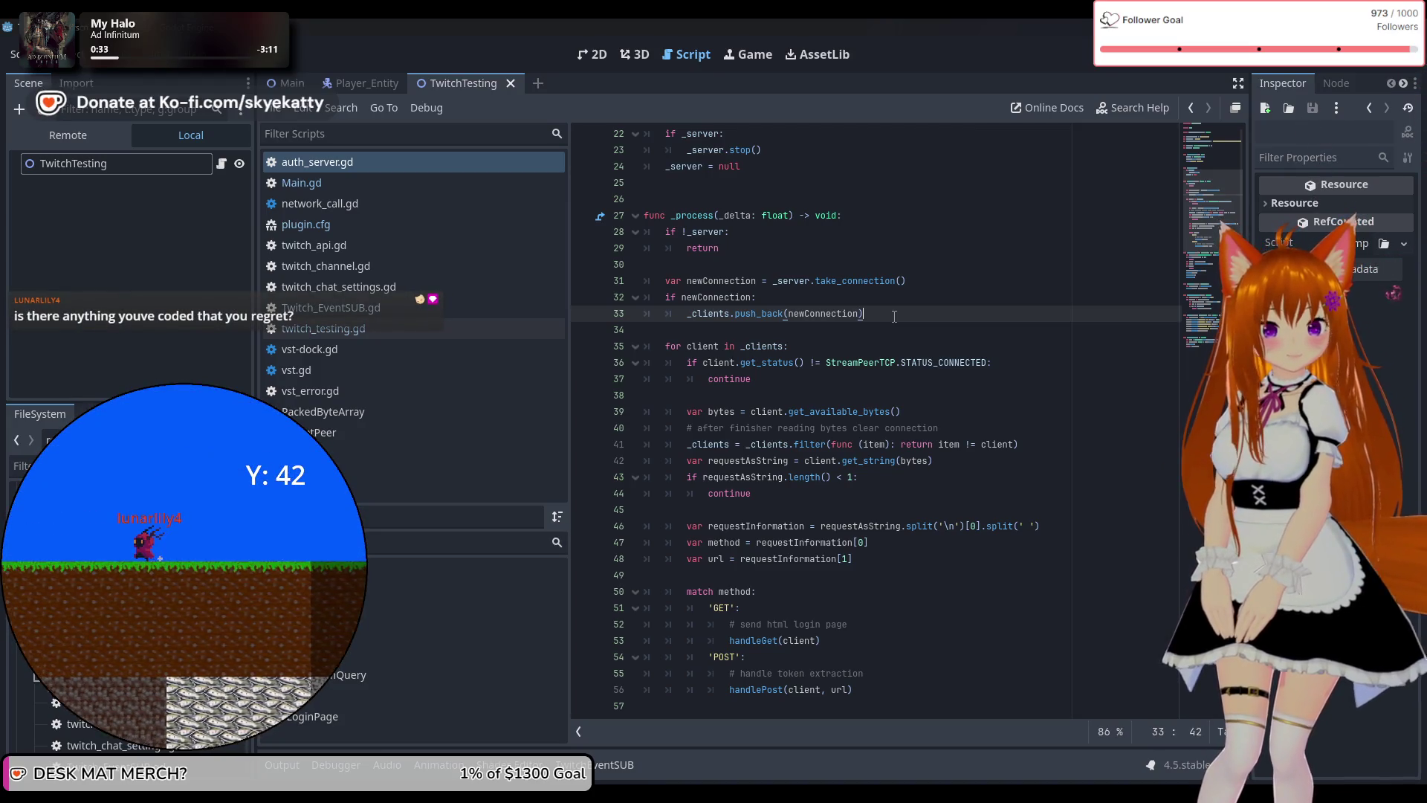
Insert a new line after line 33 in stop_server and remove the stray characters.
{"action": "key", "text": "Return"}
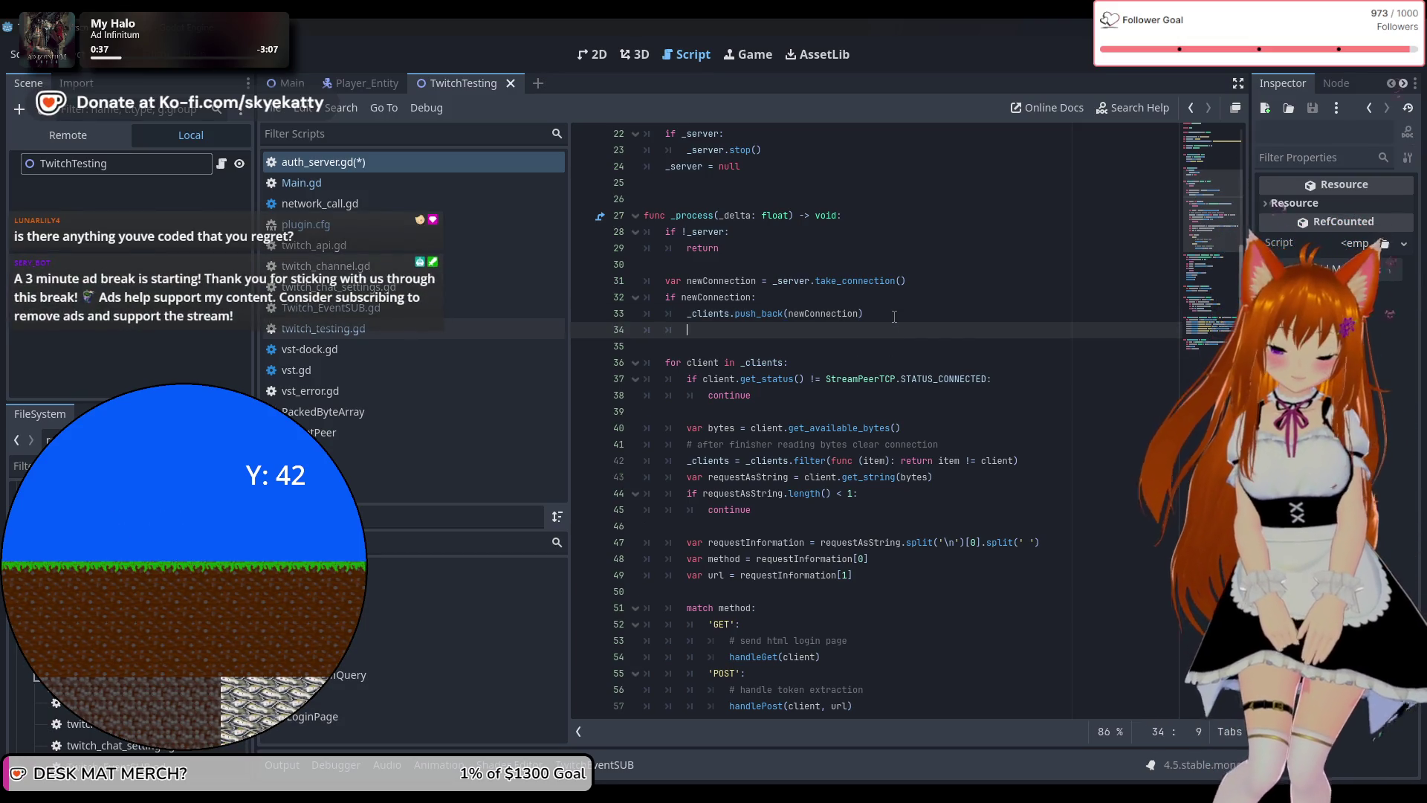
{"action": "key", "text": "ctrl+space"}
{"action": "key", "text": "Escape"}
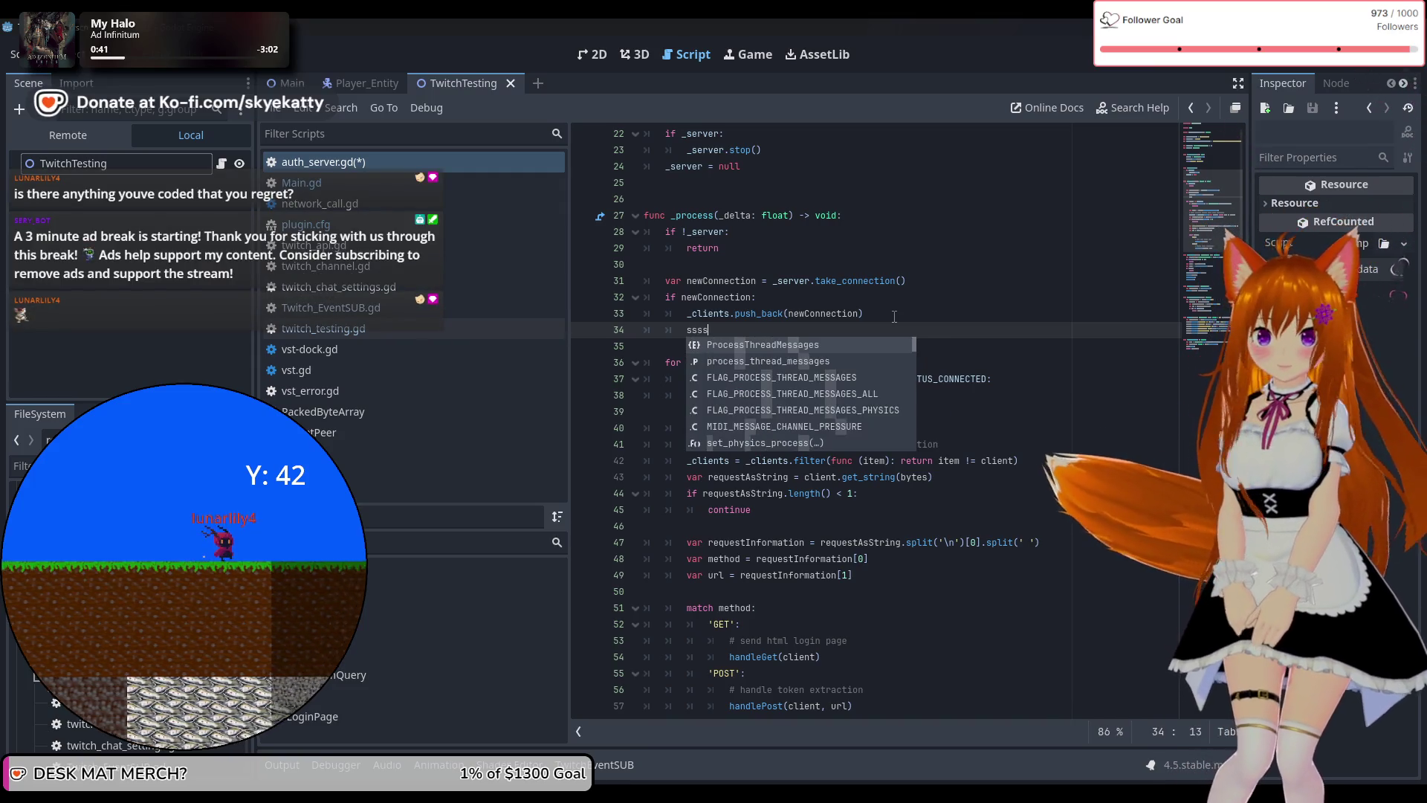
{"action": "key", "text": "BackSpace"}
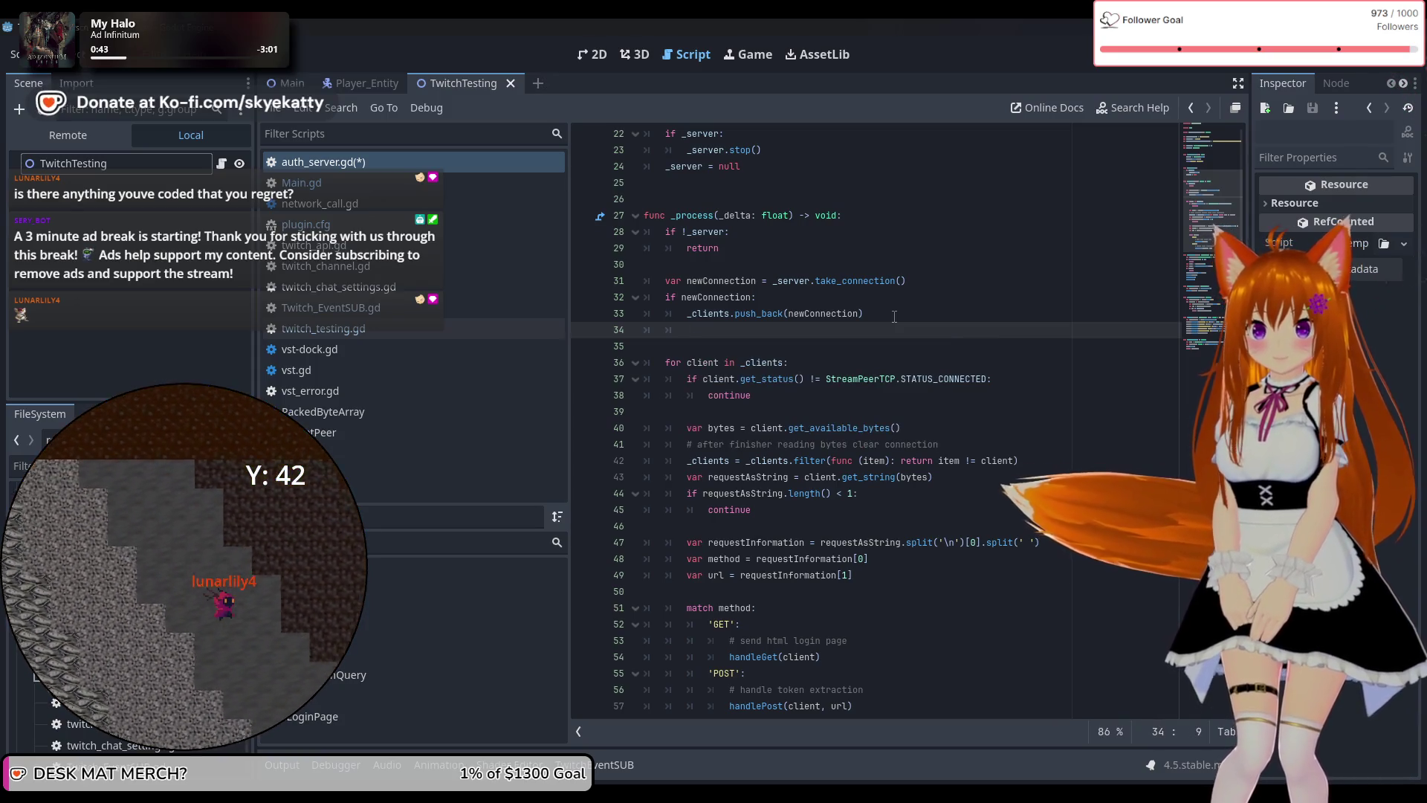
{"action": "type", "text": "_"}
{"action": "scroll", "coordinate": [848, 446], "scroll_direction": "down", "scroll_amount": 15}
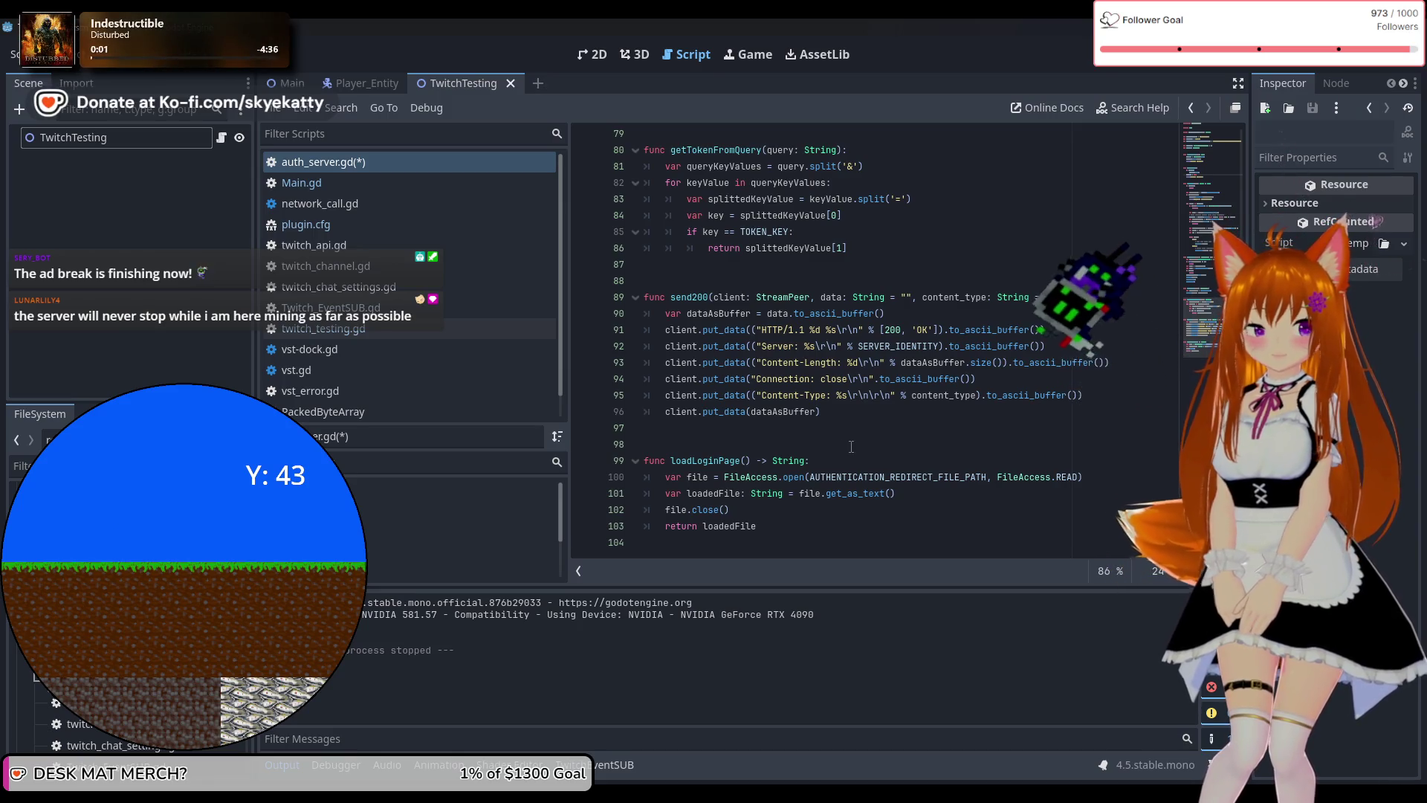
{"action": "scroll", "coordinate": [849, 446], "scroll_direction": "up", "scroll_amount": 3}
{"action": "scroll", "coordinate": [852, 446], "scroll_direction": "up", "scroll_amount": 20}
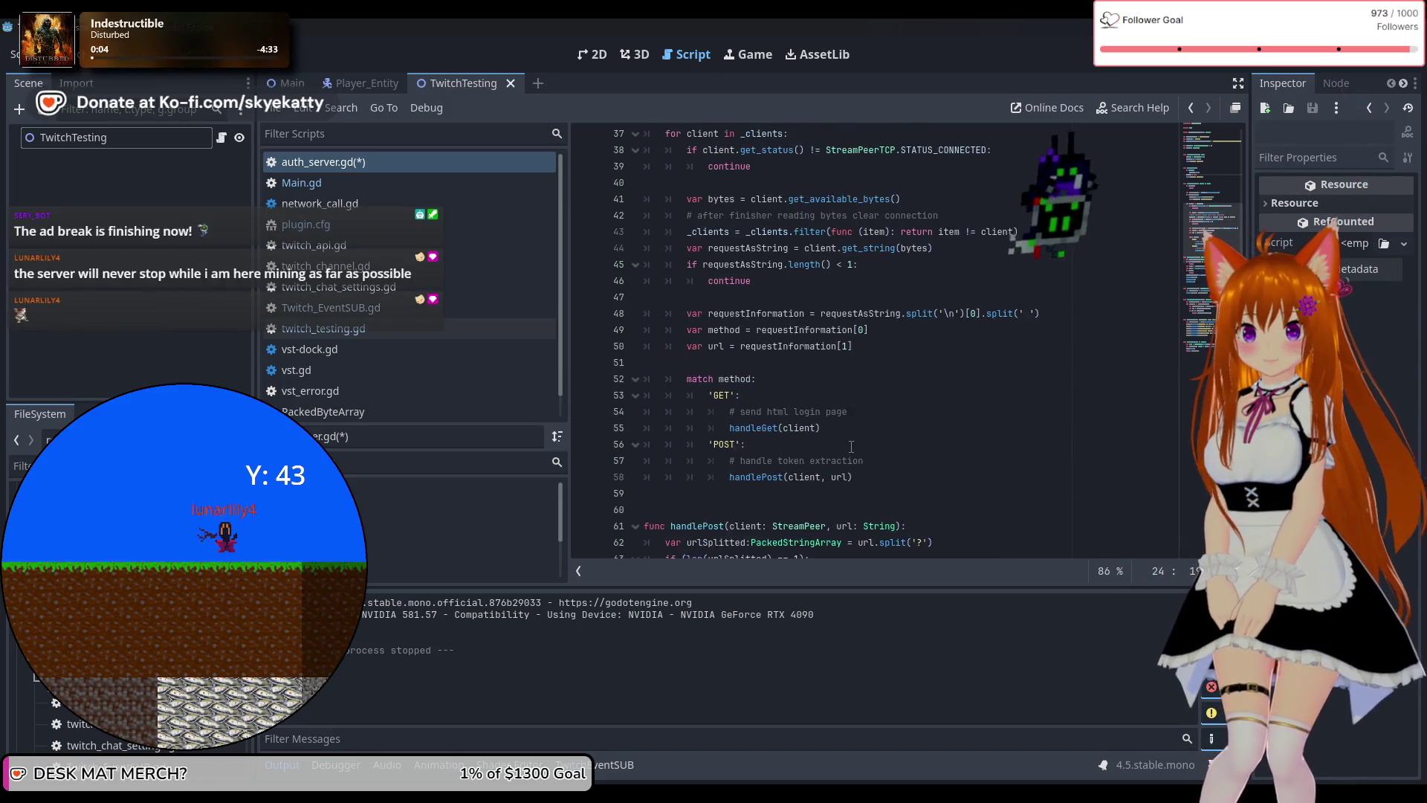
{"action": "scroll", "coordinate": [851, 446], "scroll_direction": "up", "scroll_amount": 3}
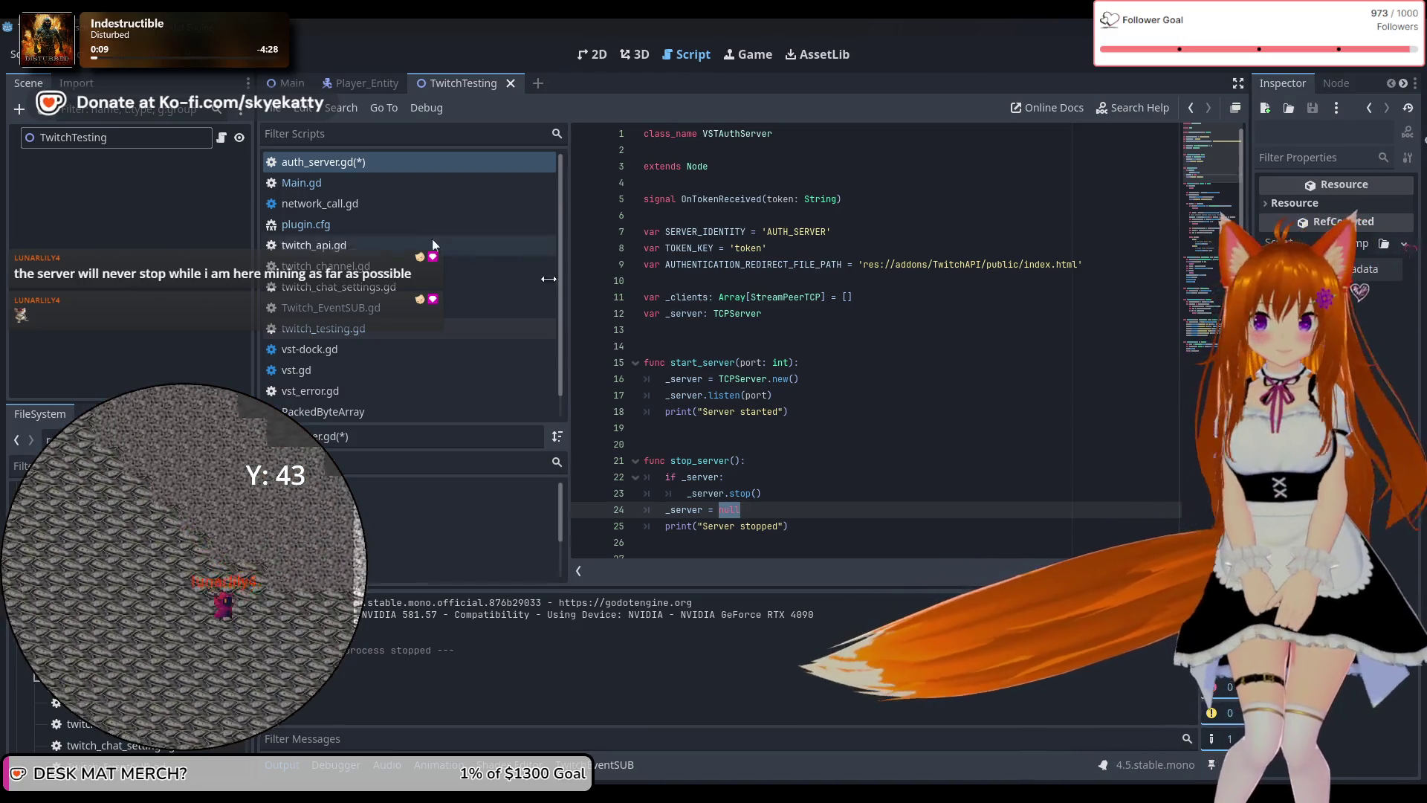
Save auth_server.gd with Ctrl+S and run the project to test the auth server.
{"action": "left_click", "coordinate": [394, 163]}
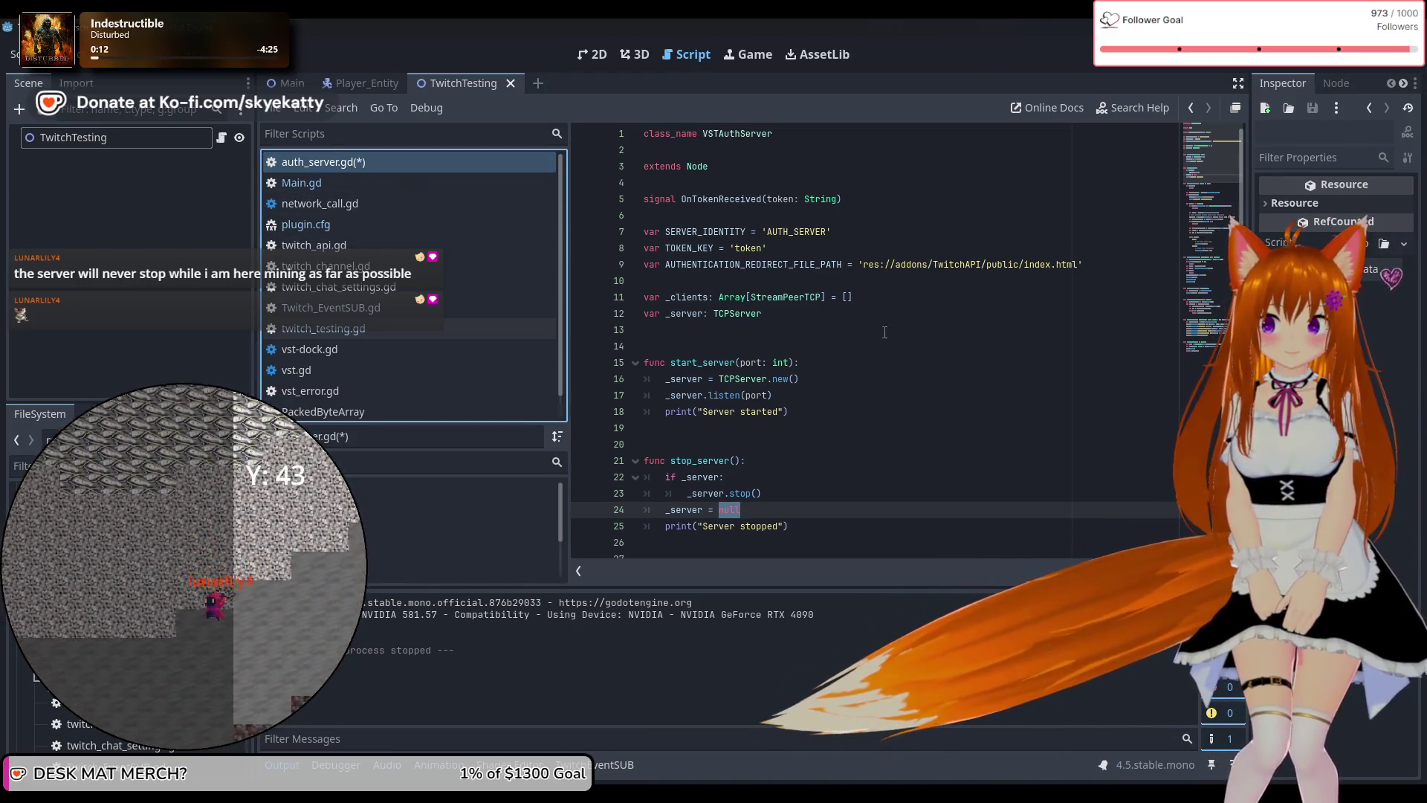
{"action": "key", "text": "ctrl+s"}
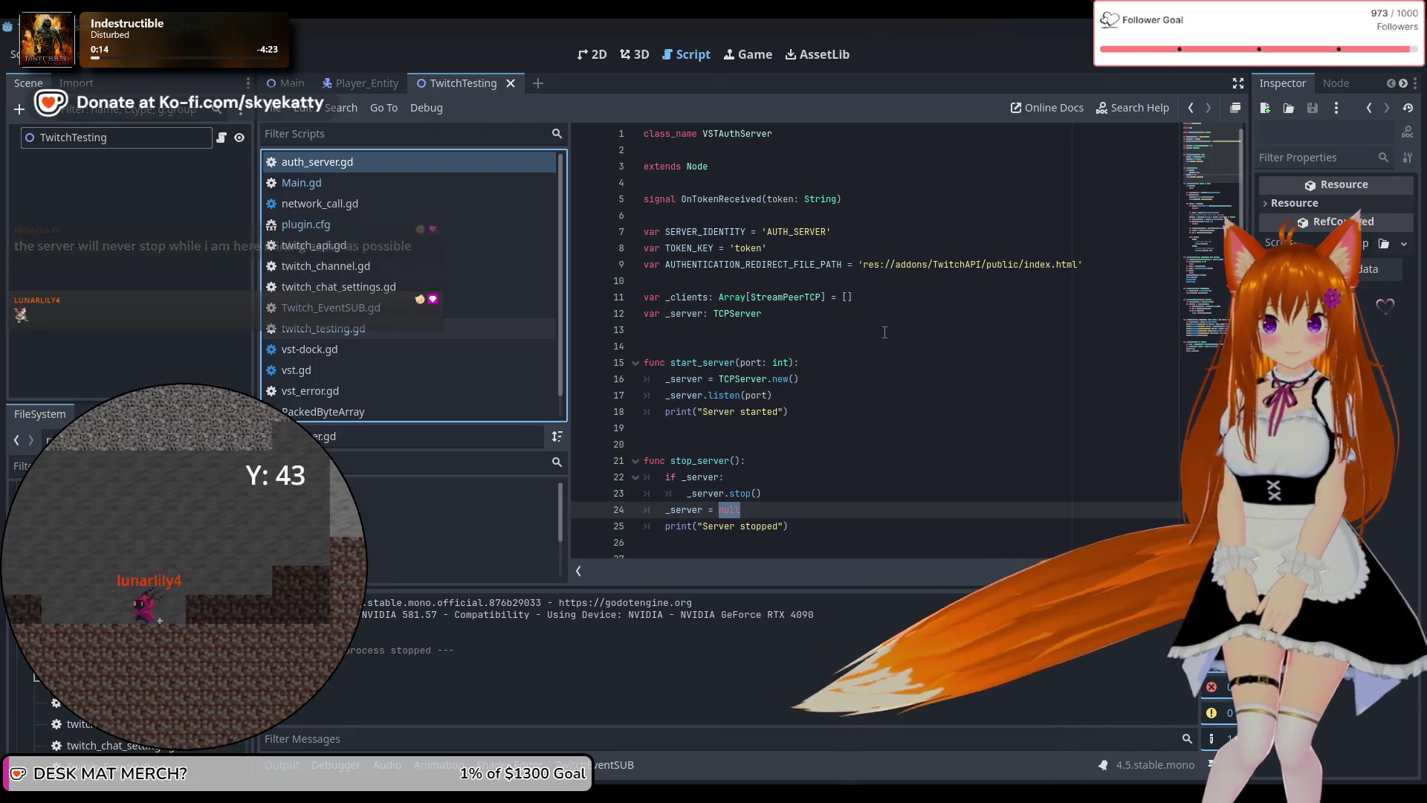
{"action": "left_click", "coordinate": [1173, 58]}
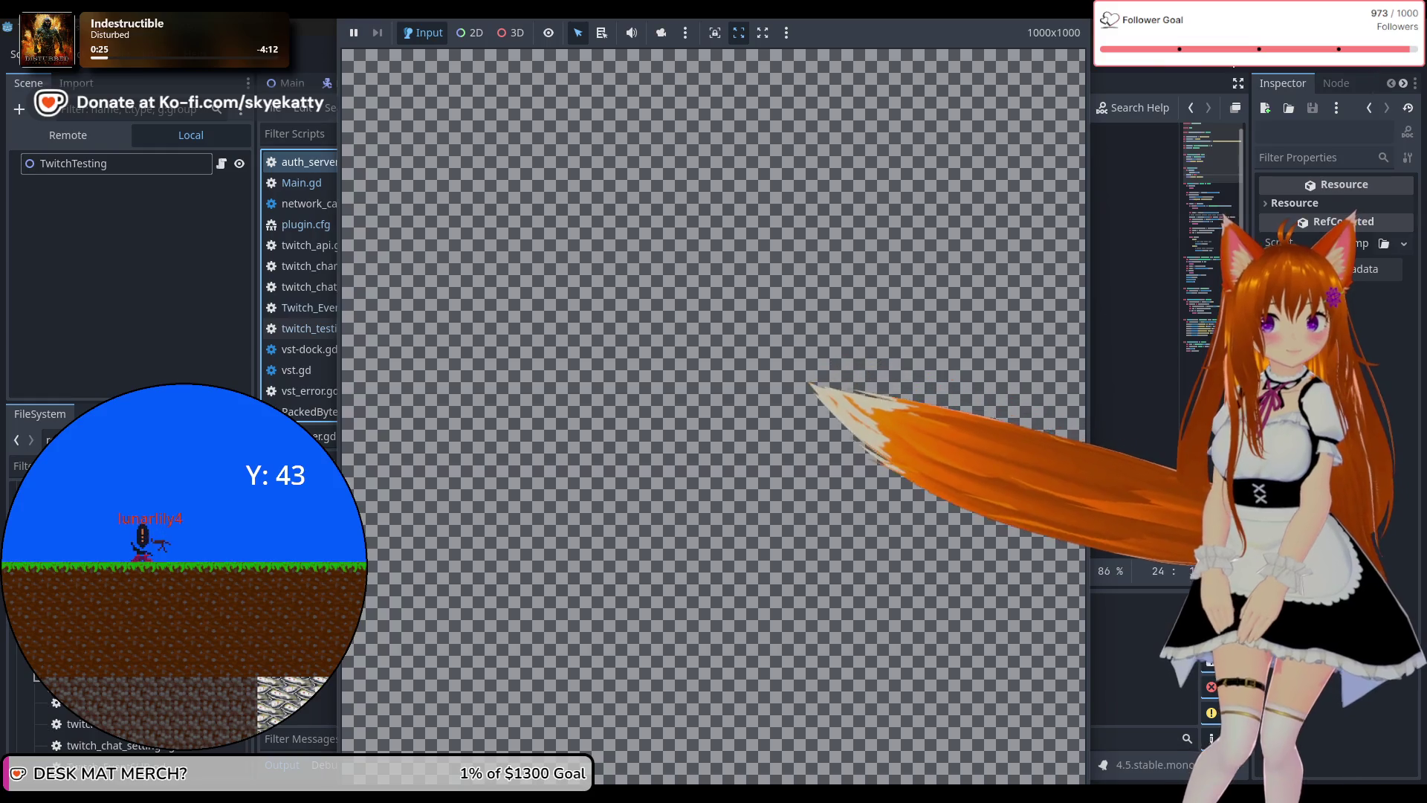
{"action": "key", "text": "F8"}
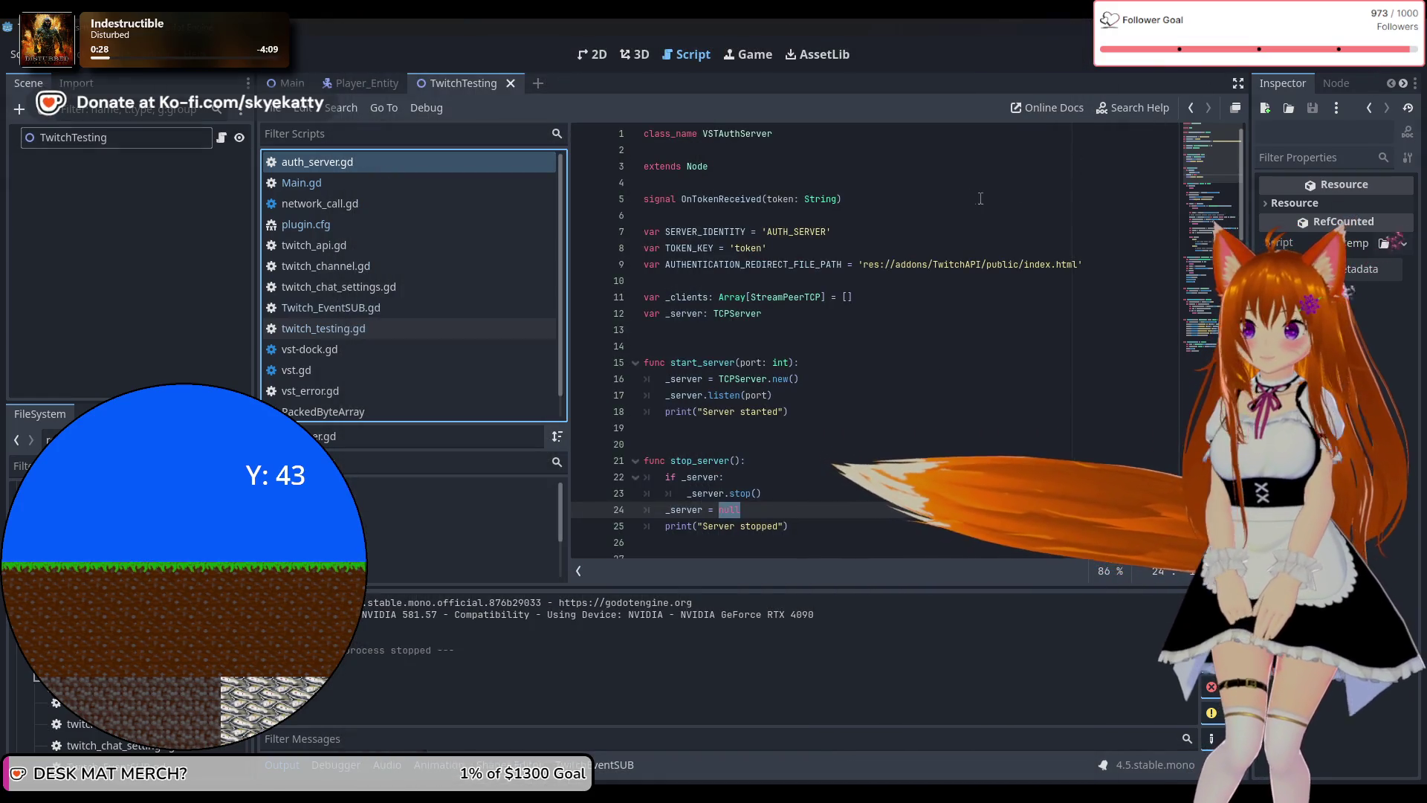
{"action": "scroll", "coordinate": [960, 208], "scroll_direction": "down", "scroll_amount": 4}
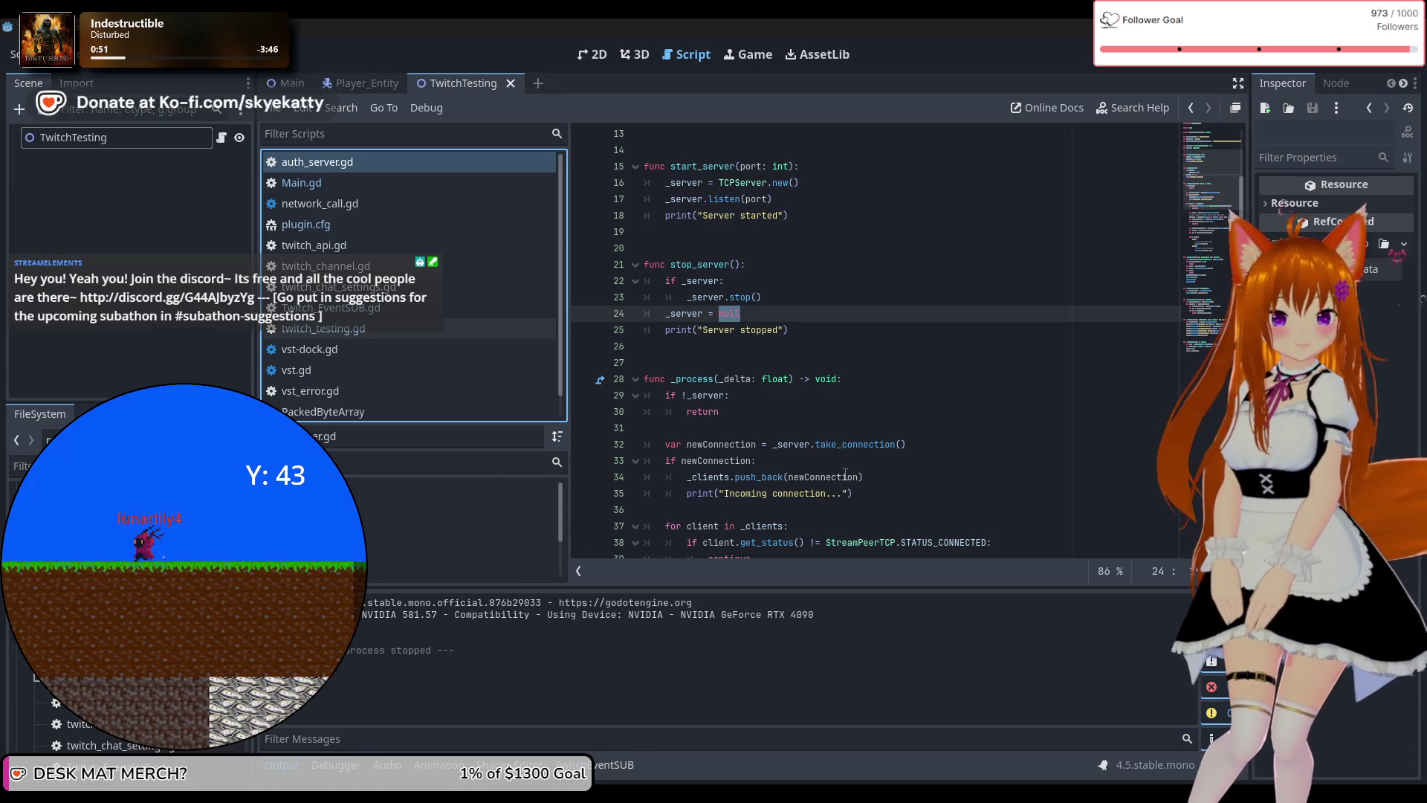
{"action": "mouse_move", "coordinate": [845, 476]}
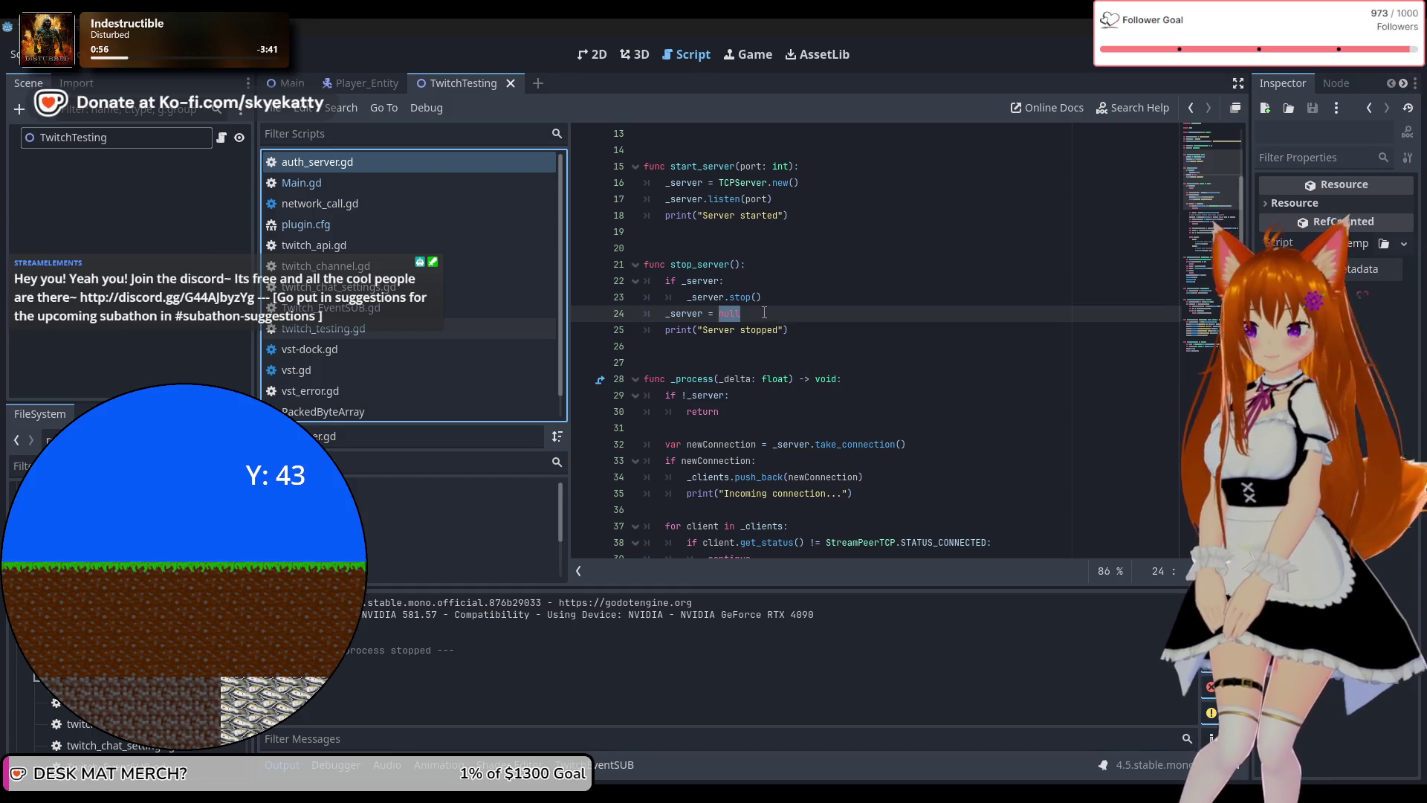
{"action": "left_click", "coordinate": [791, 347]}
Delete the 'await API_AUTH.token_received' line 16 from login() in Twitch_EventSUB.gd.
{"action": "left_click", "coordinate": [788, 411]}
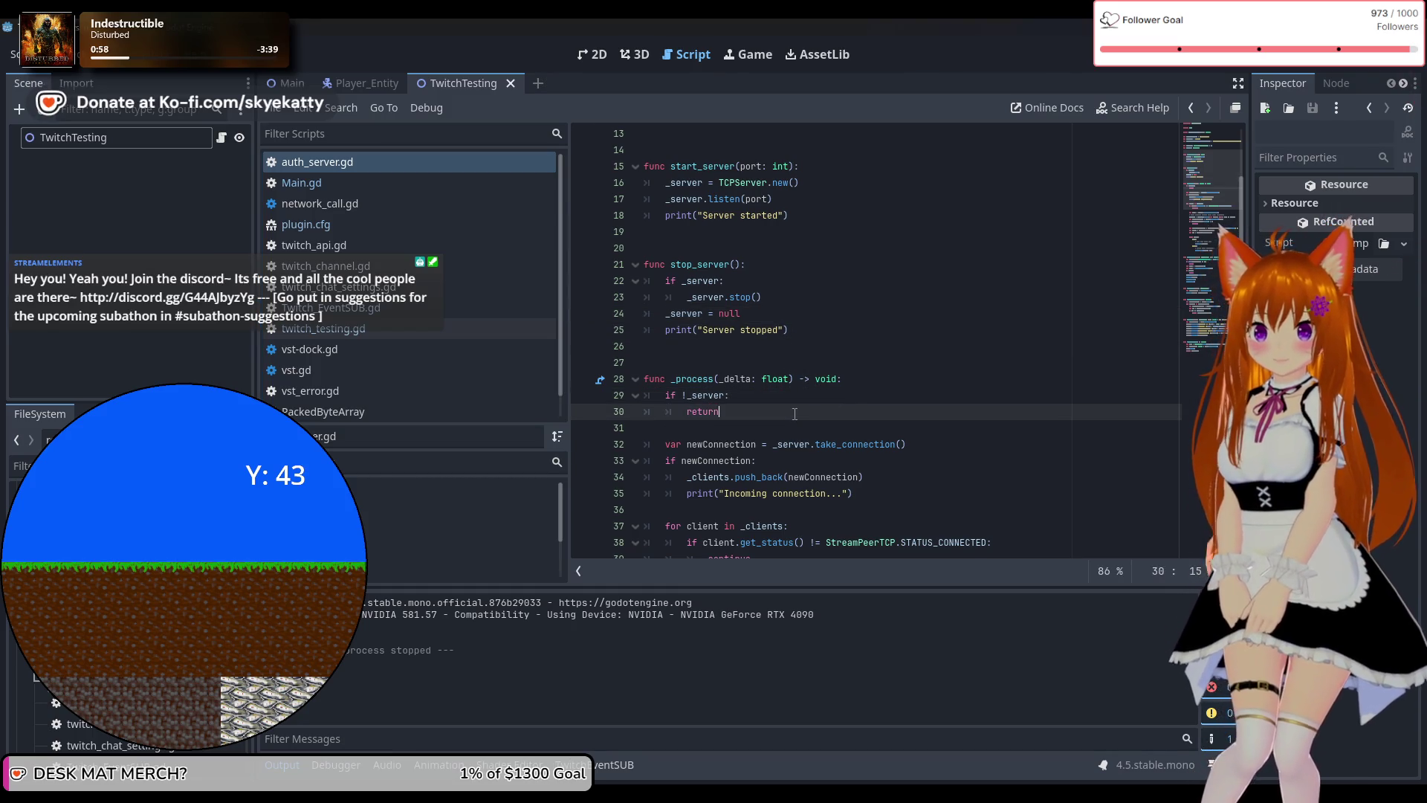
{"action": "scroll", "coordinate": [795, 402], "scroll_direction": "down", "scroll_amount": 3}
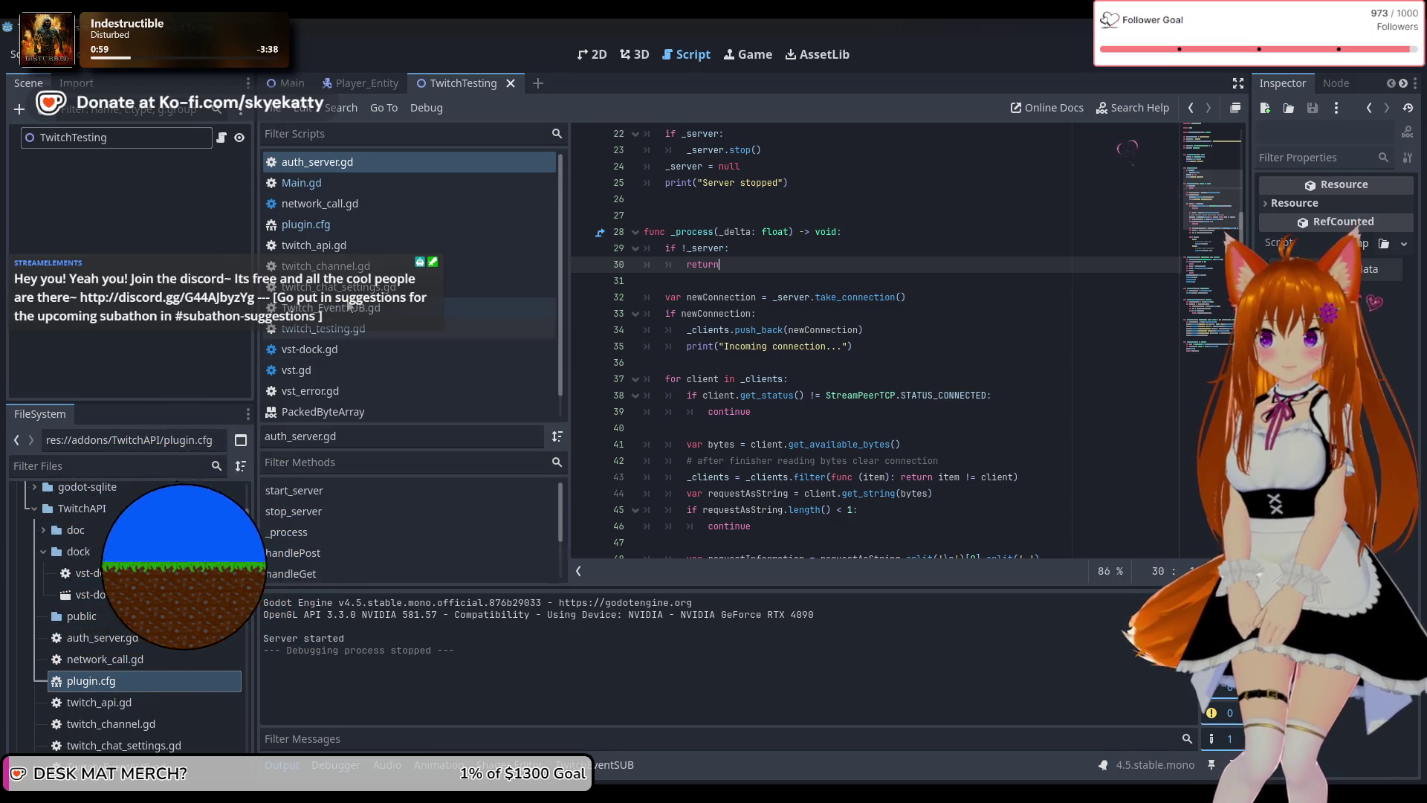
{"action": "left_click", "coordinate": [454, 266]}
{"action": "left_click", "coordinate": [453, 287]}
{"action": "left_click", "coordinate": [455, 308]}
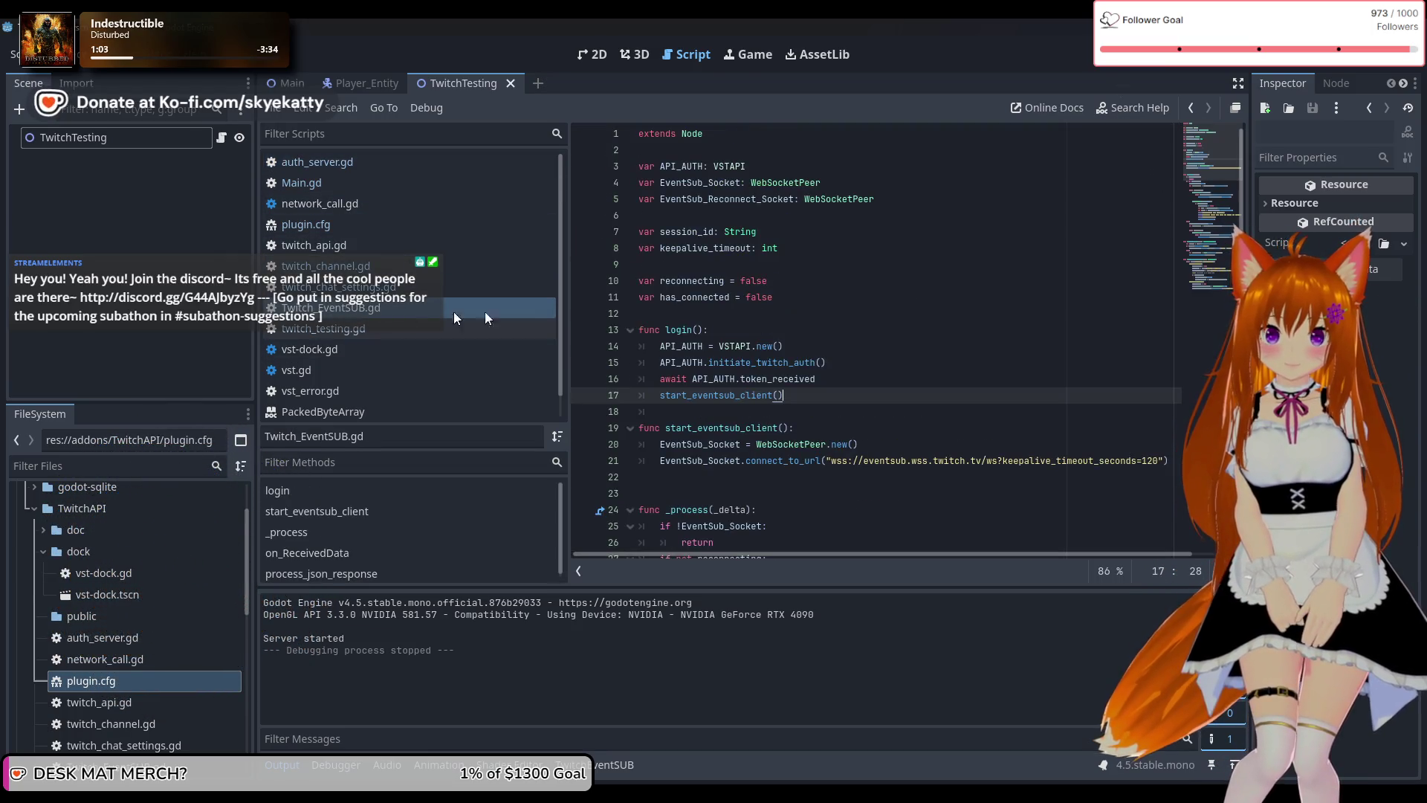
{"action": "triple_click", "coordinate": [825, 380]}
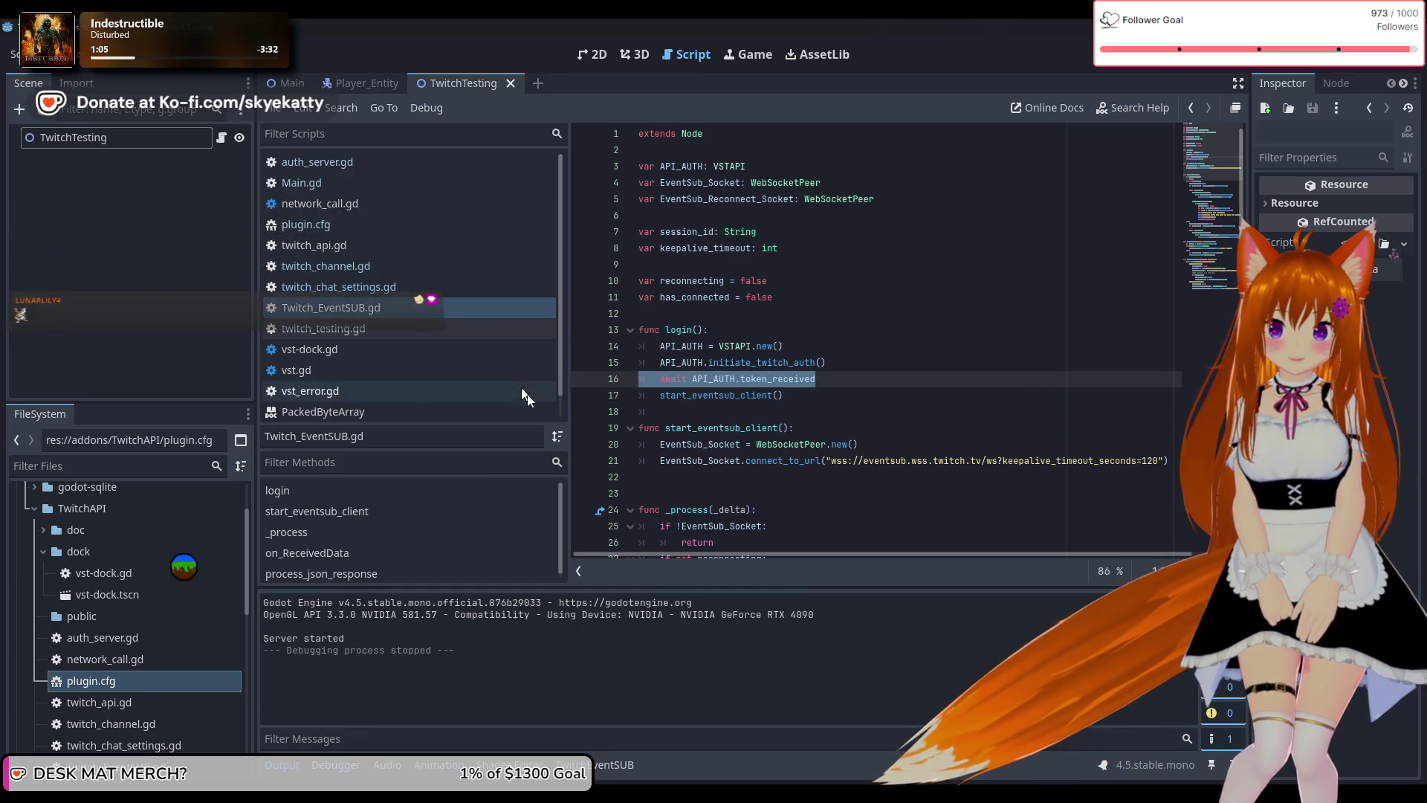
{"action": "key", "text": "BackSpace"}
{"action": "key", "text": "BackSpace"}
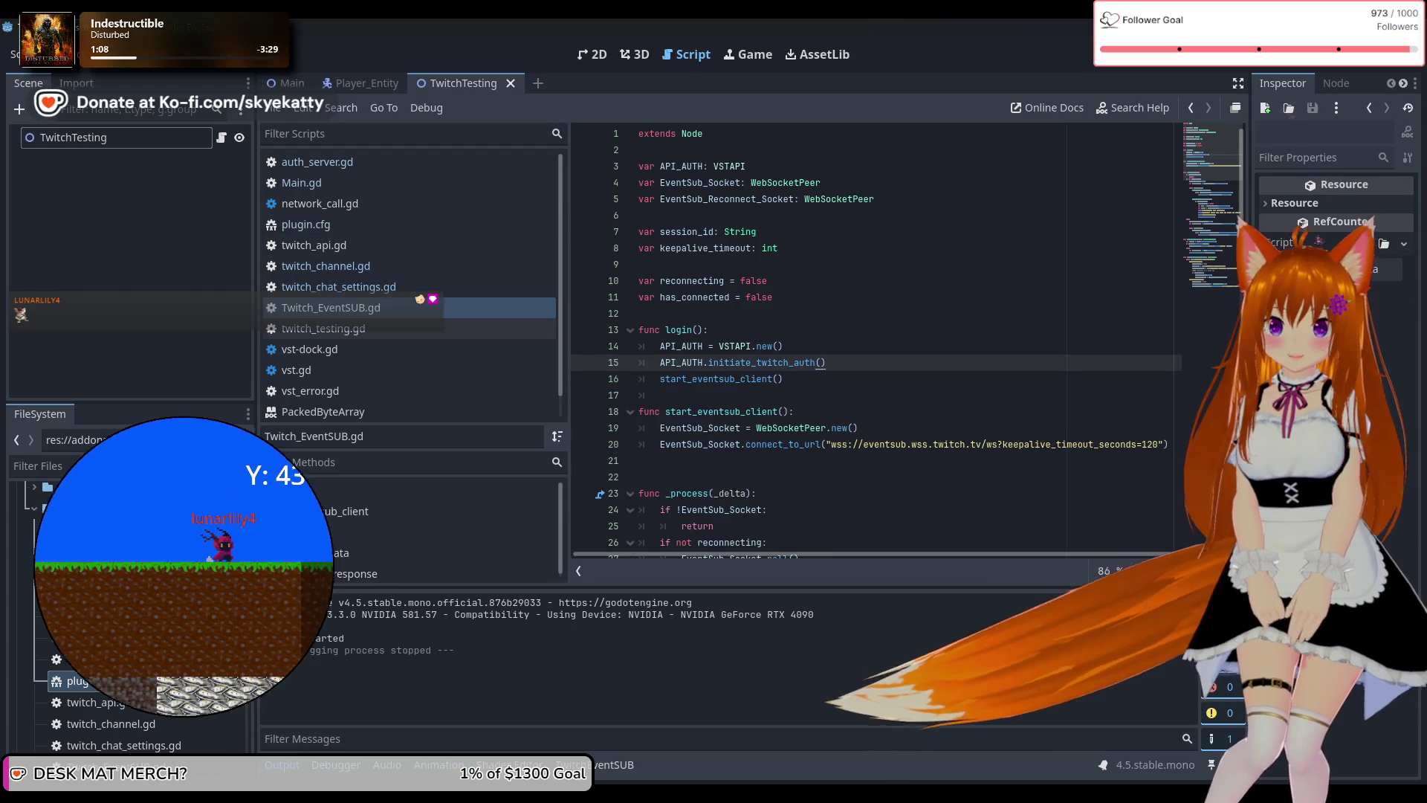
{"action": "left_click", "coordinate": [56, 55]}
Turn off Very Simple Twitch > Config > Disk Cache in Project Settings.
{"action": "left_click", "coordinate": [68, 77]}
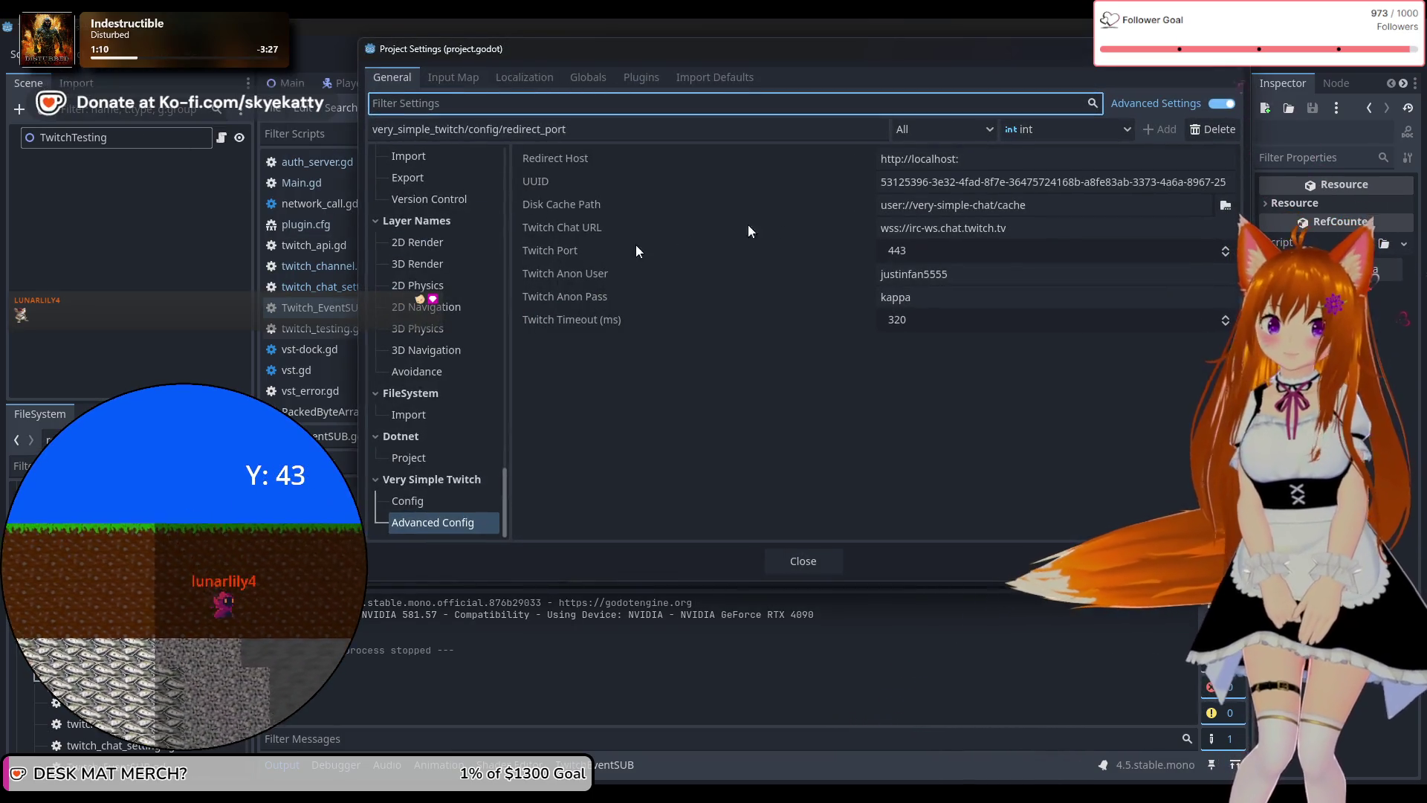
{"action": "left_click", "coordinate": [433, 498]}
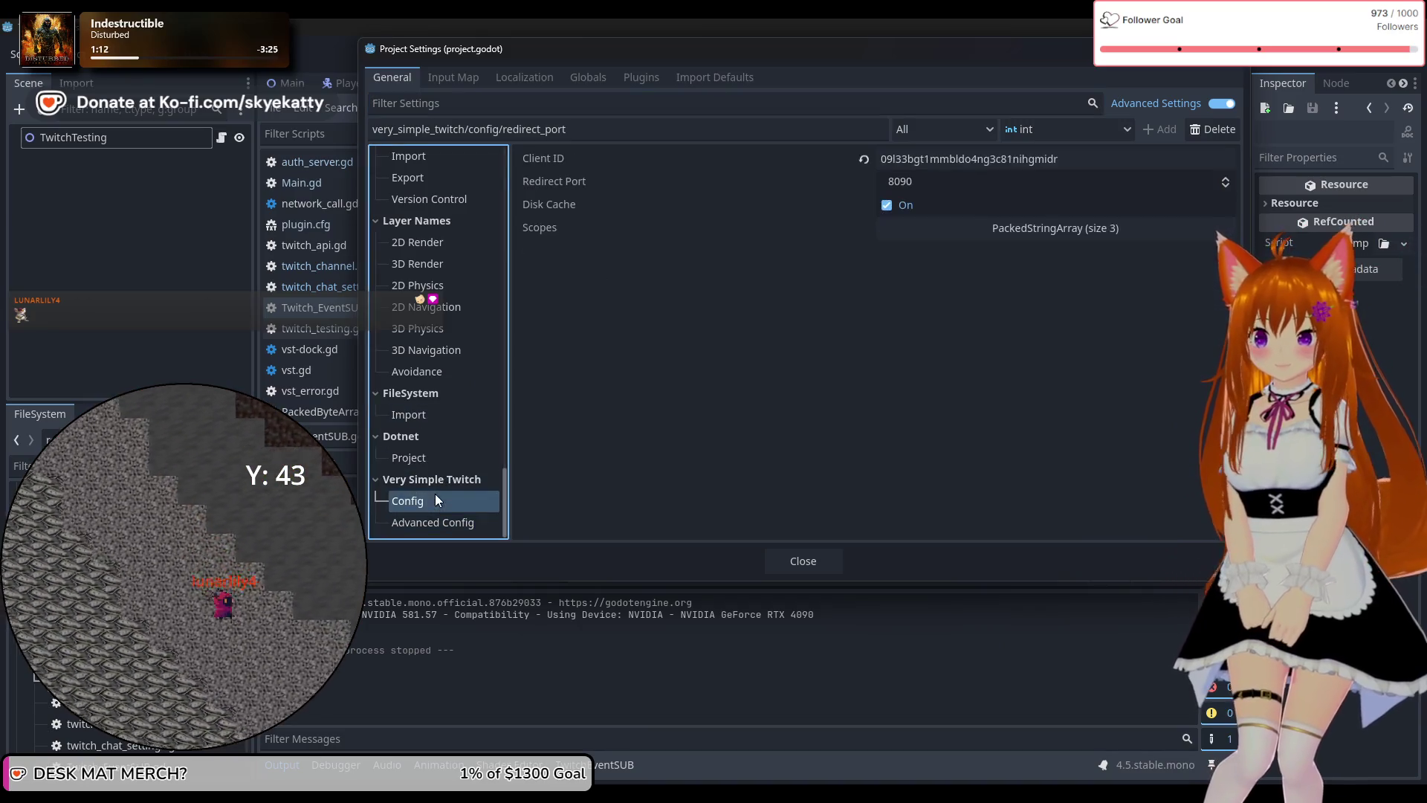
{"action": "left_click", "coordinate": [889, 206]}
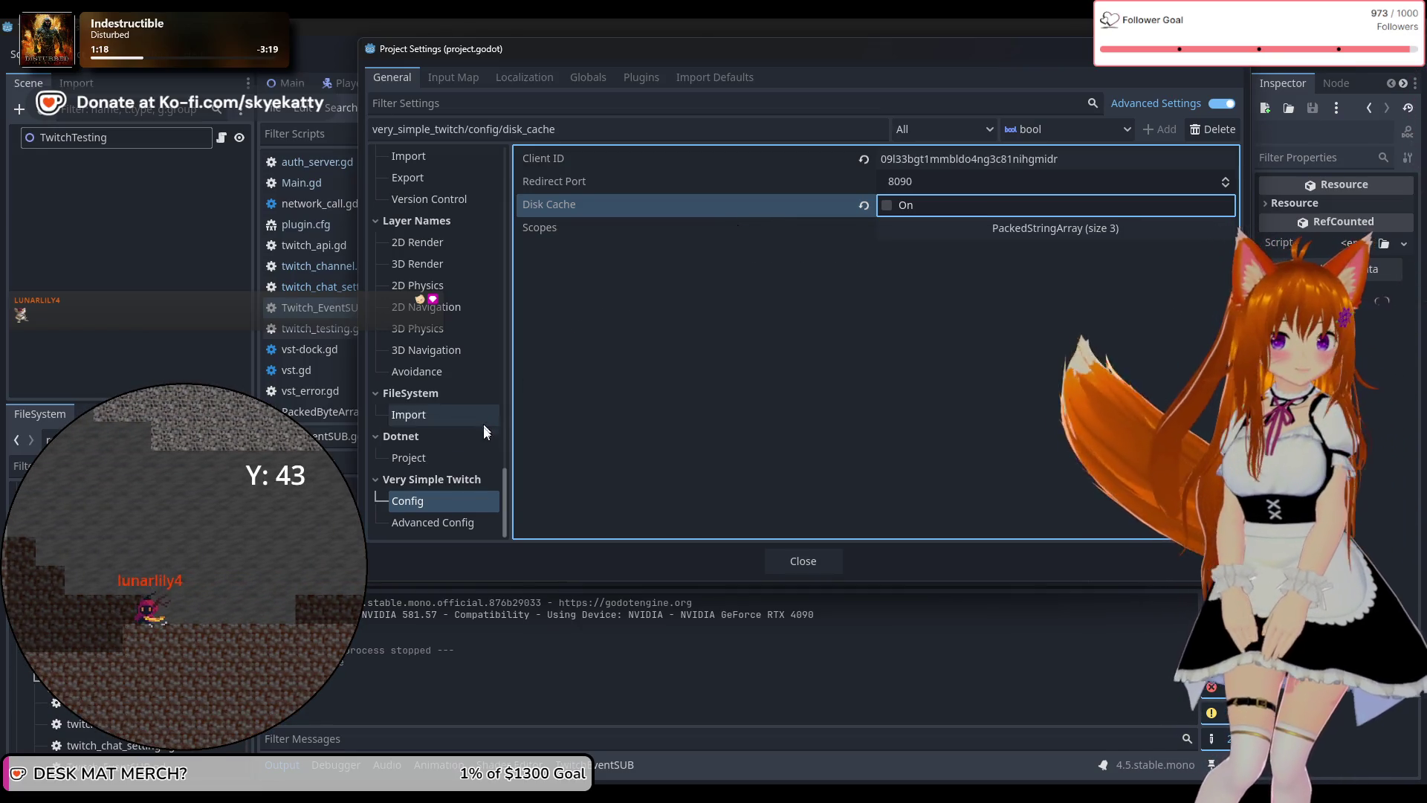
{"action": "left_click", "coordinate": [431, 522]}
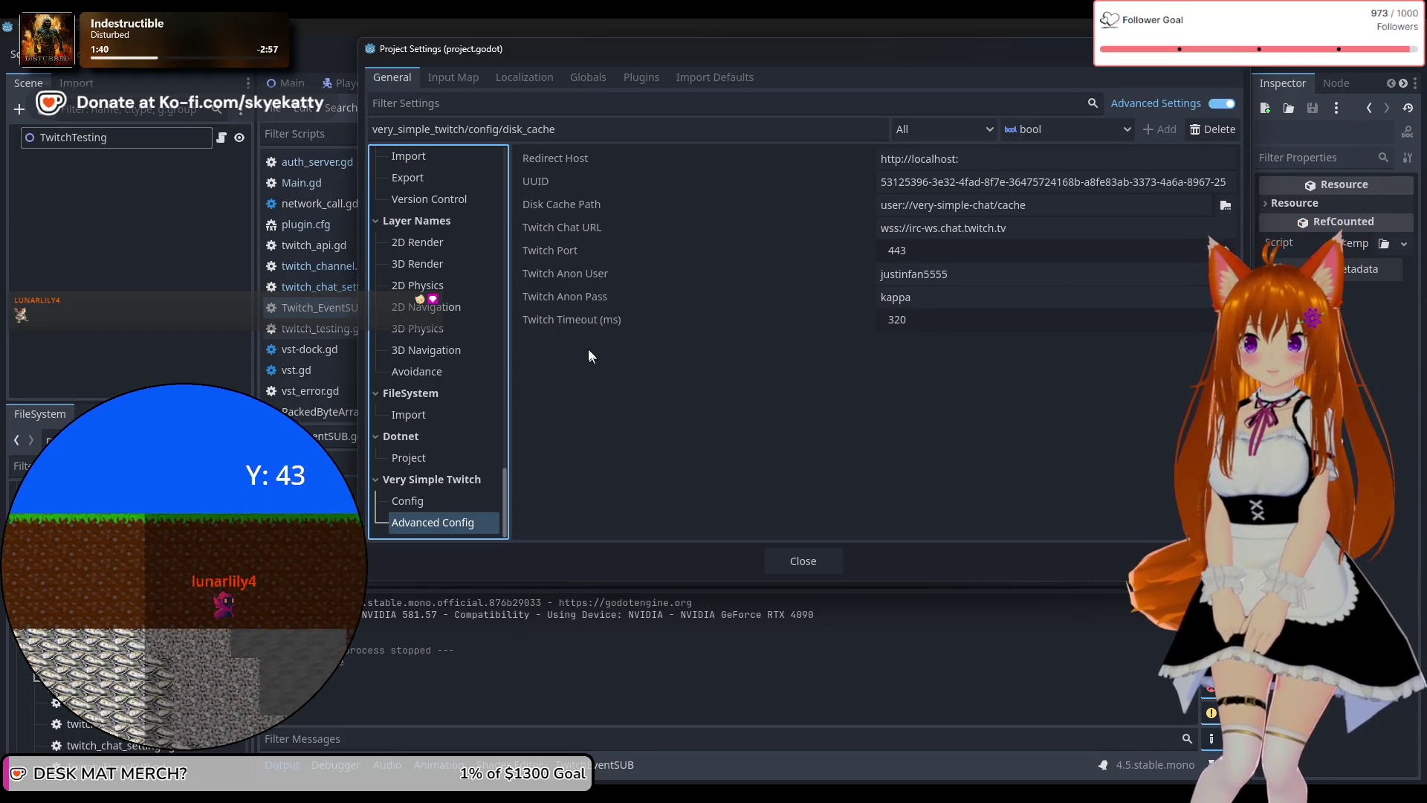
Keep Redirect Port at 8090, close settings, and show the TwitchEventSUB login URL and ID.
{"action": "left_click", "coordinate": [421, 501]}
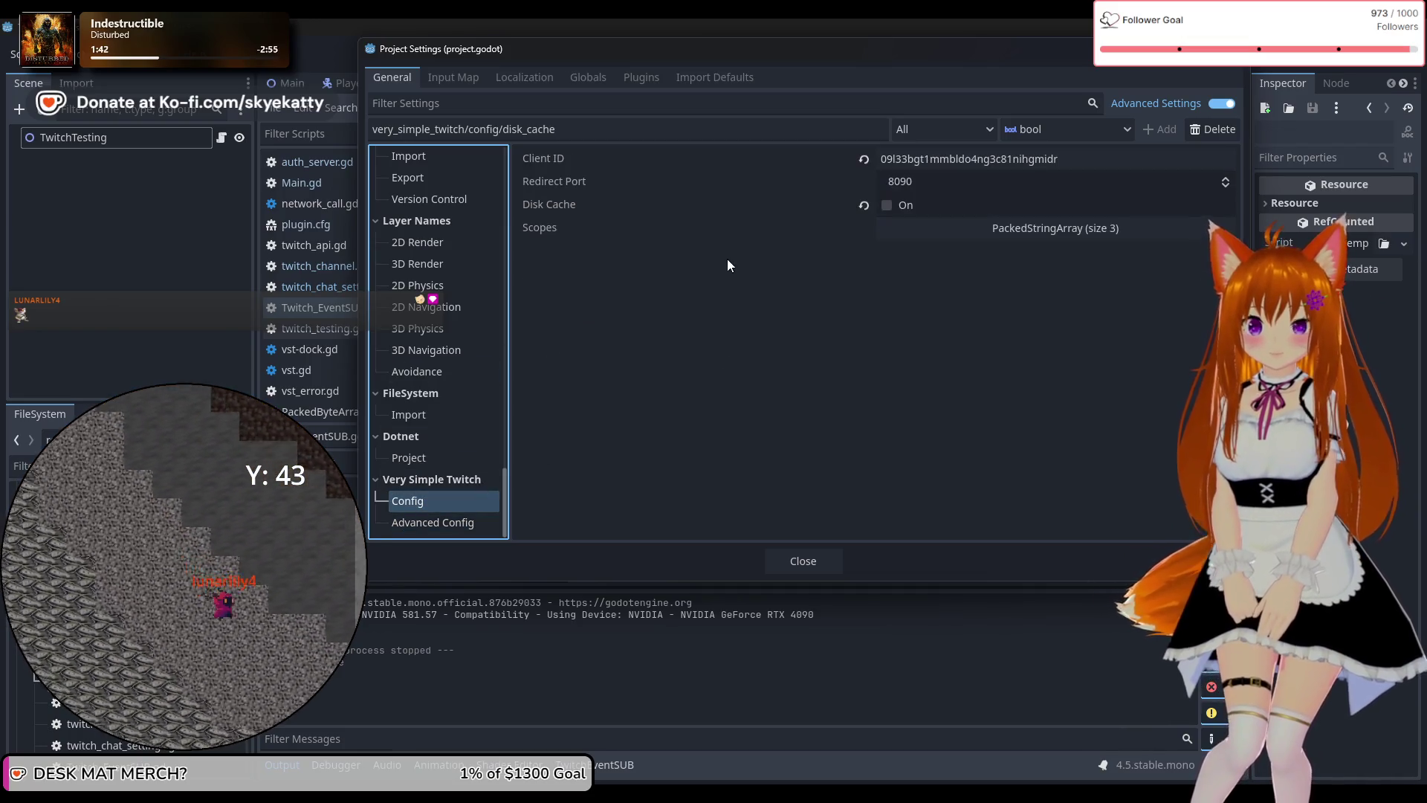
{"action": "left_click", "coordinate": [889, 183]}
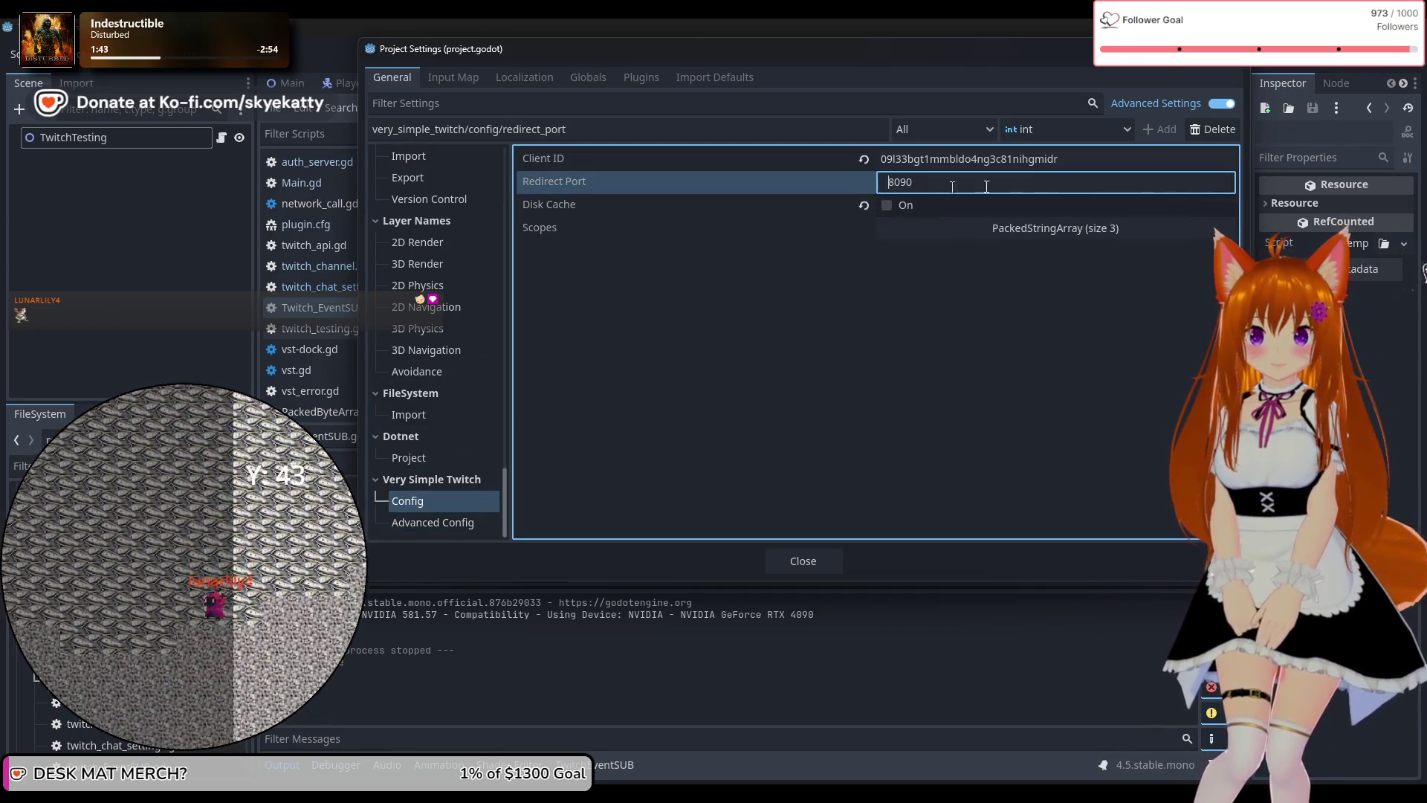
{"action": "key", "text": "Return"}
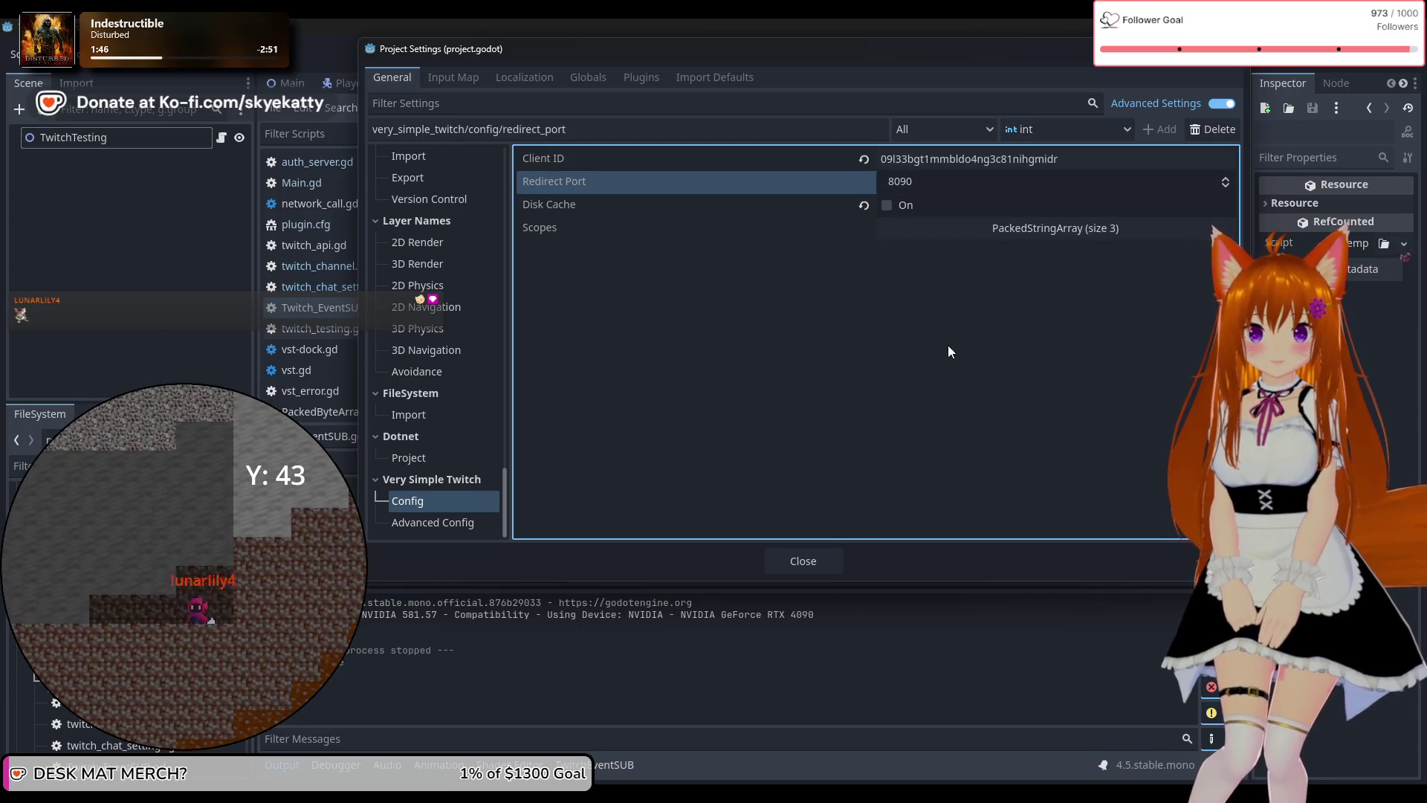
{"action": "left_click", "coordinate": [814, 556]}
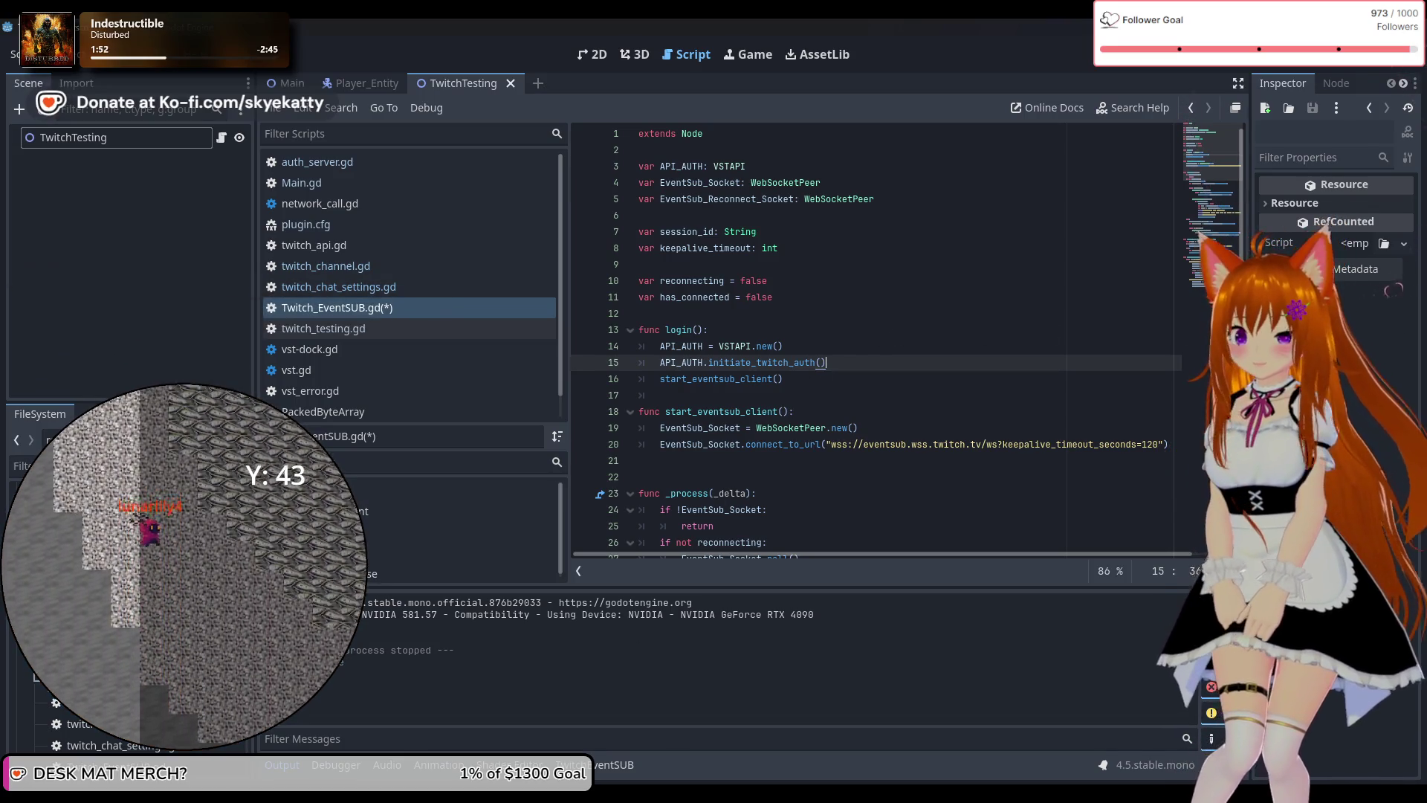
{"action": "left_click", "coordinate": [600, 761]}
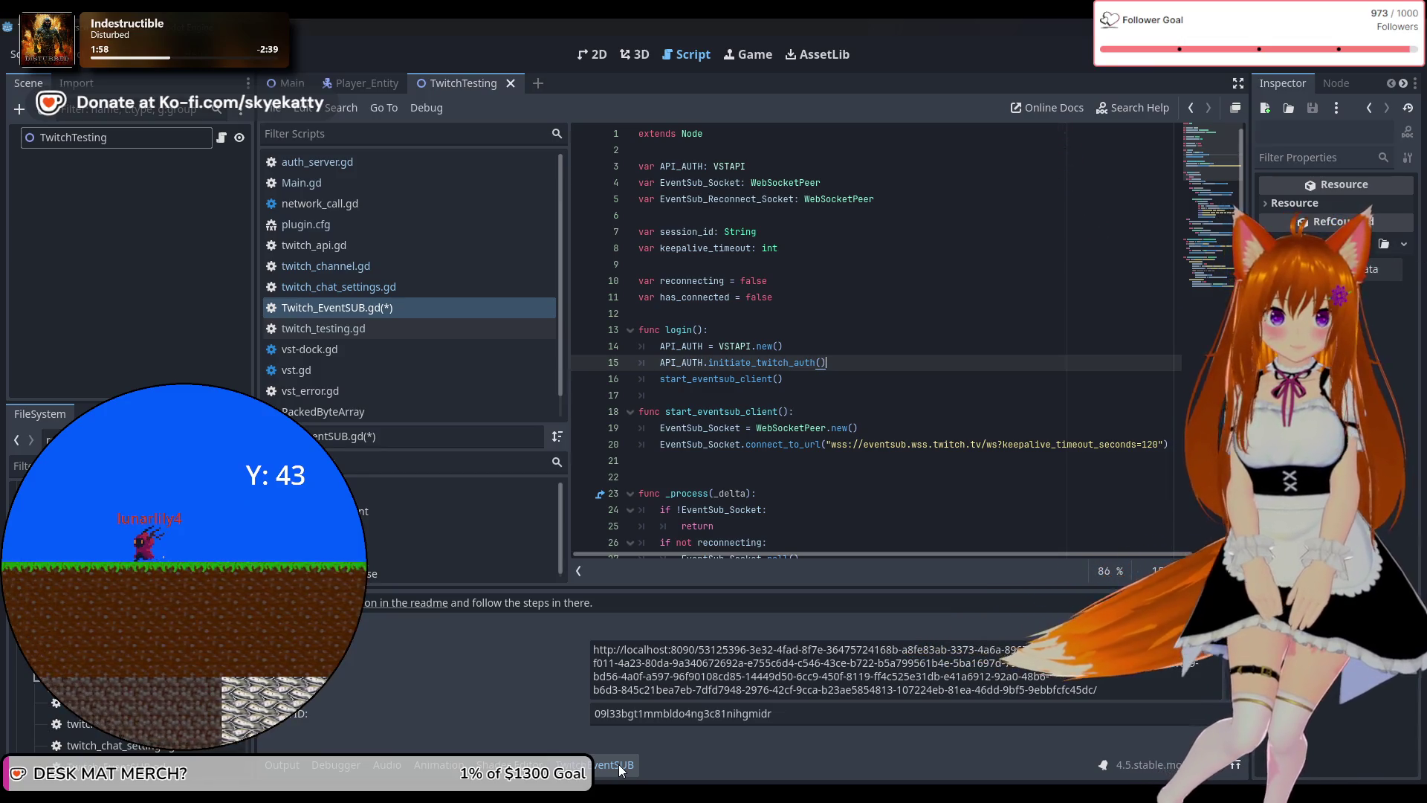
Collapse the EventSub dock and run the project to test the EventSub login.
{"action": "left_click", "coordinate": [618, 769]}
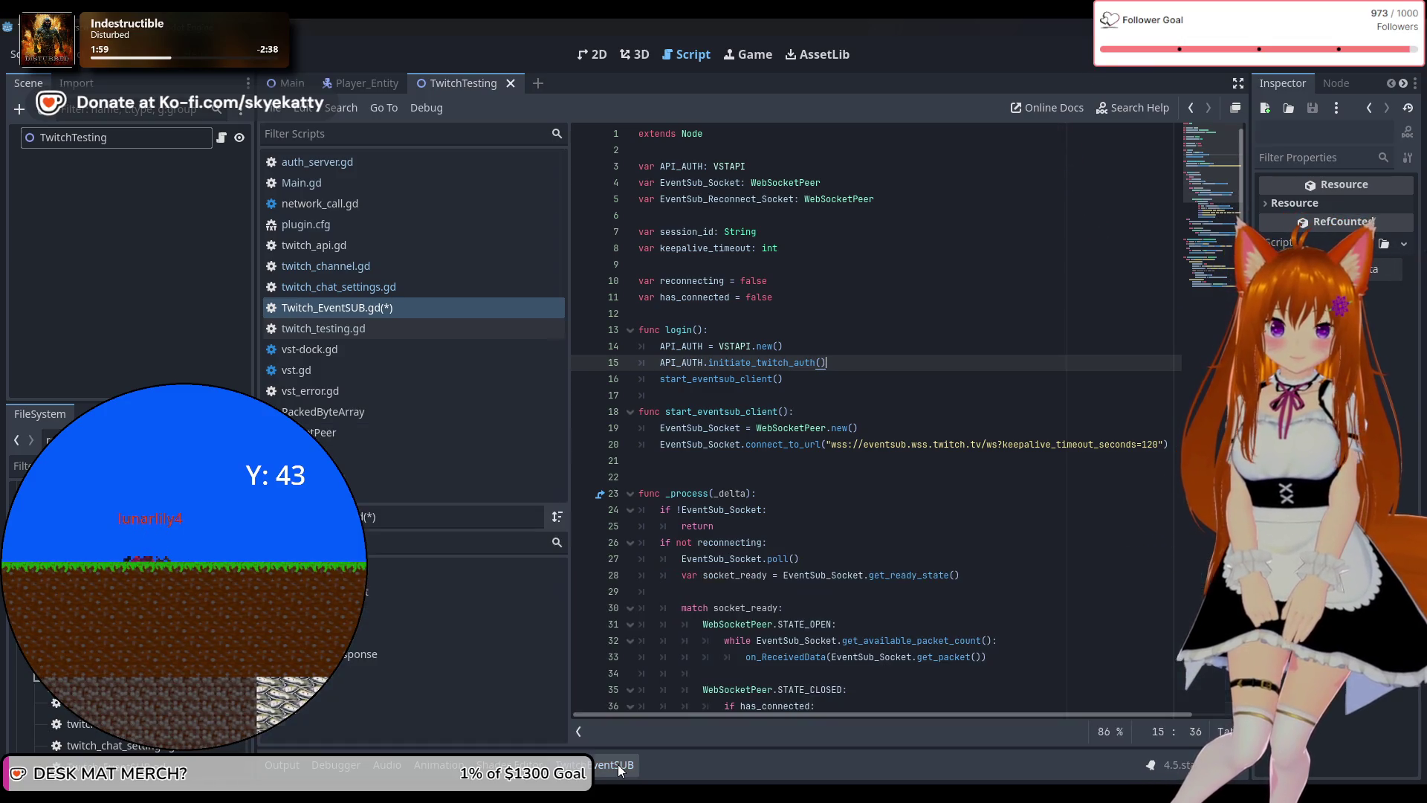
{"action": "mouse_move", "coordinate": [757, 541]}
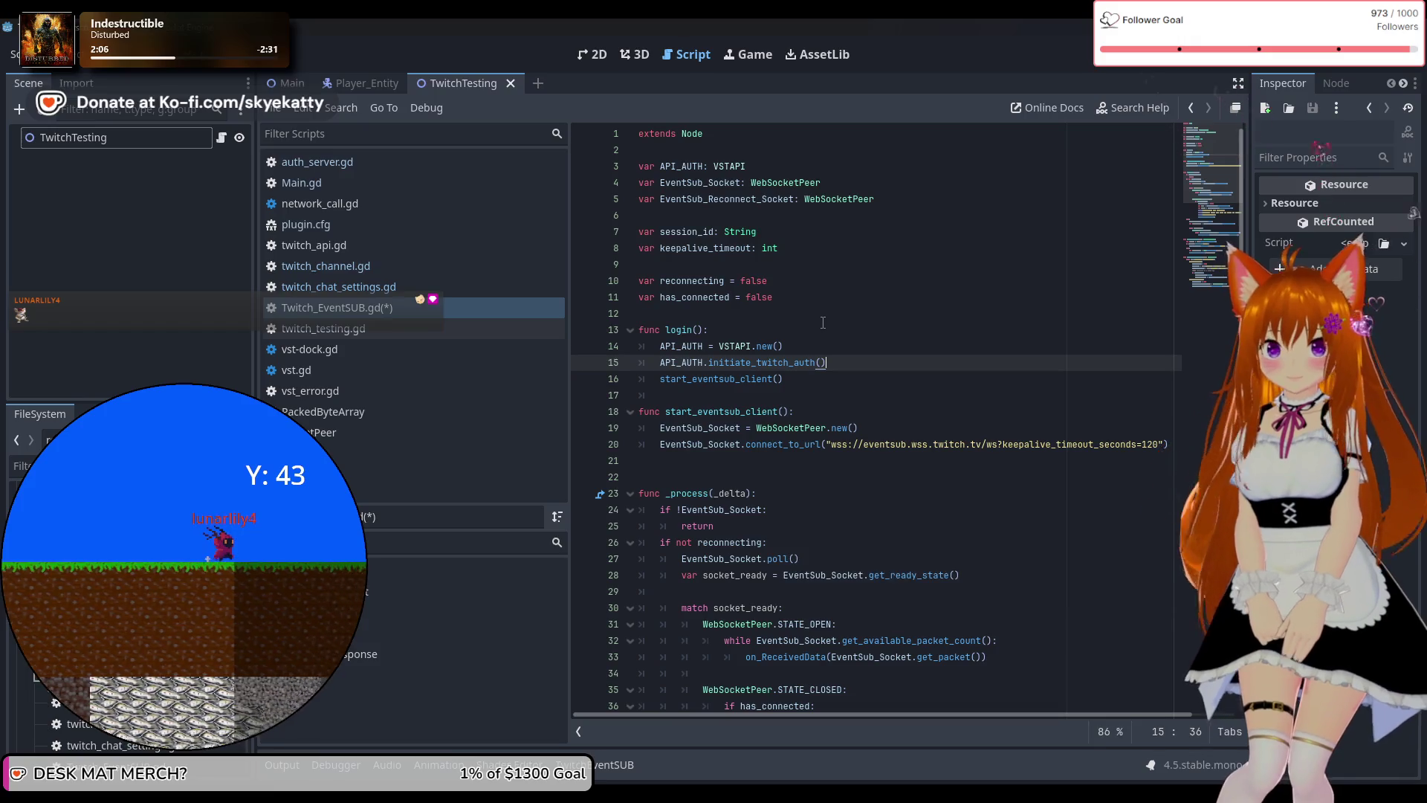
{"action": "left_click", "coordinate": [1180, 68]}
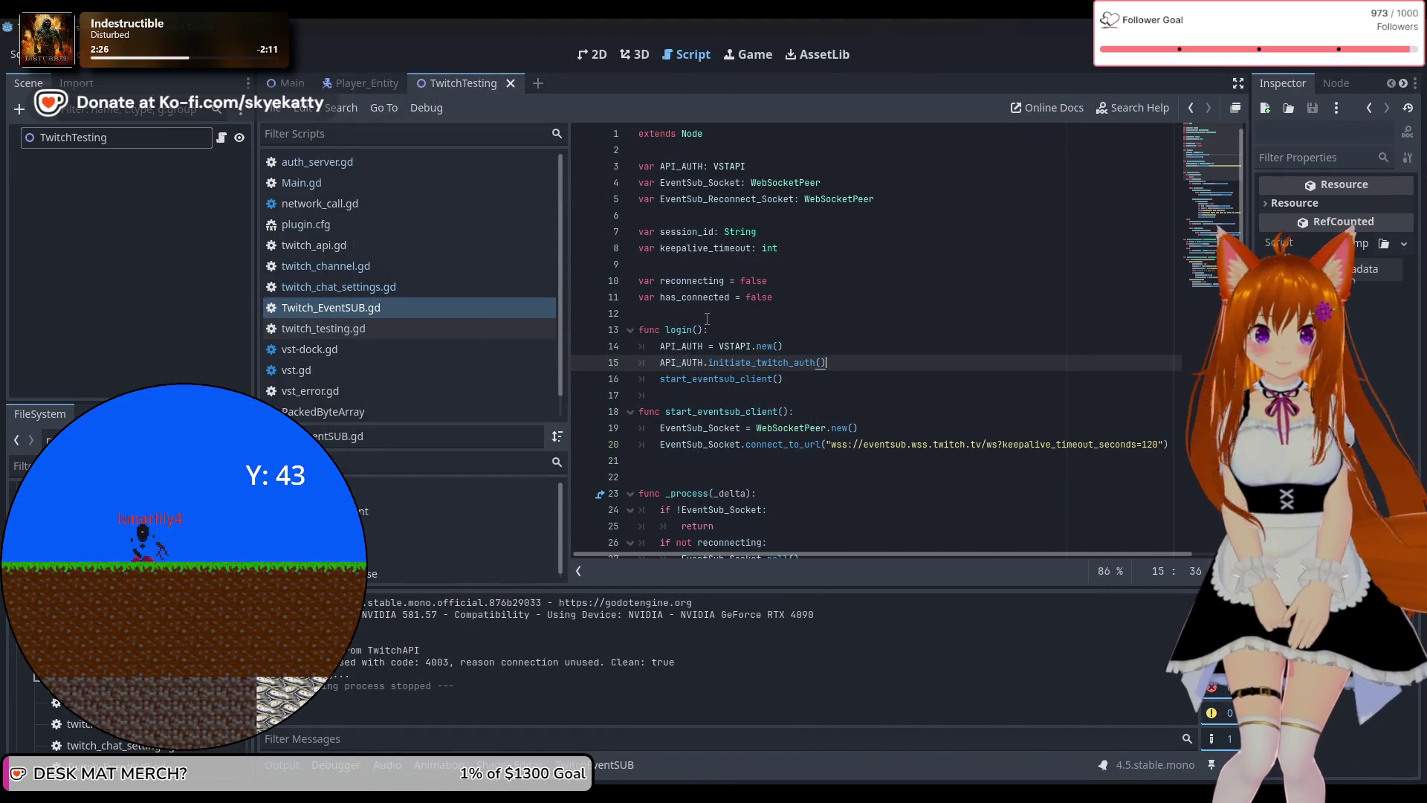
{"action": "scroll", "coordinate": [707, 318], "scroll_direction": "down", "scroll_amount": 2}
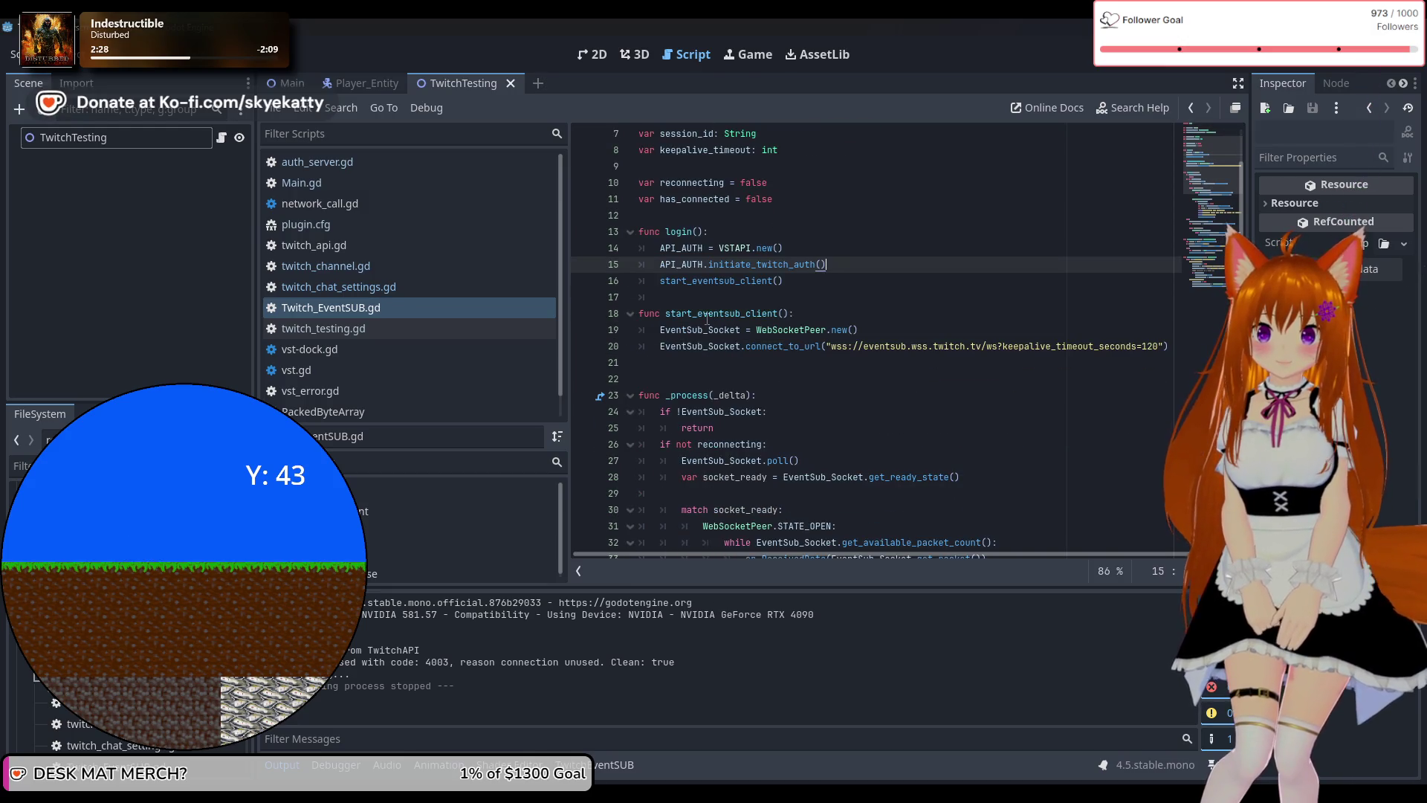
{"action": "scroll", "coordinate": [708, 318], "scroll_direction": "up", "scroll_amount": 1}
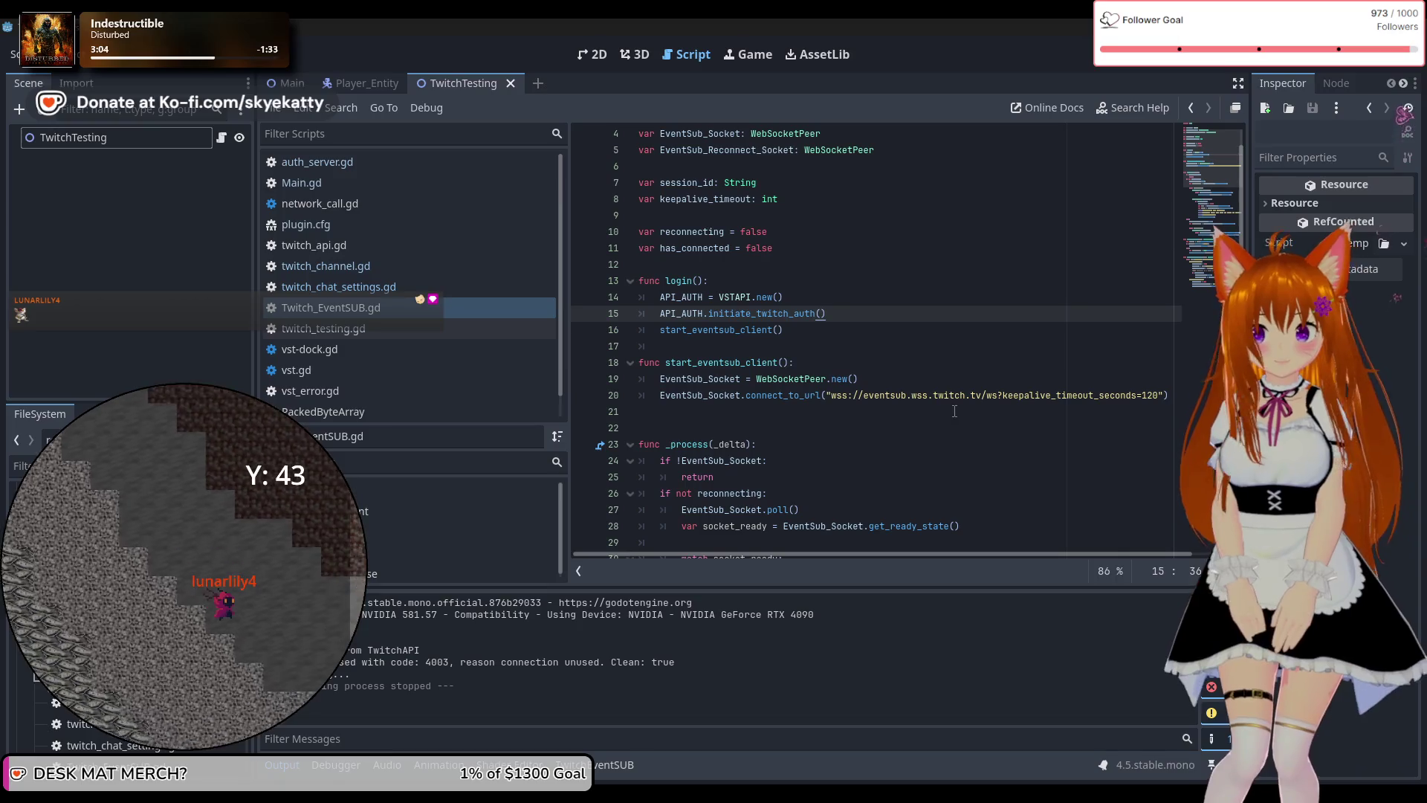
{"action": "left_click", "coordinate": [357, 329]}
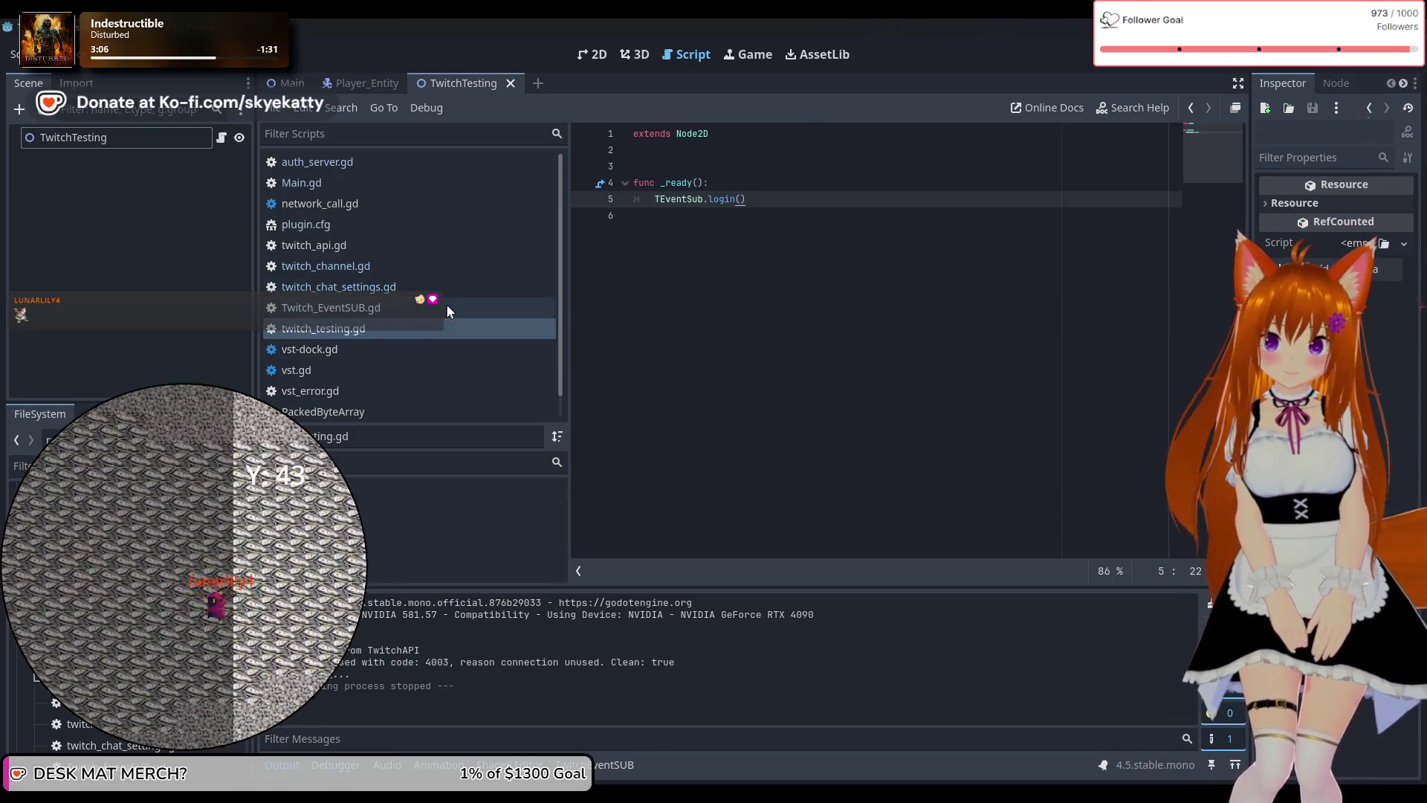
{"action": "left_click", "coordinate": [378, 347]}
{"action": "left_click", "coordinate": [374, 313]}
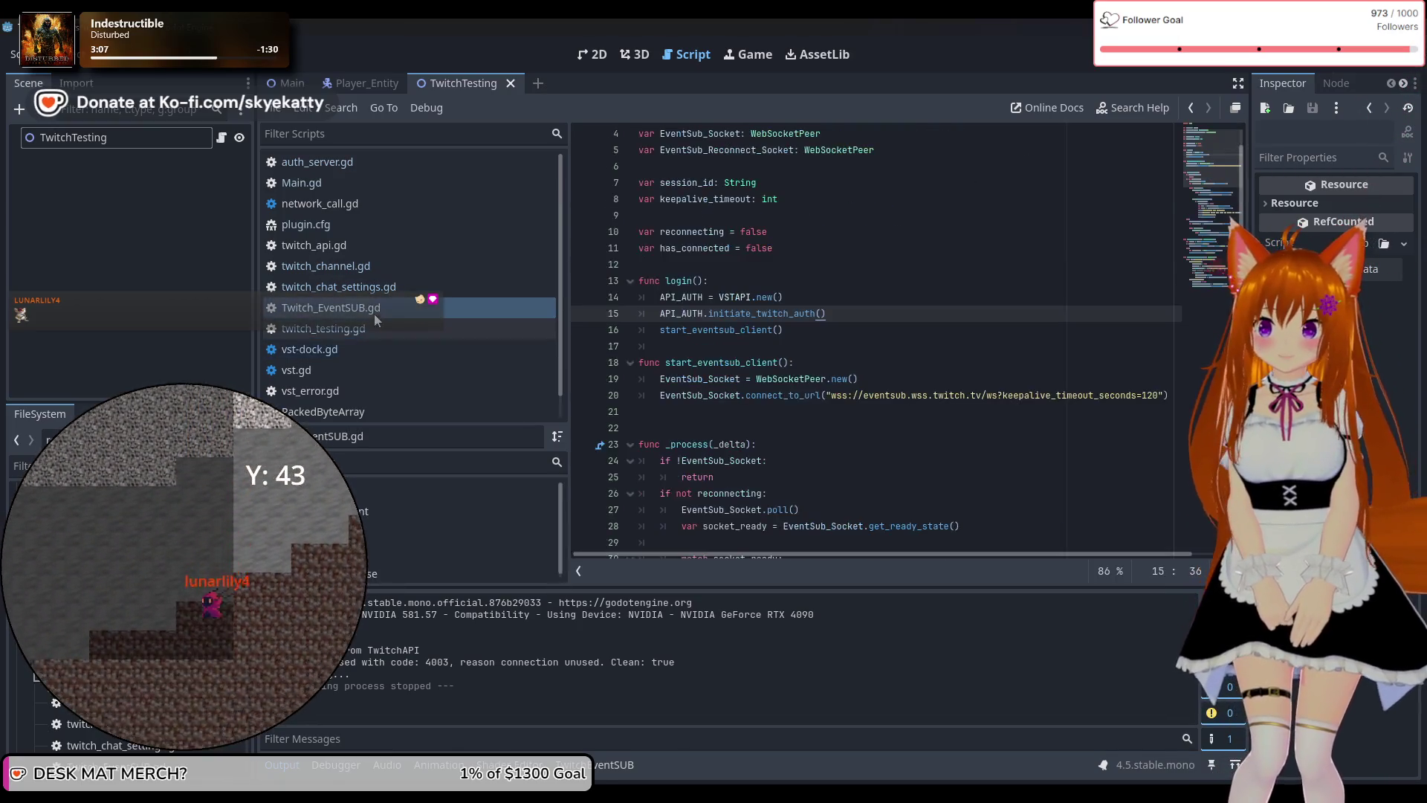
{"action": "left_click", "coordinate": [363, 350]}
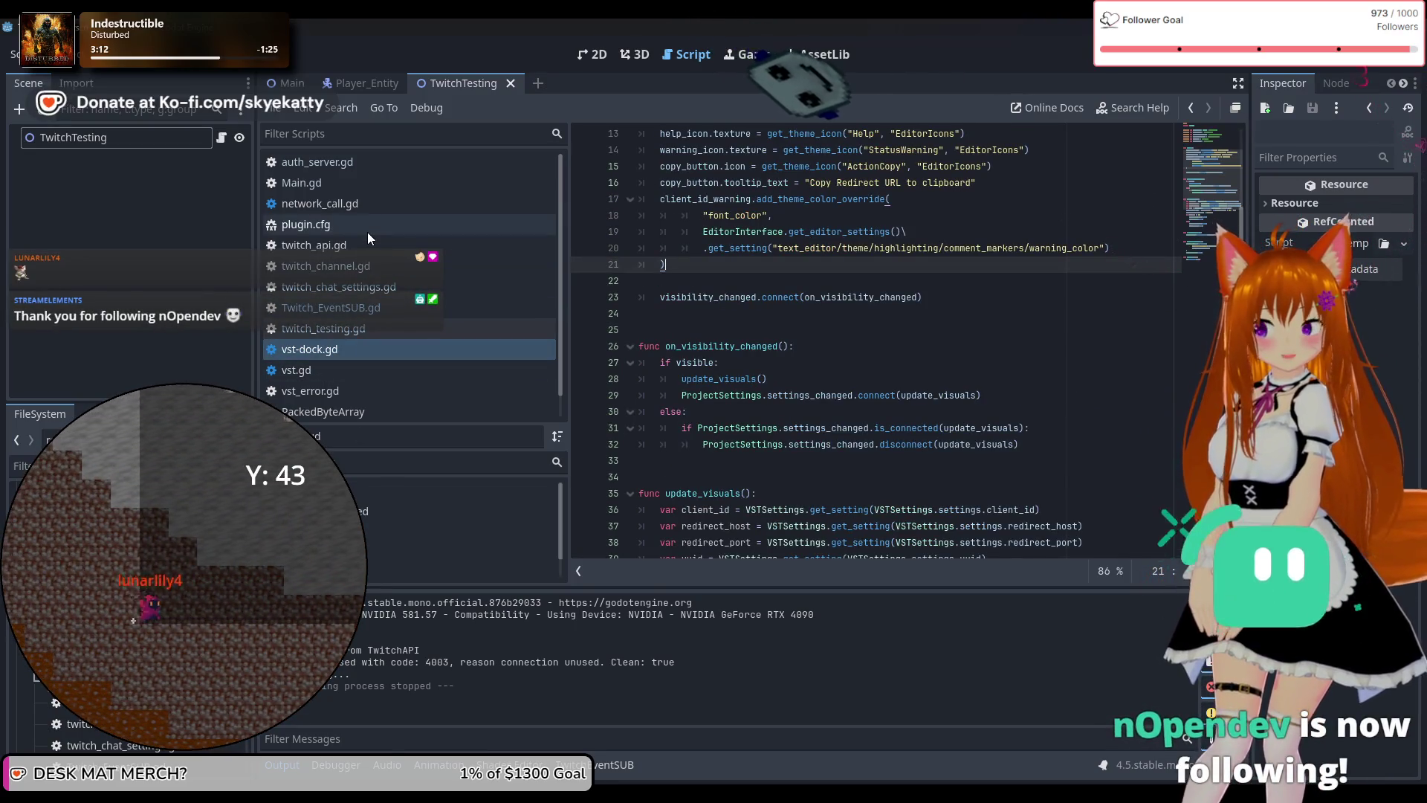
{"action": "left_click", "coordinate": [374, 211]}
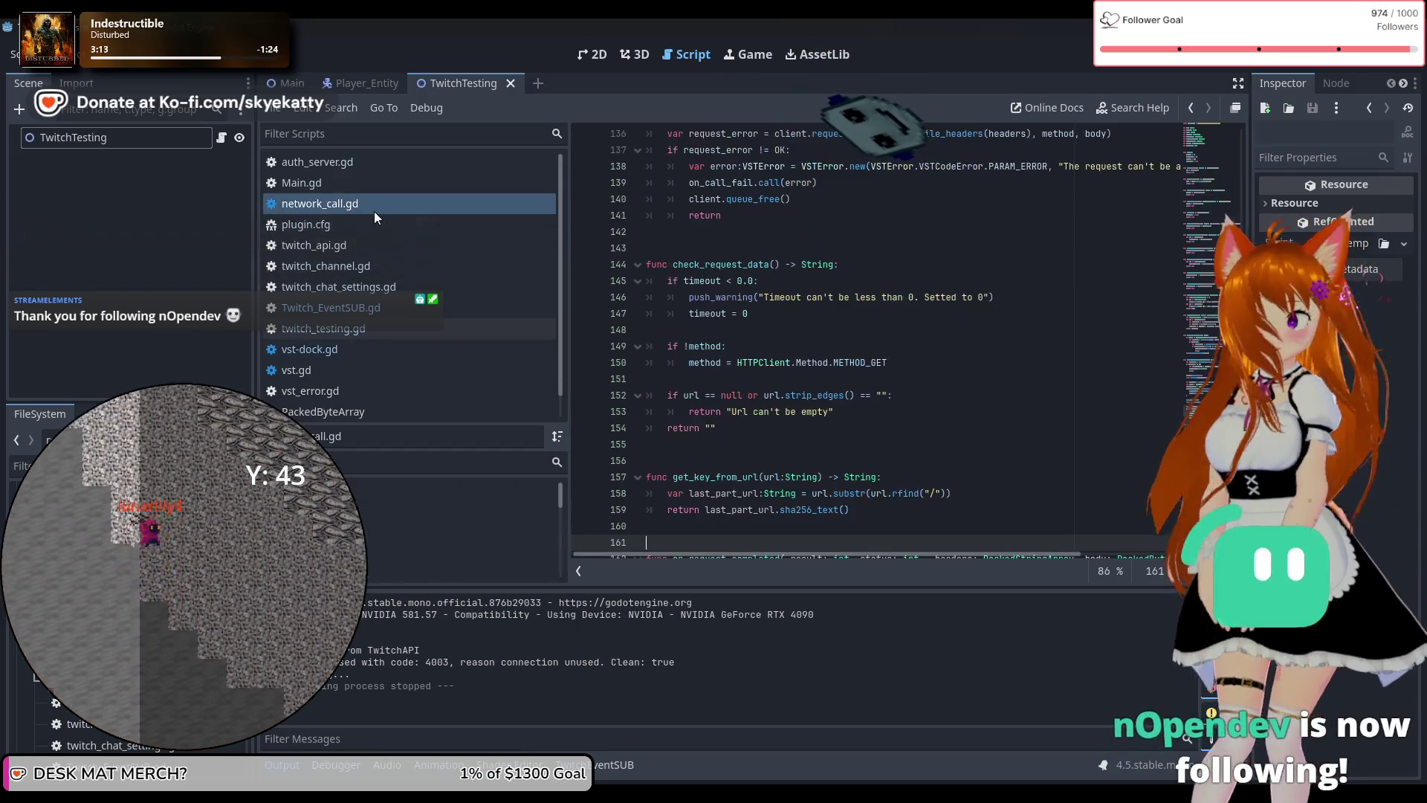
{"action": "scroll", "coordinate": [785, 291], "scroll_direction": "up", "scroll_amount": 13}
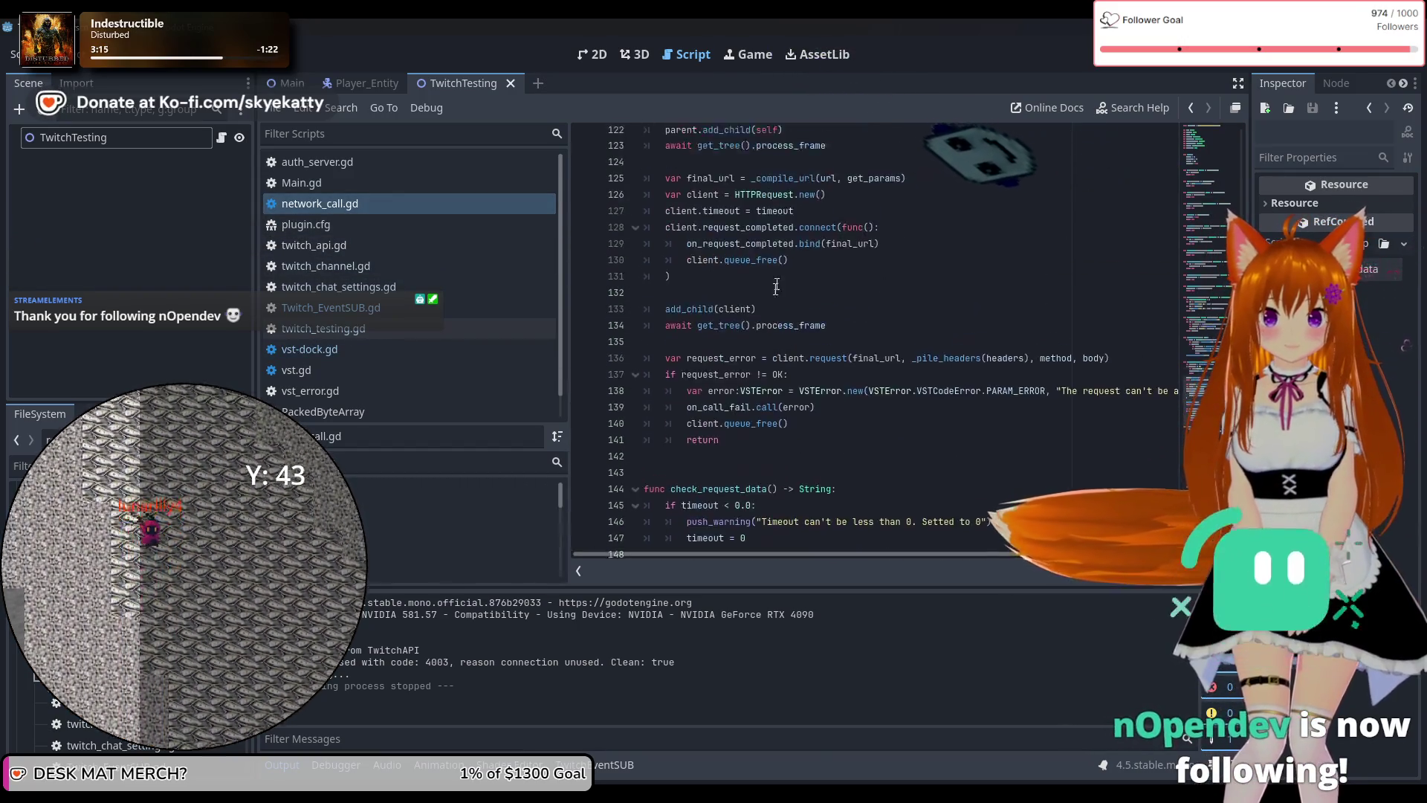
{"action": "scroll", "coordinate": [785, 291], "scroll_direction": "up", "scroll_amount": 20}
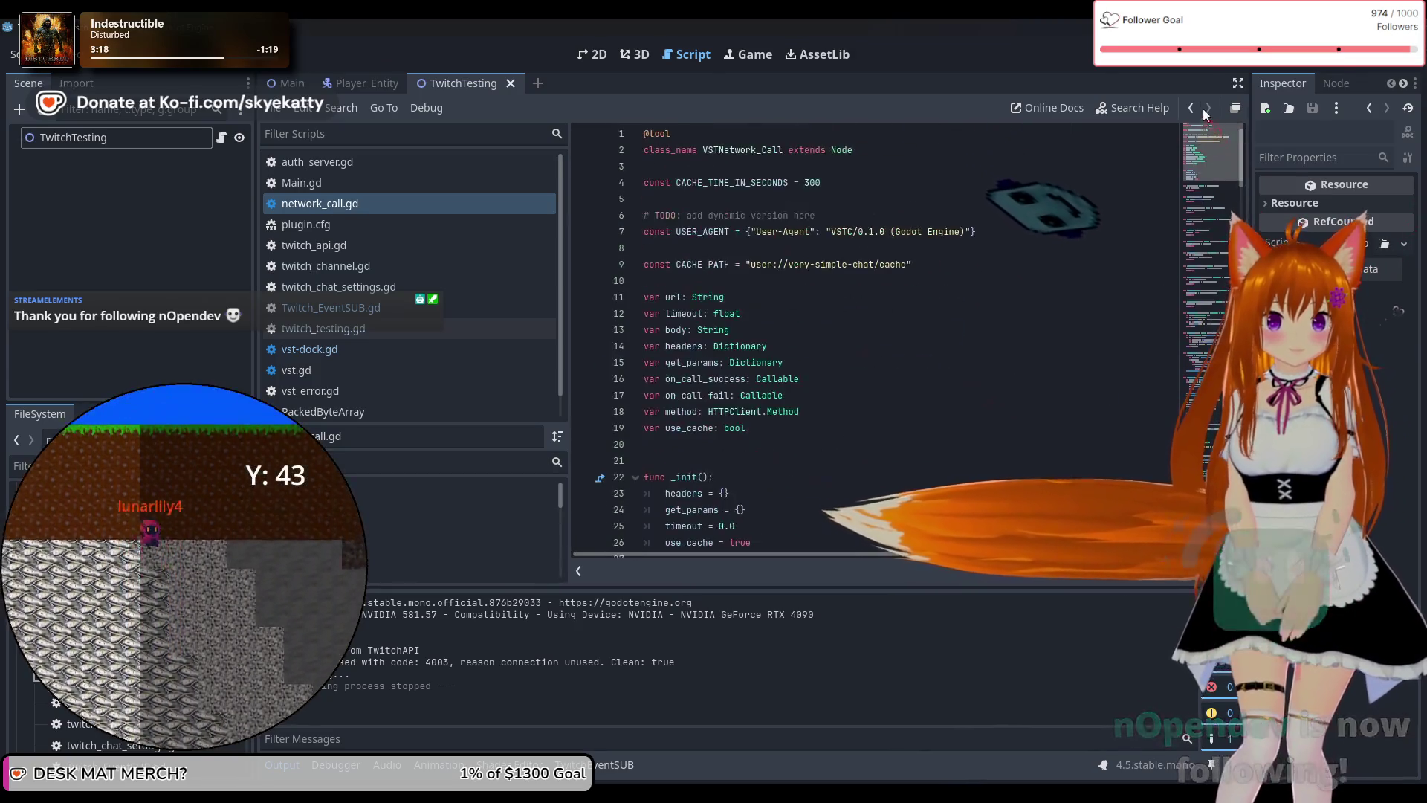
{"action": "left_click", "coordinate": [647, 282]}
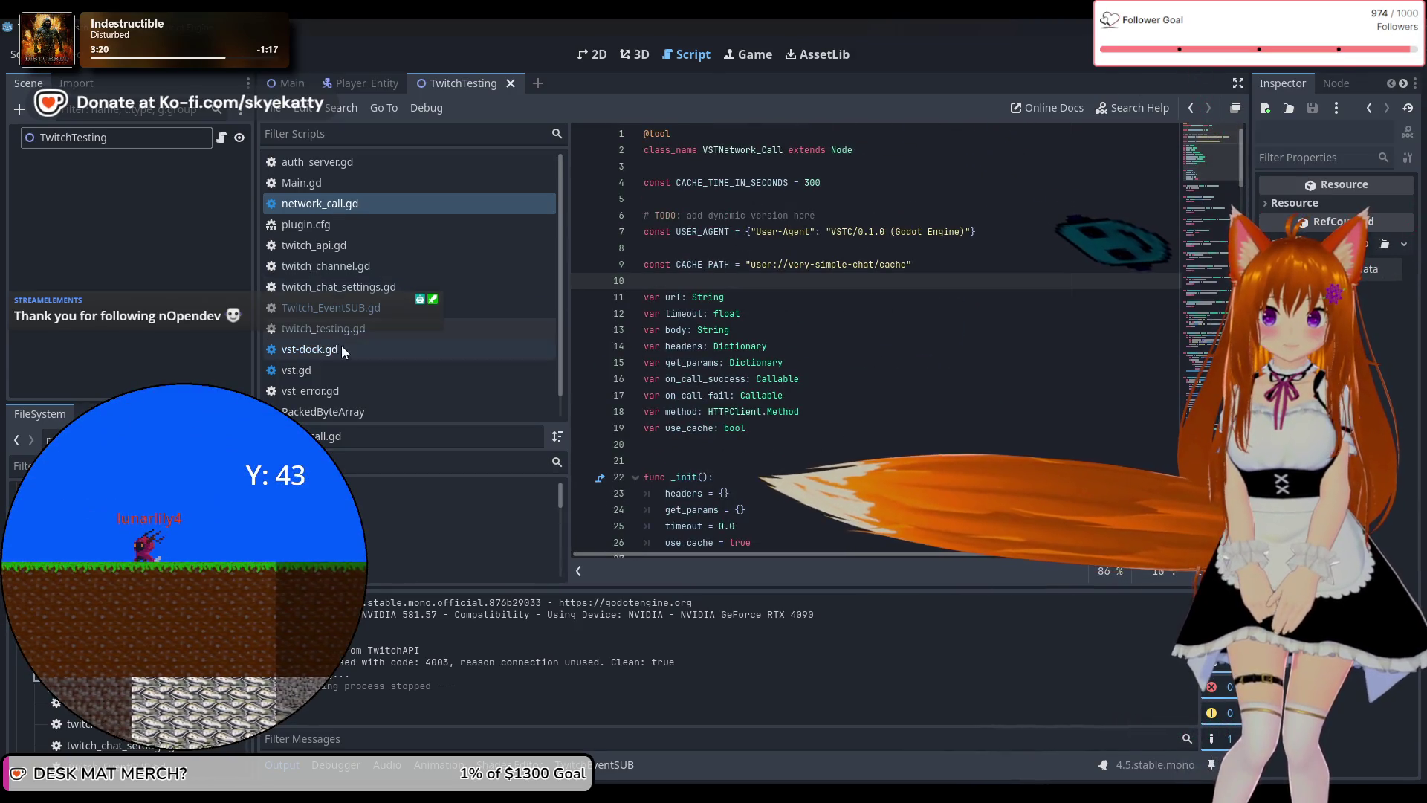
{"action": "left_click", "coordinate": [378, 266]}
{"action": "left_click", "coordinate": [365, 203]}
{"action": "left_click", "coordinate": [368, 245]}
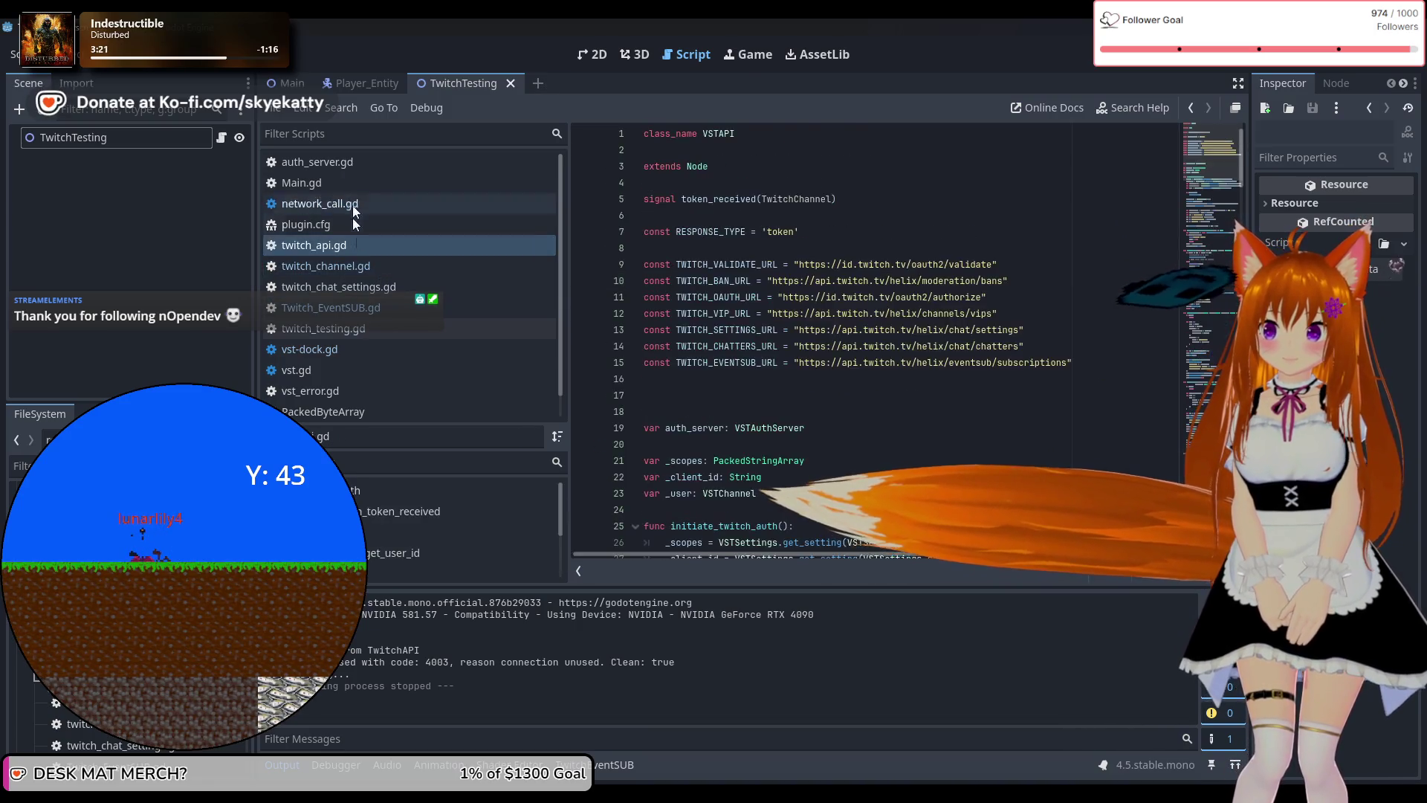
{"action": "left_click", "coordinate": [352, 182]}
{"action": "left_click", "coordinate": [353, 167]}
{"action": "scroll", "coordinate": [743, 297], "scroll_direction": "up", "scroll_amount": 6}
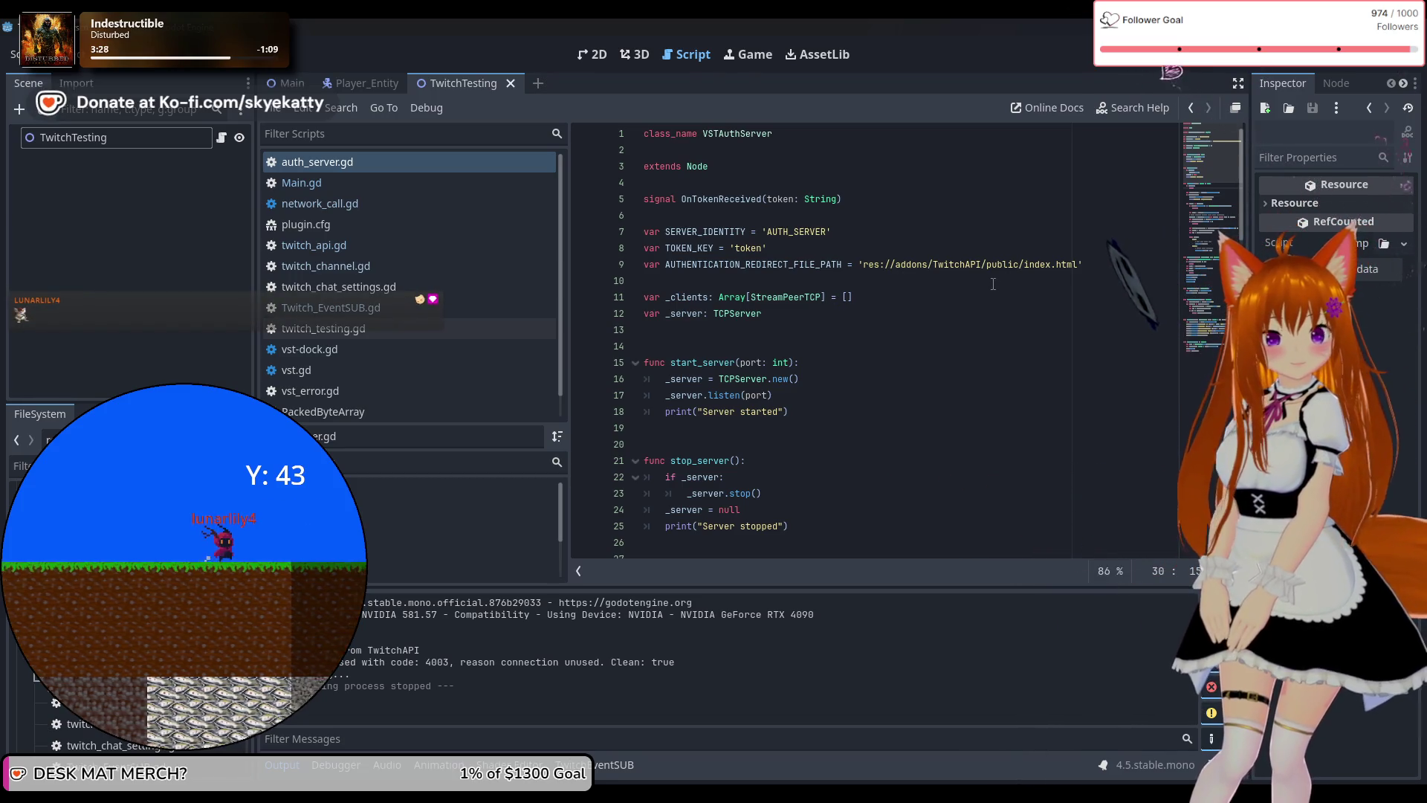
{"action": "scroll", "coordinate": [790, 325], "scroll_direction": "down", "scroll_amount": 7}
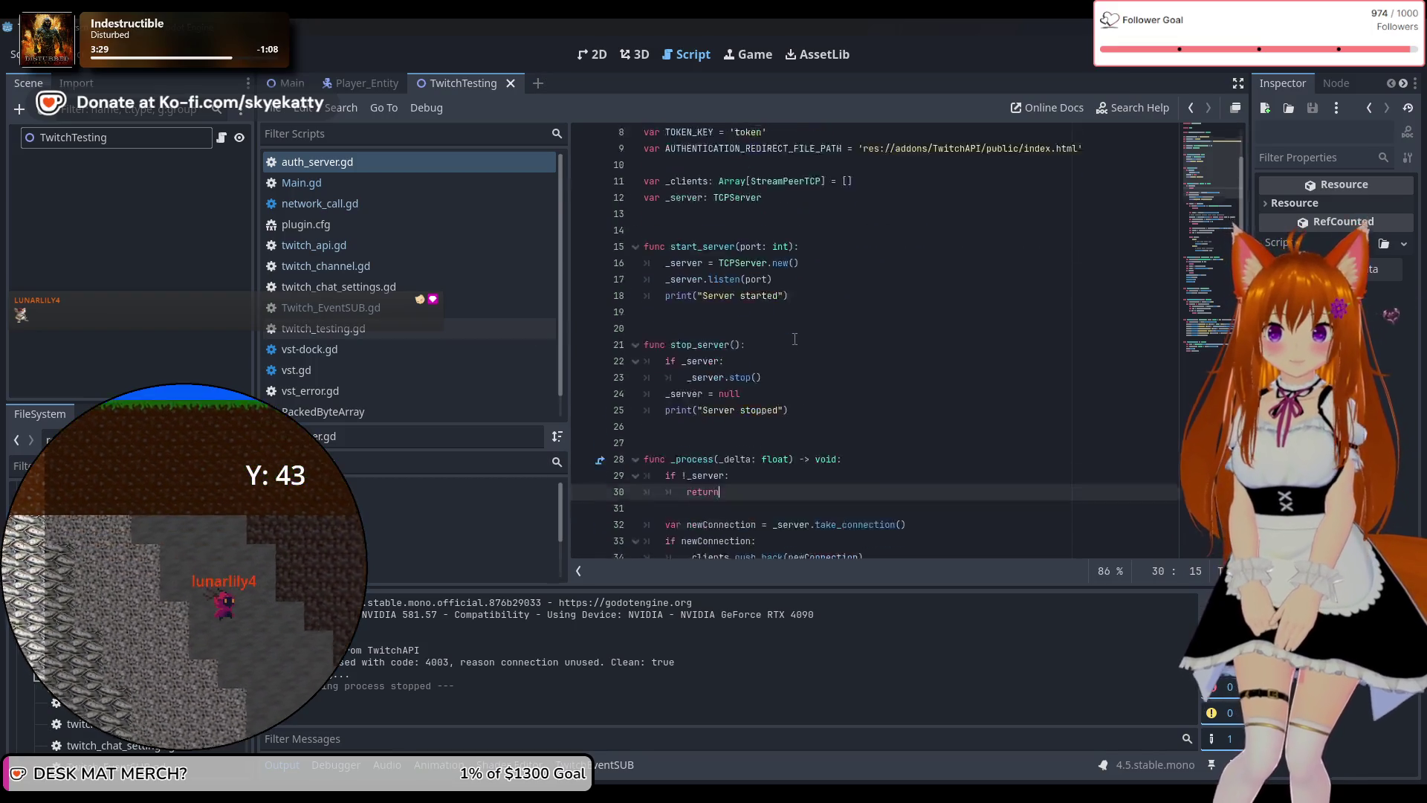
{"action": "left_click", "coordinate": [363, 328]}
{"action": "left_click", "coordinate": [351, 306]}
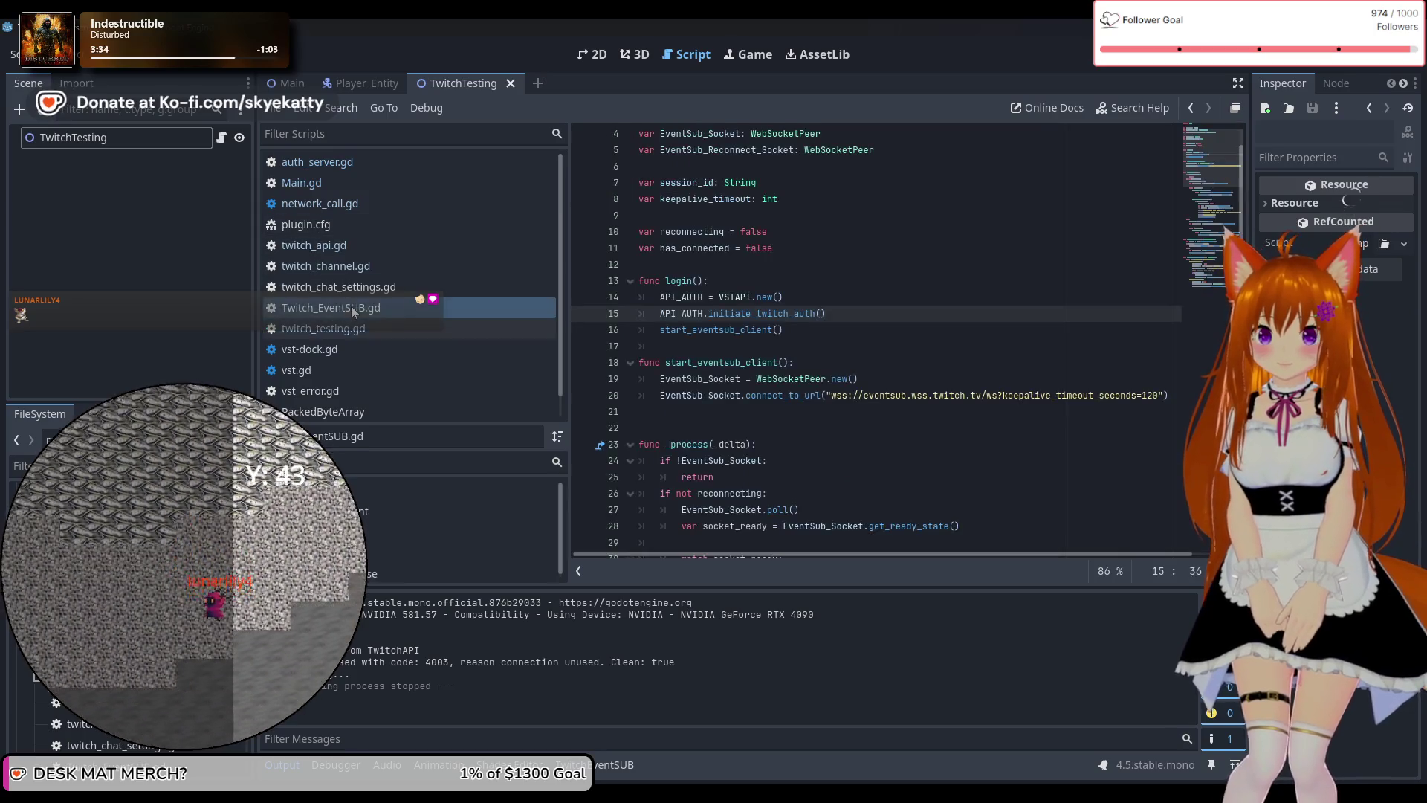
Bring up twitch_api.gd and inspect its RESPONSE_TYPE token and validate URL constants.
{"action": "left_click", "coordinate": [358, 287]}
{"action": "left_click", "coordinate": [355, 247]}
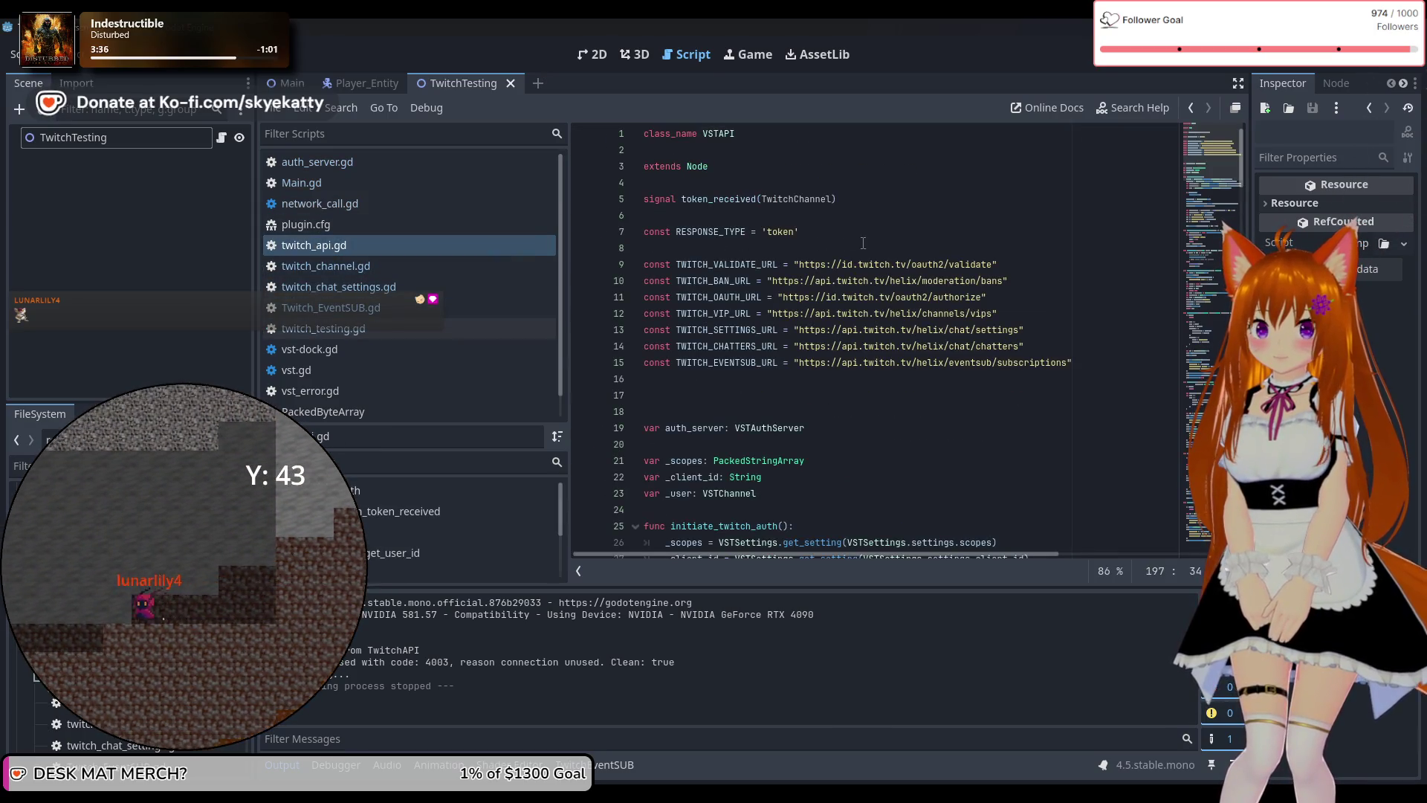
{"action": "scroll", "coordinate": [765, 231], "scroll_direction": "down", "scroll_amount": 1}
{"action": "scroll", "coordinate": [764, 231], "scroll_direction": "up", "scroll_amount": 1}
{"action": "left_click", "coordinate": [766, 231]}
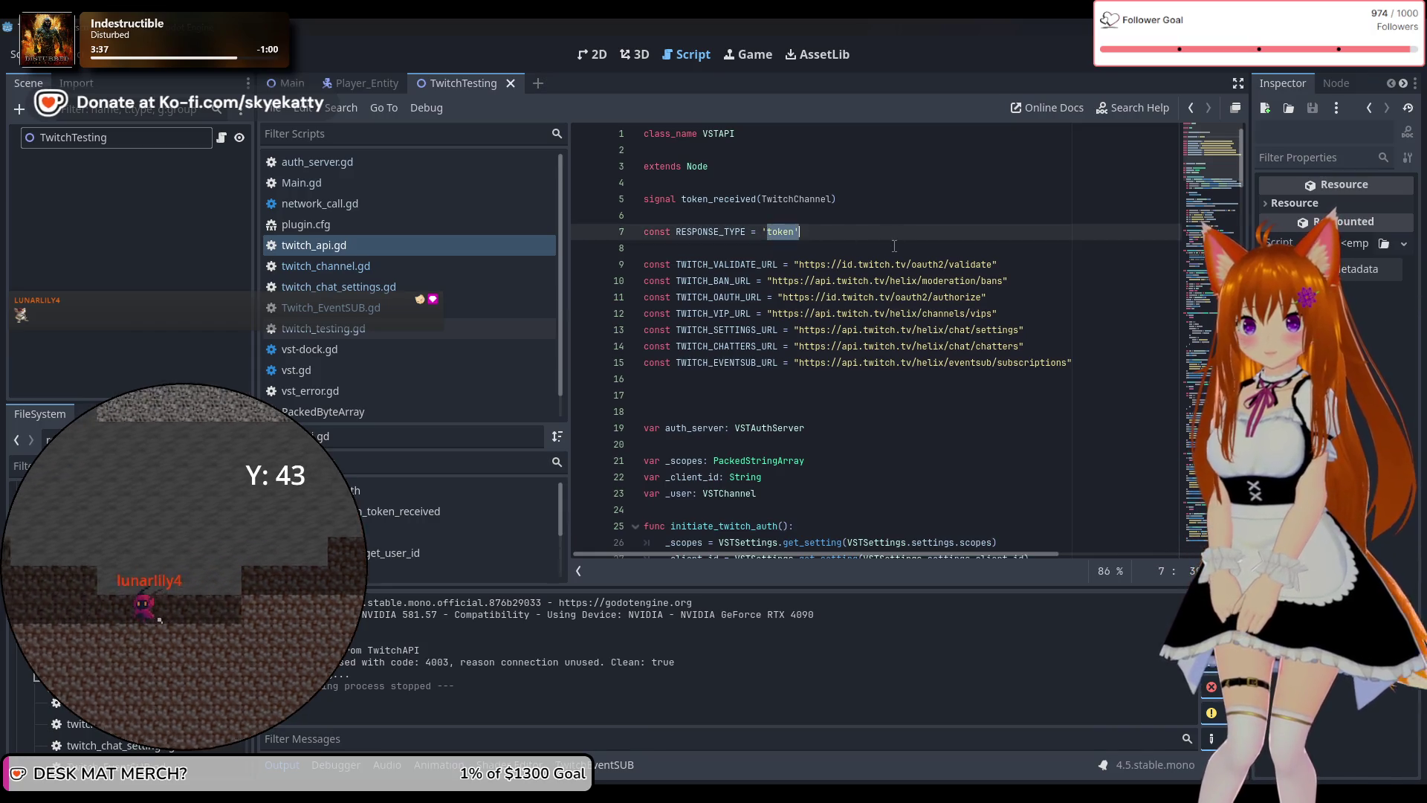
{"action": "left_click", "coordinate": [770, 248]}
{"action": "left_click_drag", "start_coordinate": [763, 266], "coordinate": [928, 265]}
{"action": "left_click", "coordinate": [959, 316]}
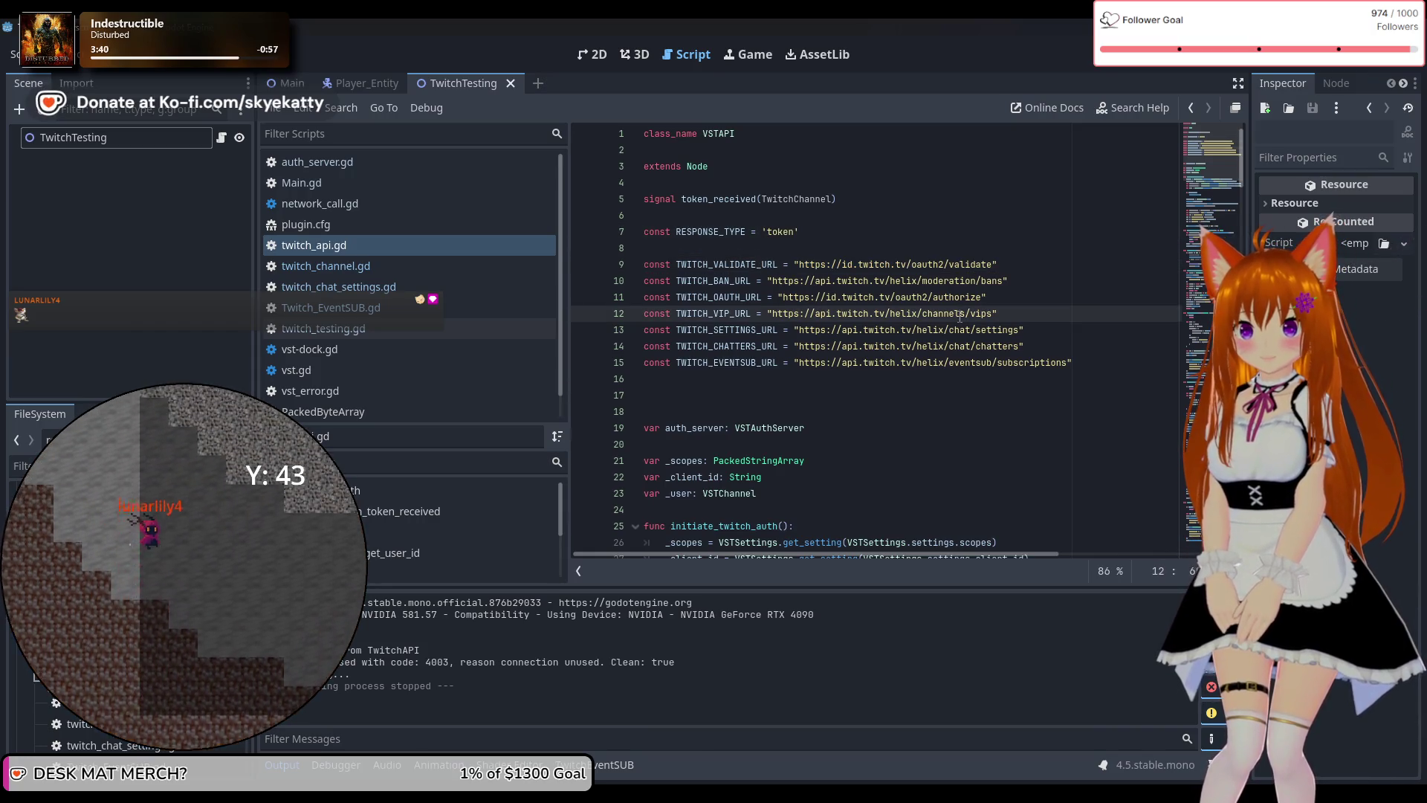
Scroll to initiate_twitch_auth and set a breakpoint on line 47's OS.shell_open OAuth call.
{"action": "scroll", "coordinate": [891, 323], "scroll_direction": "down", "scroll_amount": 6}
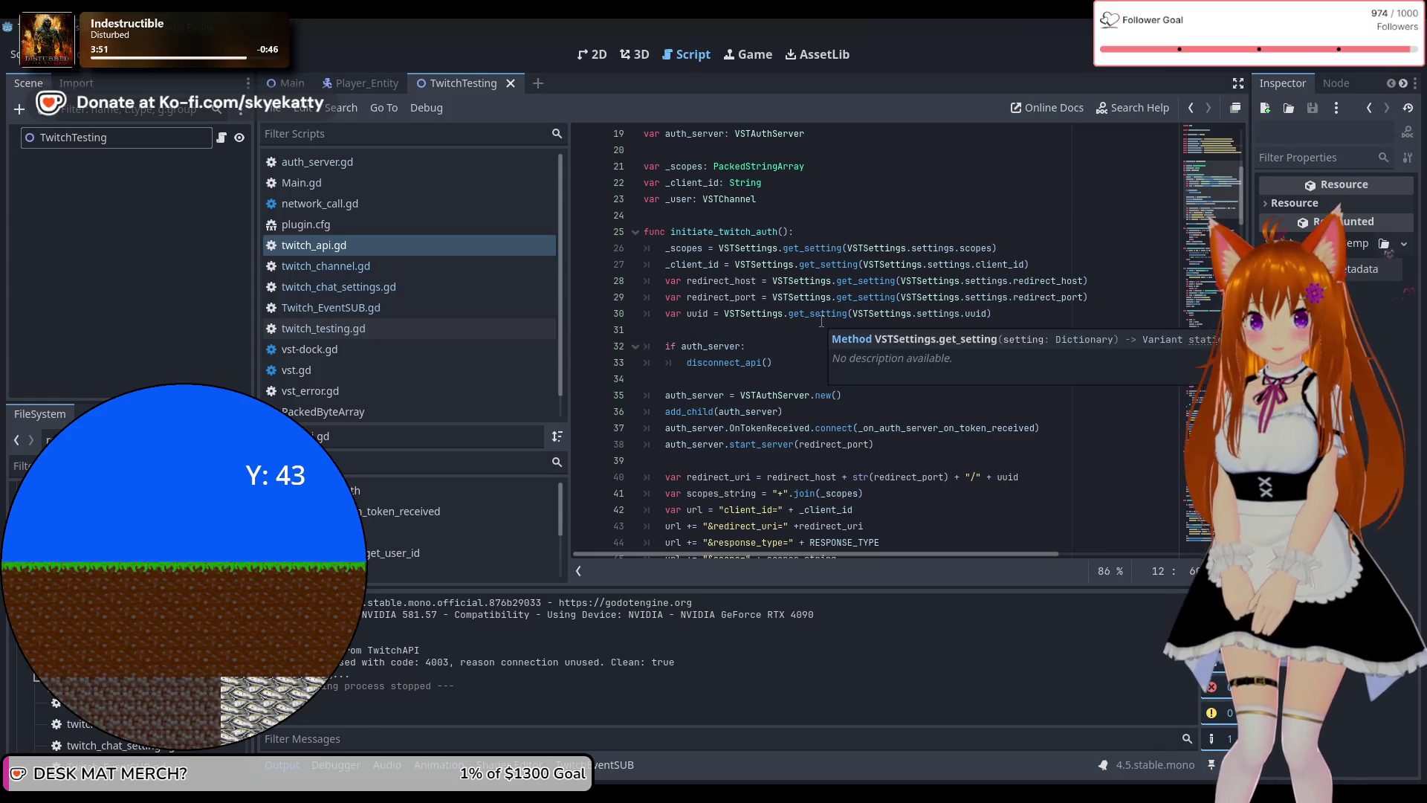
{"action": "scroll", "coordinate": [821, 321], "scroll_direction": "down", "scroll_amount": 2}
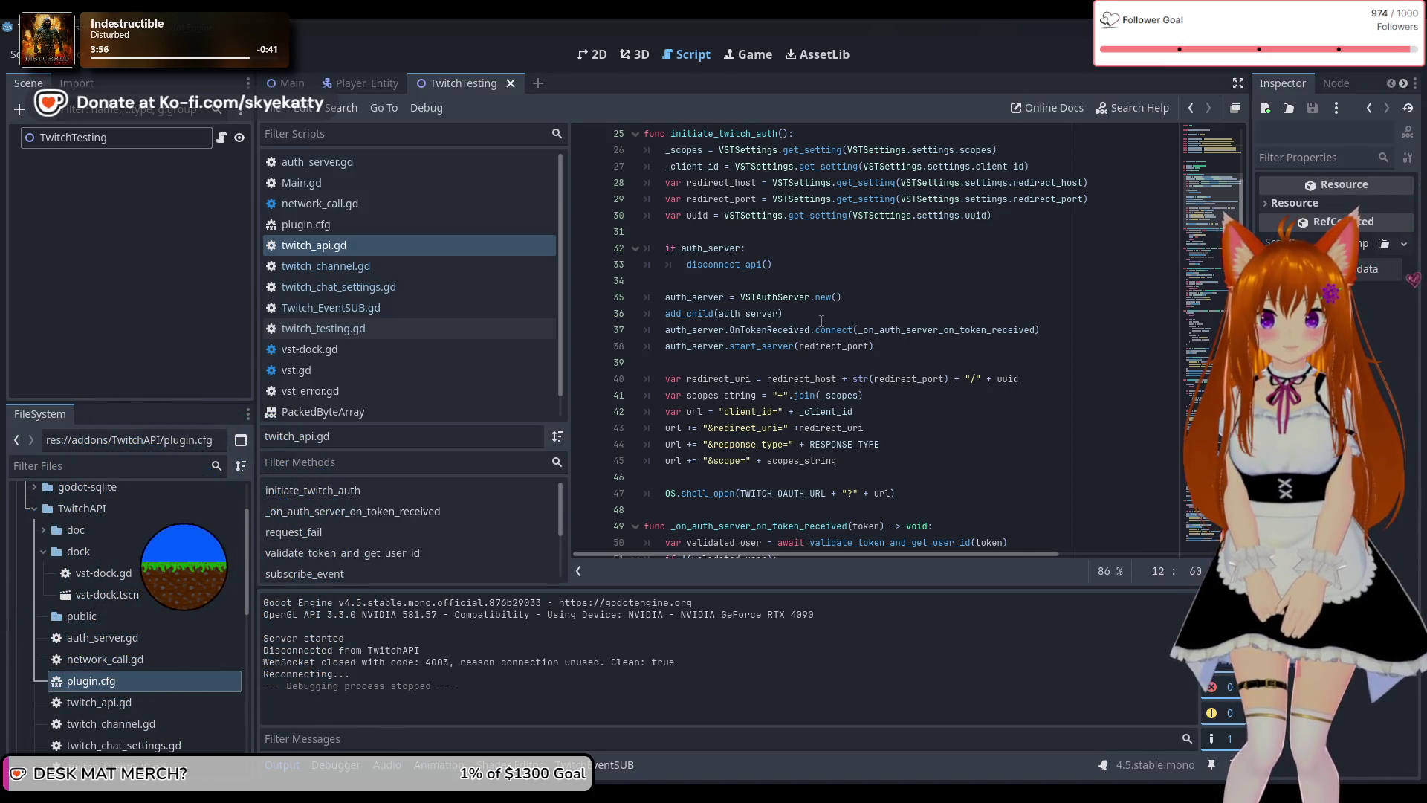
{"action": "scroll", "coordinate": [821, 321], "scroll_direction": "up", "scroll_amount": 1}
{"action": "scroll", "coordinate": [822, 321], "scroll_direction": "down", "scroll_amount": 1}
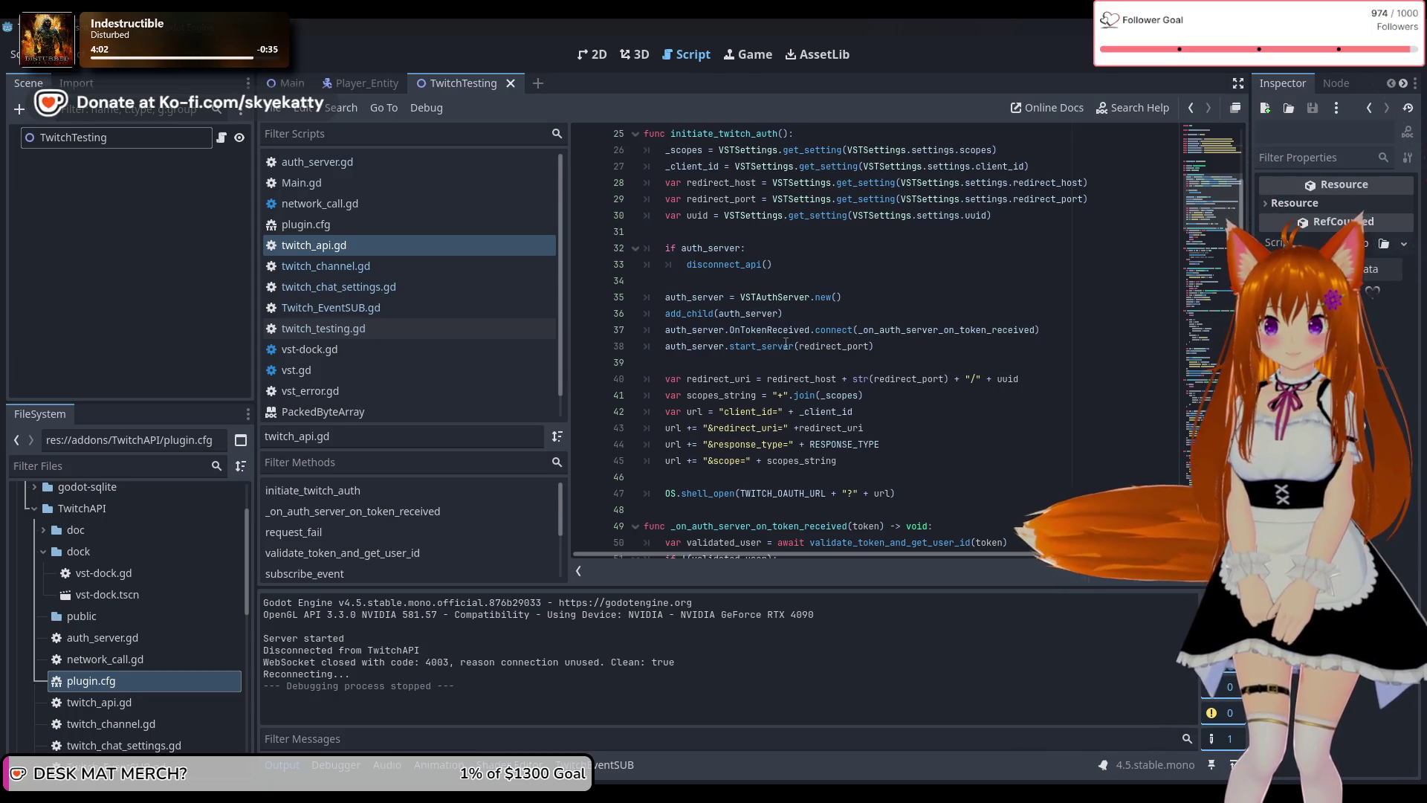
{"action": "mouse_move", "coordinate": [753, 346]}
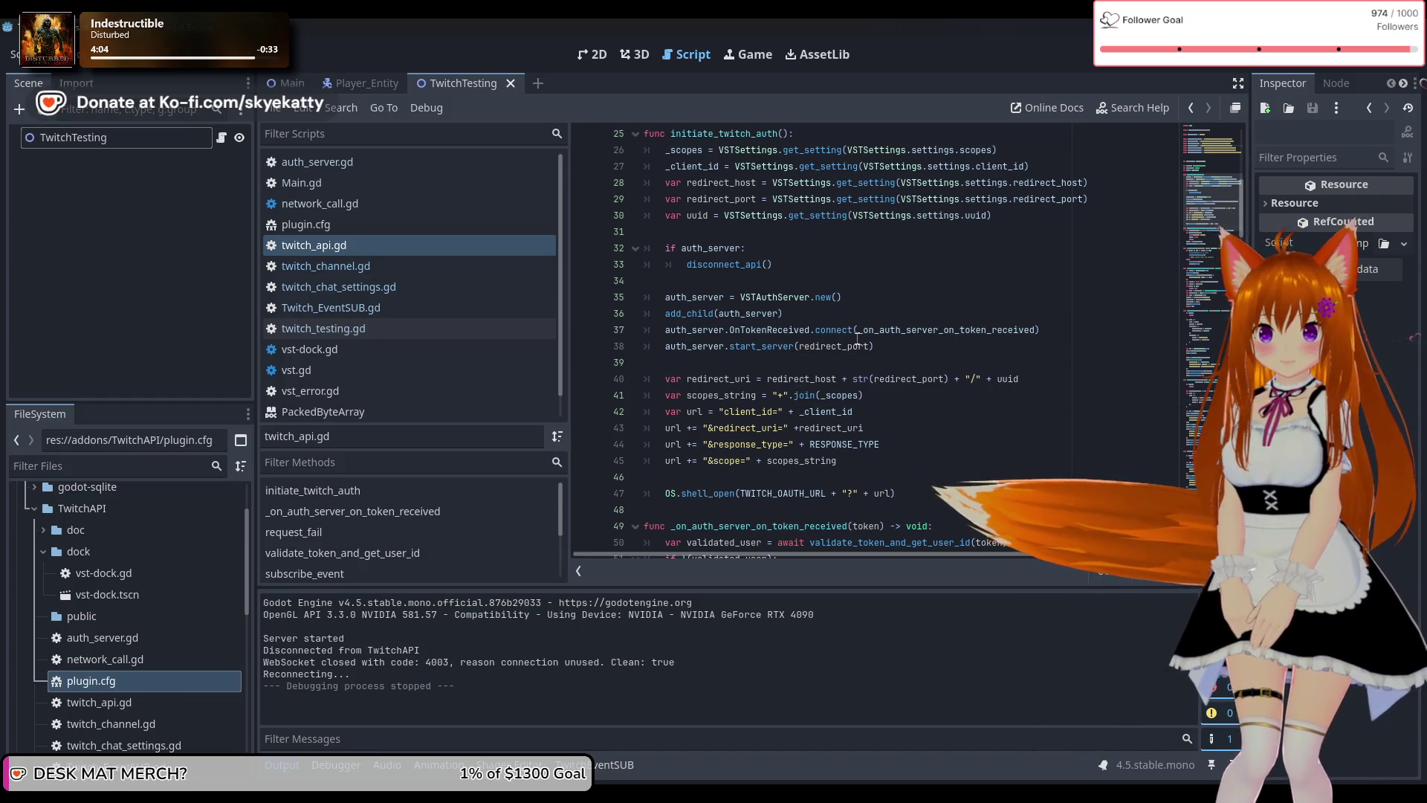
{"action": "scroll", "coordinate": [848, 340], "scroll_direction": "down", "scroll_amount": 1}
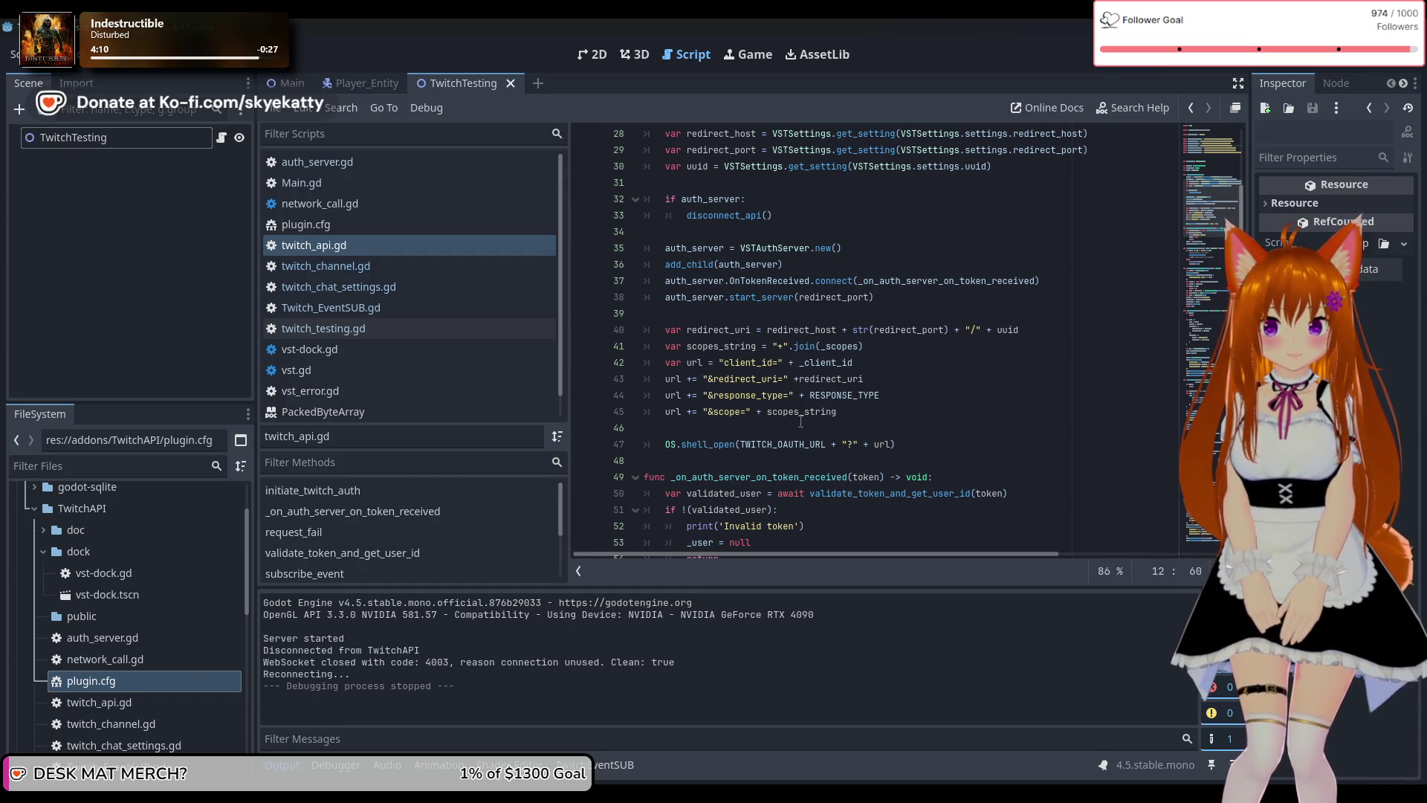
{"action": "scroll", "coordinate": [801, 422], "scroll_direction": "down", "scroll_amount": 1}
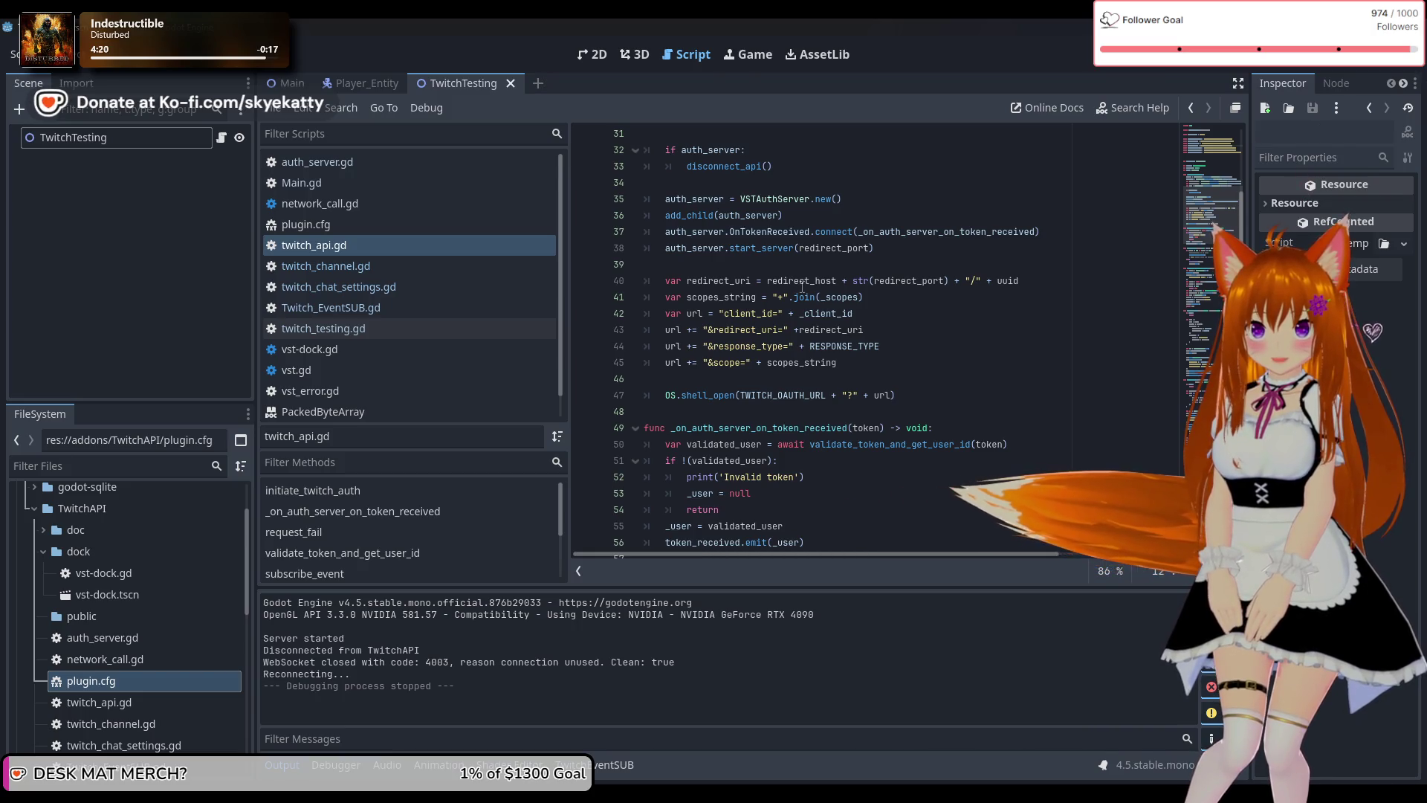
{"action": "scroll", "coordinate": [801, 286], "scroll_direction": "up", "scroll_amount": 3}
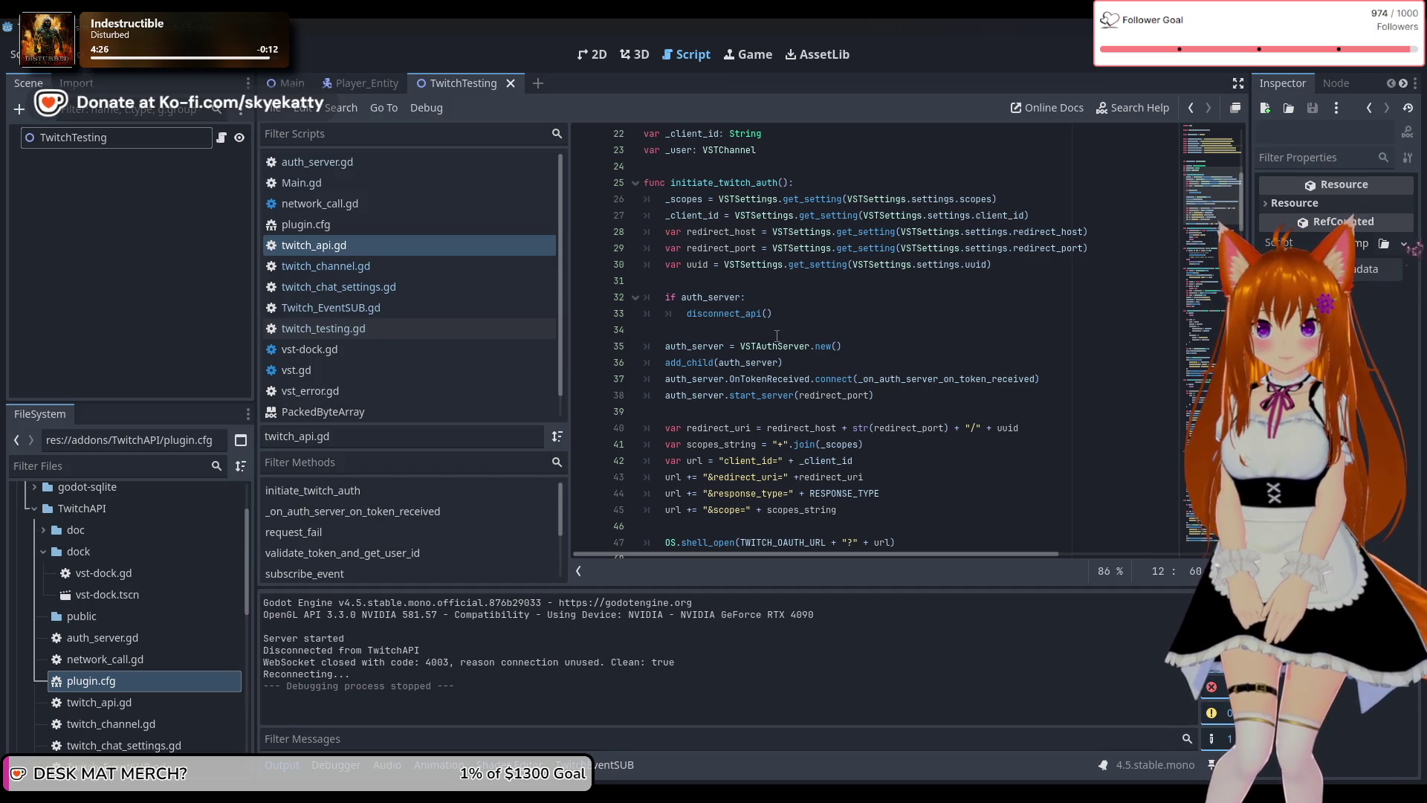
{"action": "scroll", "coordinate": [627, 499], "scroll_direction": "down", "scroll_amount": 2}
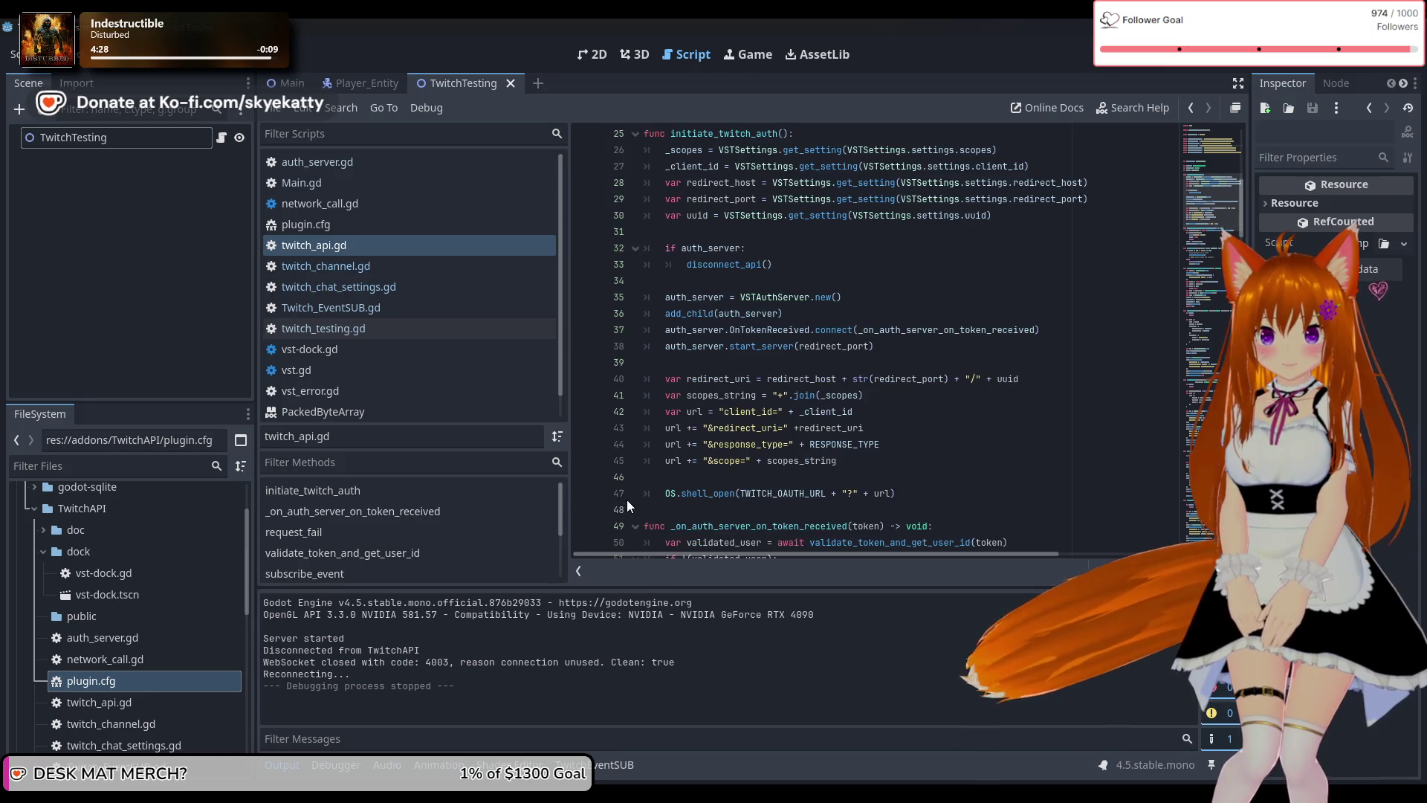
{"action": "left_click", "coordinate": [615, 443]}
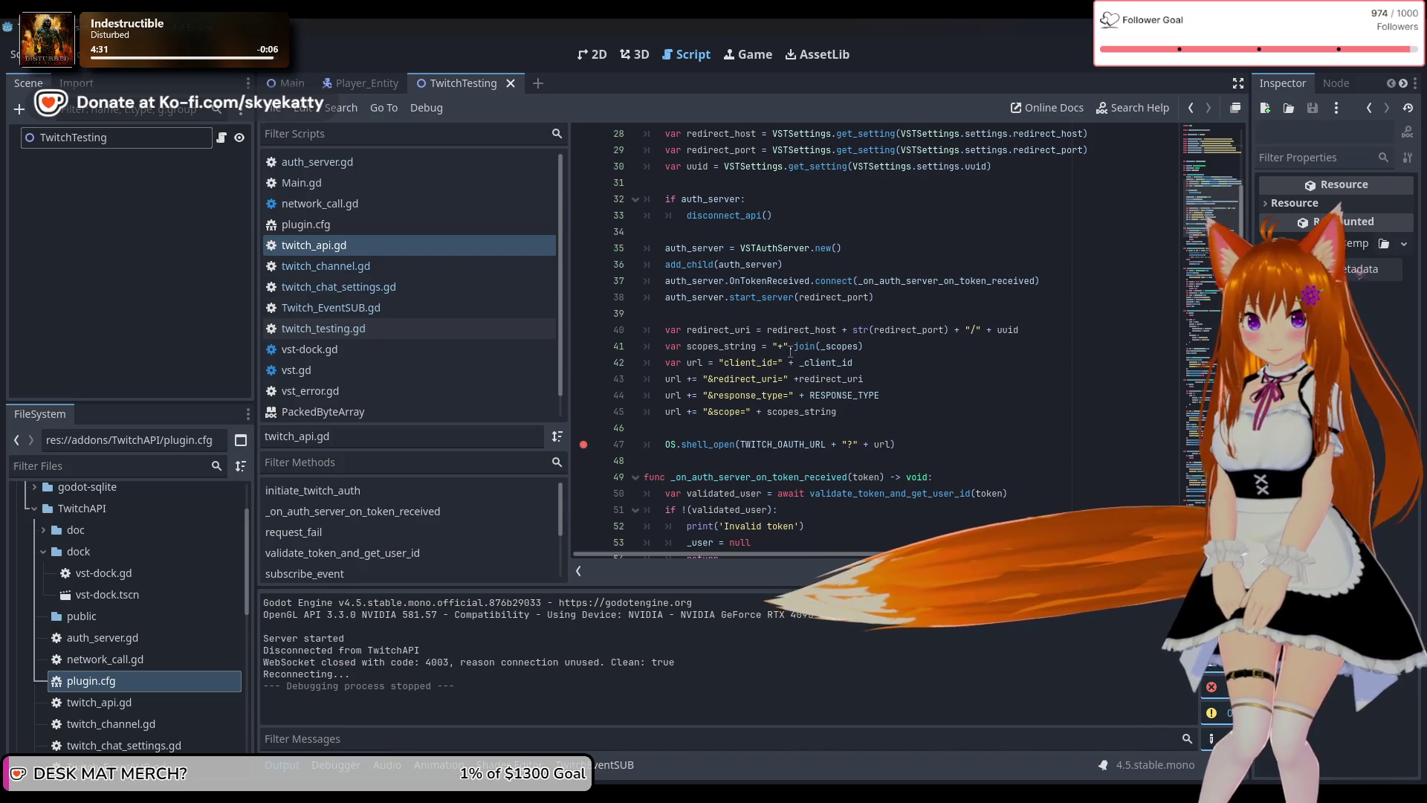
{"action": "left_click", "coordinate": [1172, 62]}
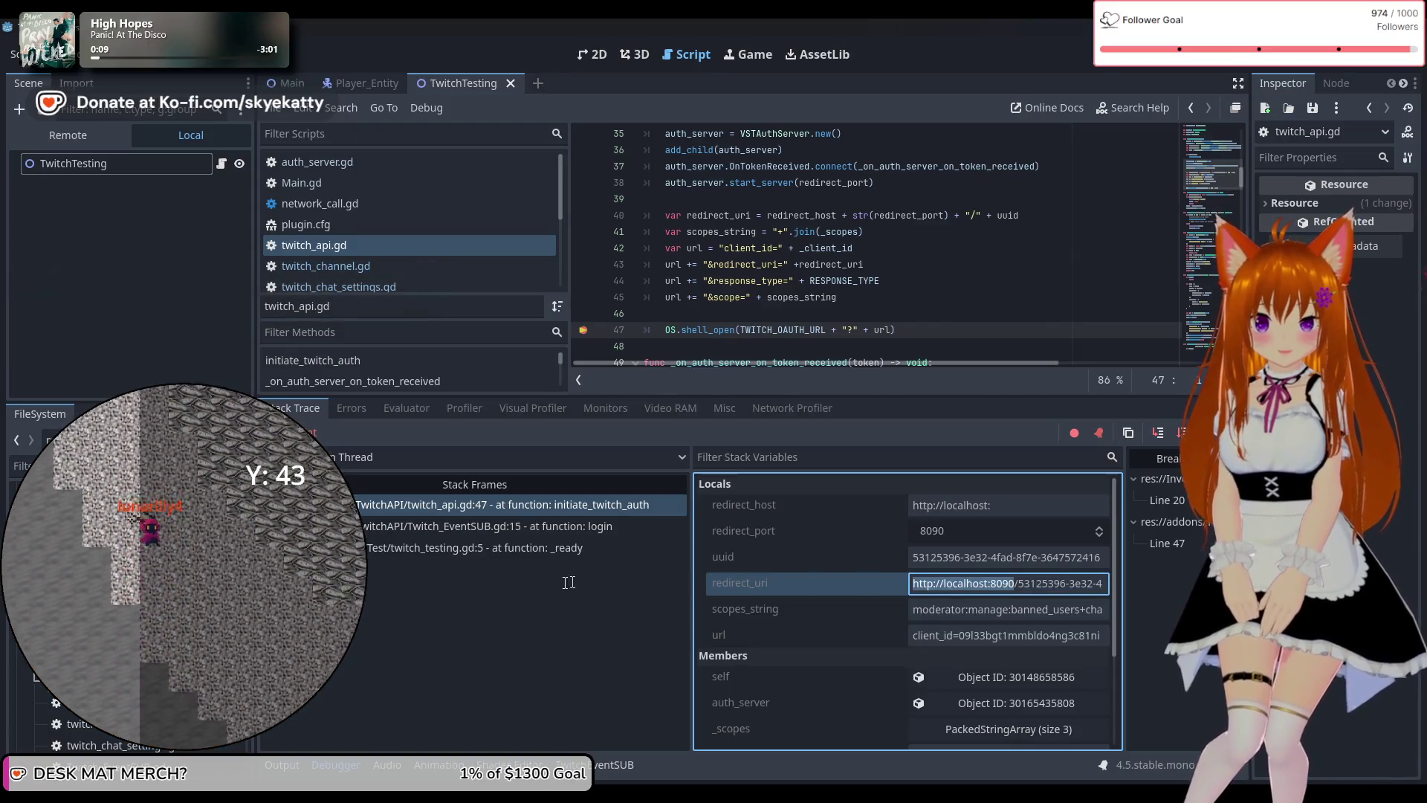
{"action": "mouse_move", "coordinate": [922, 582]}
{"action": "left_mouse_down"}
{"action": "mouse_move", "coordinate": [680, 587]}
{"action": "mouse_move", "coordinate": [940, 629]}
{"action": "left_mouse_up"}
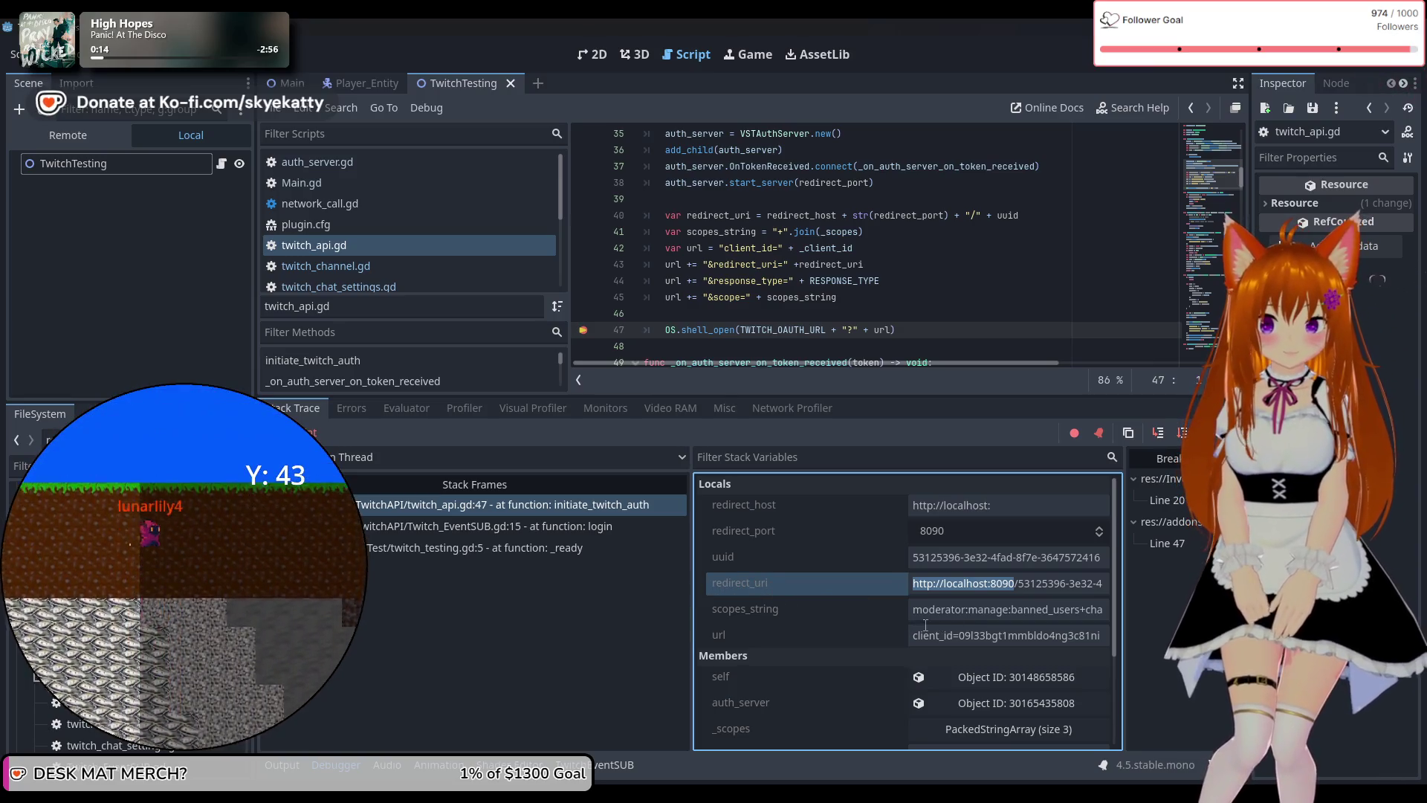
{"action": "left_click", "coordinate": [929, 614]}
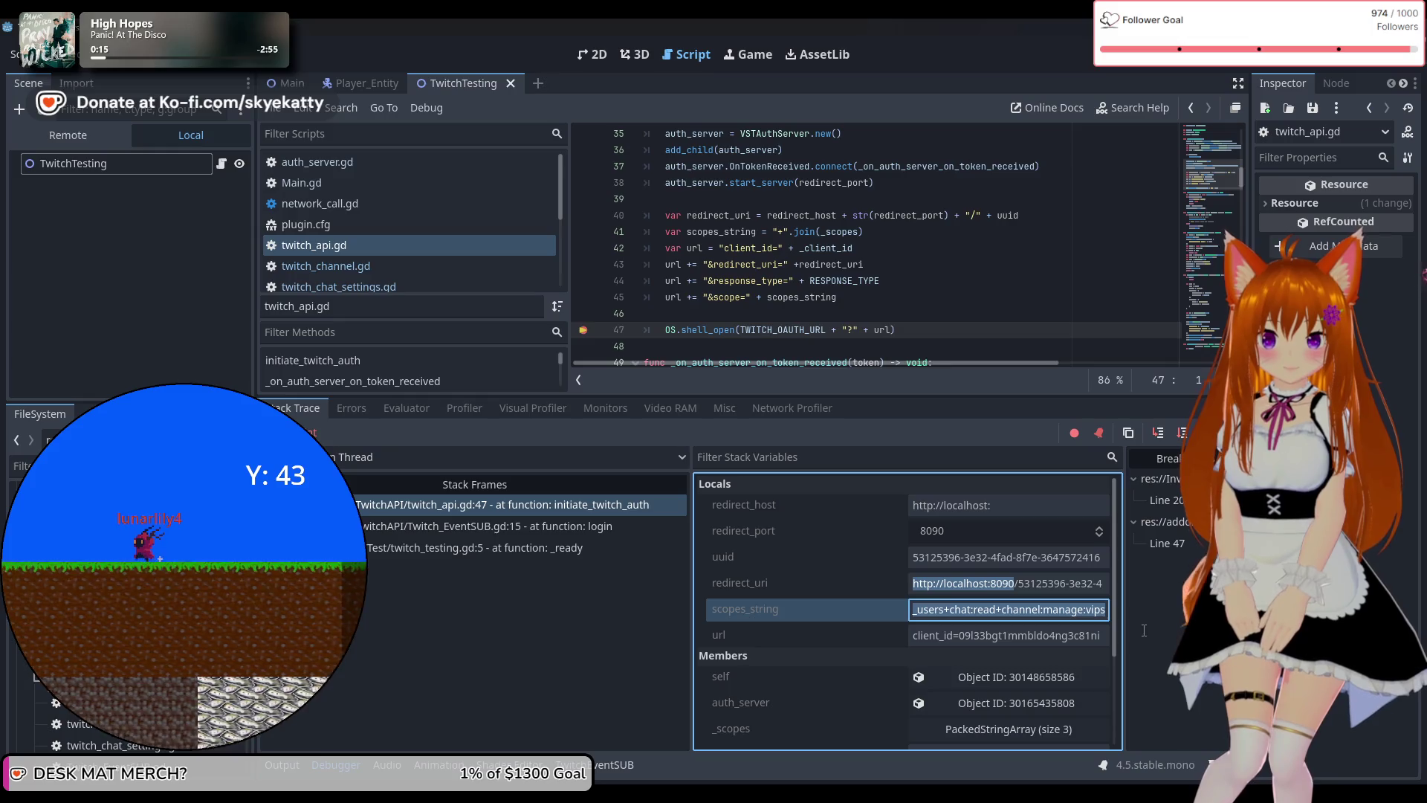
{"action": "left_click", "coordinate": [780, 644]}
{"action": "left_click", "coordinate": [917, 637]}
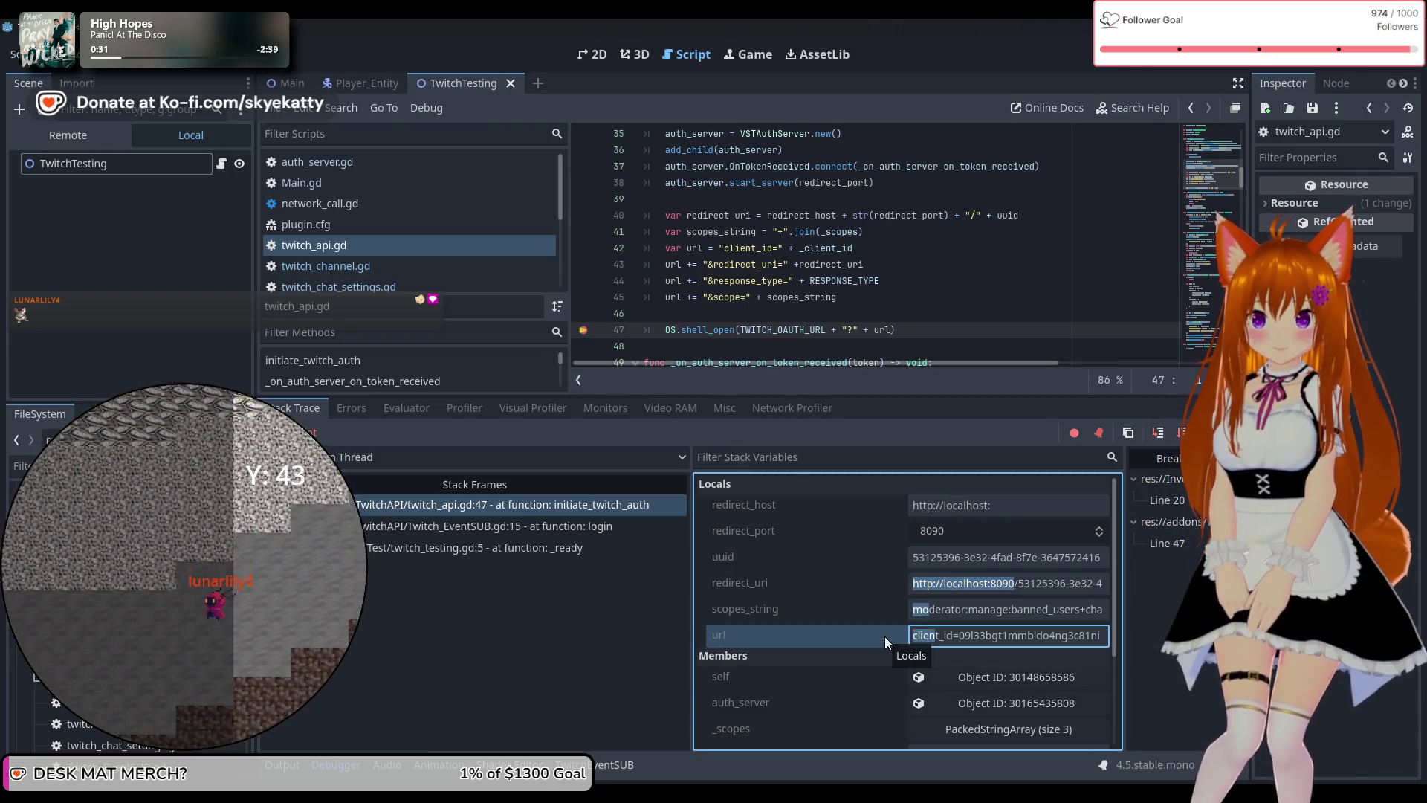
{"action": "left_click", "coordinate": [924, 639]}
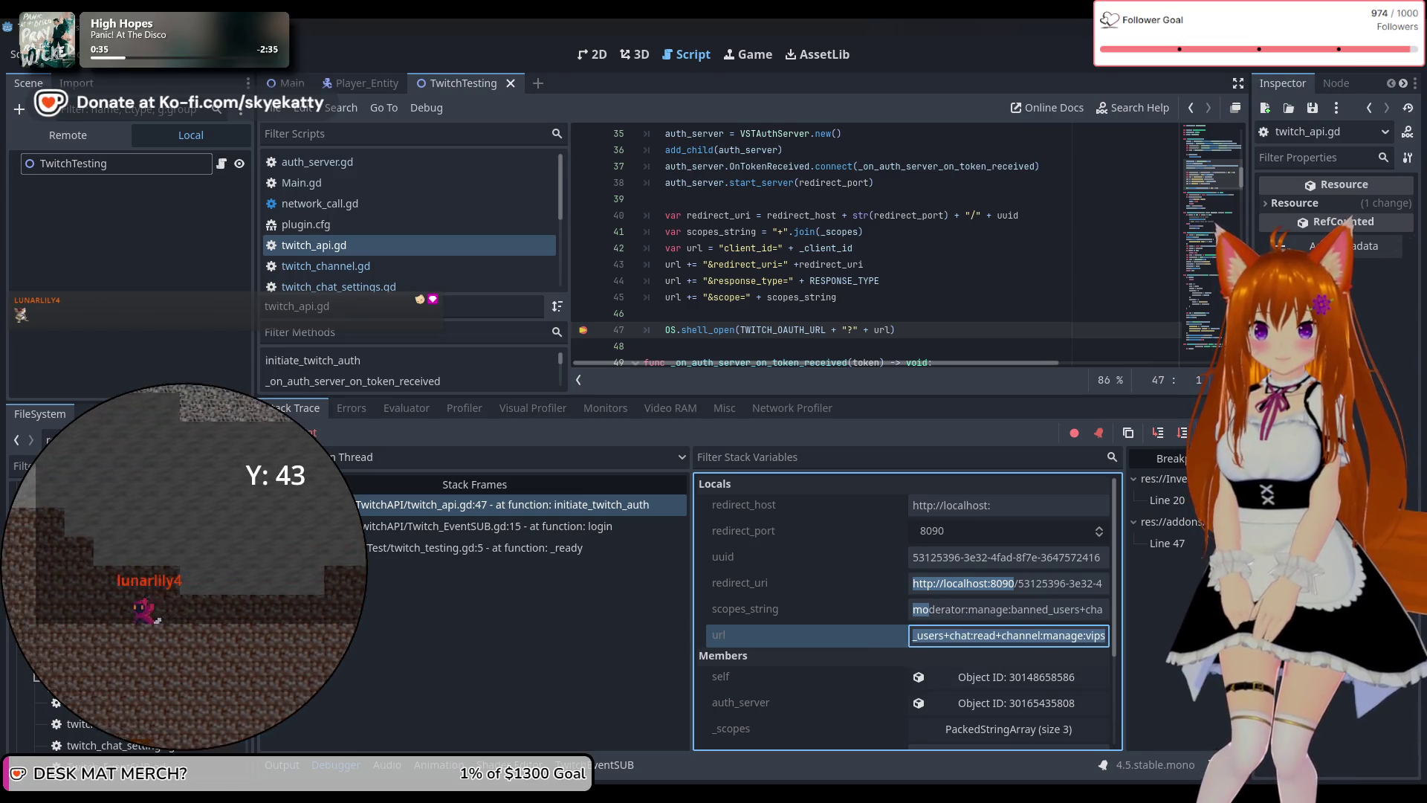
{"action": "left_click_drag", "start_coordinate": [989, 622], "coordinate": [781, 637]}
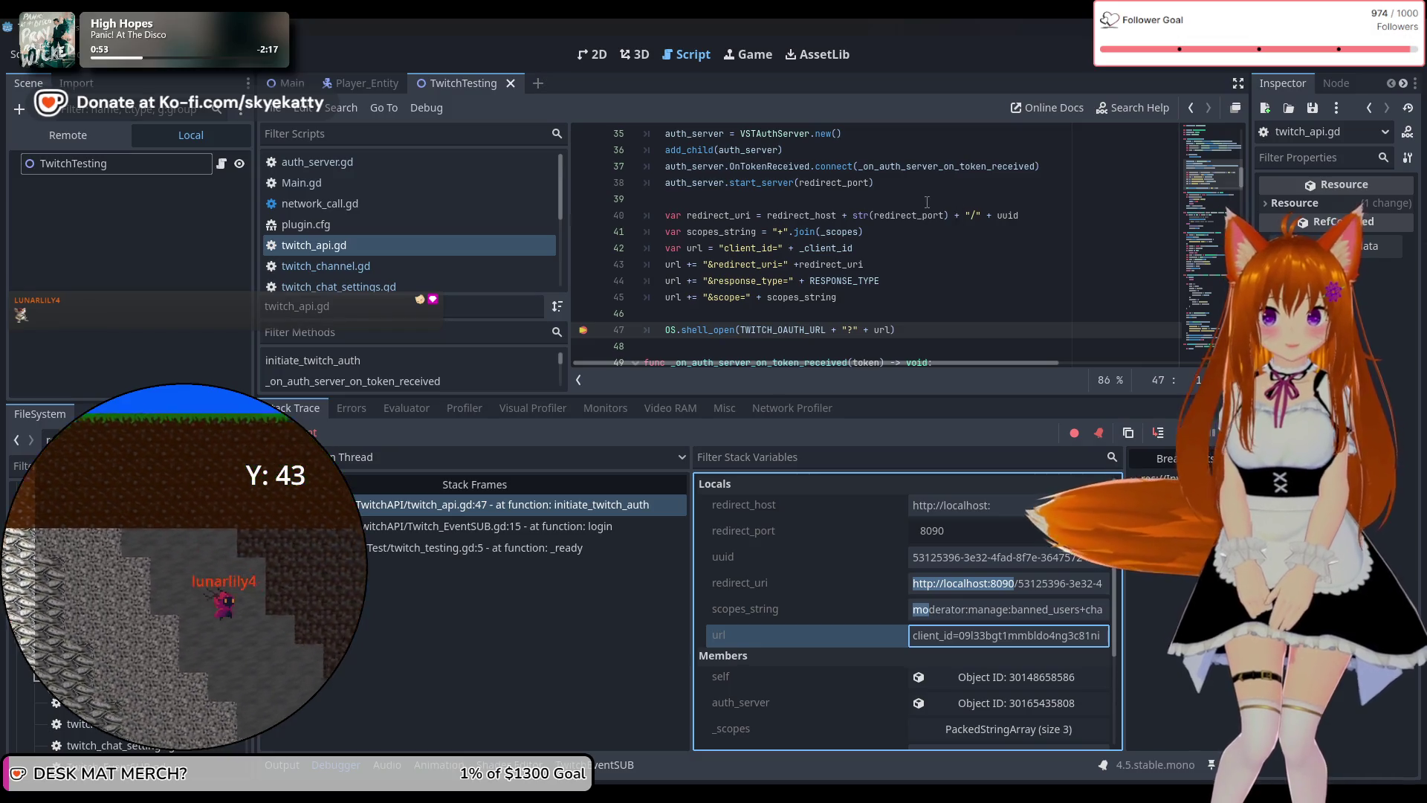
{"action": "scroll", "coordinate": [863, 206], "scroll_direction": "down", "scroll_amount": 1}
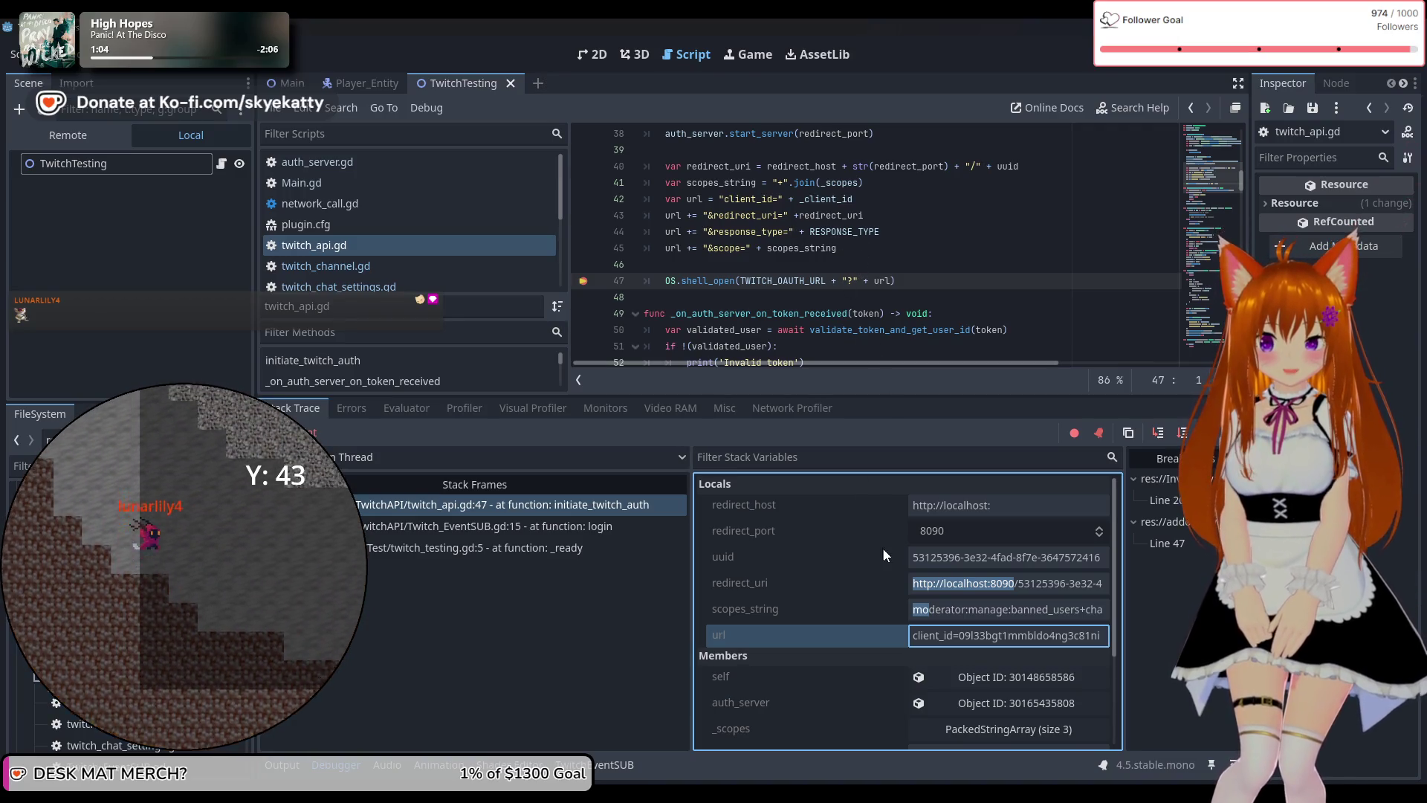
{"action": "left_click", "coordinate": [796, 584]}
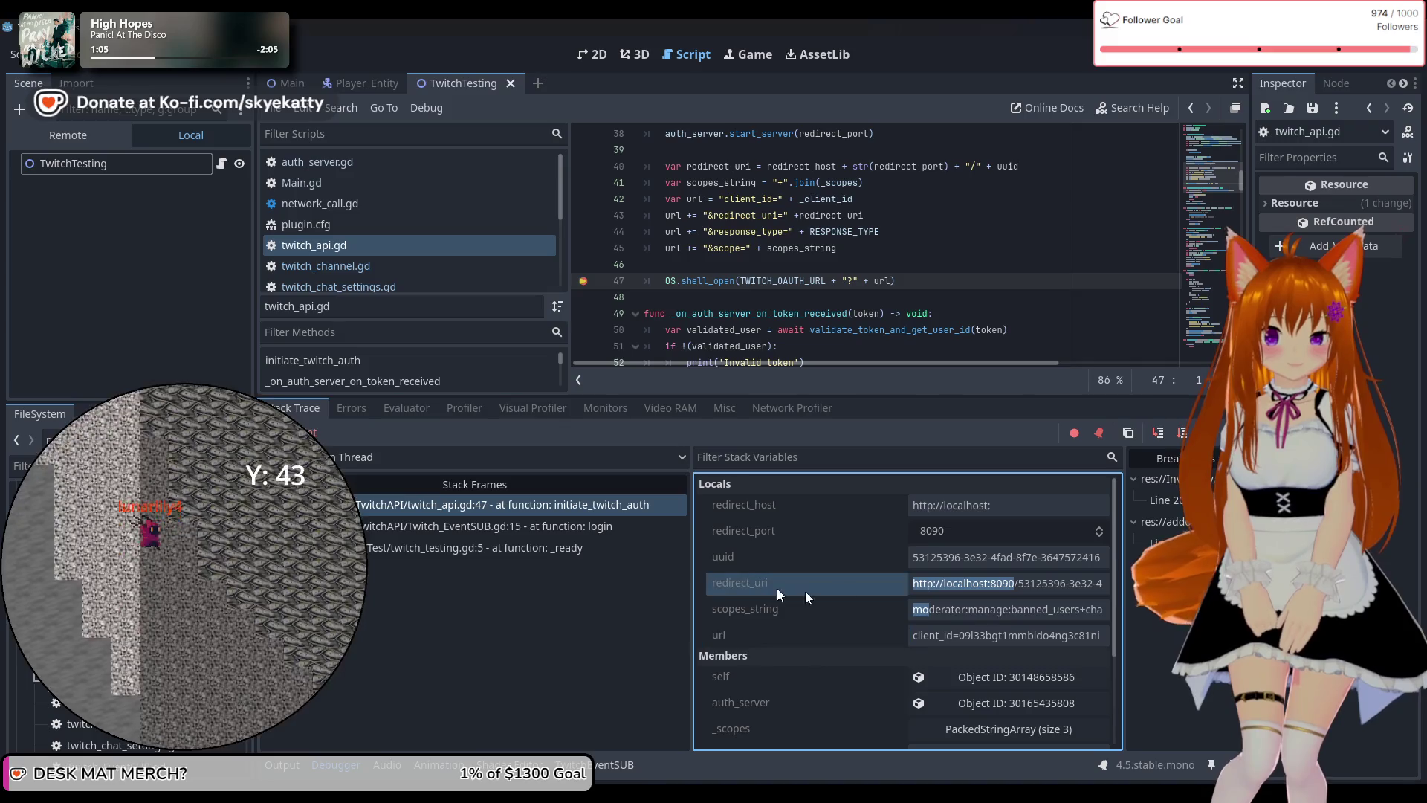
{"action": "left_click_drag", "start_coordinate": [936, 584], "coordinate": [1115, 585]}
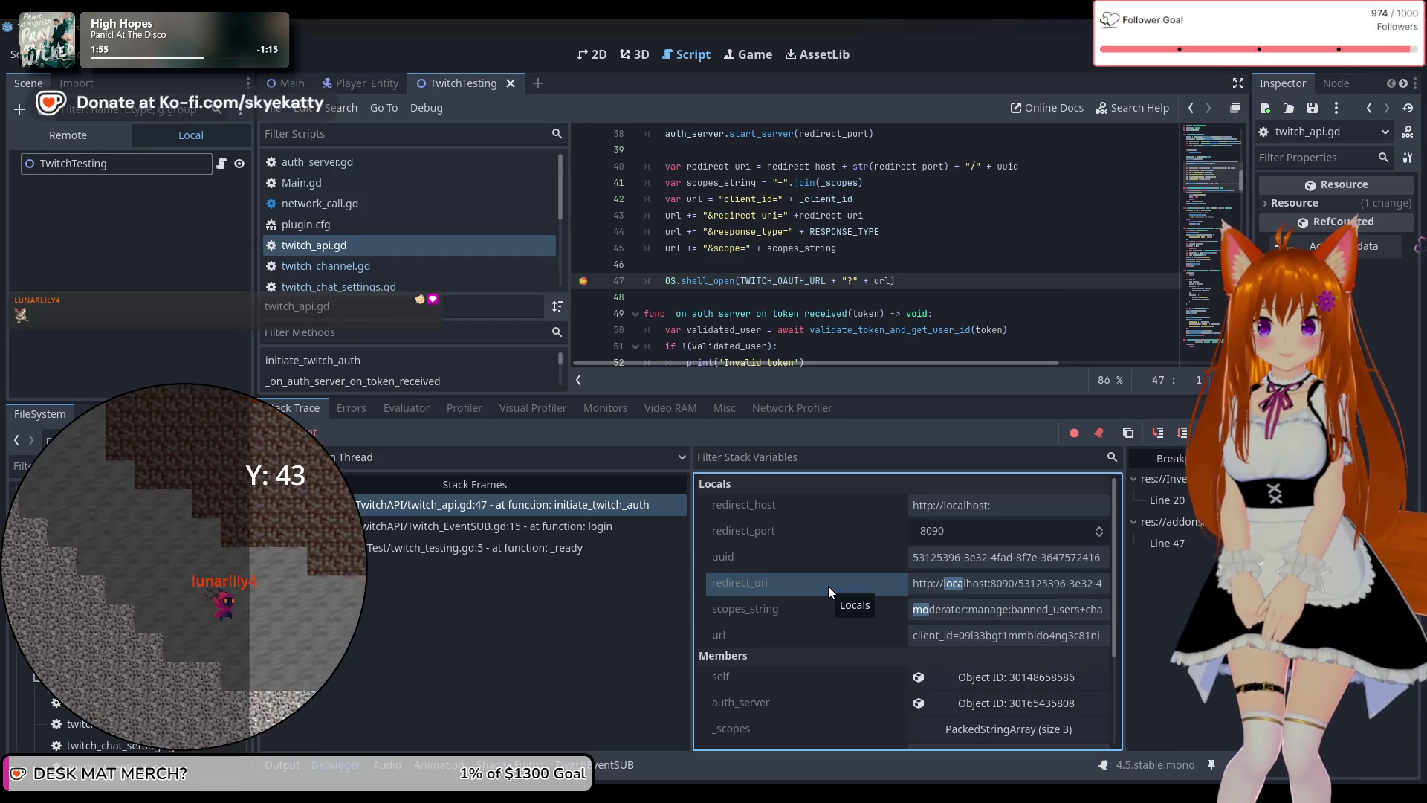
{"action": "left_click_drag", "start_coordinate": [936, 636], "coordinate": [1045, 637]}
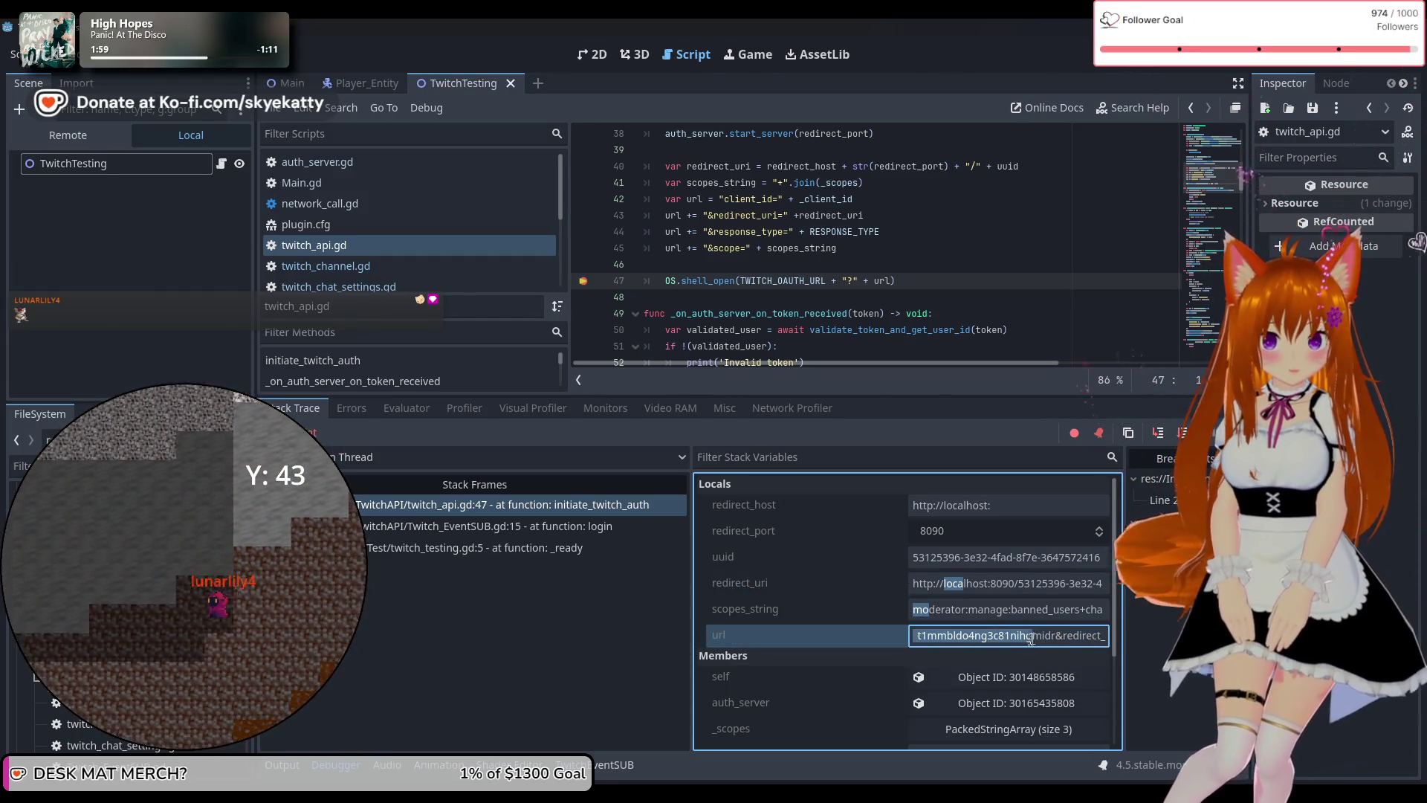
{"action": "left_click", "coordinate": [1040, 636]}
{"action": "double_click", "coordinate": [1057, 635]}
{"action": "mouse_move", "coordinate": [1058, 633]}
{"action": "left_mouse_down"}
{"action": "mouse_move", "coordinate": [1132, 644]}
{"action": "mouse_move", "coordinate": [1116, 646]}
{"action": "left_mouse_up"}
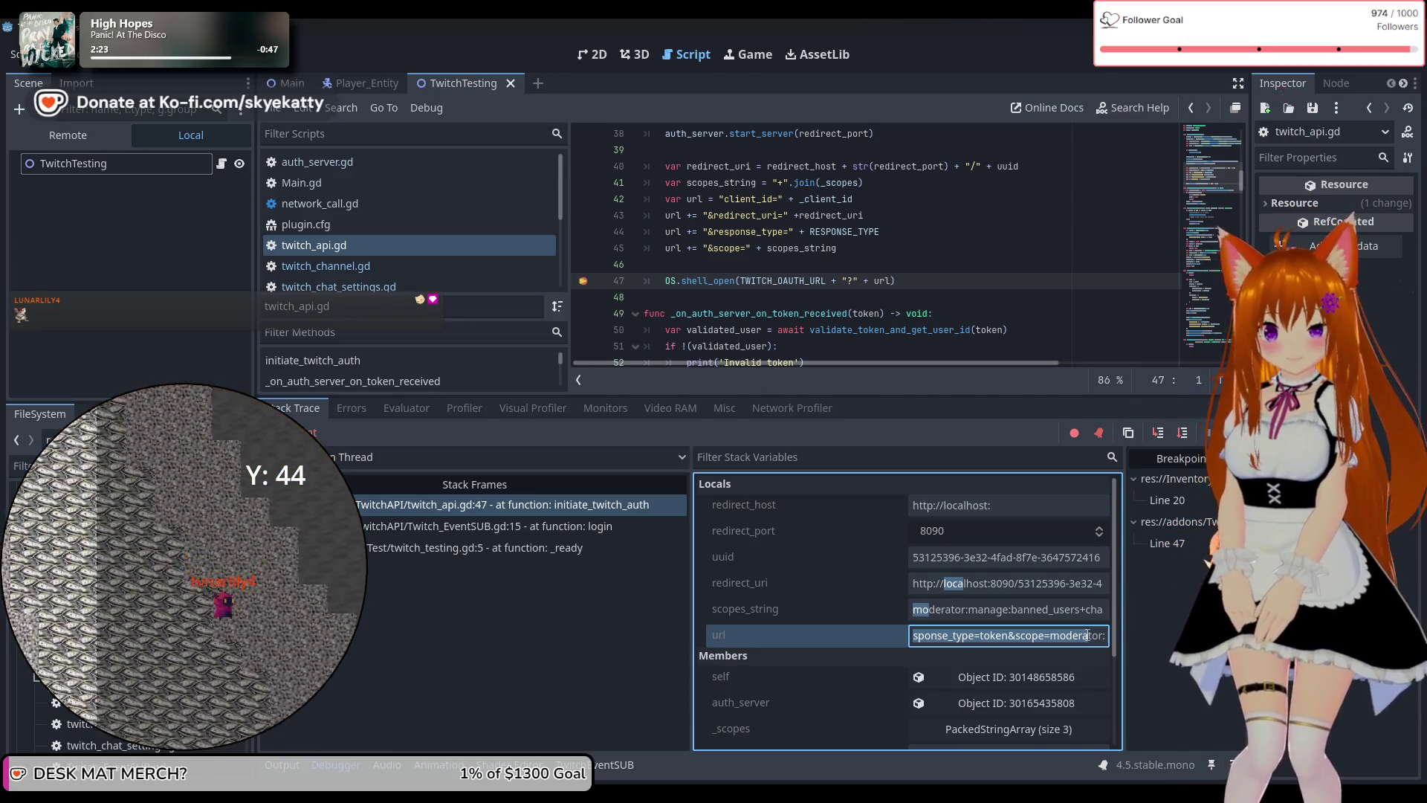
{"action": "key", "text": "Right"}
{"action": "key", "text": "Right"}
{"action": "key", "text": "Right"}
{"action": "key", "text": "Right"}
{"action": "key", "text": "Right"}
{"action": "key", "text": "Right"}
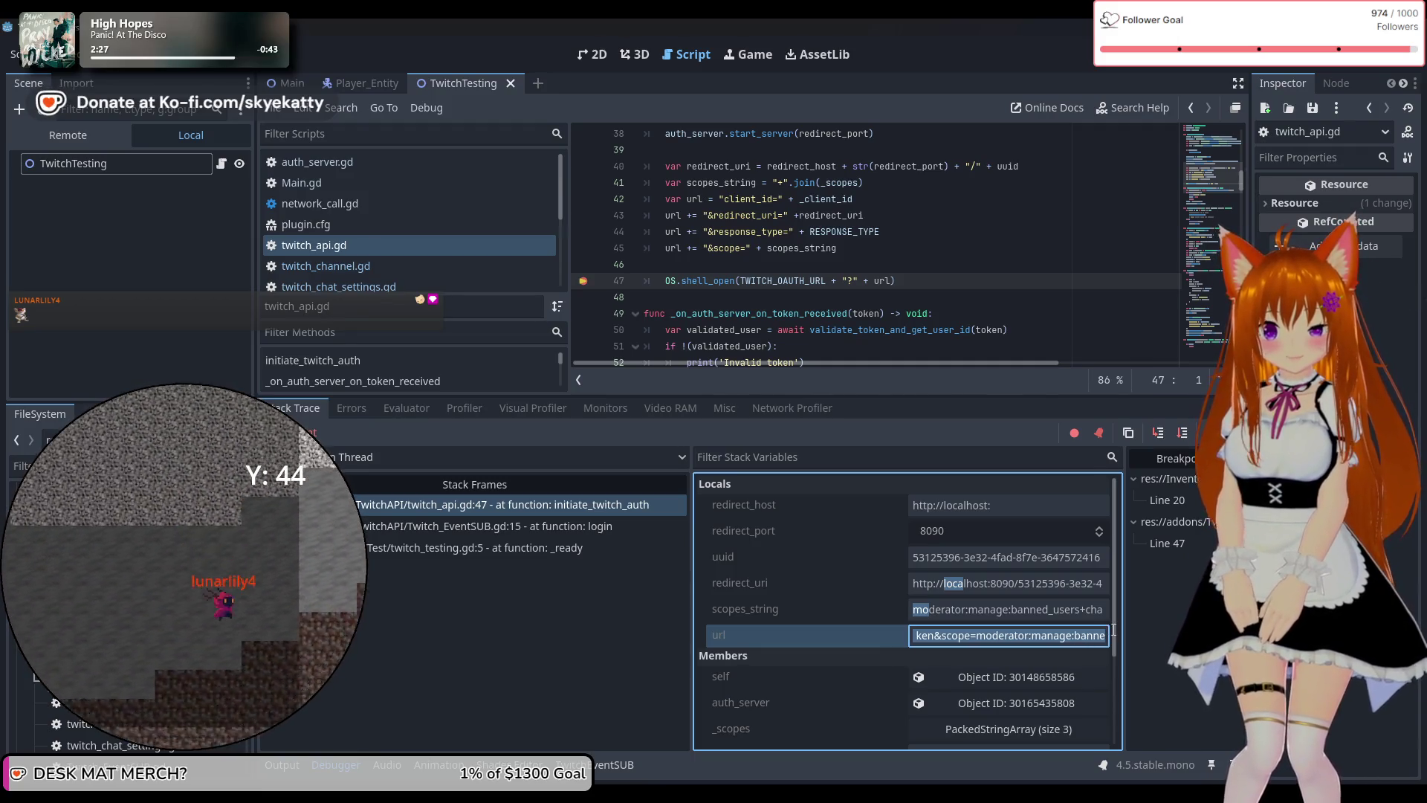
{"action": "key", "text": "Right"}
{"action": "key", "text": "Right"}
{"action": "key", "text": "Right"}
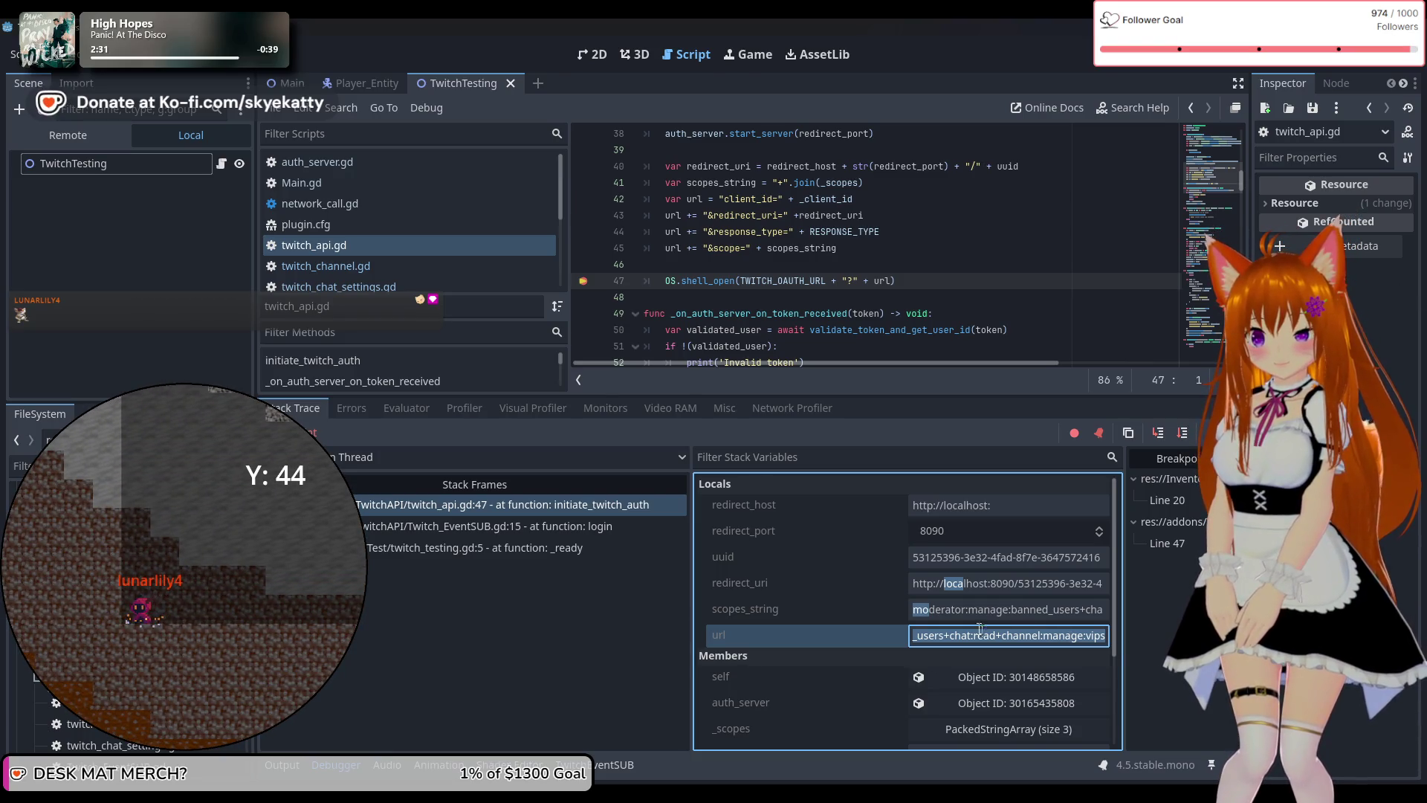
{"action": "key", "text": "shift+Tab"}
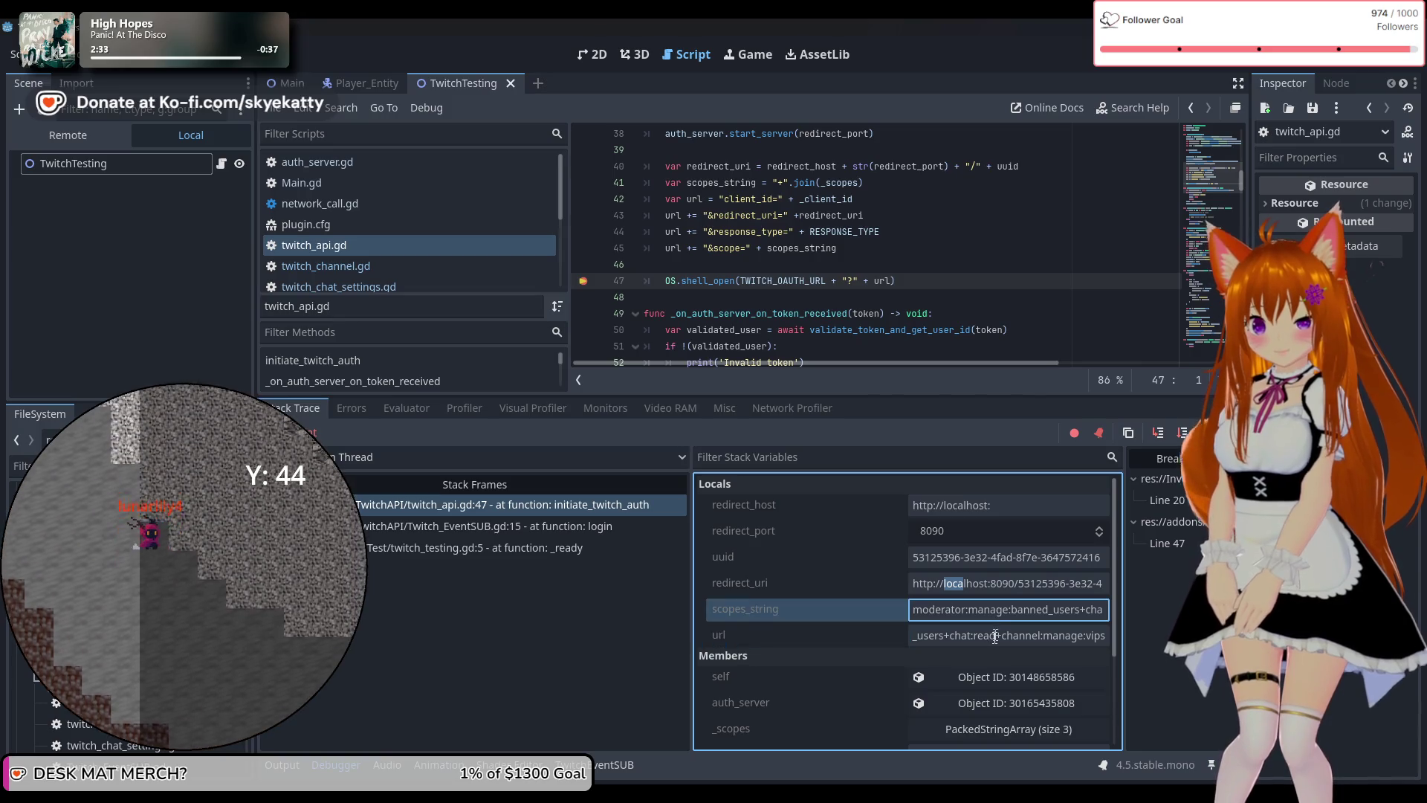
{"action": "left_click", "coordinate": [994, 637]}
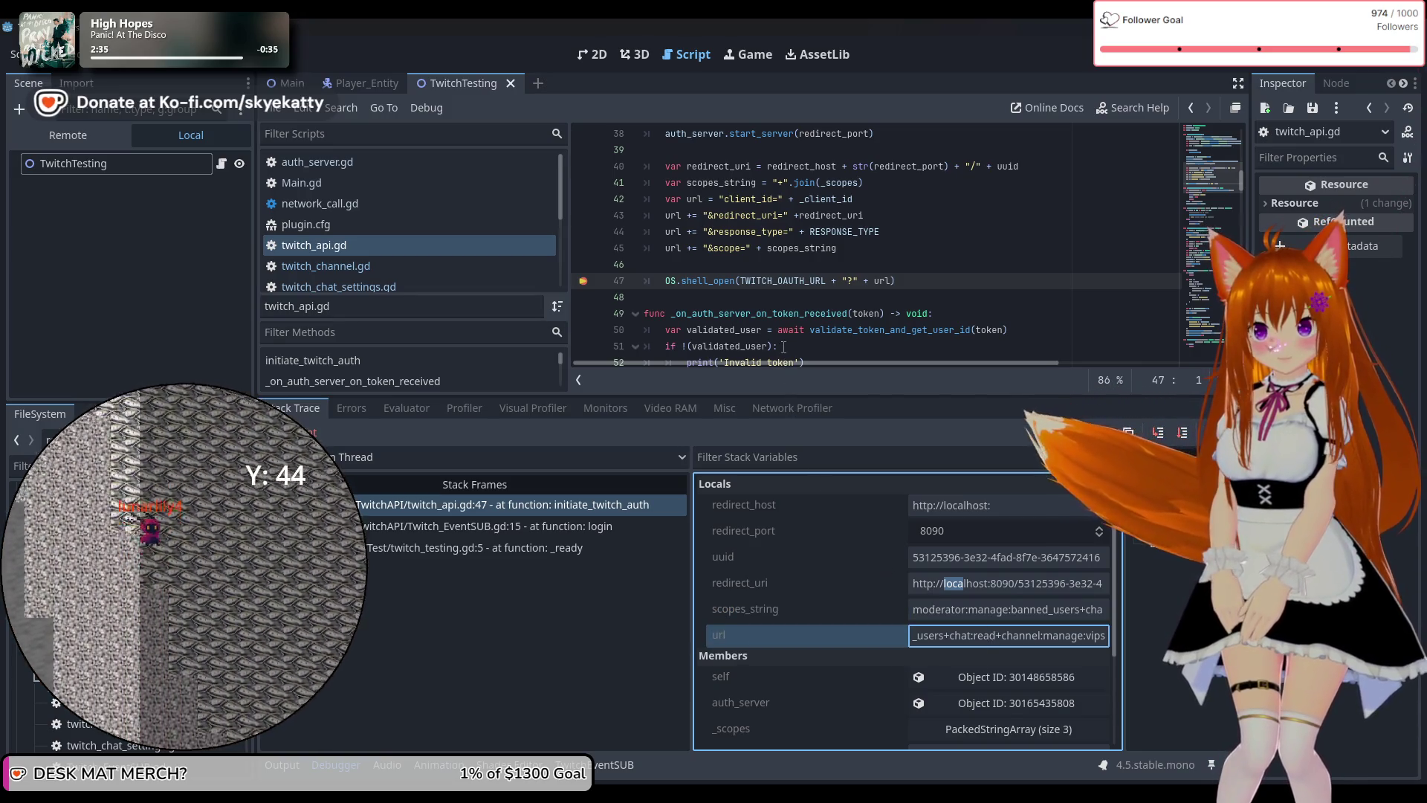
{"action": "scroll", "coordinate": [842, 302], "scroll_direction": "down", "scroll_amount": 2}
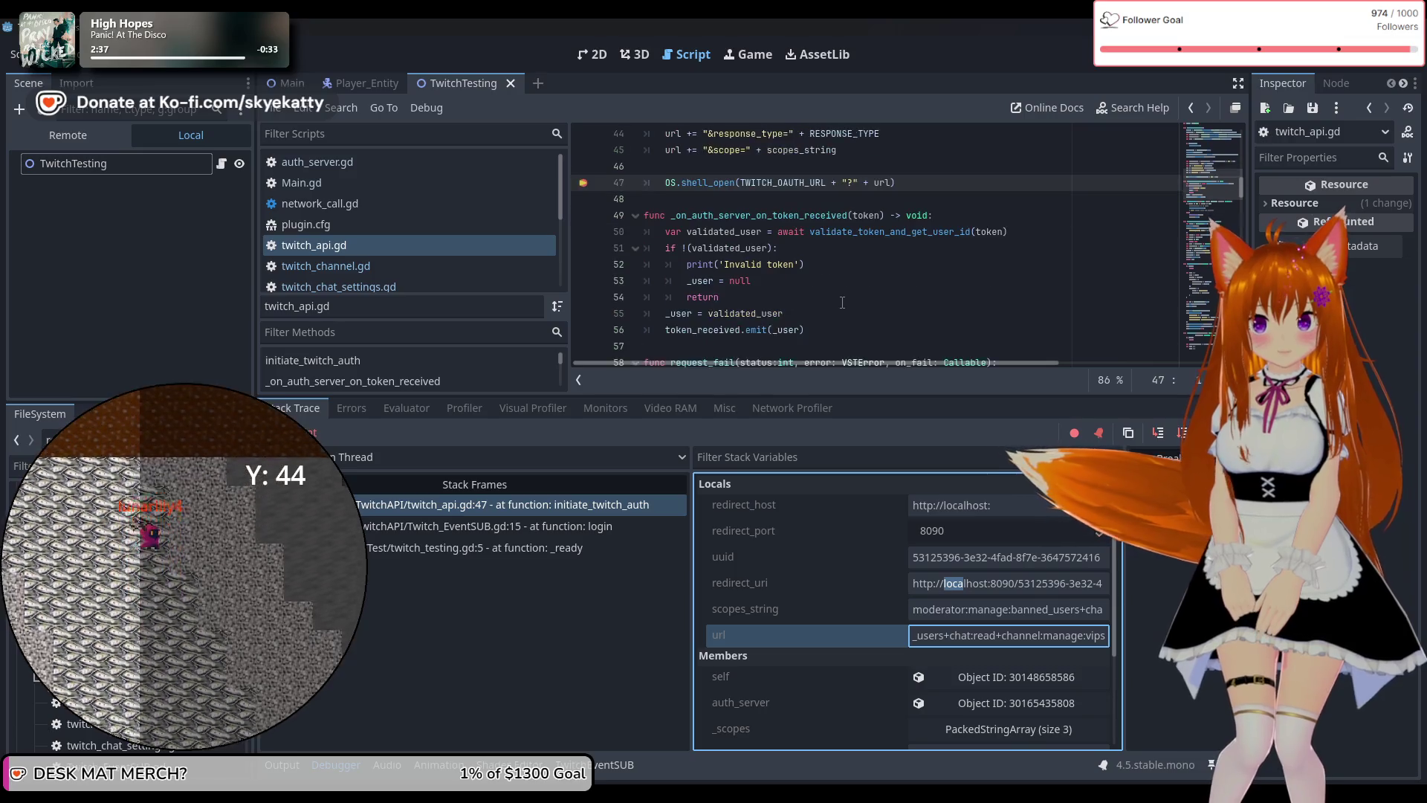
{"action": "scroll", "coordinate": [843, 303], "scroll_direction": "up", "scroll_amount": 5}
{"action": "scroll", "coordinate": [839, 302], "scroll_direction": "down", "scroll_amount": 3}
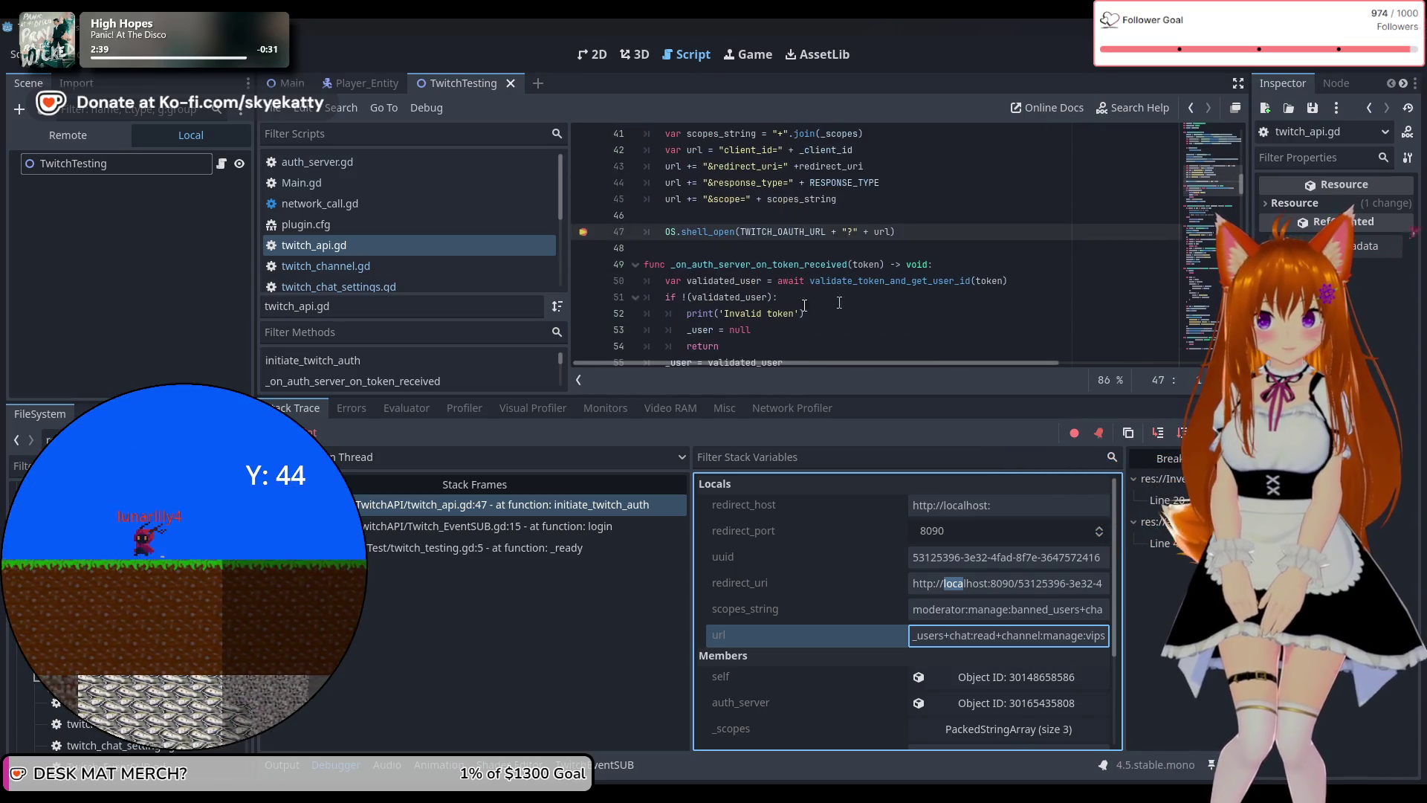
{"action": "scroll", "coordinate": [767, 275], "scroll_direction": "up", "scroll_amount": 2}
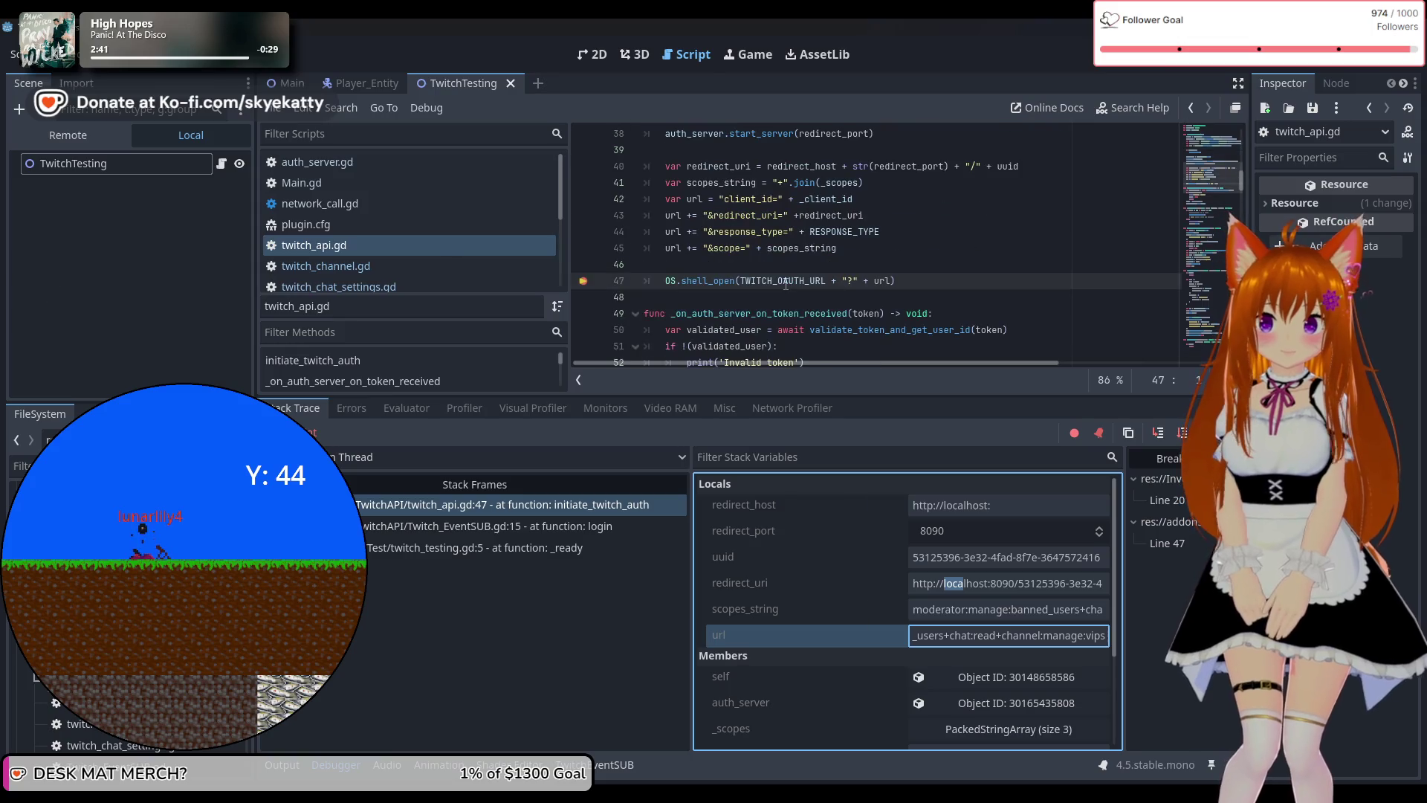
{"action": "scroll", "coordinate": [820, 290], "scroll_direction": "up", "scroll_amount": 5}
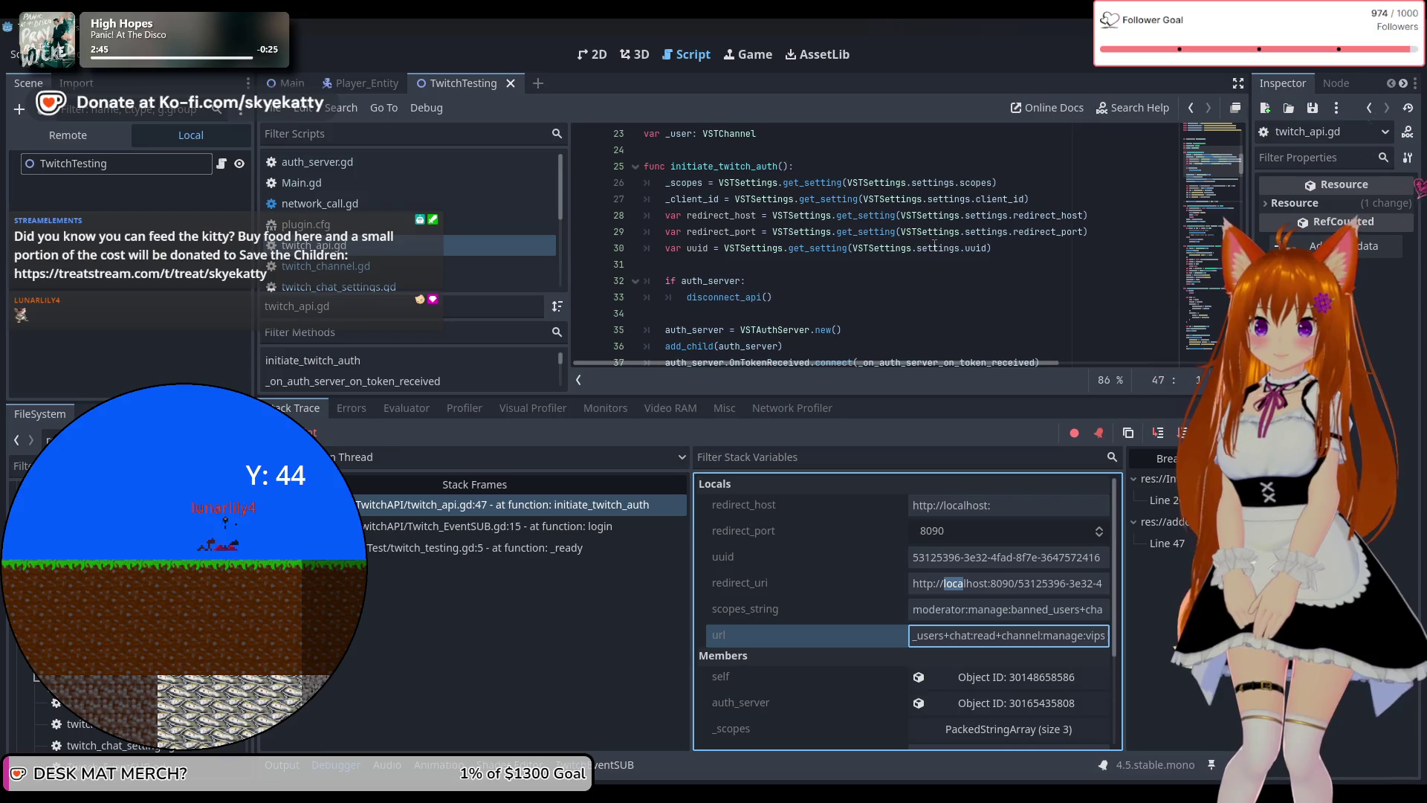
{"action": "mouse_move", "coordinate": [935, 247]}
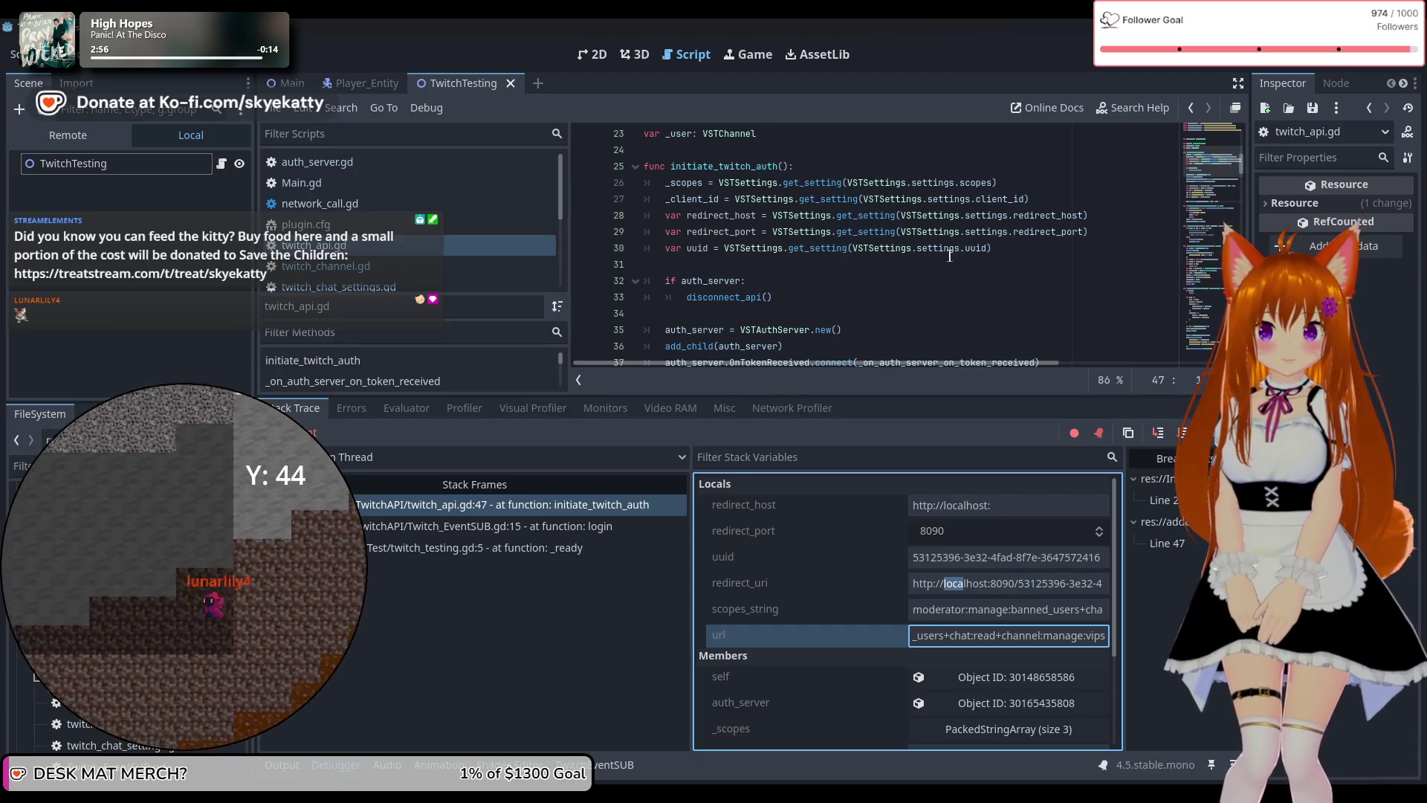
{"action": "scroll", "coordinate": [915, 255], "scroll_direction": "down", "scroll_amount": 1}
{"action": "scroll", "coordinate": [916, 255], "scroll_direction": "down", "scroll_amount": 2}
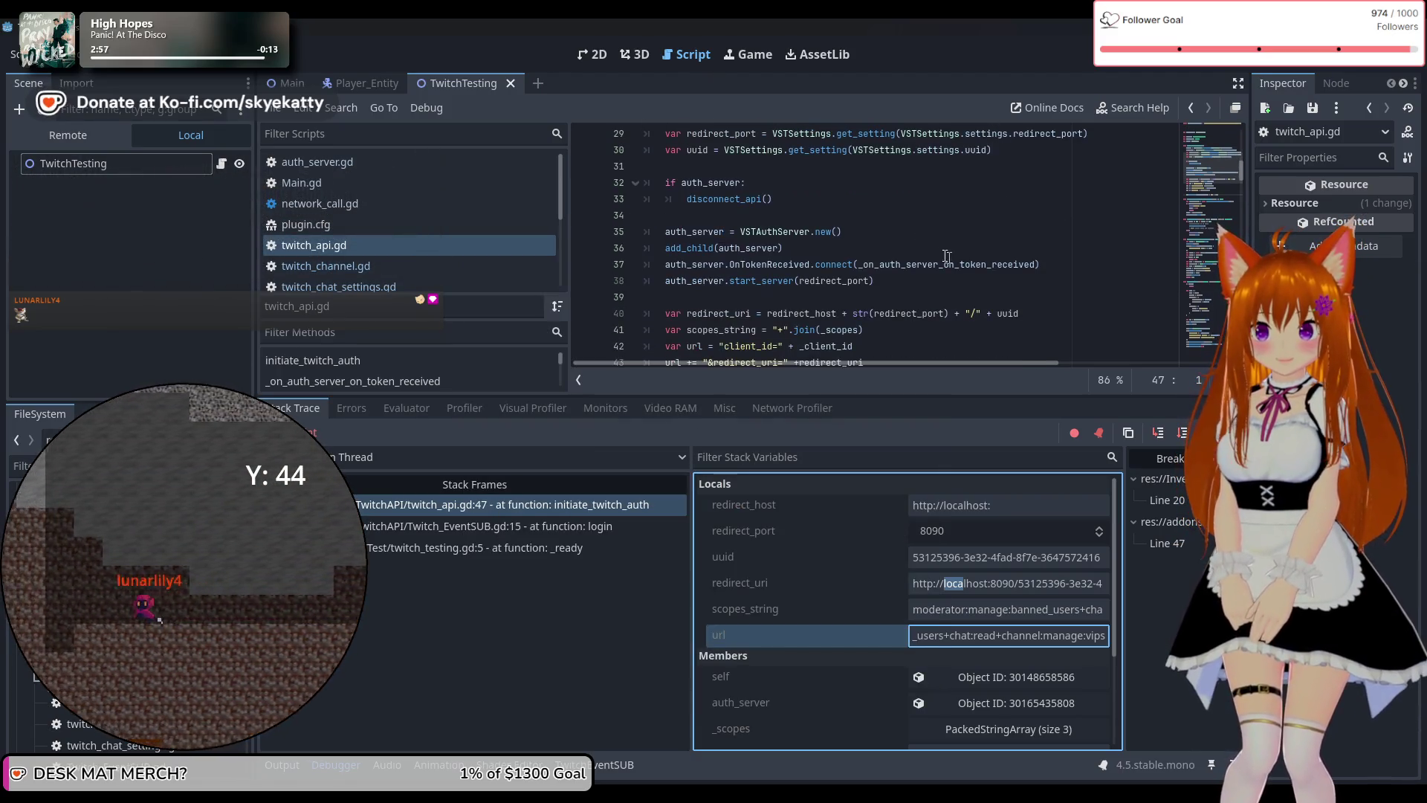
{"action": "scroll", "coordinate": [837, 243], "scroll_direction": "down", "scroll_amount": 1}
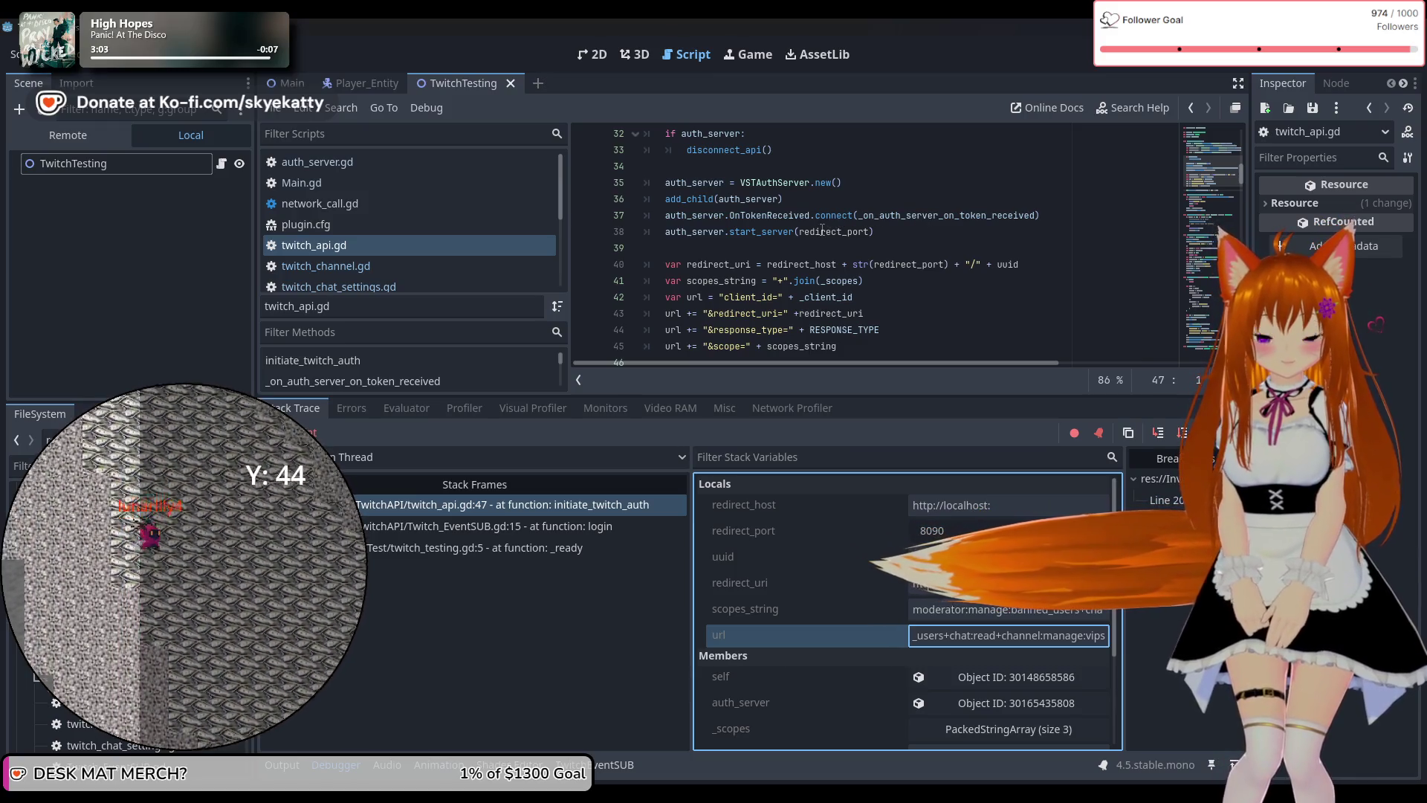
{"action": "scroll", "coordinate": [826, 223], "scroll_direction": "down", "scroll_amount": 4}
{"action": "scroll", "coordinate": [822, 227], "scroll_direction": "down", "scroll_amount": 2}
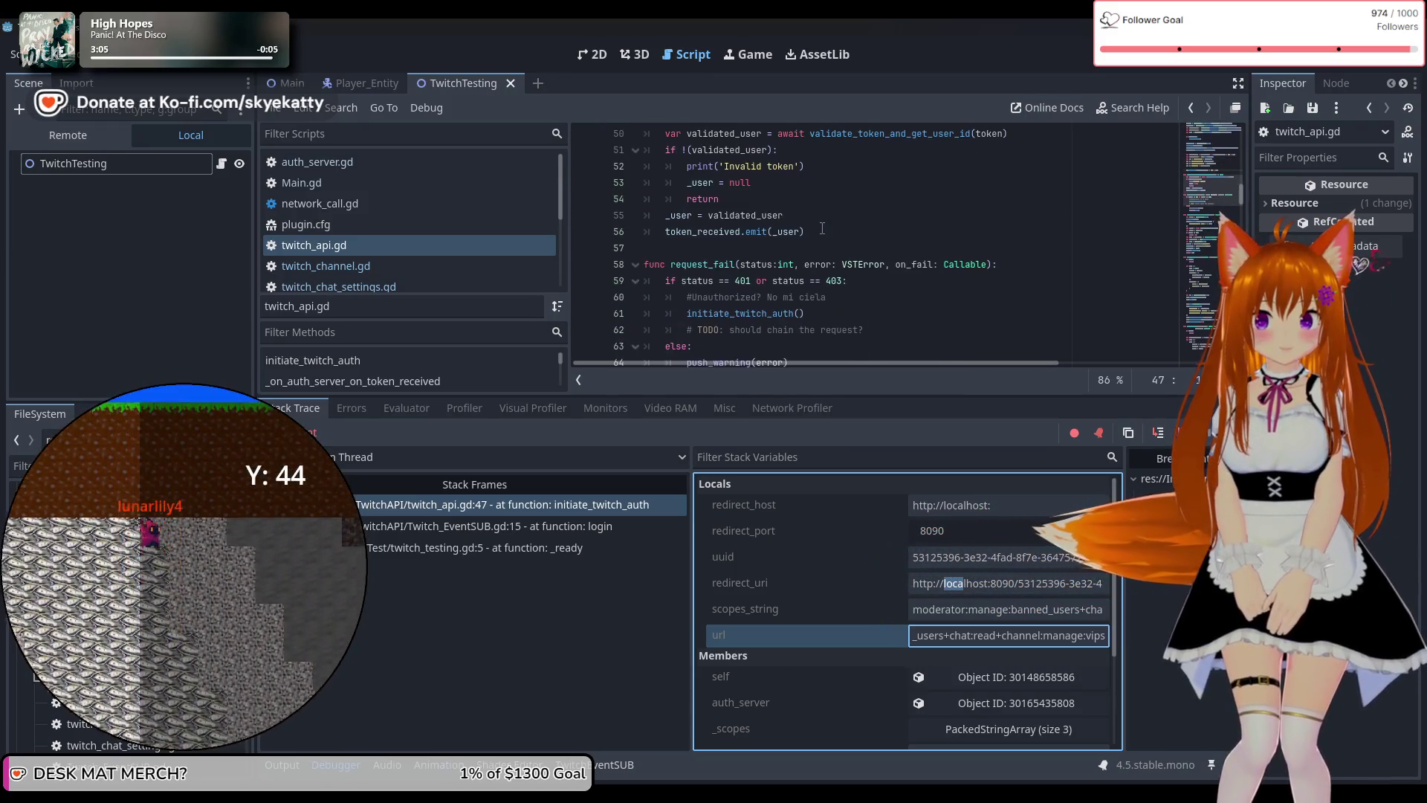
{"action": "scroll", "coordinate": [822, 227], "scroll_direction": "up", "scroll_amount": 2}
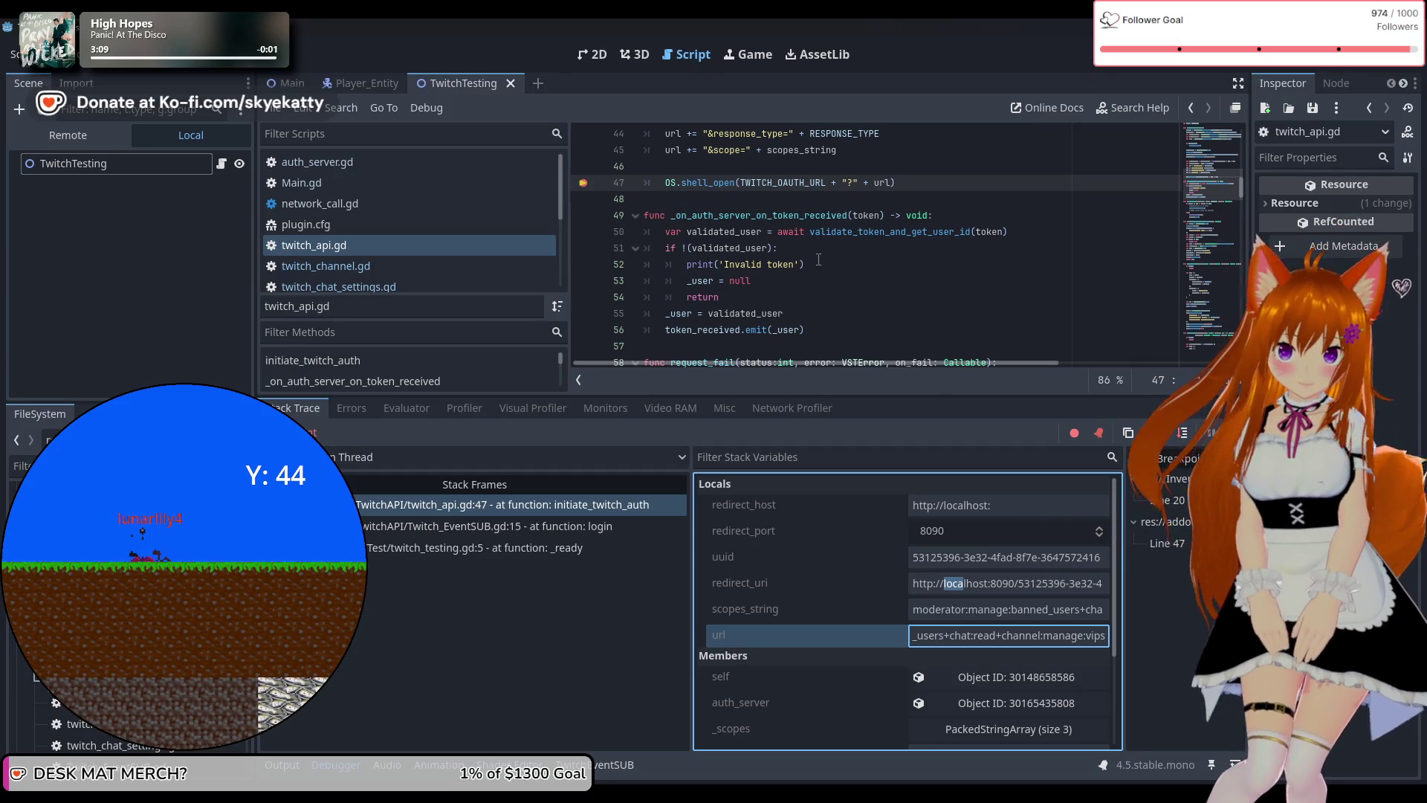
{"action": "scroll", "coordinate": [819, 259], "scroll_direction": "up", "scroll_amount": 3}
{"action": "scroll", "coordinate": [765, 264], "scroll_direction": "down", "scroll_amount": 2}
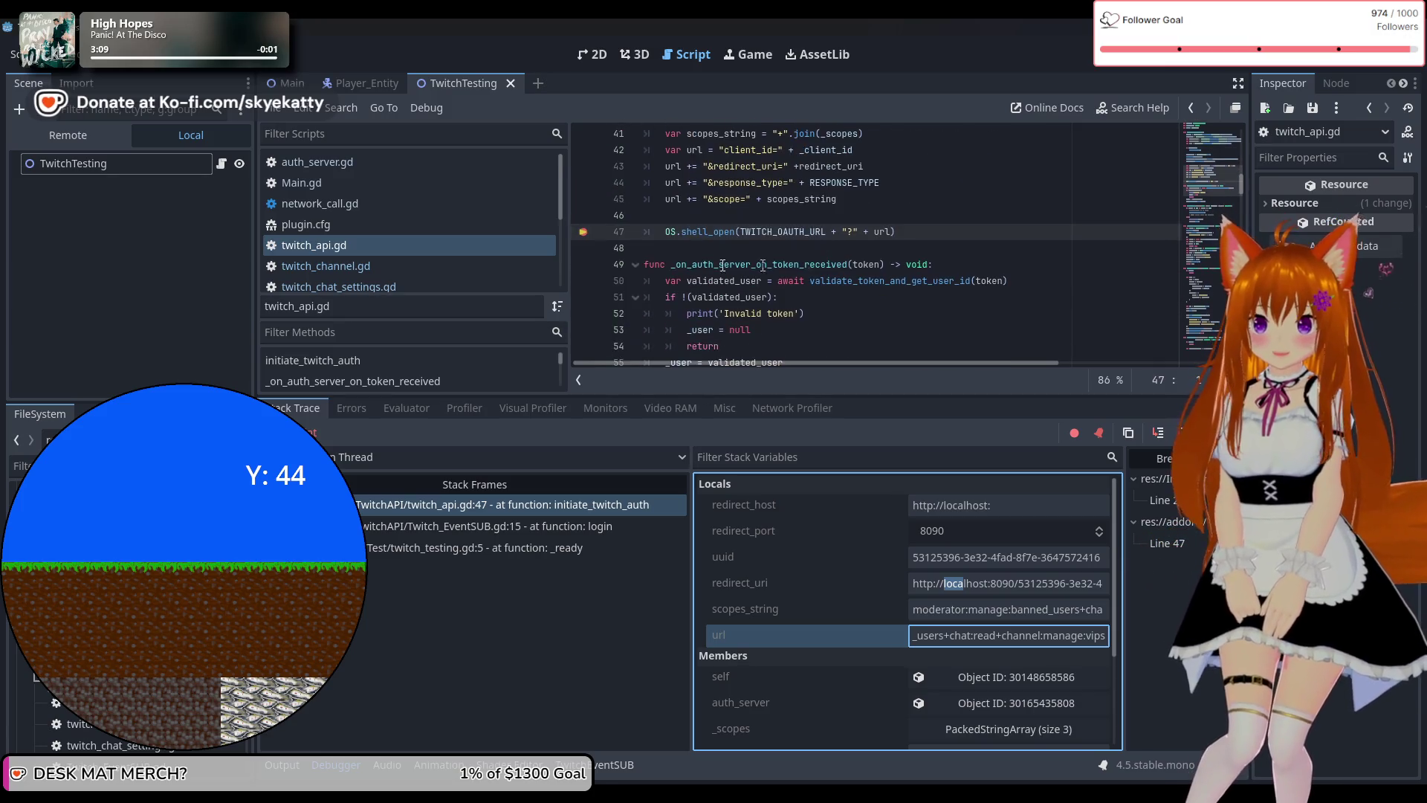
{"action": "scroll", "coordinate": [788, 271], "scroll_direction": "down", "scroll_amount": 1}
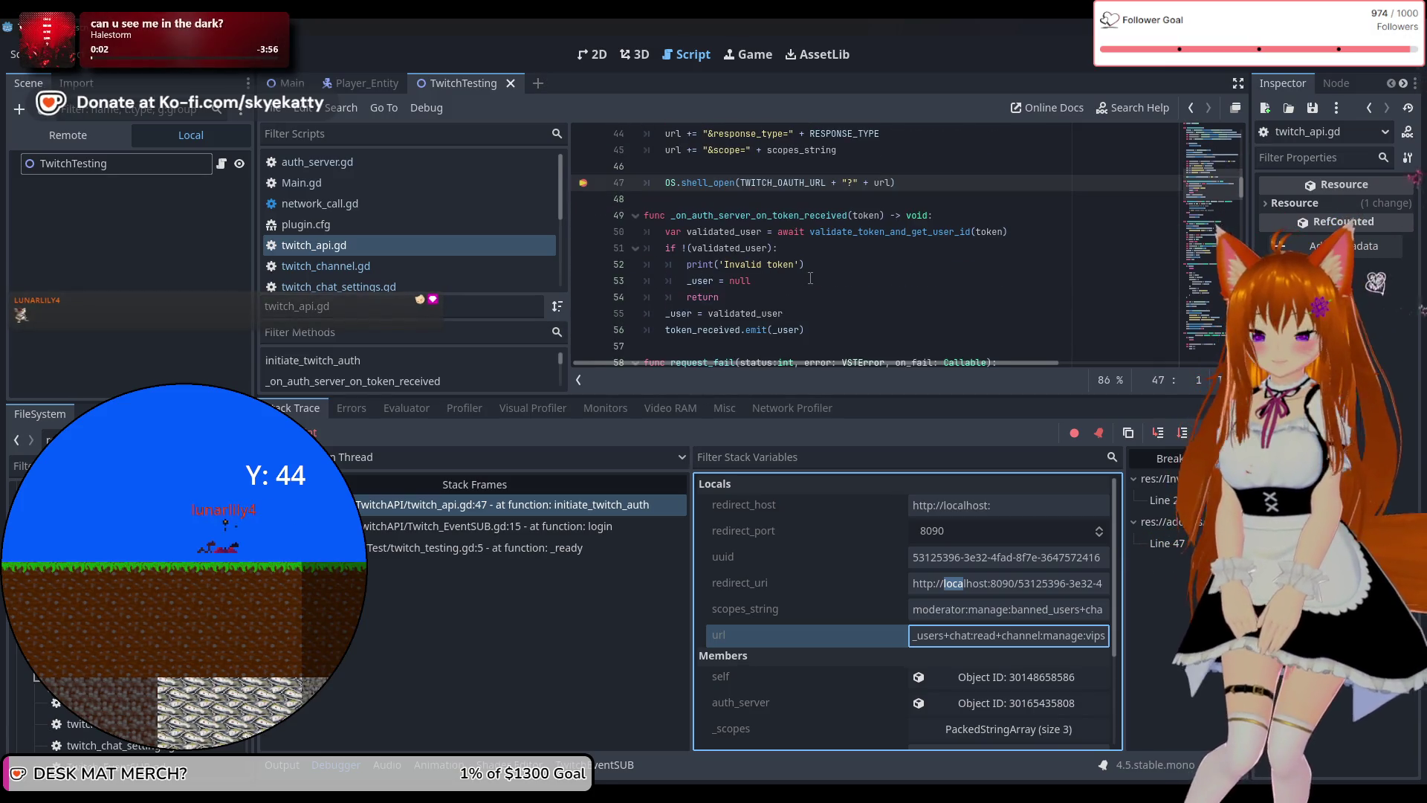
{"action": "scroll", "coordinate": [810, 278], "scroll_direction": "down", "scroll_amount": 2}
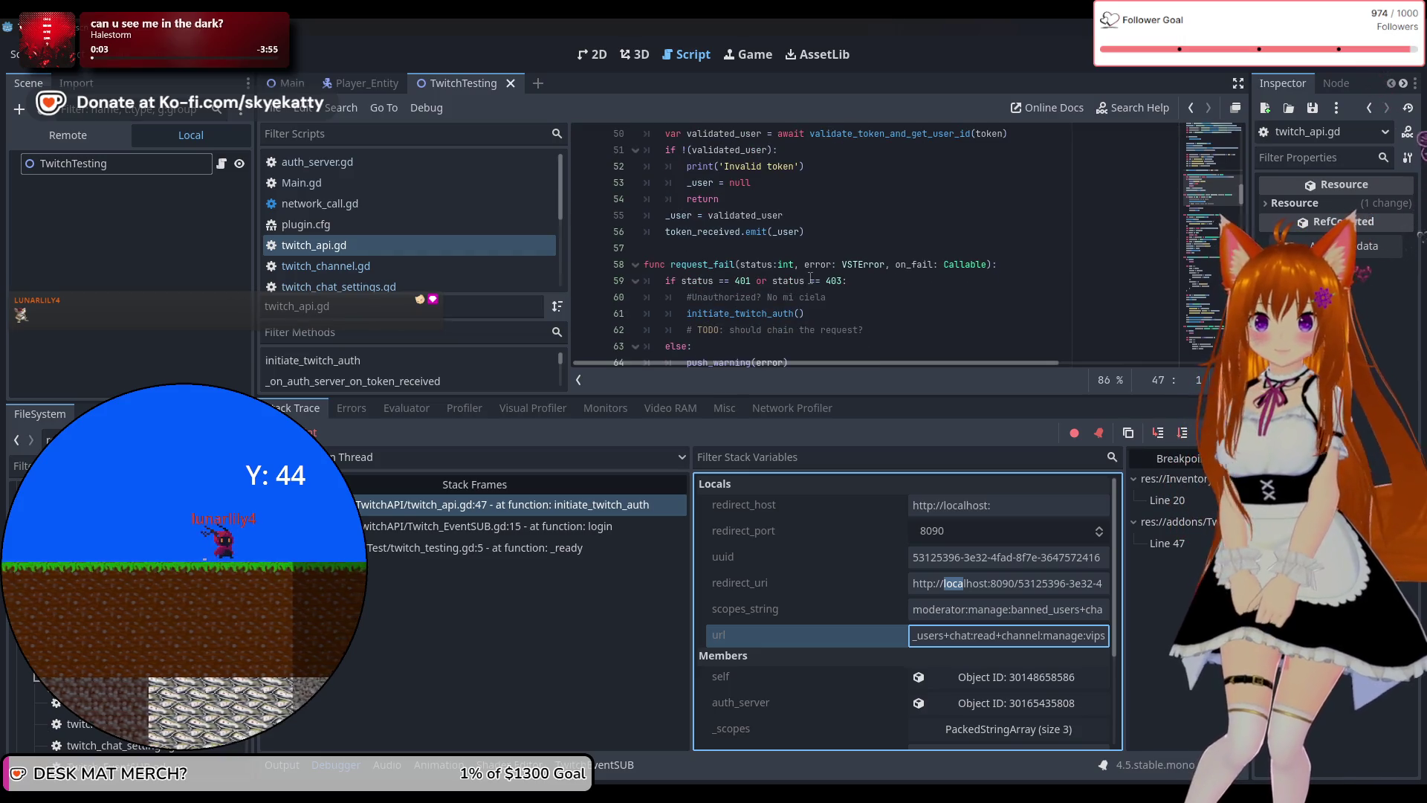
{"action": "scroll", "coordinate": [810, 278], "scroll_direction": "down", "scroll_amount": 1}
{"action": "scroll", "coordinate": [811, 278], "scroll_direction": "down", "scroll_amount": 1}
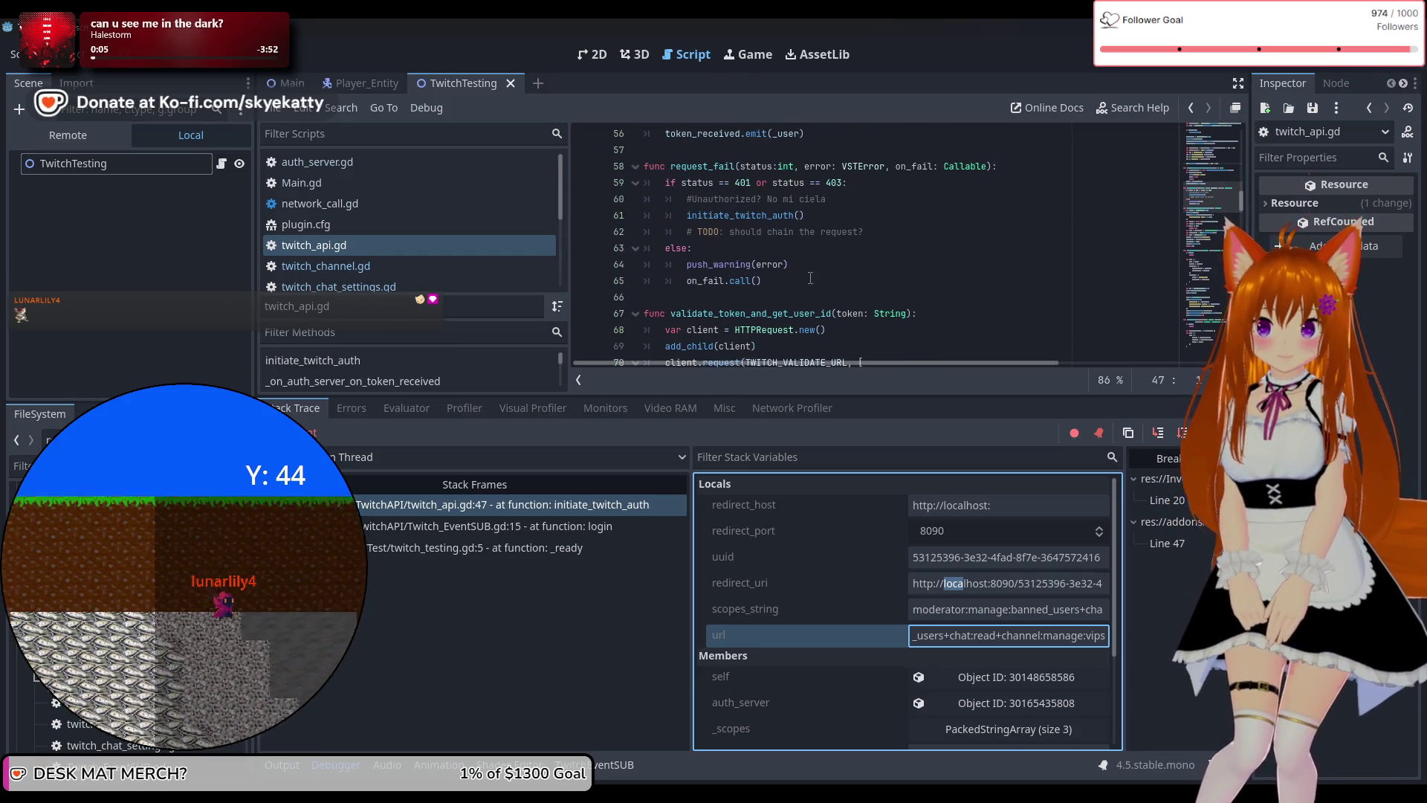
{"action": "scroll", "coordinate": [810, 278], "scroll_direction": "up", "scroll_amount": 1}
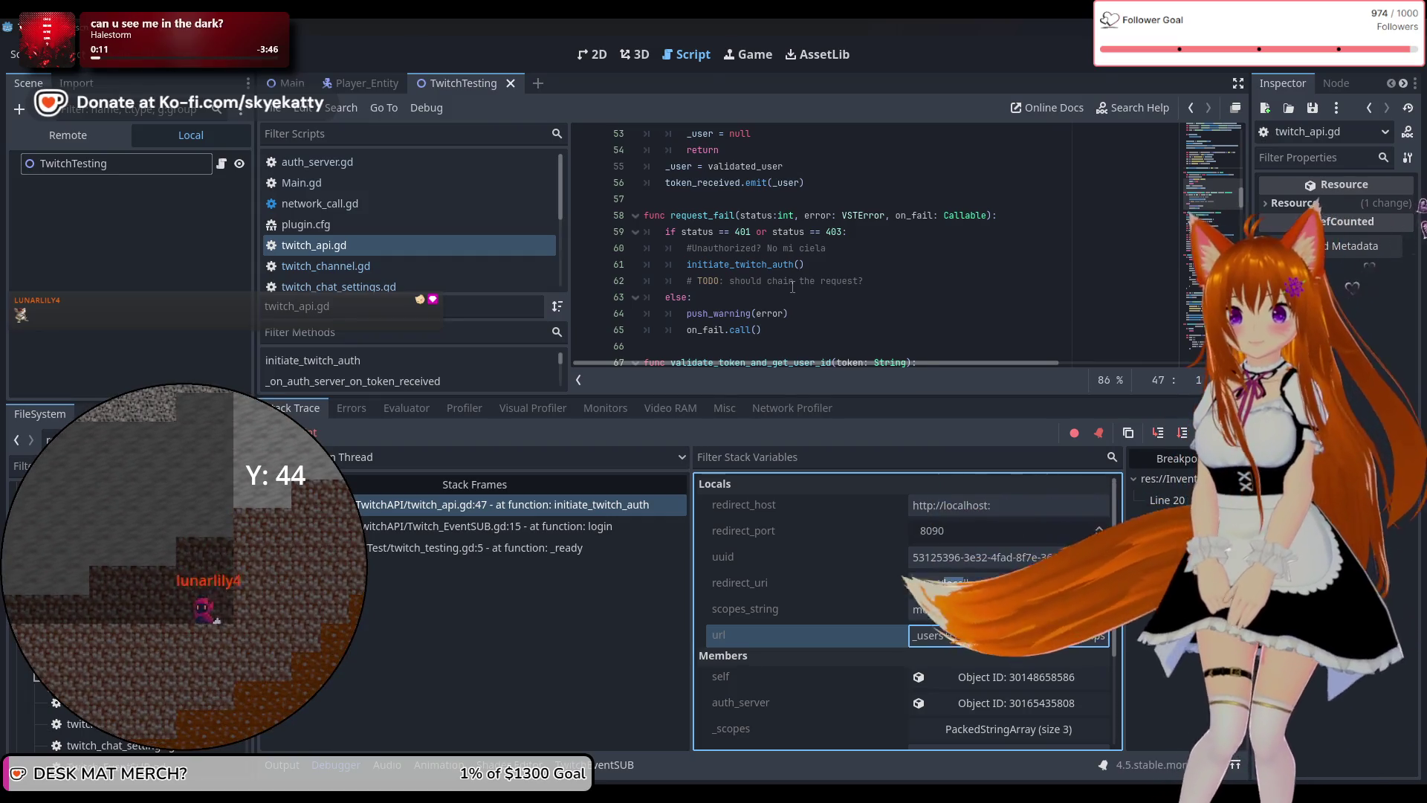
{"action": "scroll", "coordinate": [792, 286], "scroll_direction": "down", "scroll_amount": 1}
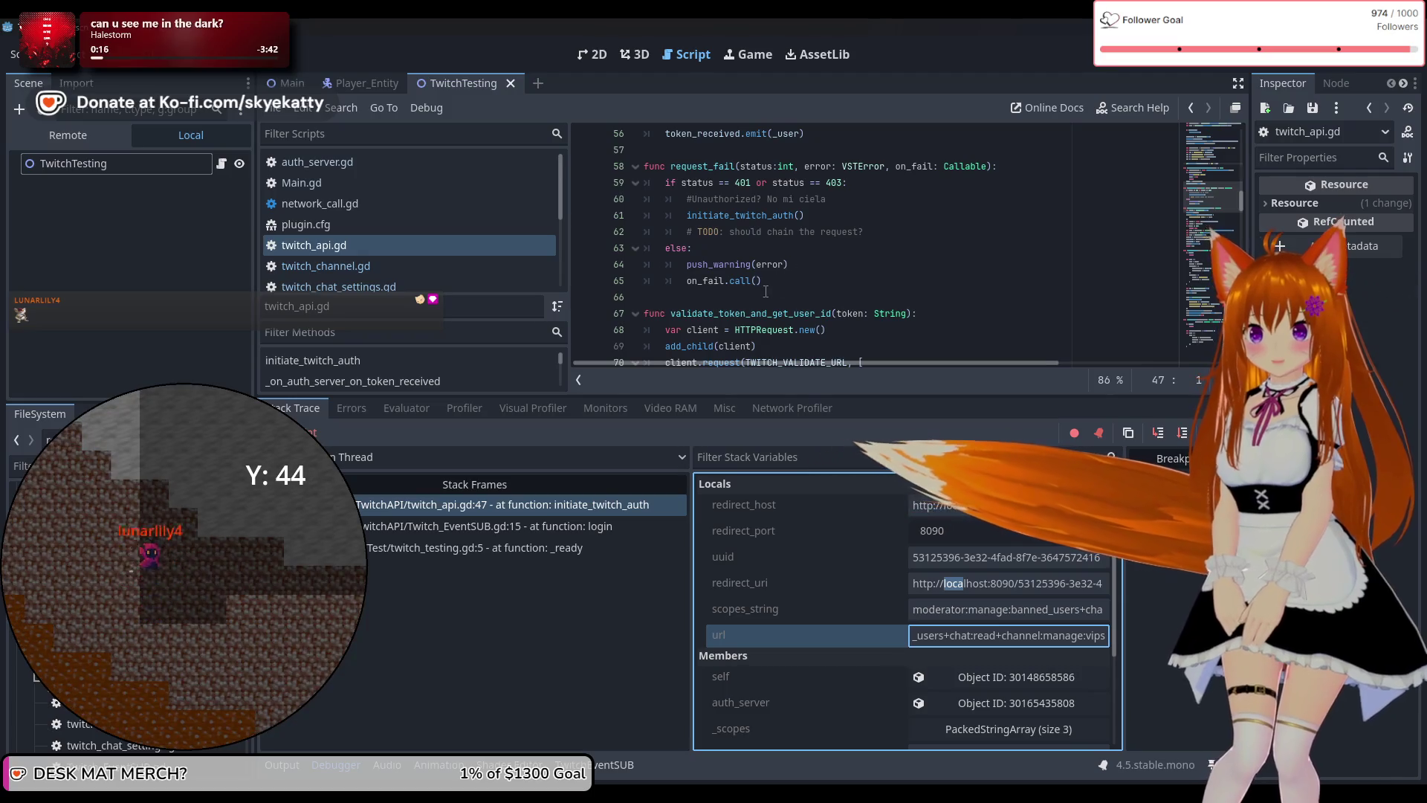
{"action": "scroll", "coordinate": [812, 268], "scroll_direction": "up", "scroll_amount": 1}
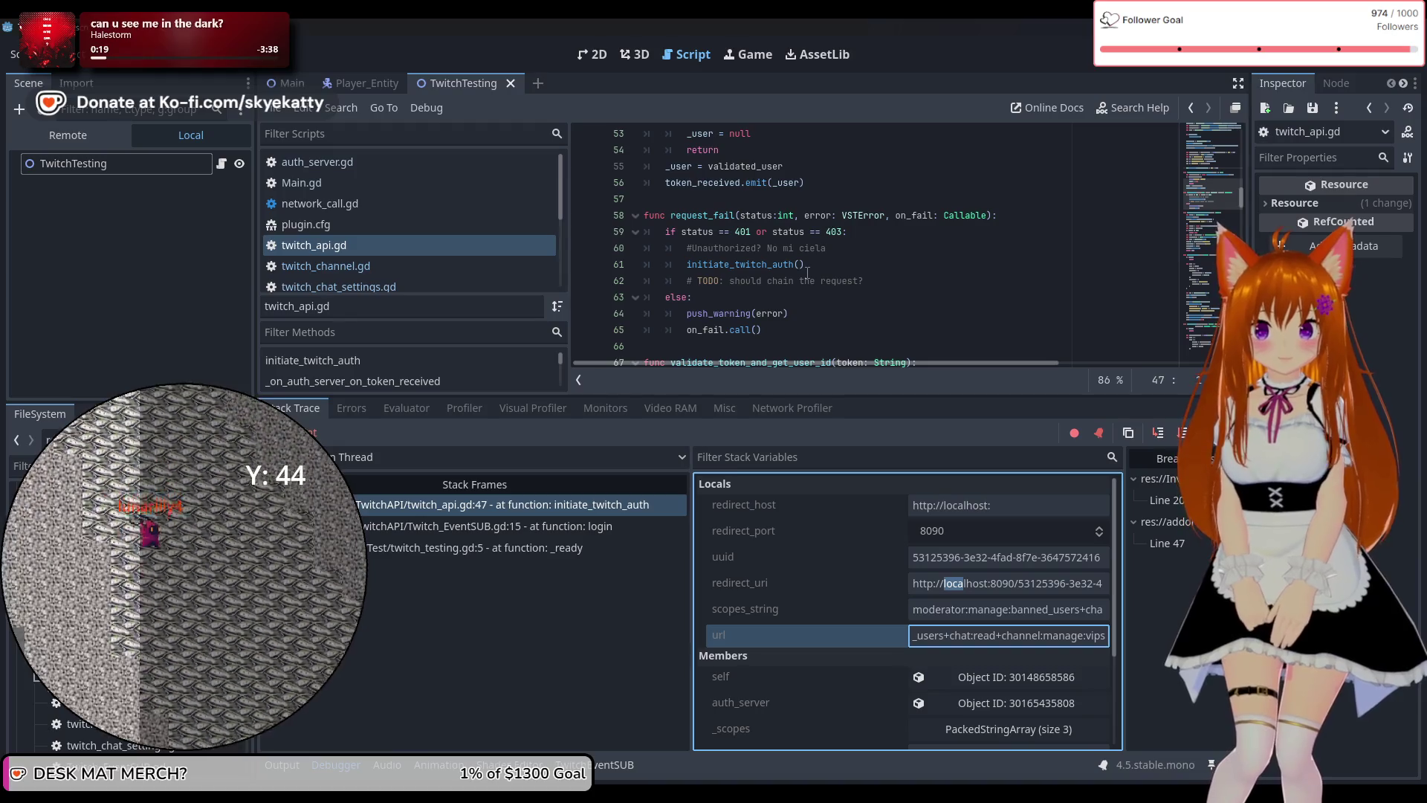
{"action": "scroll", "coordinate": [808, 273], "scroll_direction": "down", "scroll_amount": 2}
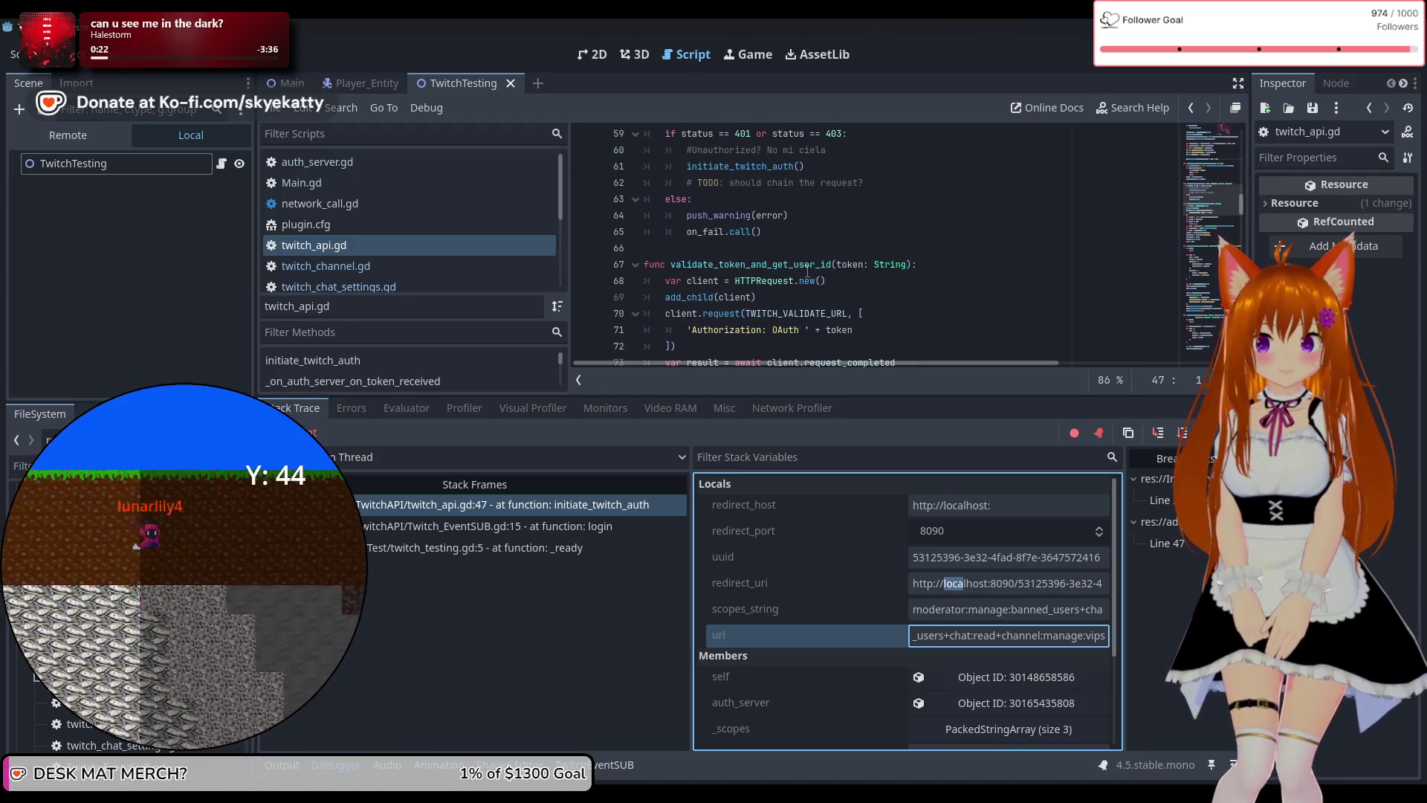
{"action": "scroll", "coordinate": [808, 271], "scroll_direction": "down", "scroll_amount": 8}
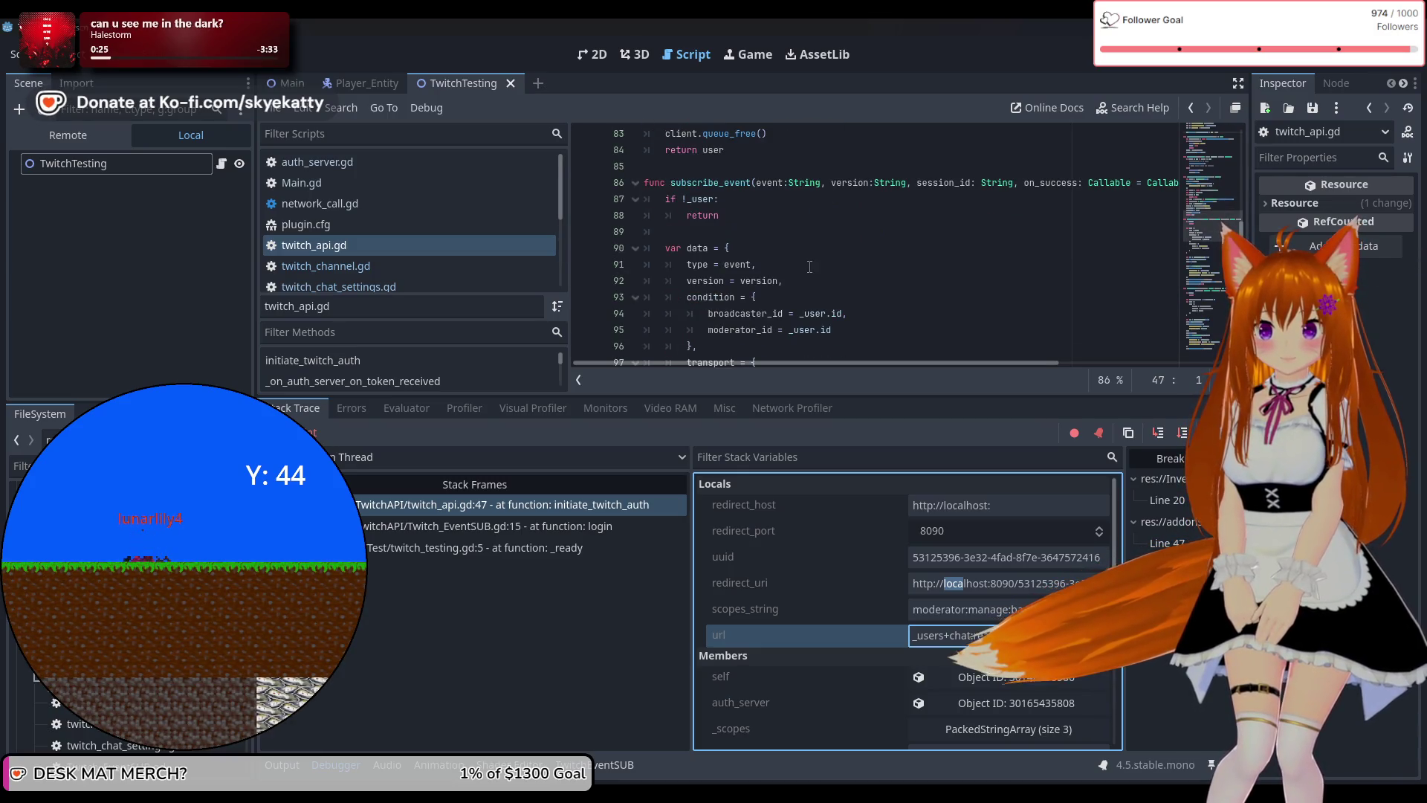
{"action": "scroll", "coordinate": [810, 266], "scroll_direction": "up", "scroll_amount": 1}
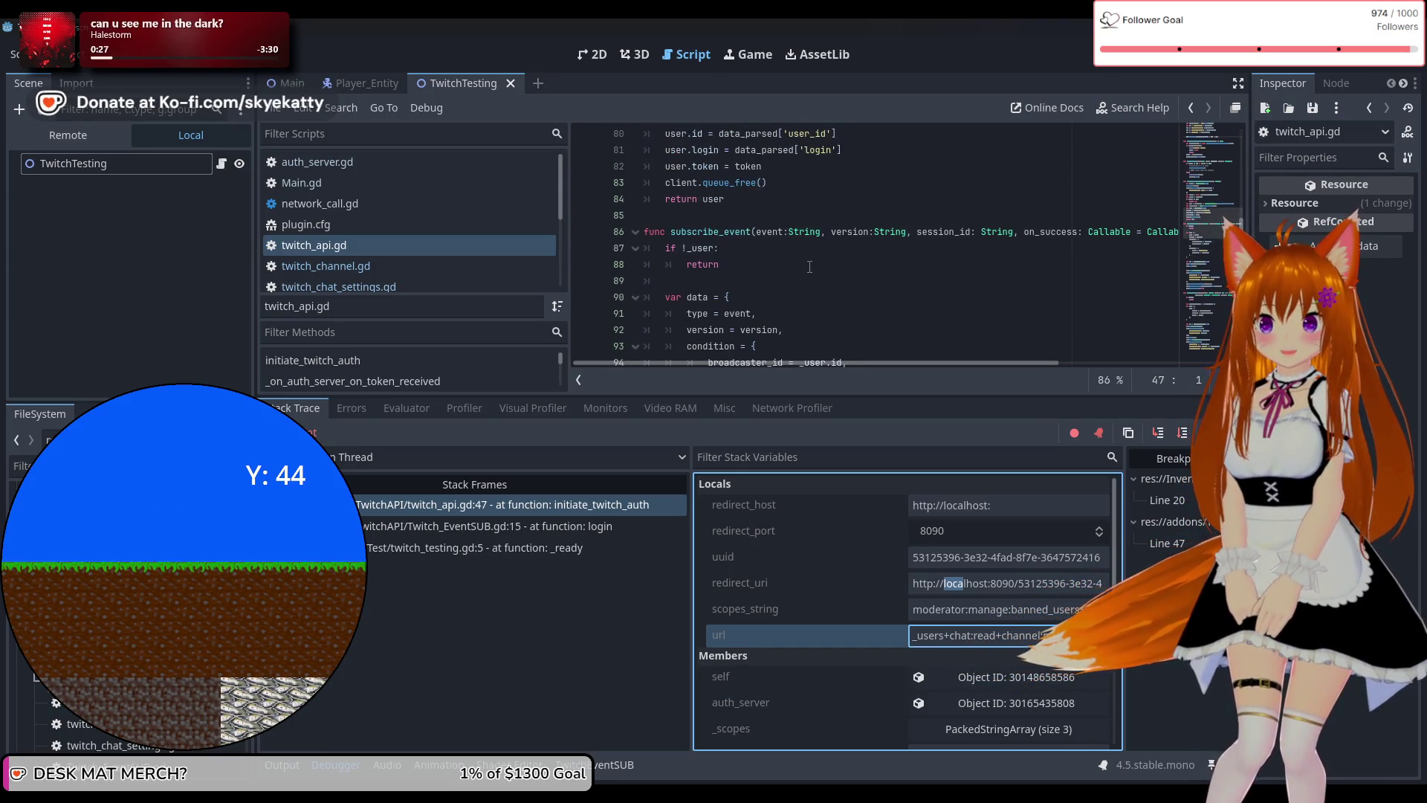
{"action": "scroll", "coordinate": [807, 268], "scroll_direction": "up", "scroll_amount": 1}
{"action": "scroll", "coordinate": [807, 267], "scroll_direction": "down", "scroll_amount": 4}
{"action": "scroll", "coordinate": [805, 268], "scroll_direction": "up", "scroll_amount": 4}
{"action": "scroll", "coordinate": [805, 268], "scroll_direction": "up", "scroll_amount": 7}
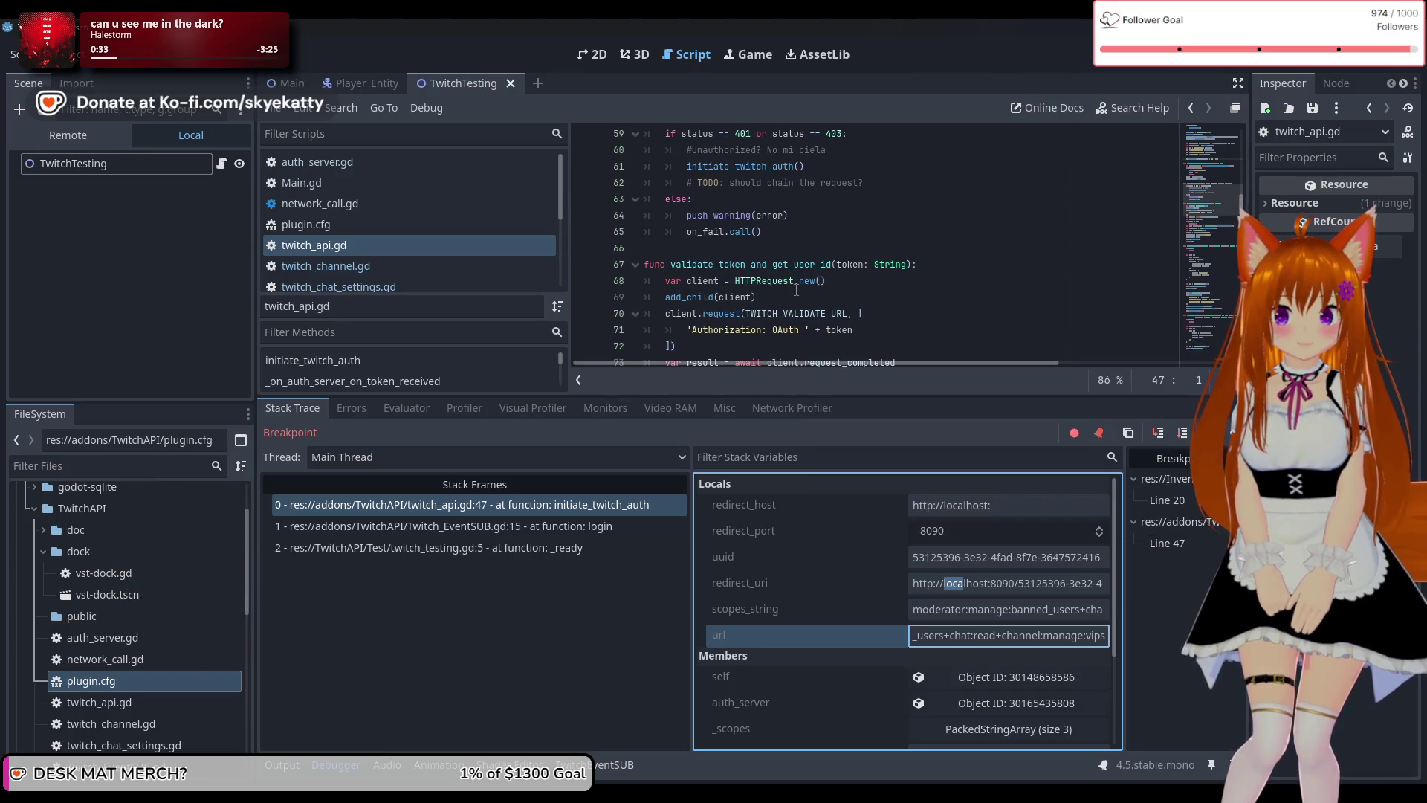
{"action": "scroll", "coordinate": [796, 291], "scroll_direction": "up", "scroll_amount": 2}
{"action": "scroll", "coordinate": [796, 291], "scroll_direction": "down", "scroll_amount": 1}
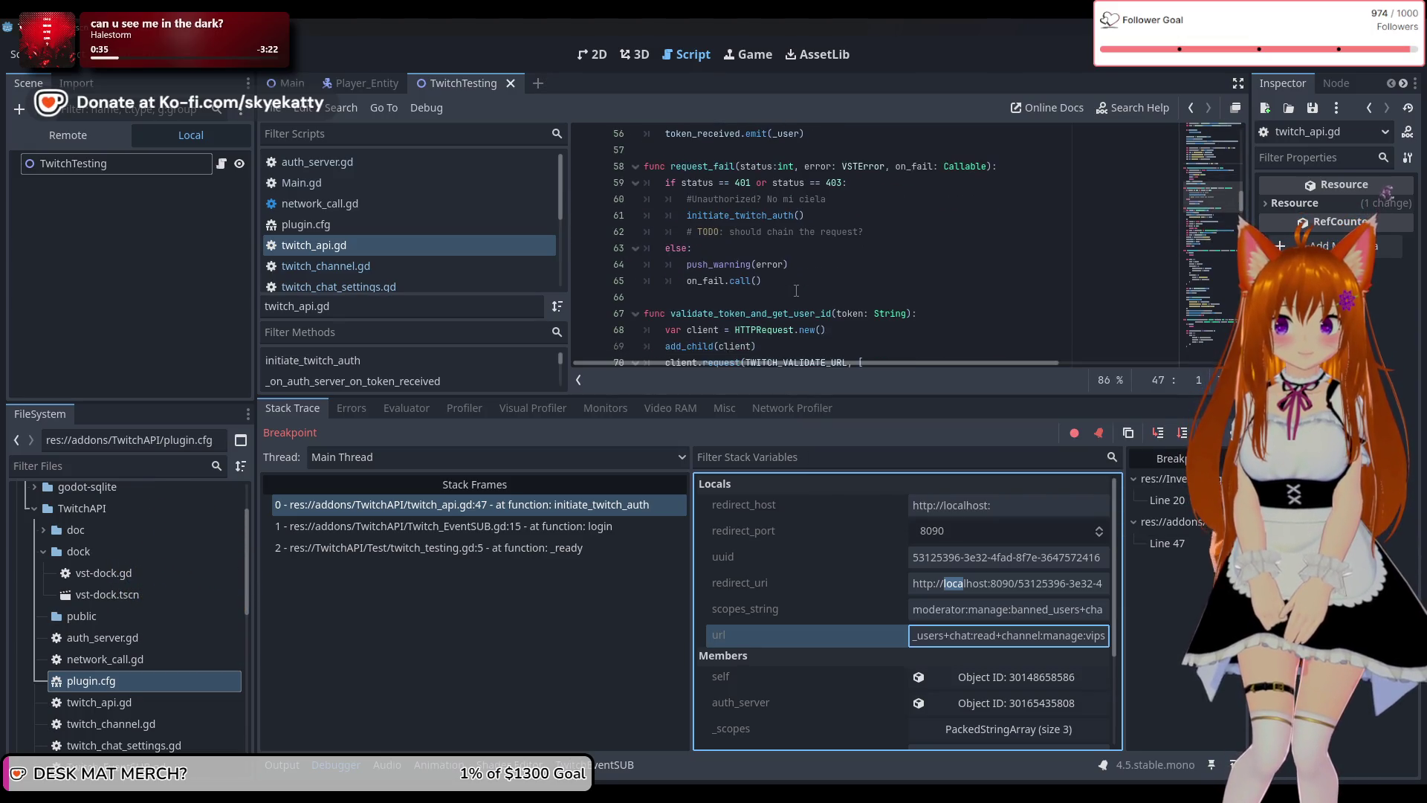
{"action": "scroll", "coordinate": [796, 291], "scroll_direction": "up", "scroll_amount": 1}
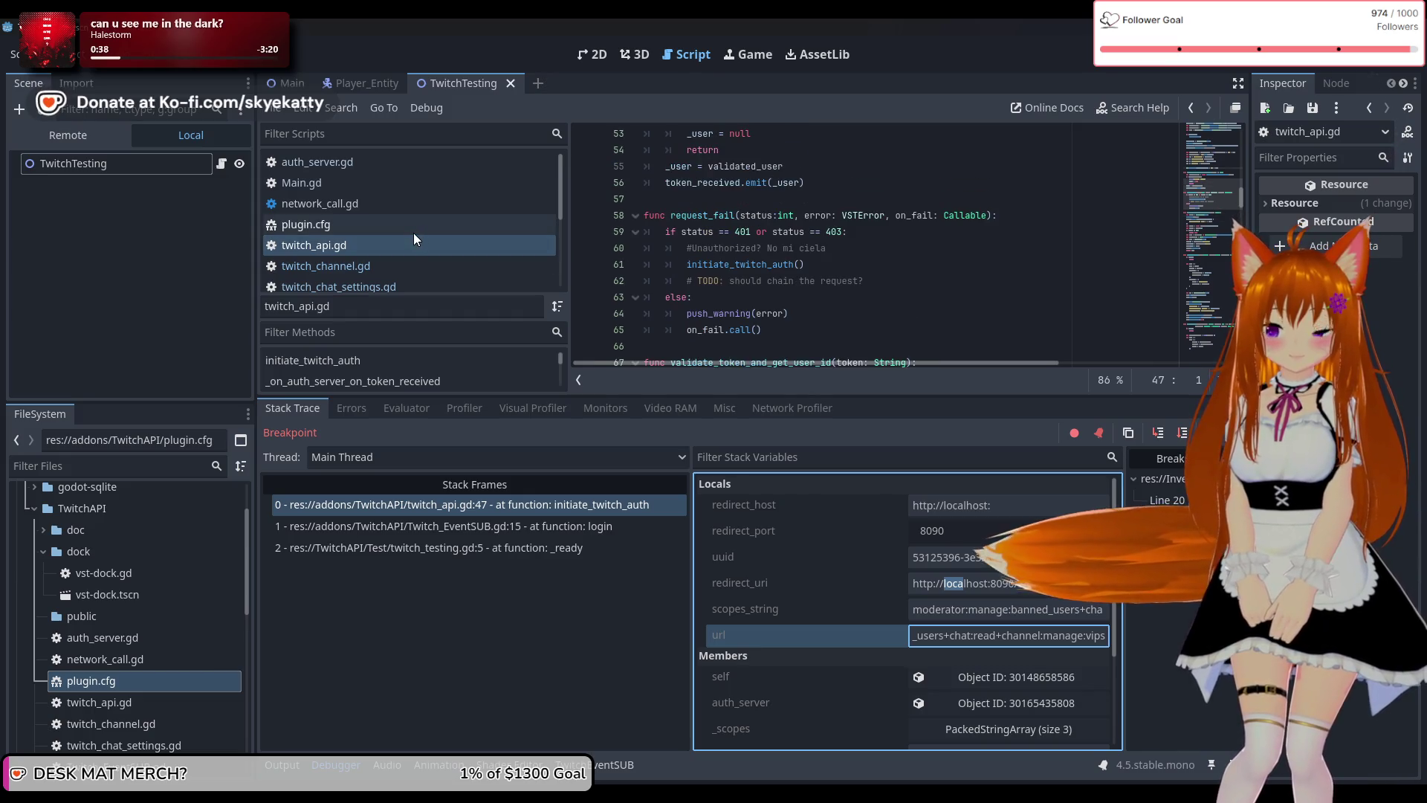
{"action": "left_click", "coordinate": [384, 265]}
Open twitch_chat_settings.gd and scroll to static func add_settings().
{"action": "left_click", "coordinate": [394, 284]}
{"action": "scroll", "coordinate": [417, 264], "scroll_direction": "down", "scroll_amount": 3}
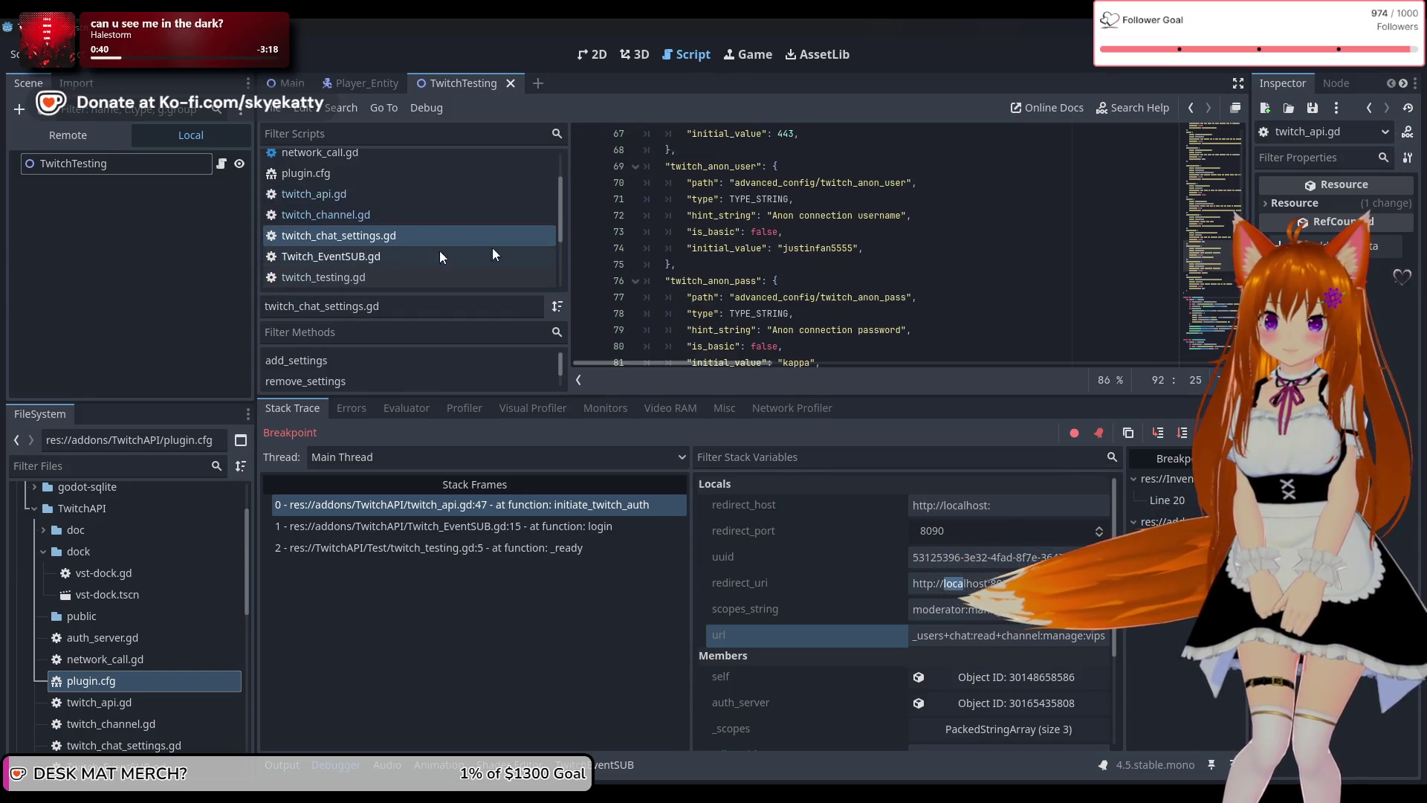
{"action": "scroll", "coordinate": [692, 257], "scroll_direction": "down", "scroll_amount": 6}
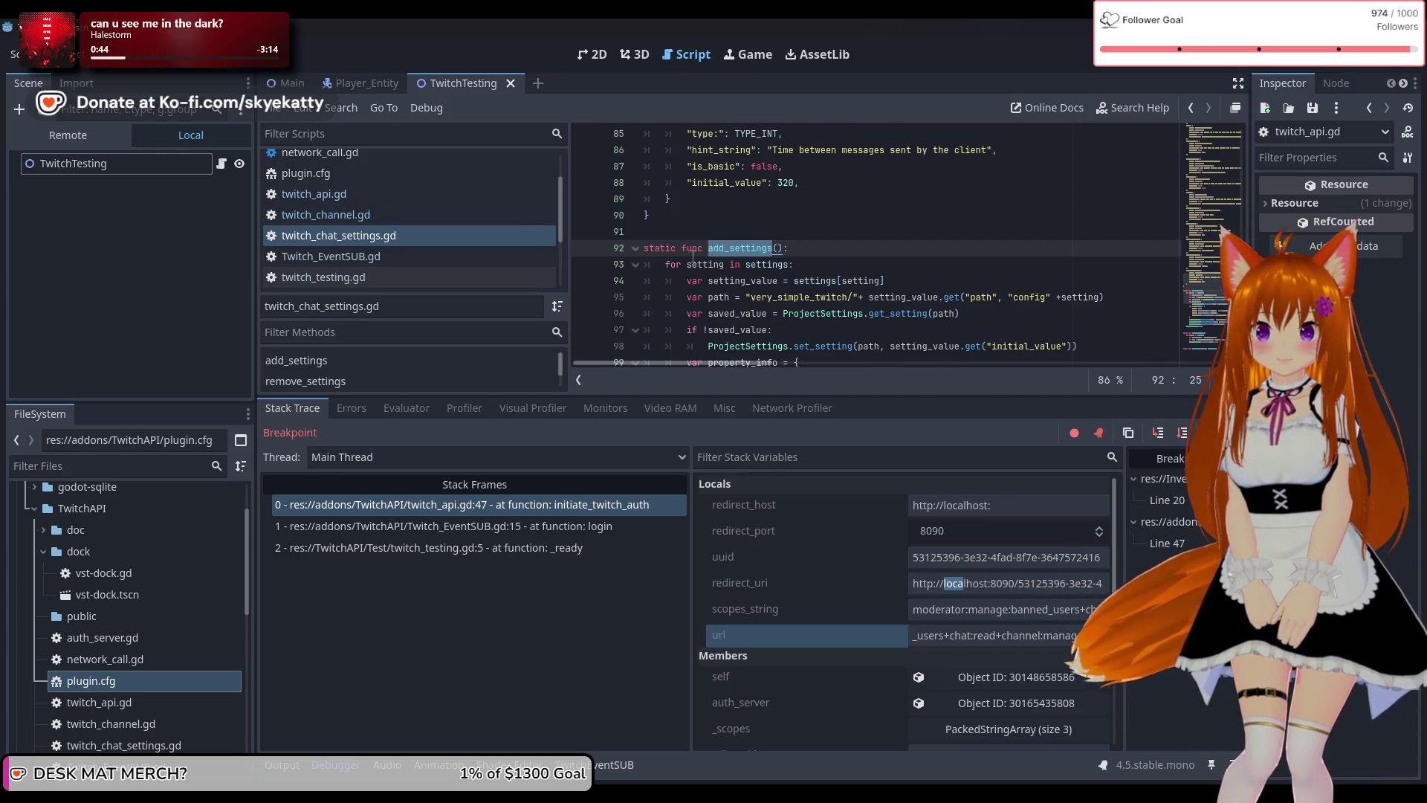
{"action": "scroll", "coordinate": [693, 257], "scroll_direction": "down", "scroll_amount": 2}
{"action": "scroll", "coordinate": [693, 257], "scroll_direction": "up", "scroll_amount": 2}
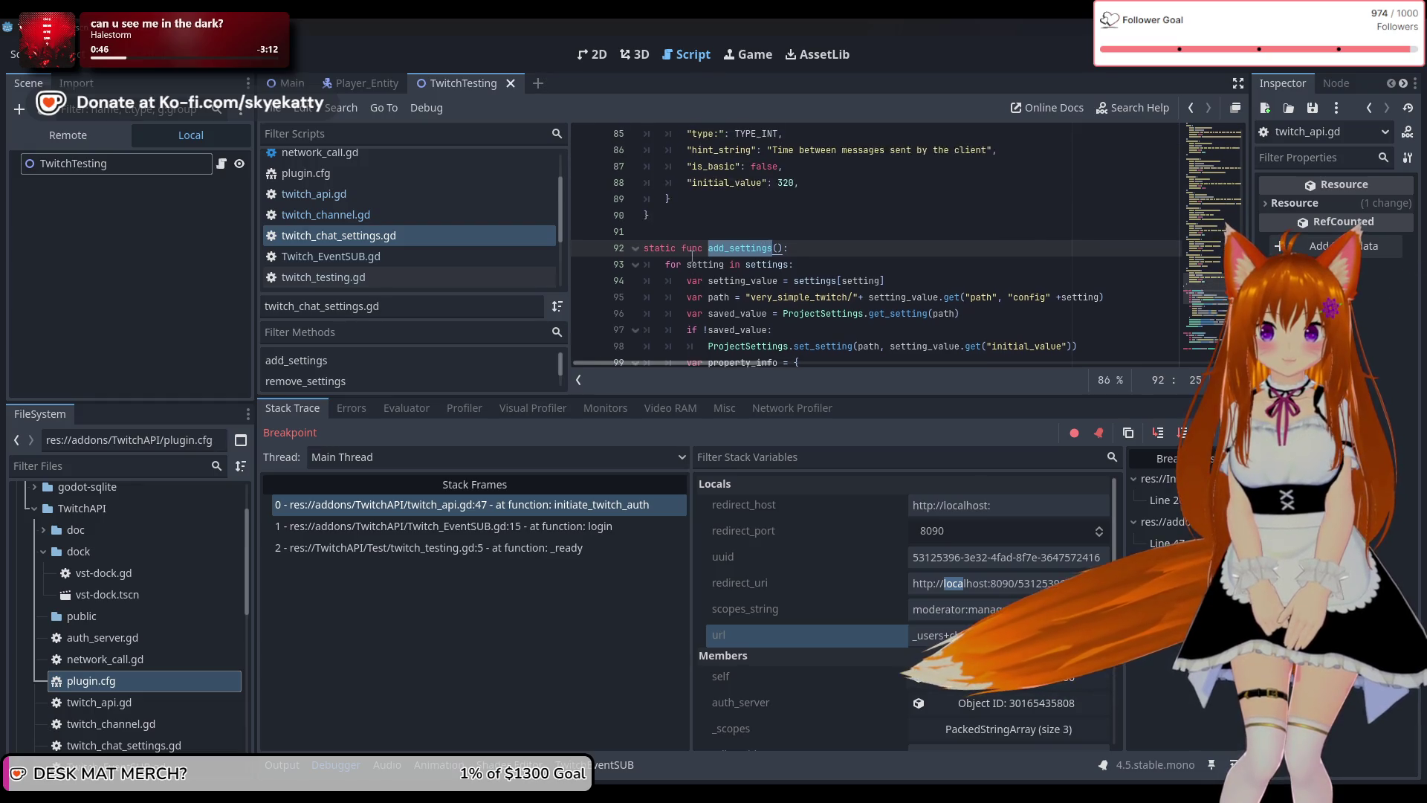
Return to add_settings in twitch_chat_settings.gd and resume execution past the line 47 breakpoint.
{"action": "scroll", "coordinate": [413, 244], "scroll_direction": "up", "scroll_amount": 3}
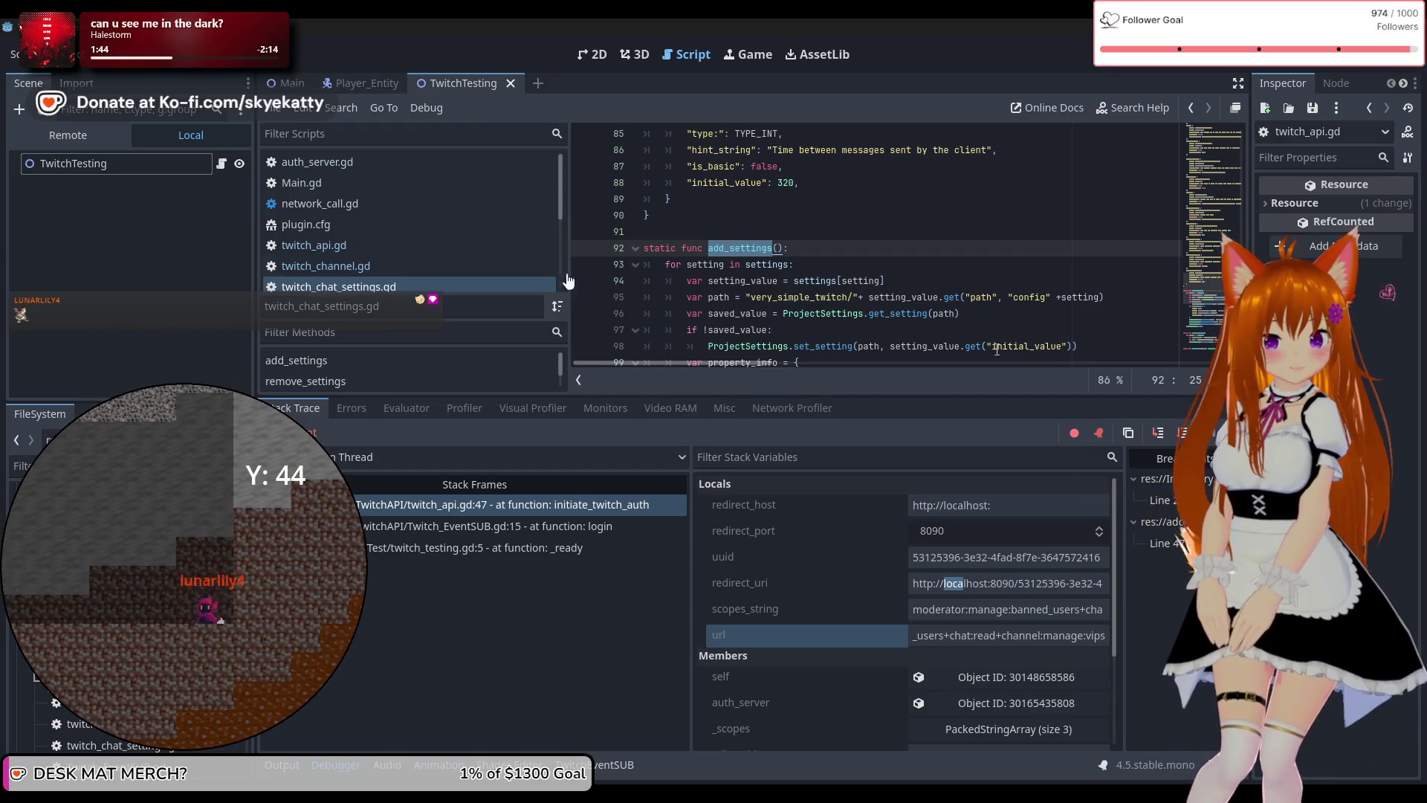
{"action": "left_click", "coordinate": [410, 286]}
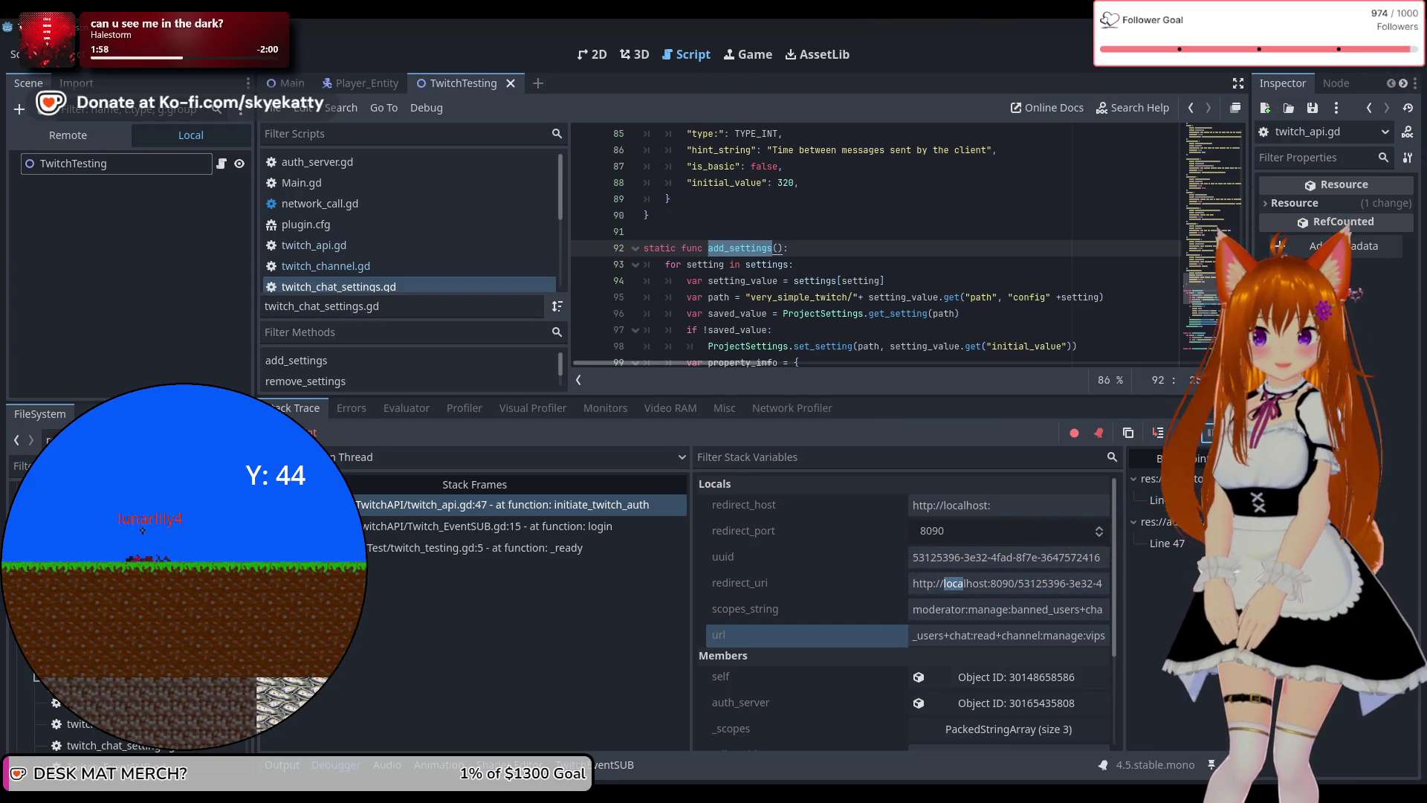
{"action": "key", "text": "F12"}
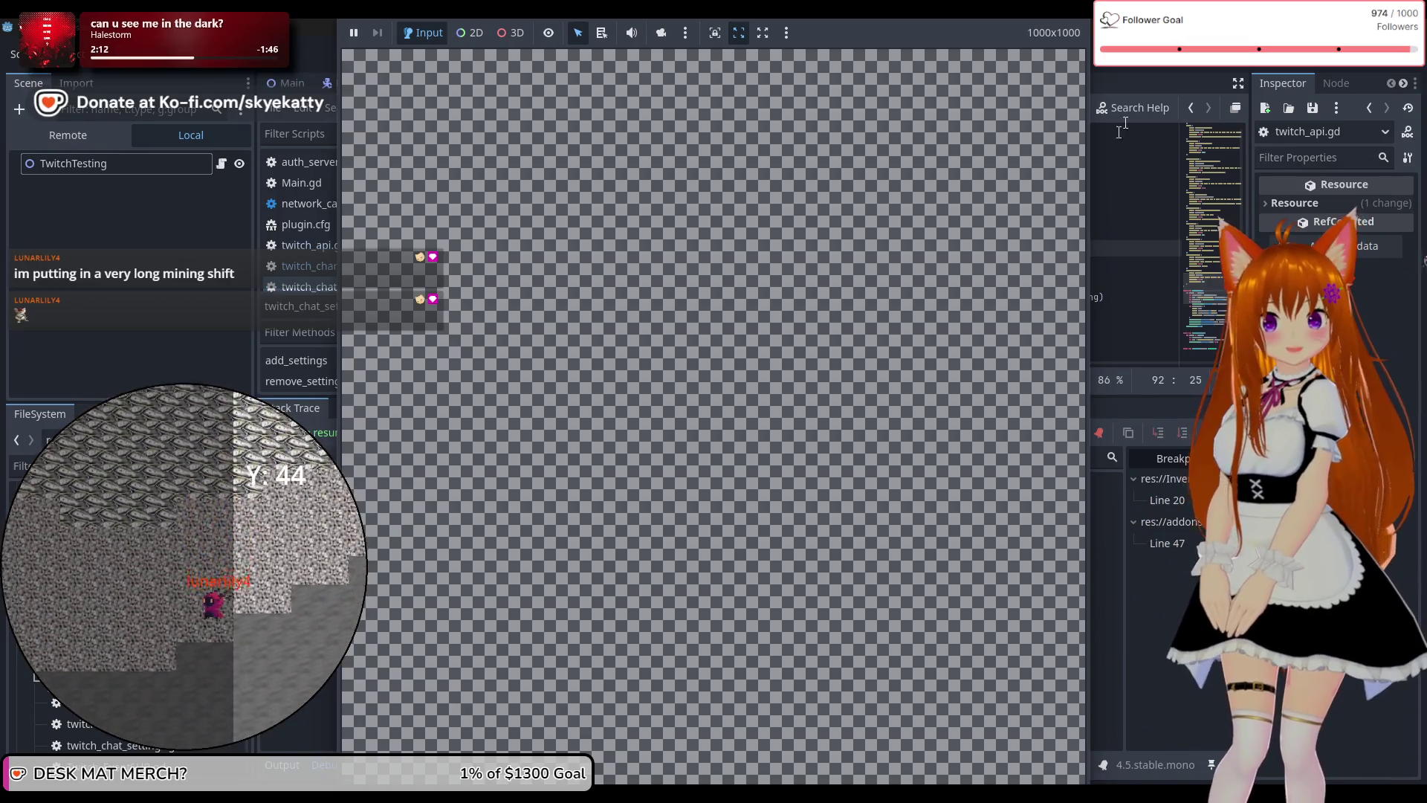
Stop the running game with F8 to end debugging, then open network_call.gd.
{"action": "key", "text": "F8"}
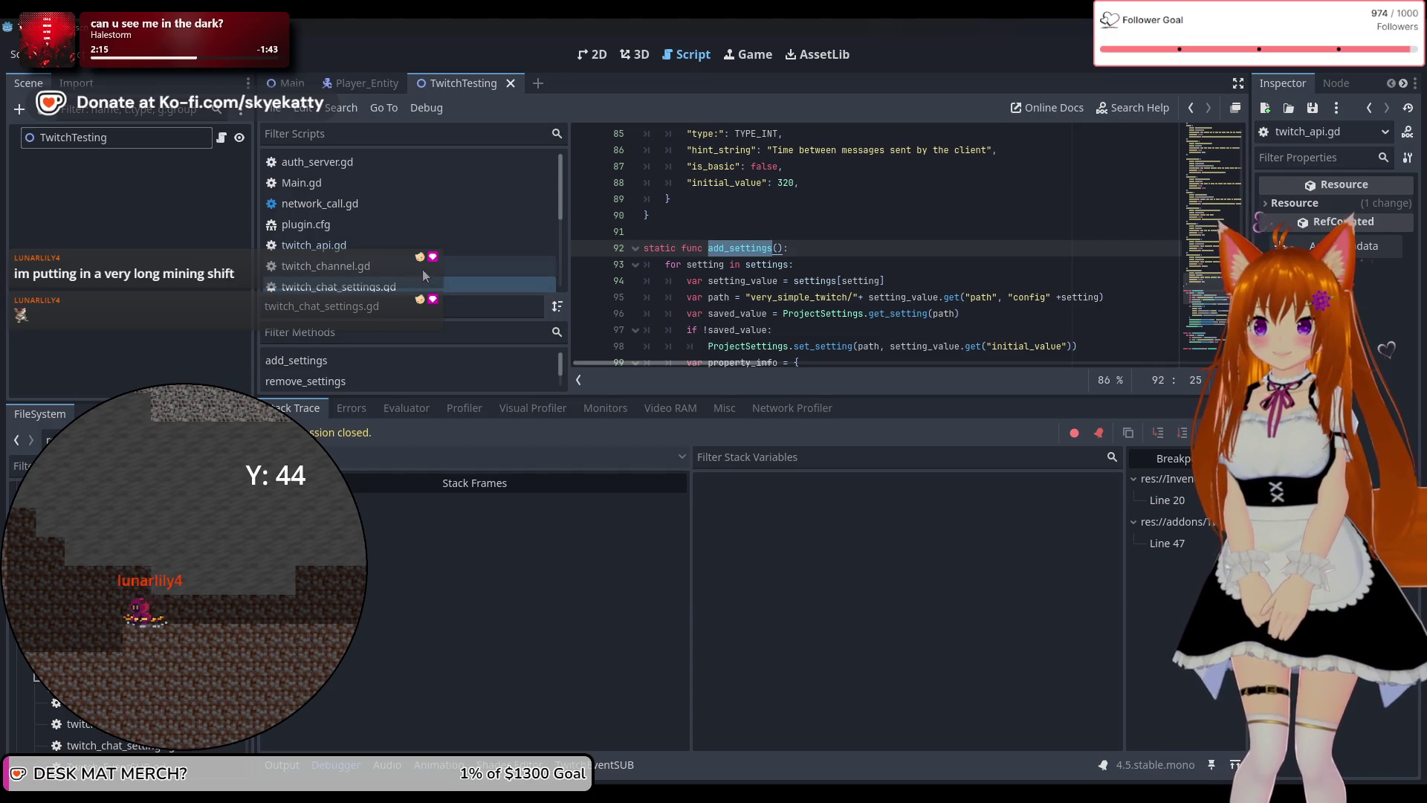
{"action": "scroll", "coordinate": [397, 225], "scroll_direction": "down", "scroll_amount": 3}
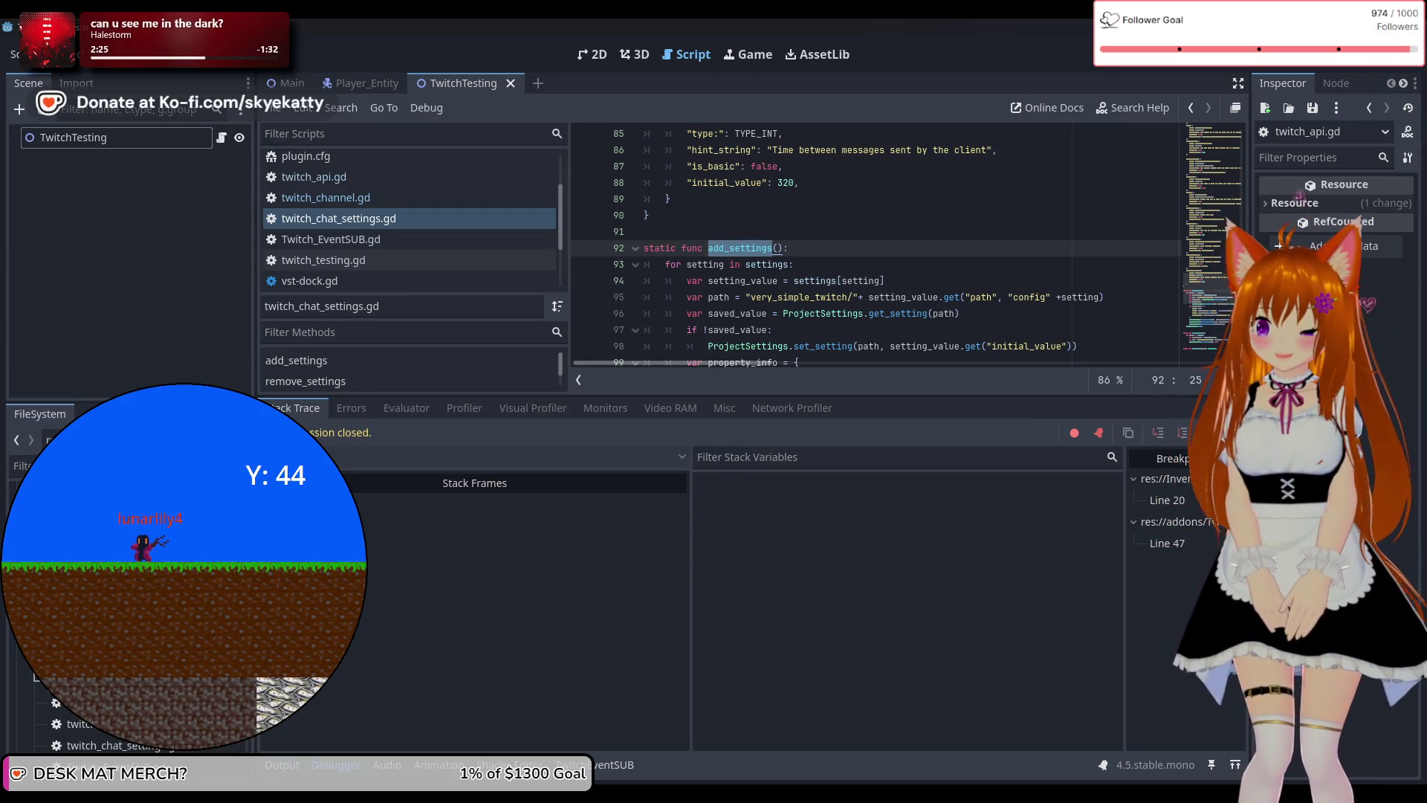
{"action": "scroll", "coordinate": [382, 259], "scroll_direction": "up", "scroll_amount": 3}
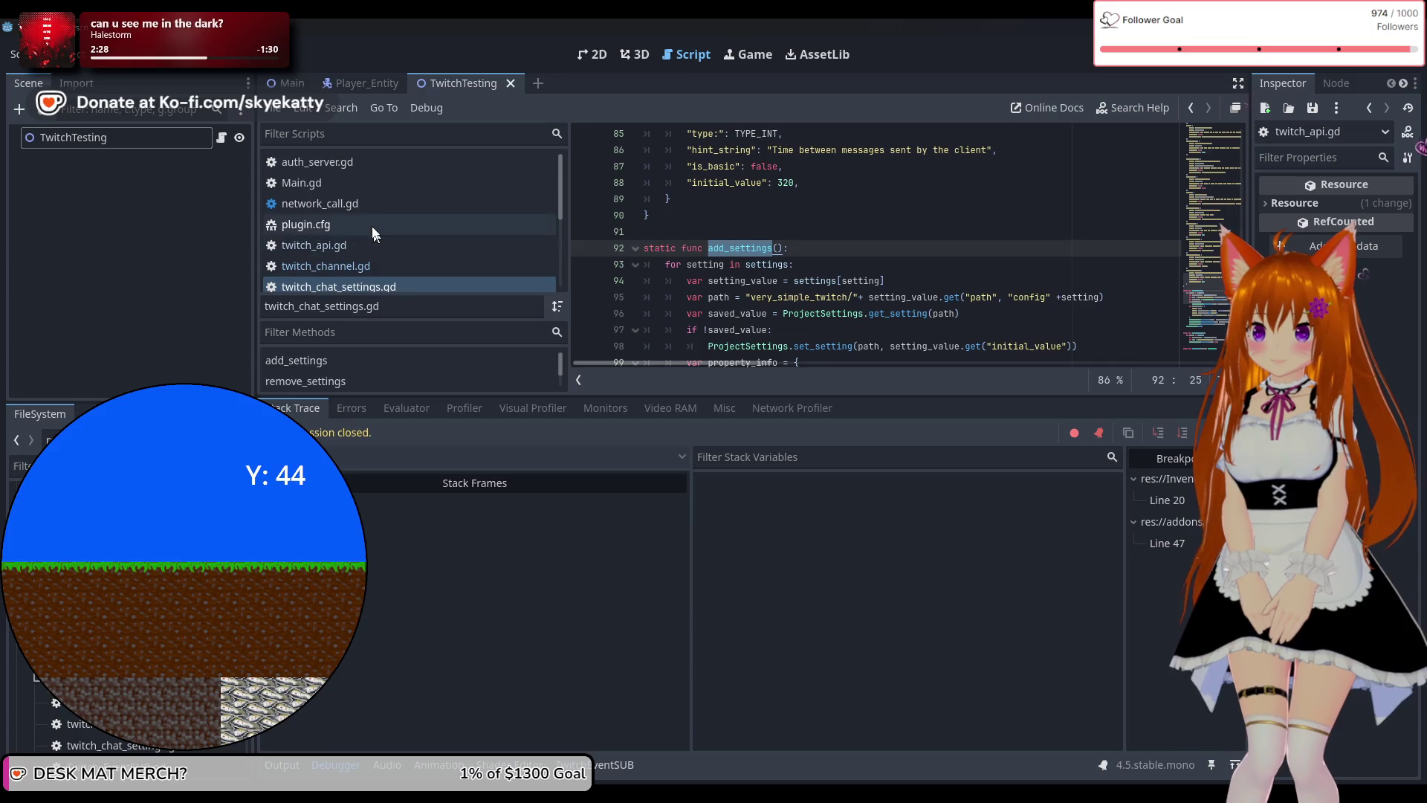
{"action": "left_click", "coordinate": [357, 204]}
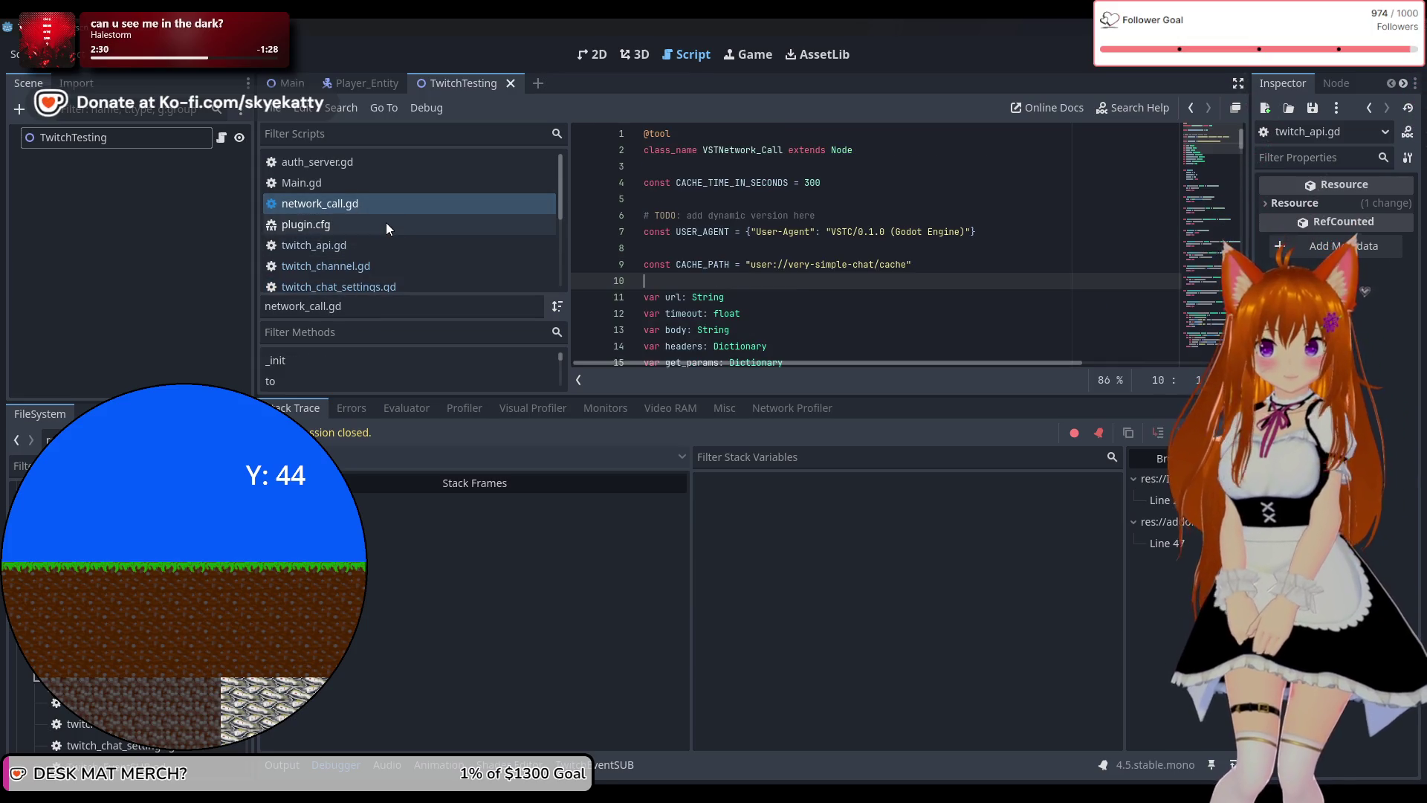
Browse twitch_api.gd and twitch_chat_settings.gd, then open Twitch_EventSUB.gd at its login function.
{"action": "scroll", "coordinate": [382, 221], "scroll_direction": "down", "scroll_amount": 1}
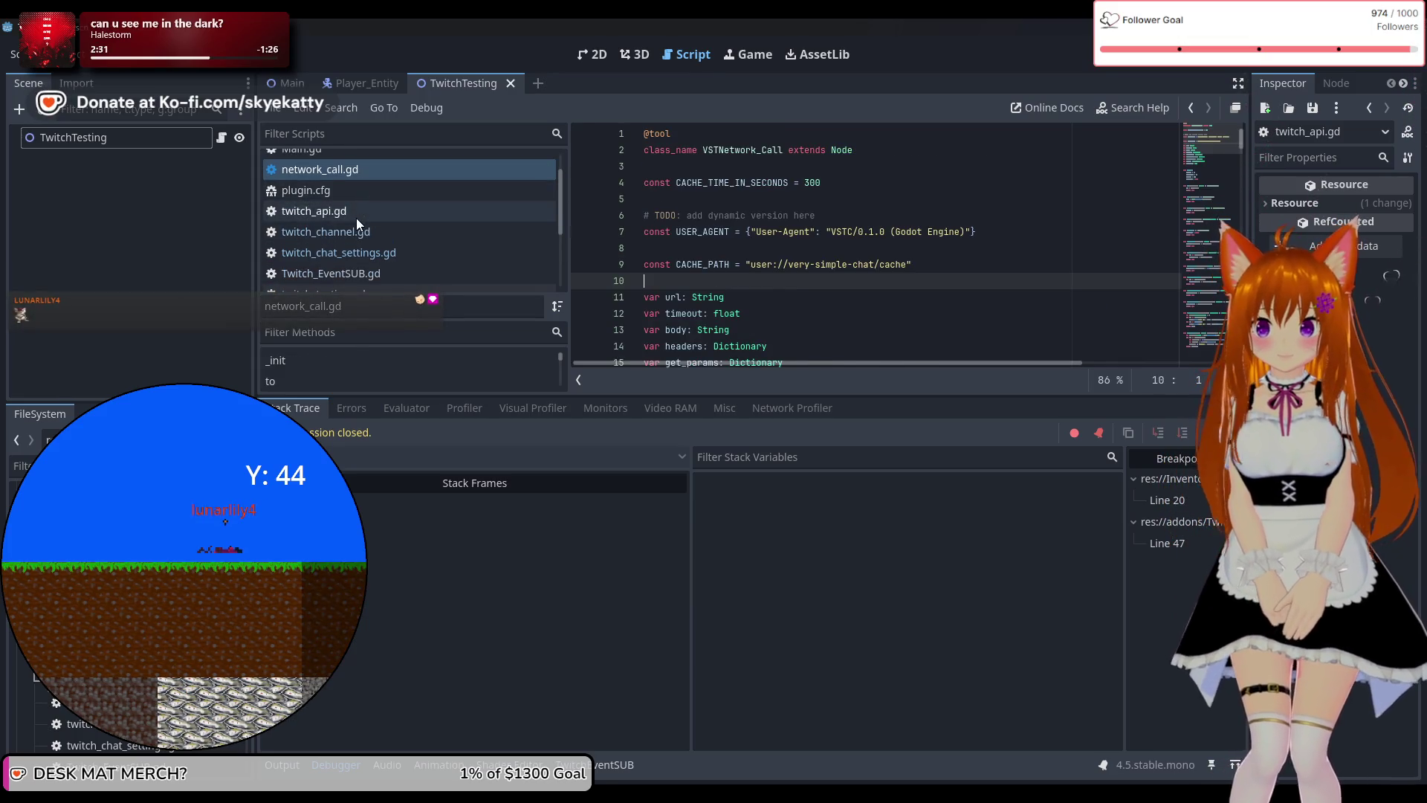
{"action": "left_click", "coordinate": [355, 214]}
{"action": "left_click", "coordinate": [348, 250]}
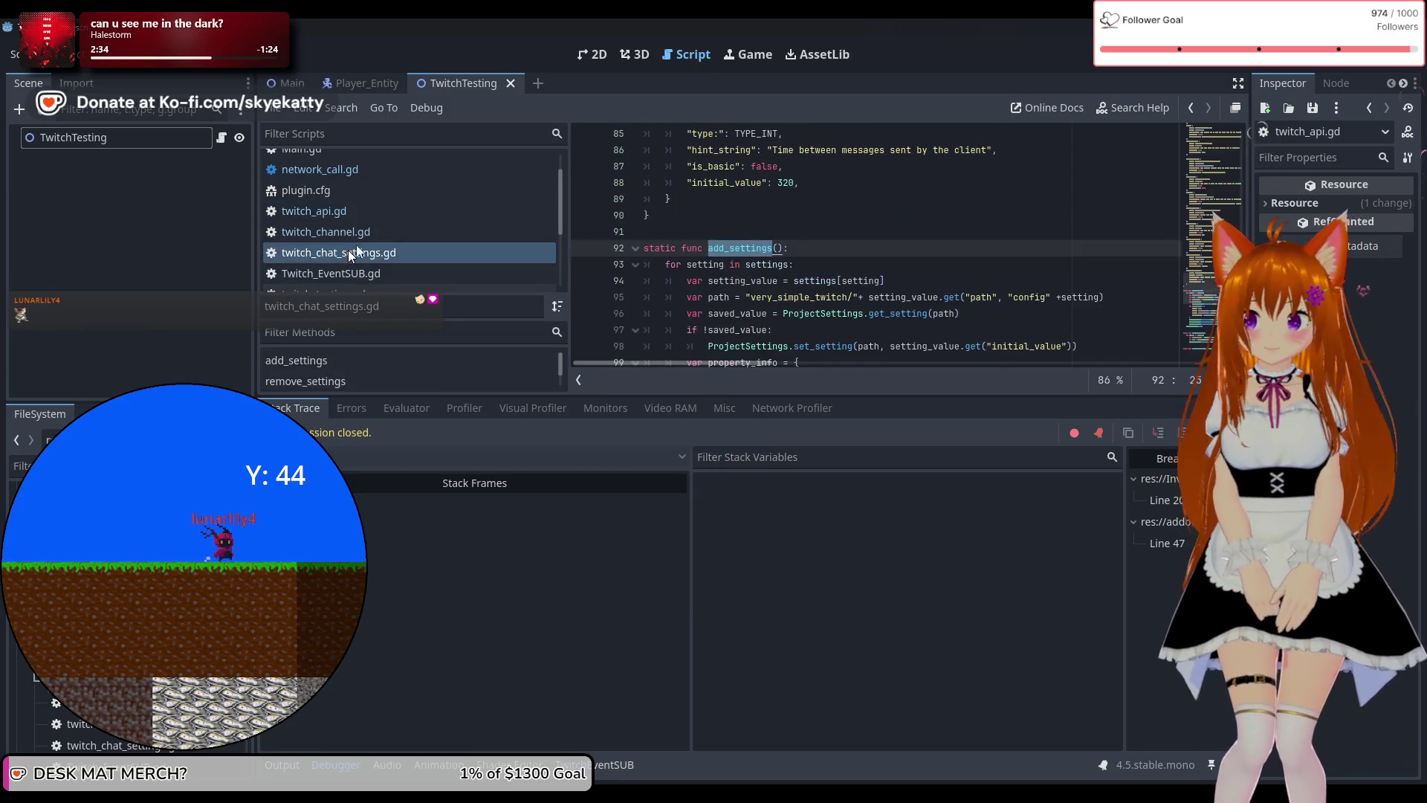
{"action": "key", "text": "Up"}
{"action": "scroll", "coordinate": [386, 260], "scroll_direction": "down", "scroll_amount": 1}
{"action": "left_click", "coordinate": [388, 253]}
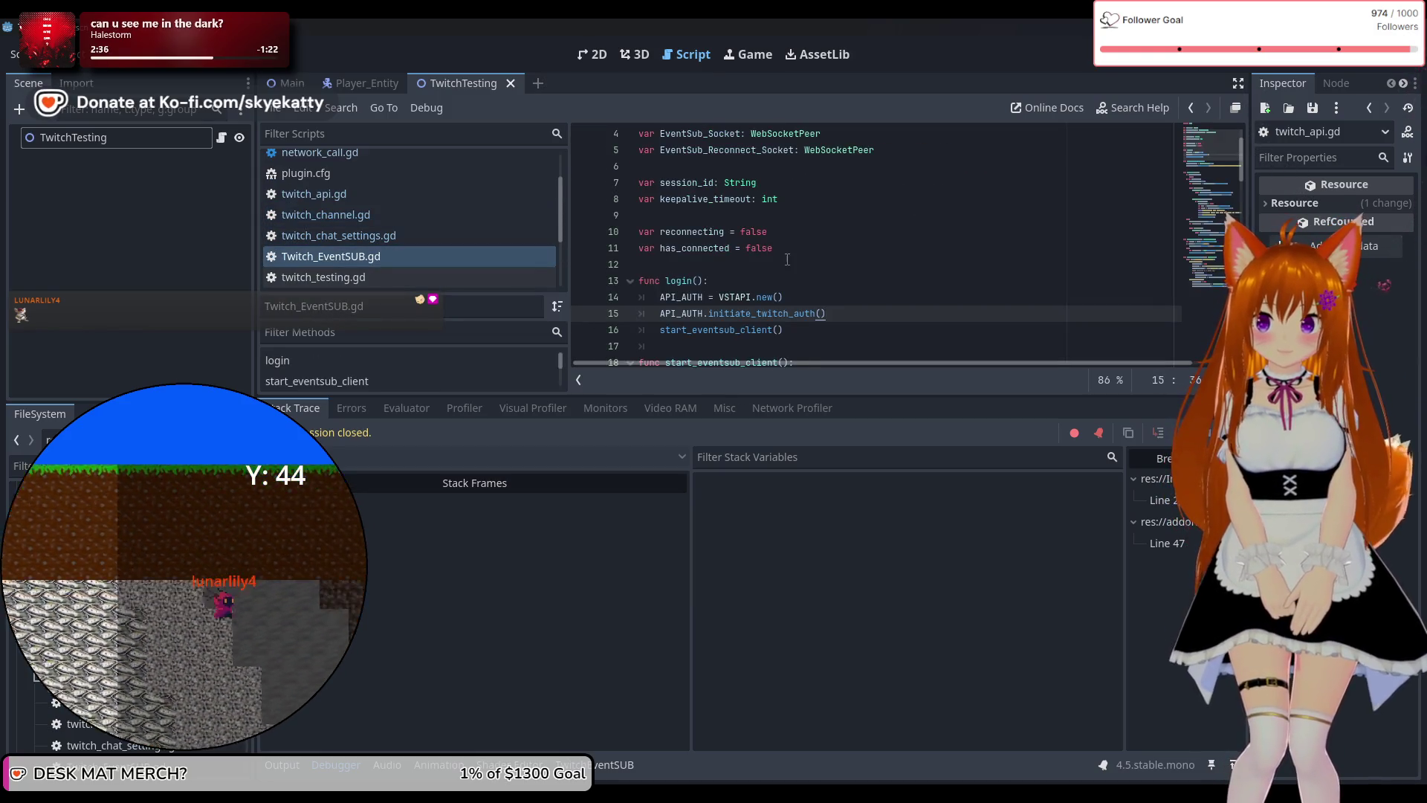
{"action": "scroll", "coordinate": [784, 253], "scroll_direction": "down", "scroll_amount": 2}
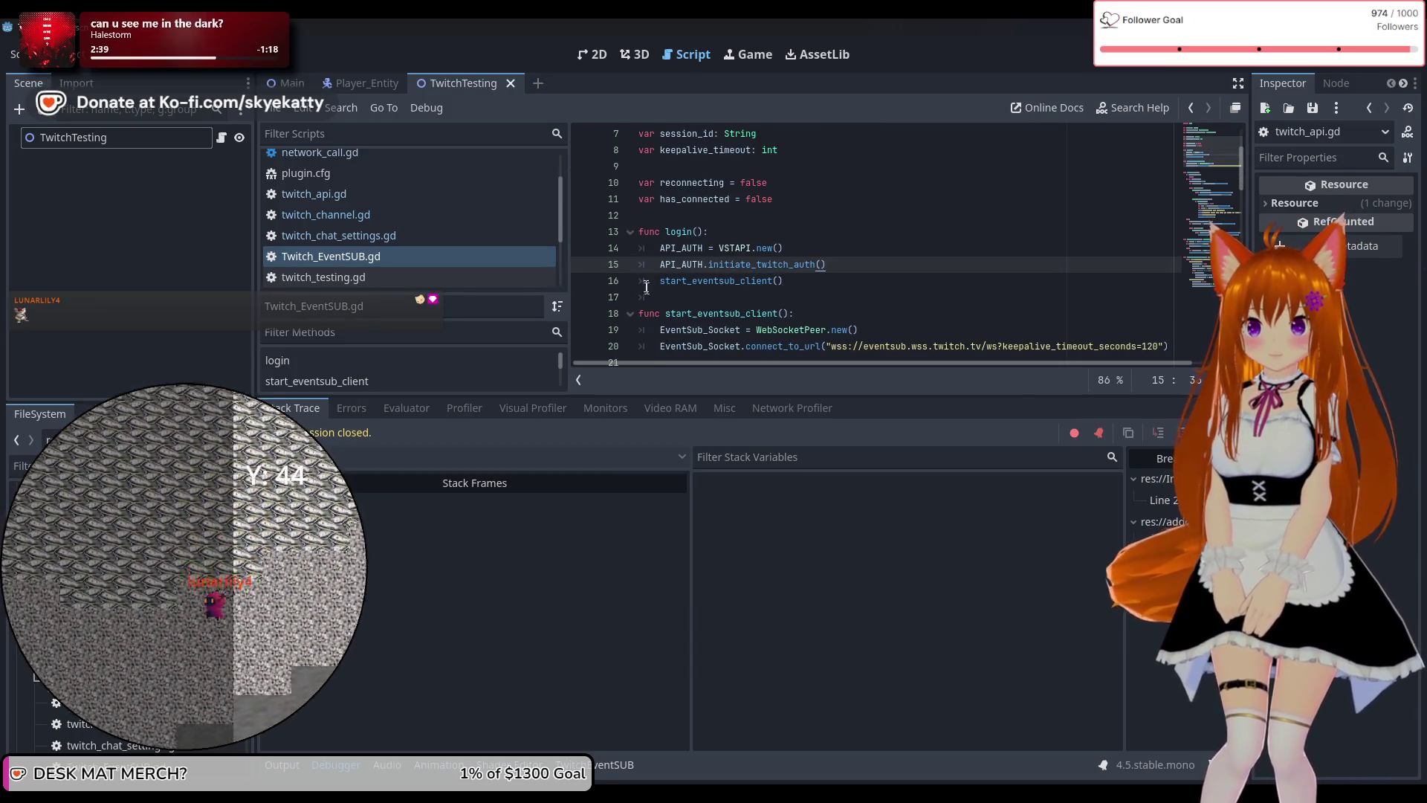
Jump via Lookup Symbol from line 16's start_eventsub_client call to its definition.
{"action": "left_click", "coordinate": [778, 292]}
{"action": "left_click", "coordinate": [791, 286]}
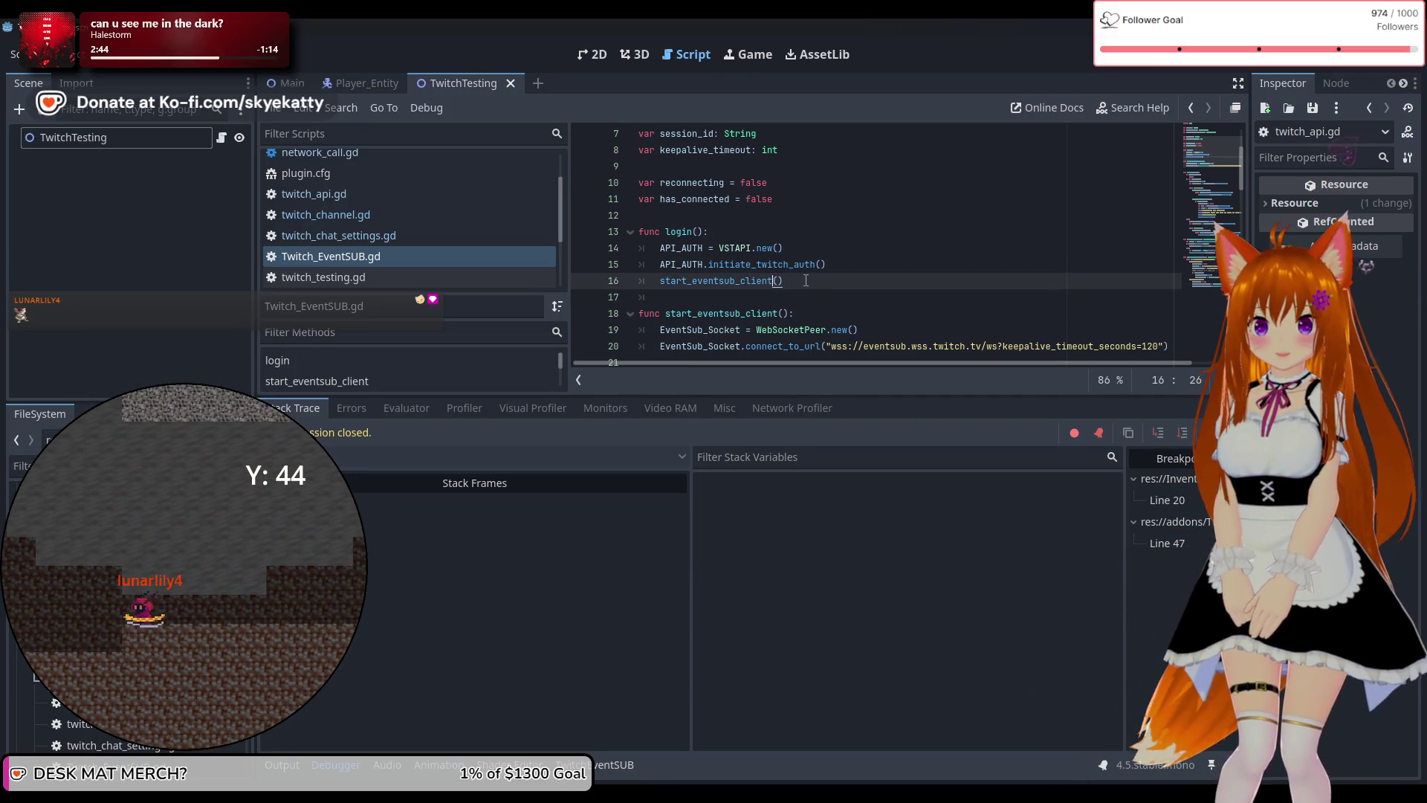
{"action": "scroll", "coordinate": [806, 278], "scroll_direction": "down", "scroll_amount": 1}
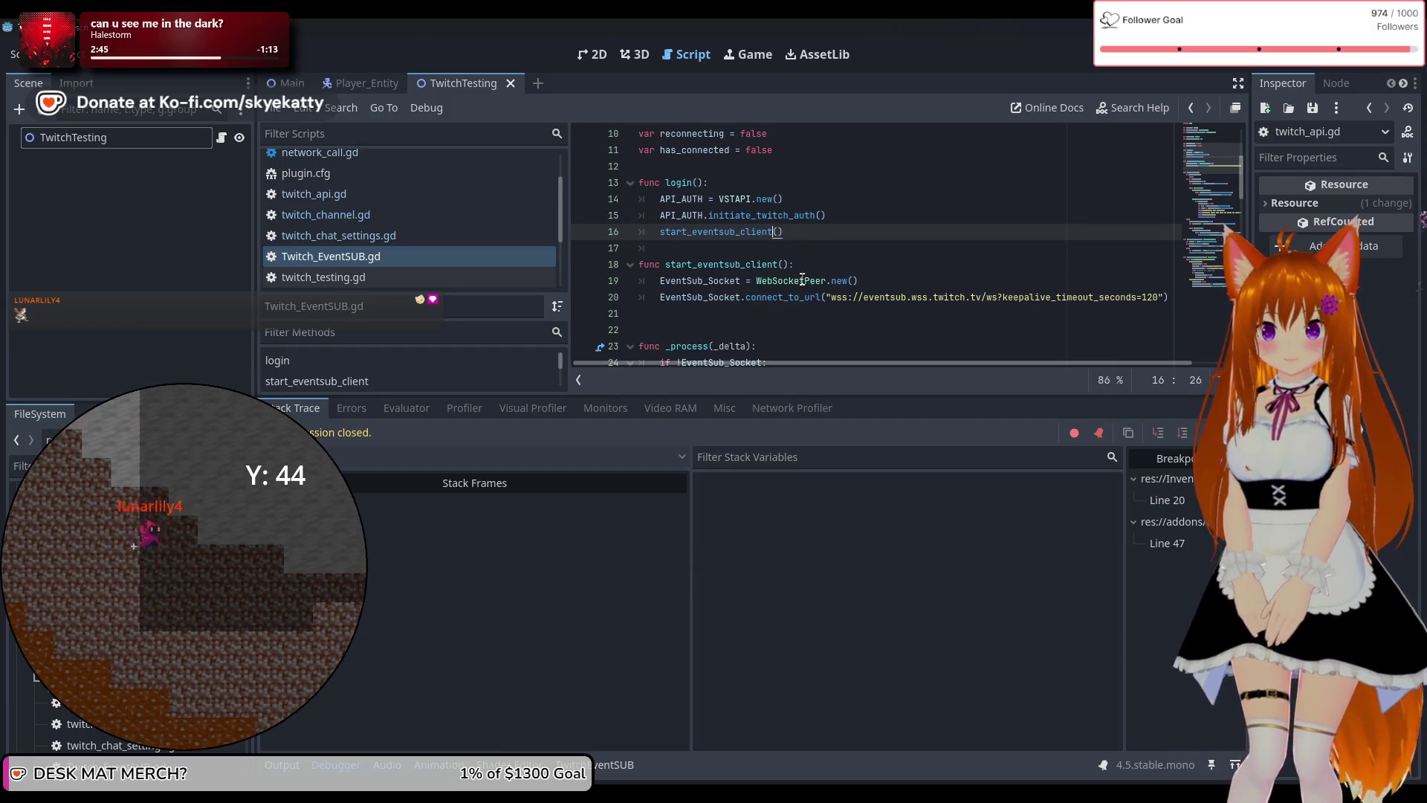
{"action": "double_click", "coordinate": [739, 230]}
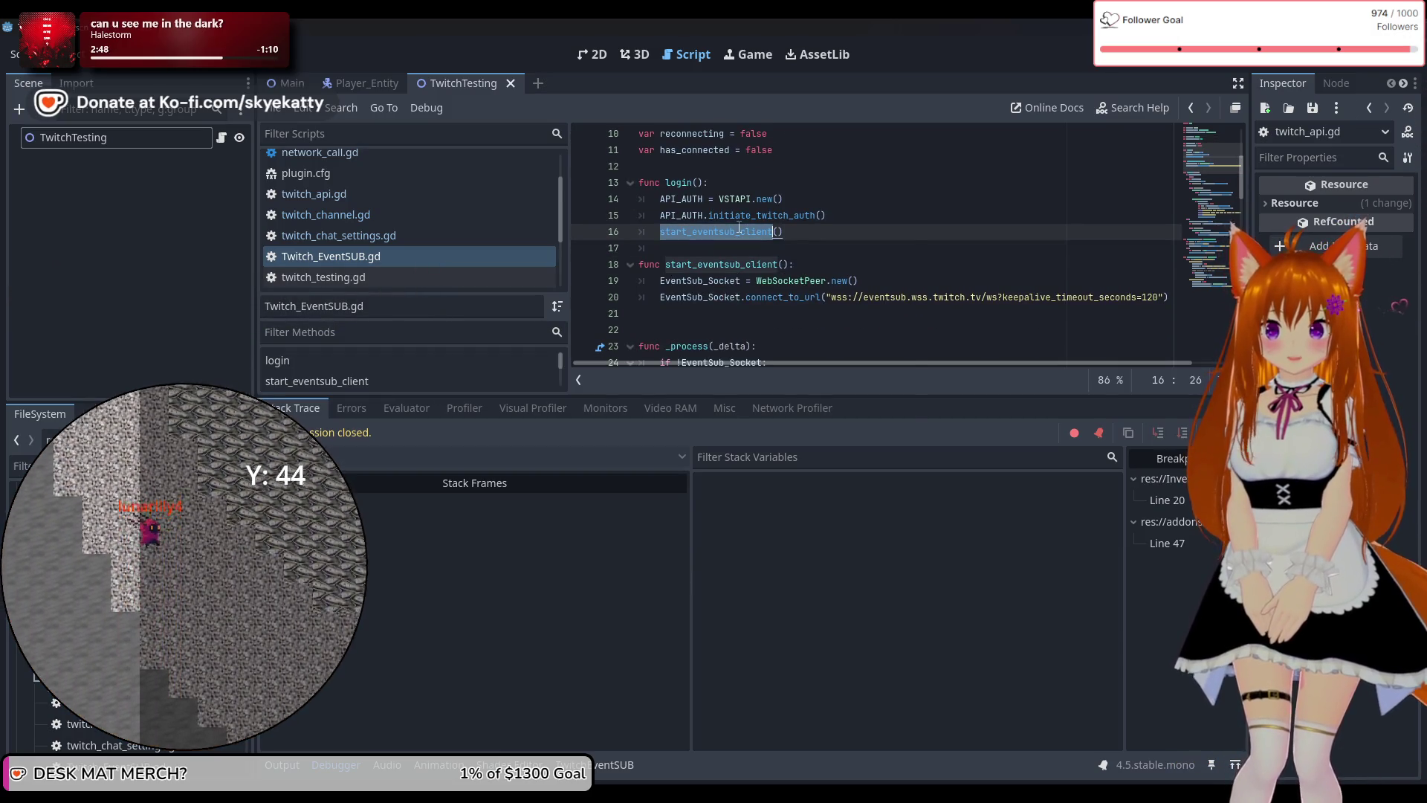
{"action": "right_click", "coordinate": [739, 231]}
{"action": "left_click", "coordinate": [800, 593]}
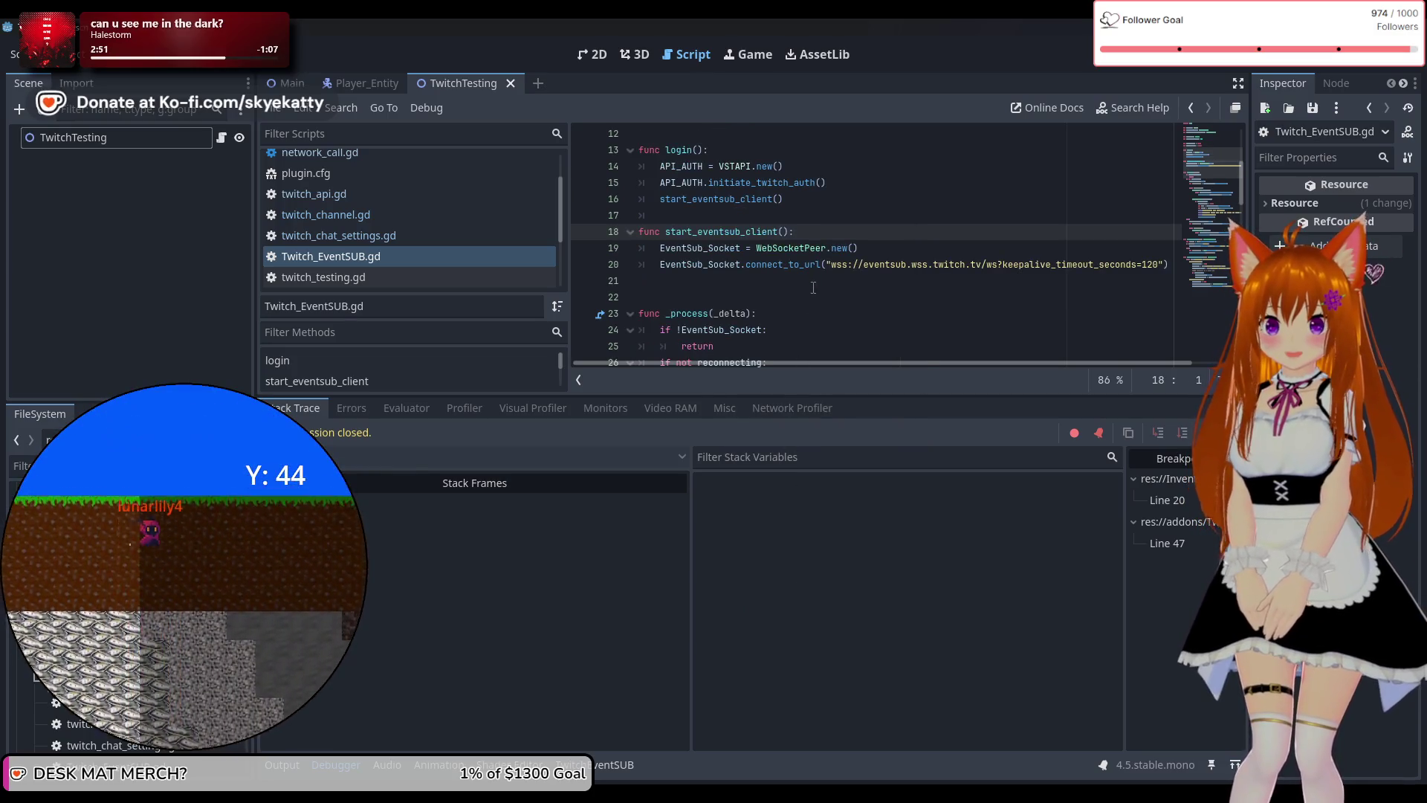
{"action": "scroll", "coordinate": [810, 291], "scroll_direction": "up", "scroll_amount": 1}
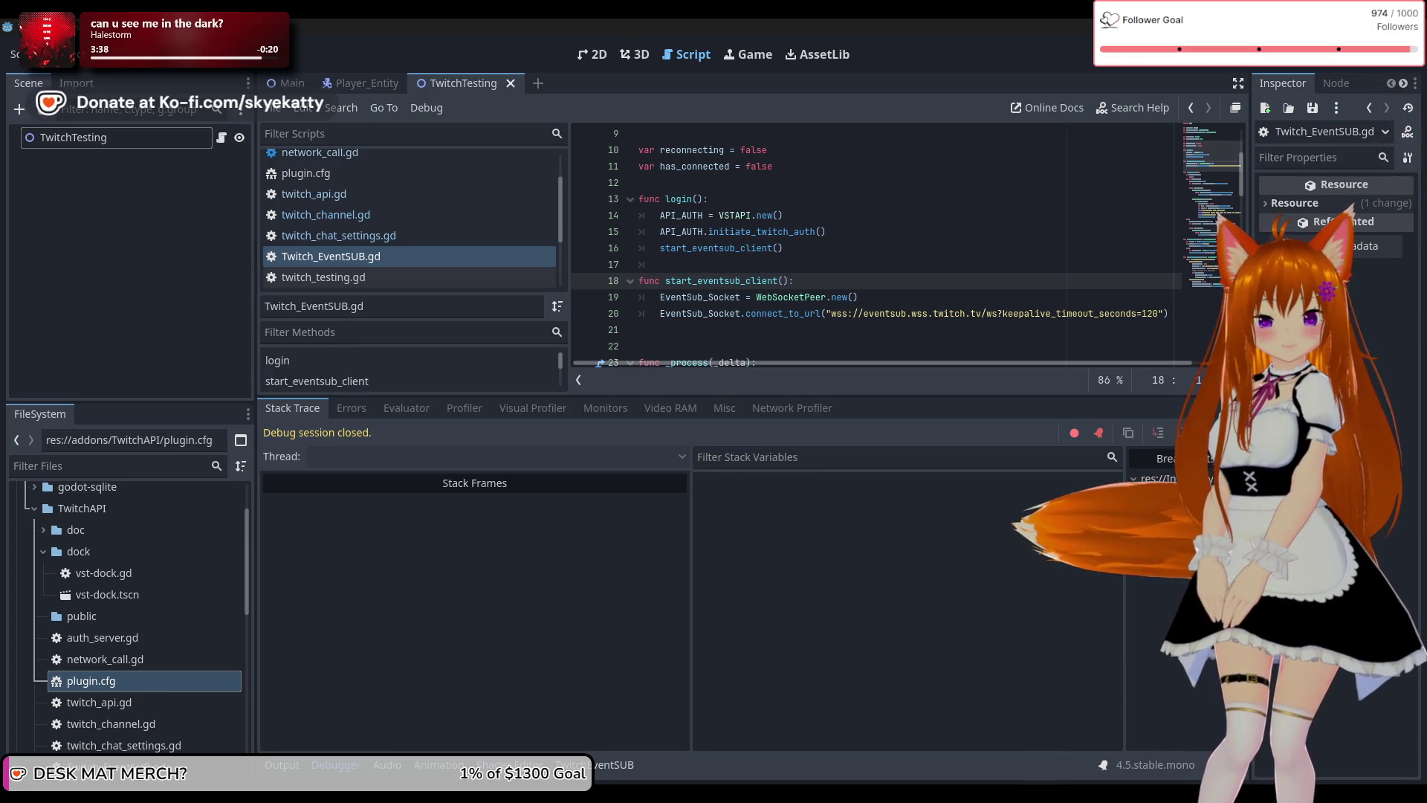
{"action": "key", "text": "super+d"}
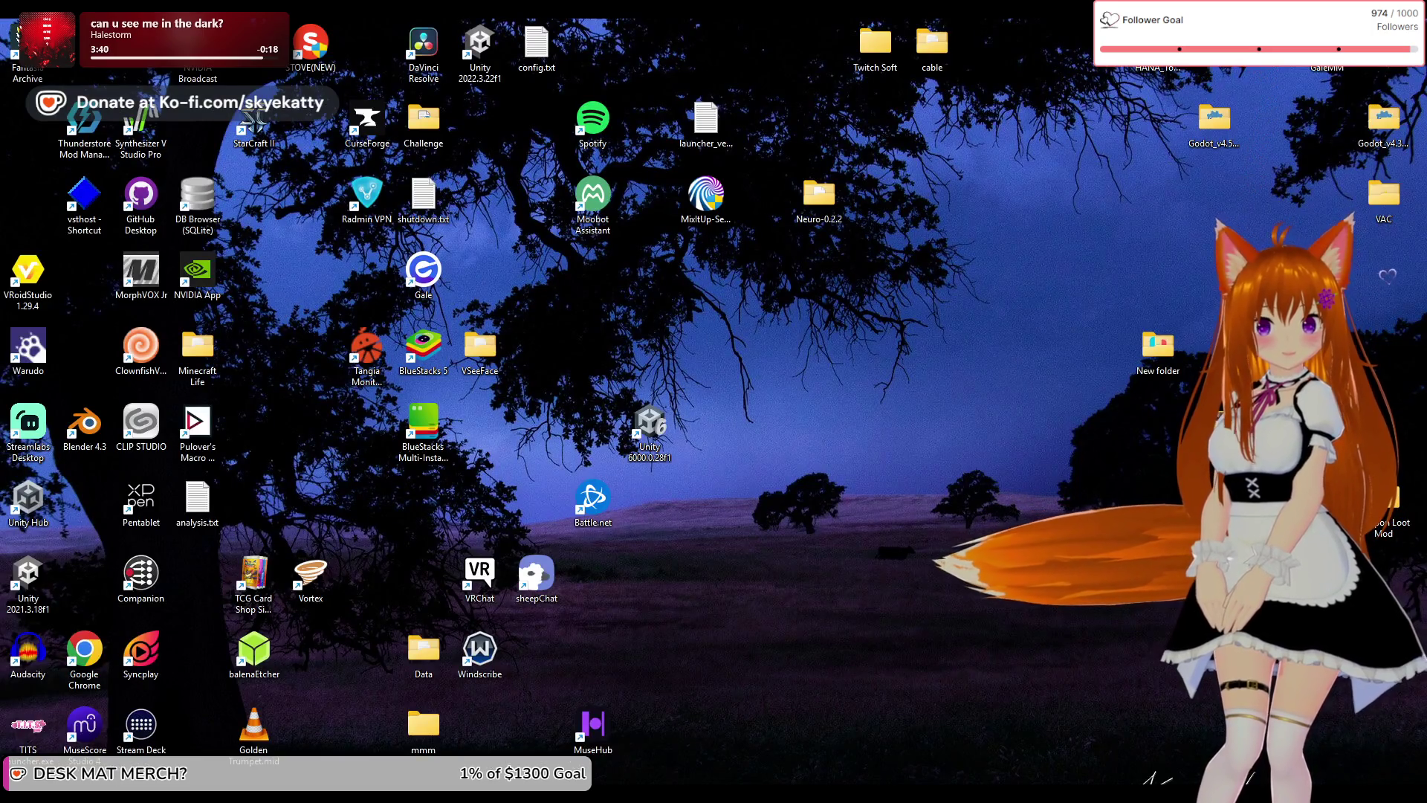
{"action": "key", "text": "super+d"}
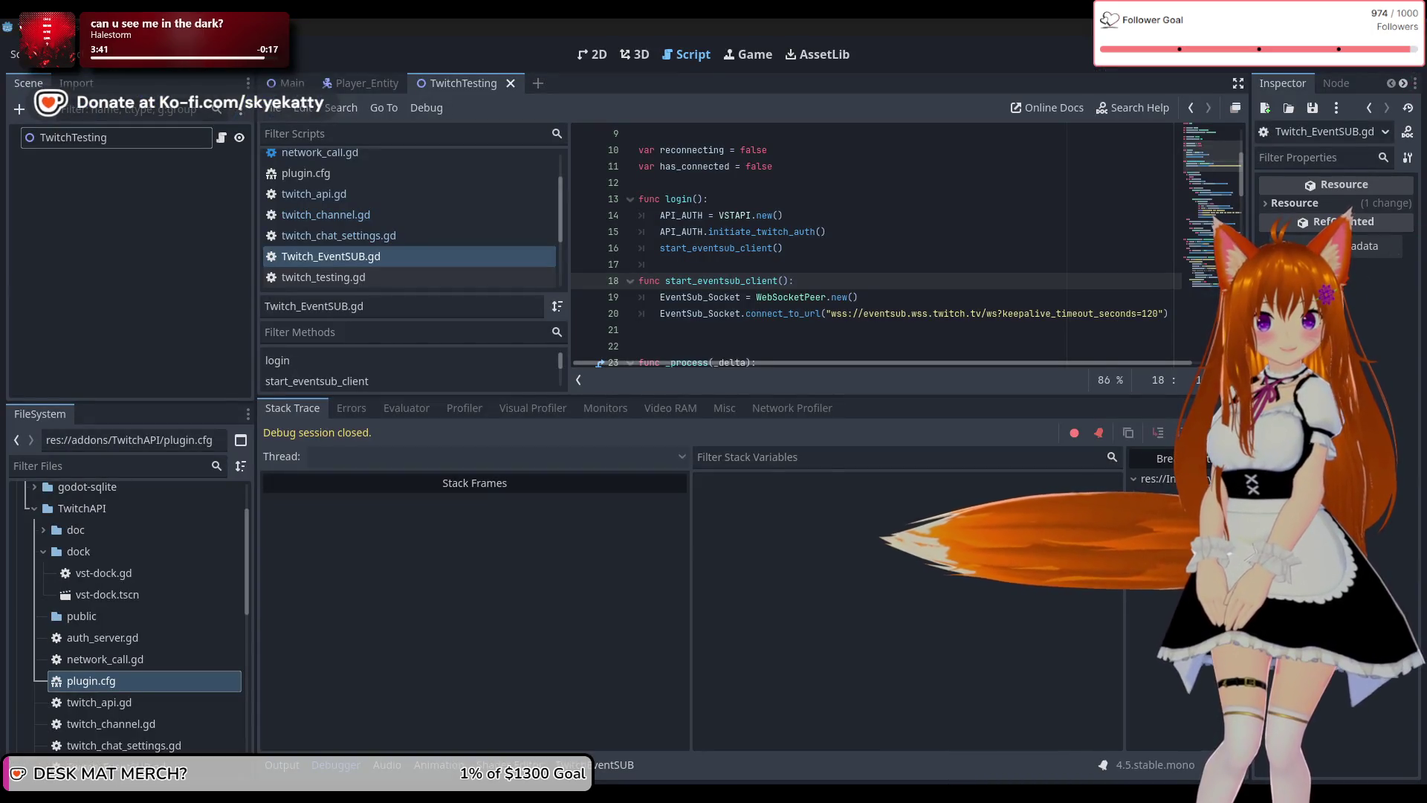
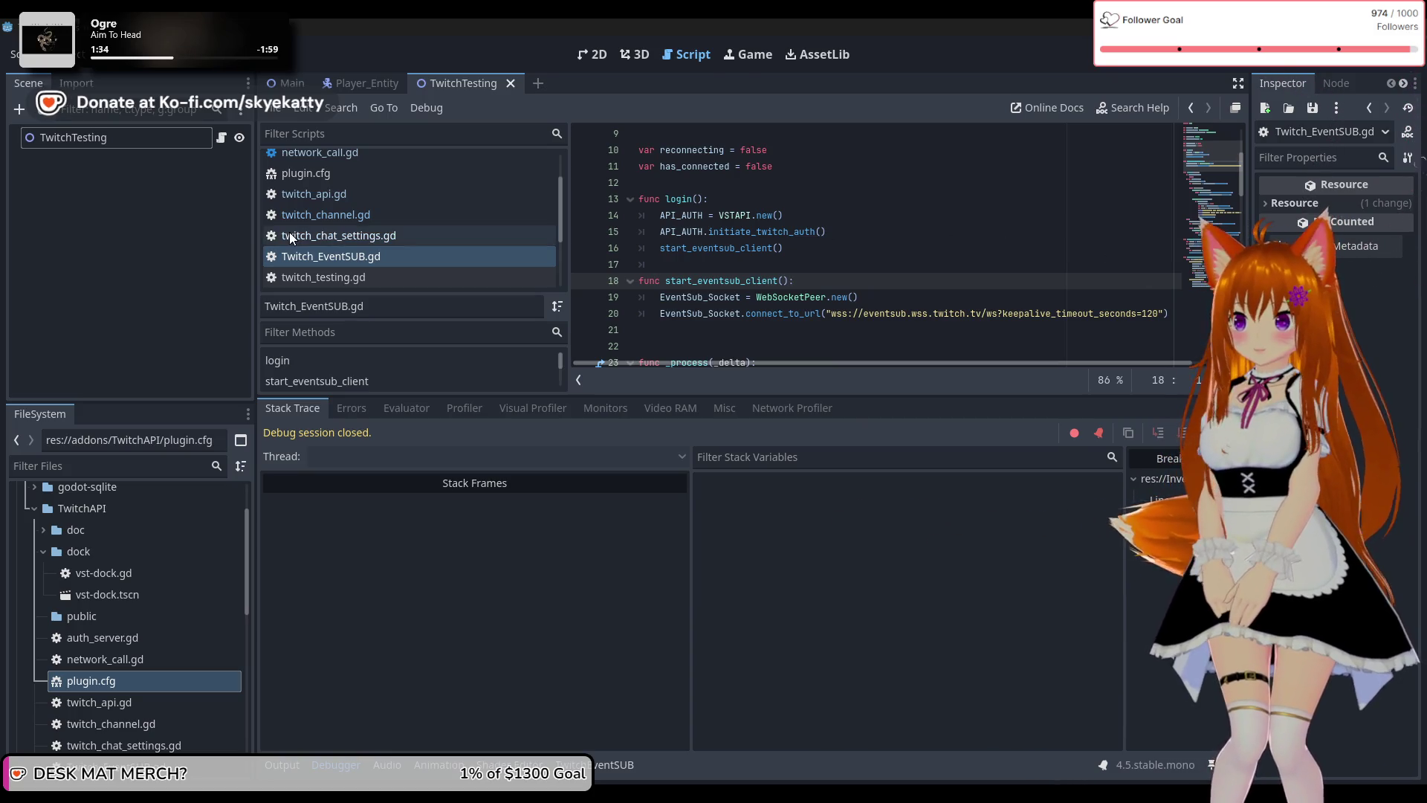
Open twitch_channel.gd from the FileSystem dock, then return to auth_server.gd at its top.
{"action": "left_click", "coordinate": [418, 265]}
{"action": "scroll", "coordinate": [669, 267], "scroll_direction": "down", "scroll_amount": 2}
{"action": "scroll", "coordinate": [721, 275], "scroll_direction": "up", "scroll_amount": 2}
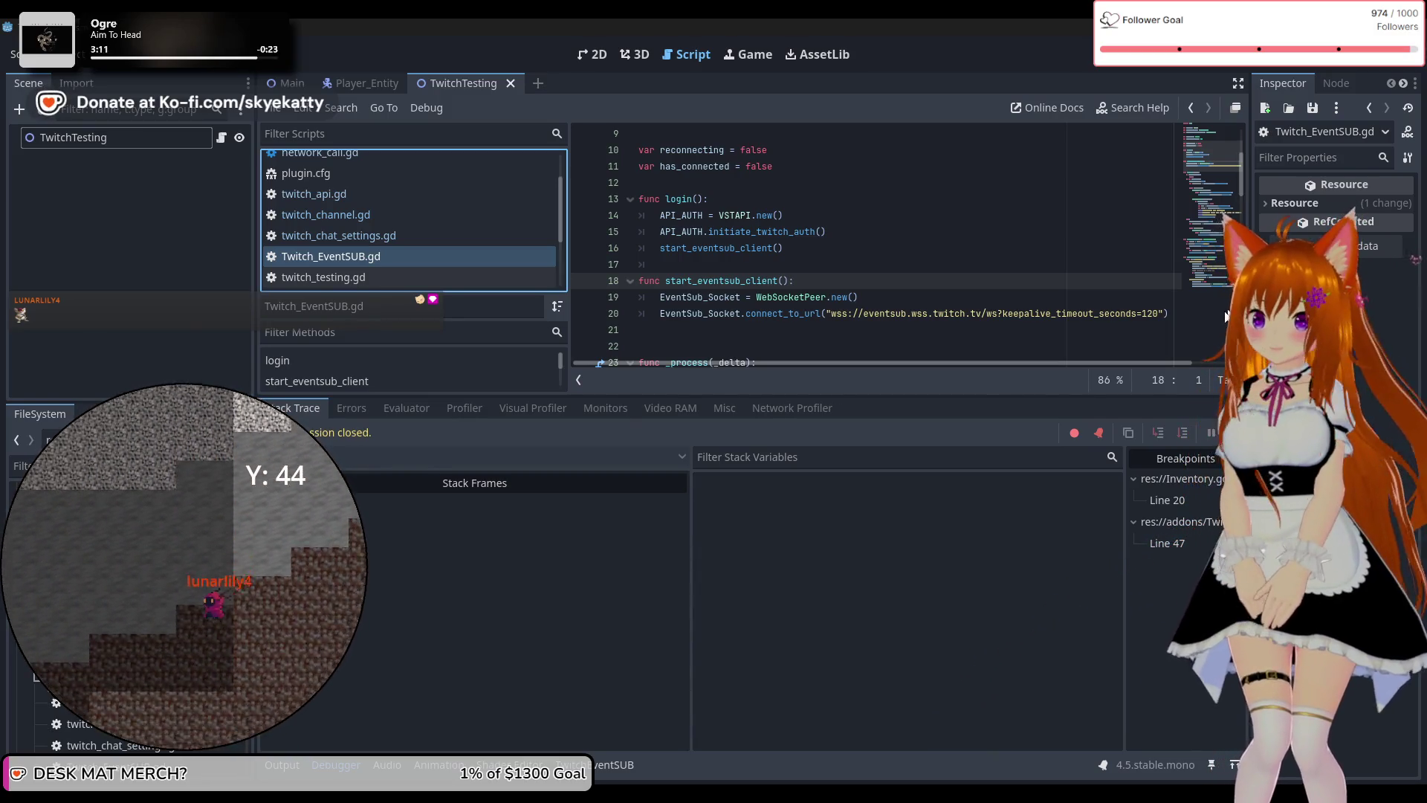
{"action": "scroll", "coordinate": [112, 669], "scroll_direction": "down", "scroll_amount": 3}
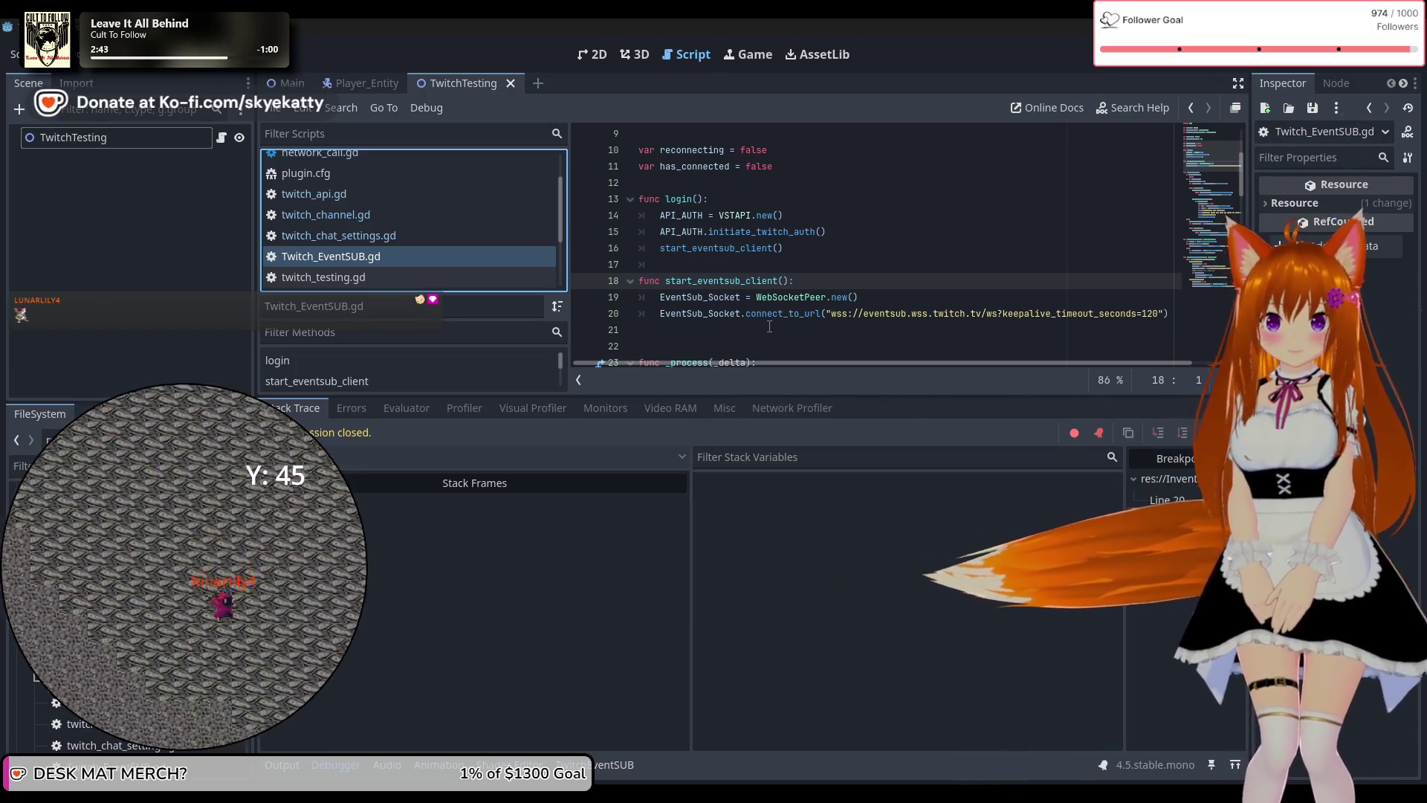
{"action": "scroll", "coordinate": [1010, 291], "scroll_direction": "up", "scroll_amount": 3}
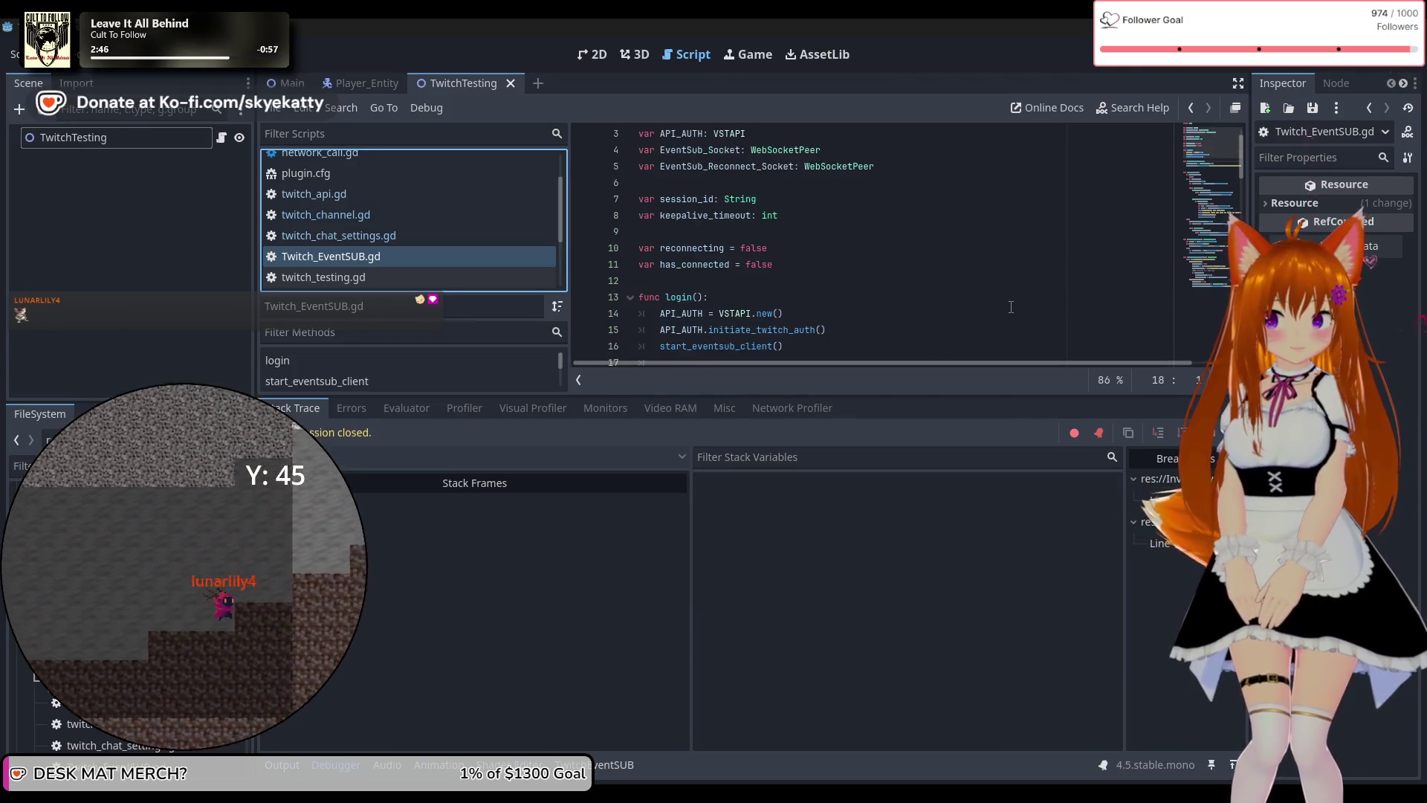
{"action": "scroll", "coordinate": [944, 268], "scroll_direction": "down", "scroll_amount": 3}
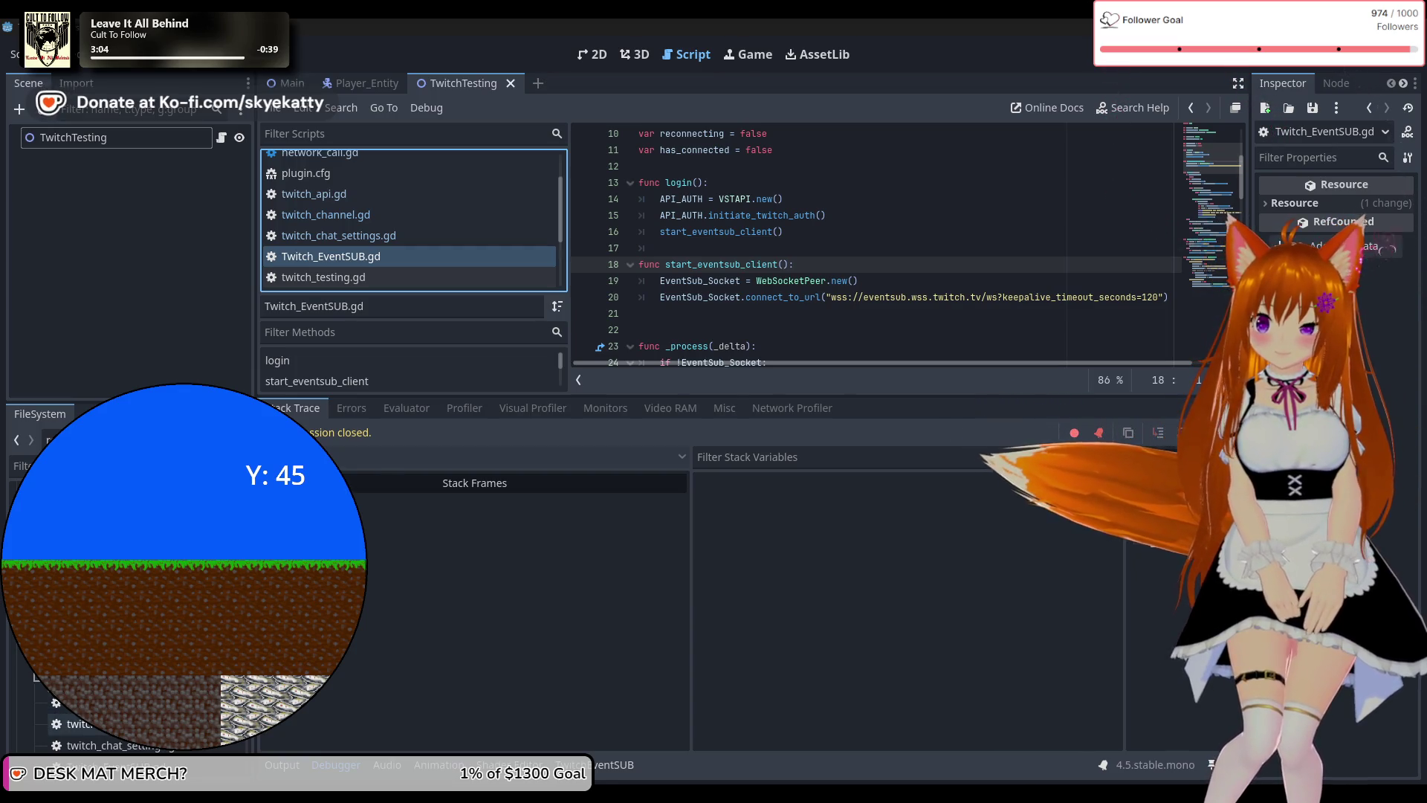
{"action": "left_click", "coordinate": [130, 720]}
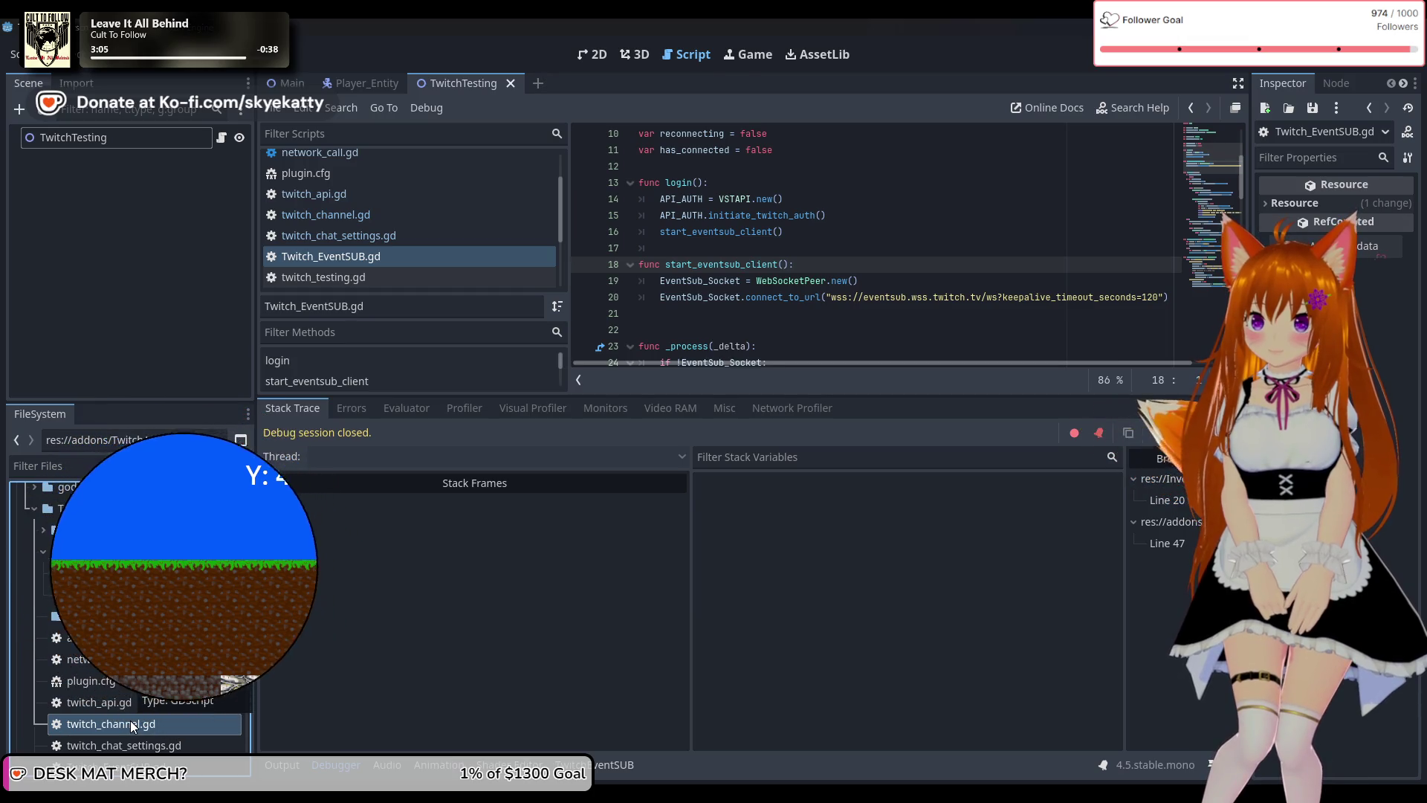
{"action": "double_click", "coordinate": [131, 720]}
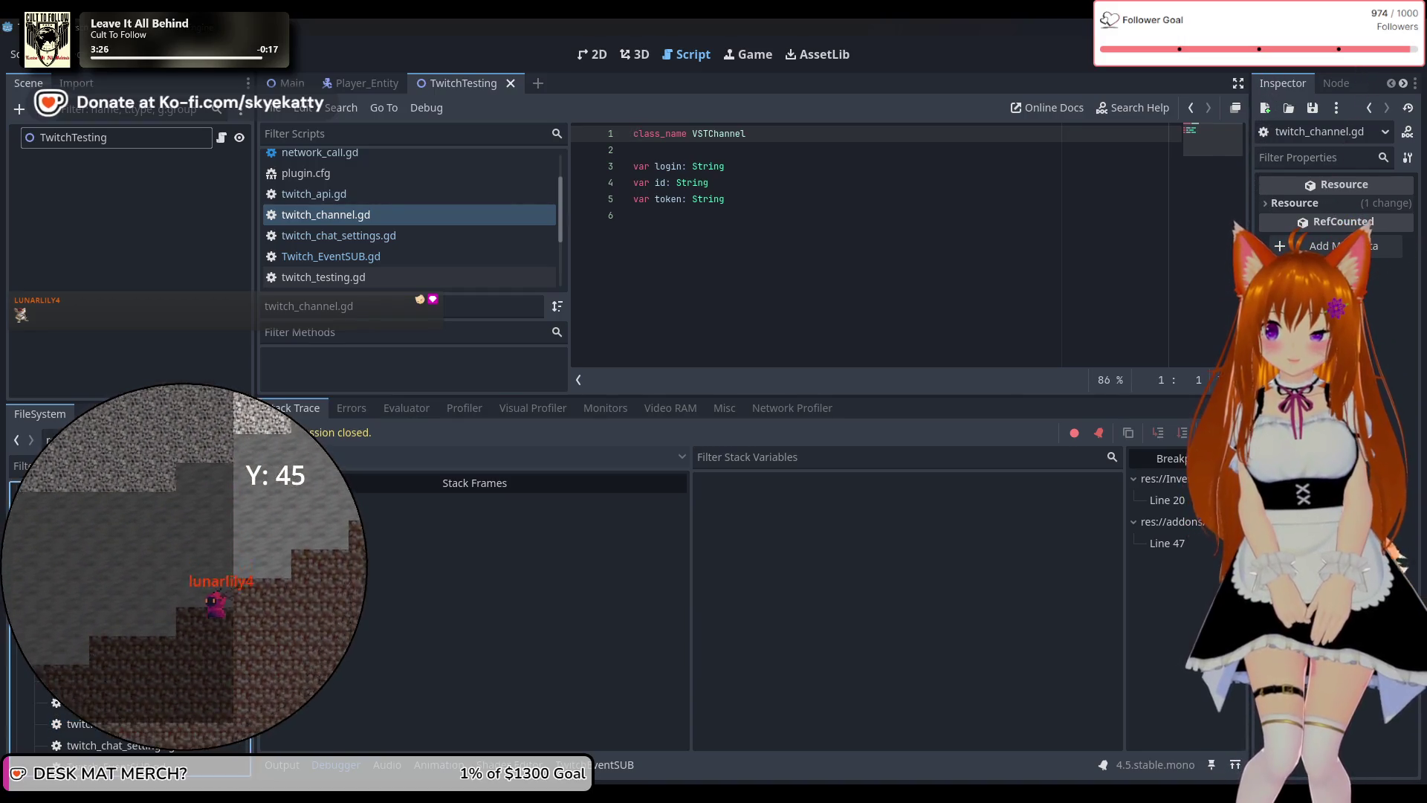
{"action": "key", "text": "alt+Left"}
{"action": "scroll", "coordinate": [876, 292], "scroll_direction": "up", "scroll_amount": 10}
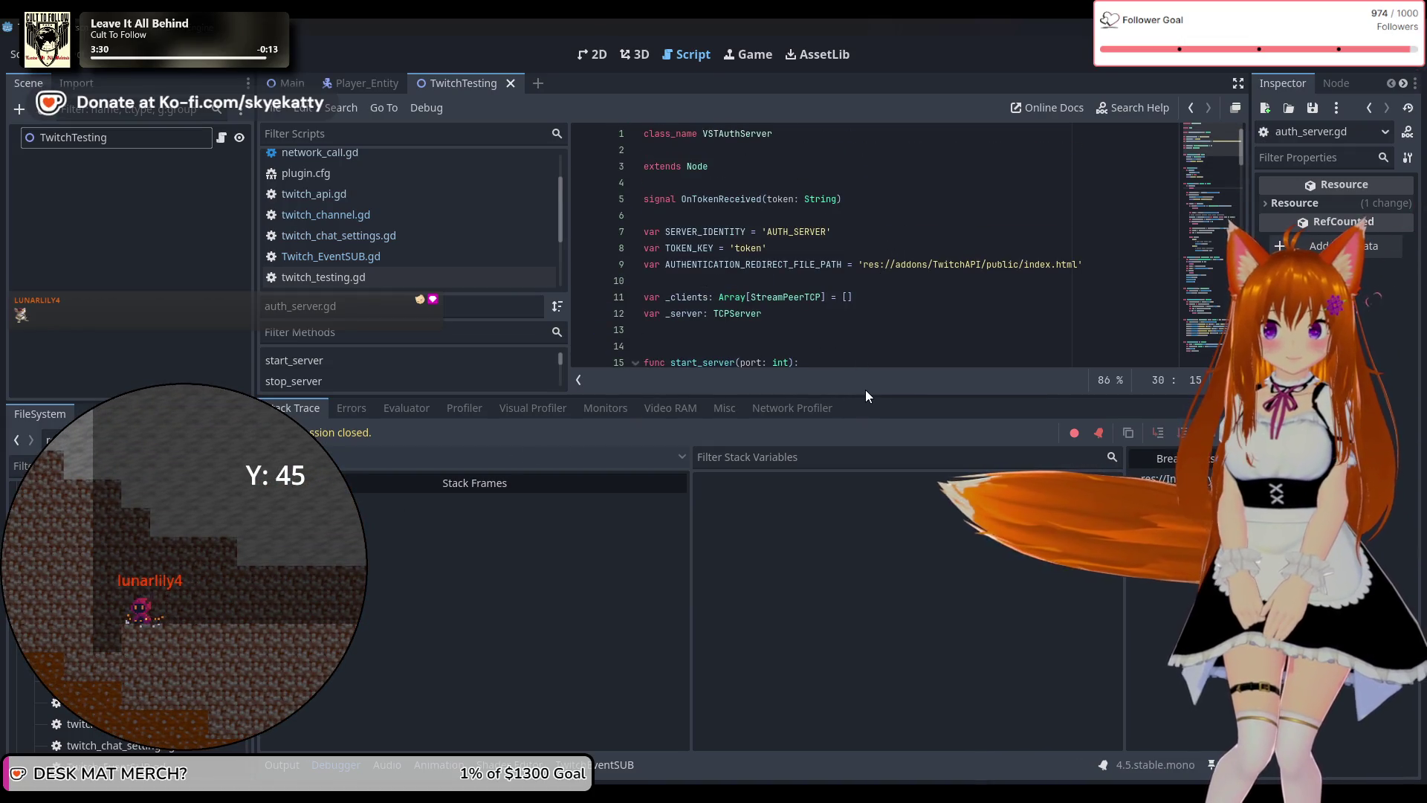
Enlarge the code area, select listen(port) on line 17, and scroll to the _process function.
{"action": "left_click_drag", "start_coordinate": [865, 395], "coordinate": [877, 463]}
{"action": "scroll", "coordinate": [890, 392], "scroll_direction": "down", "scroll_amount": 2}
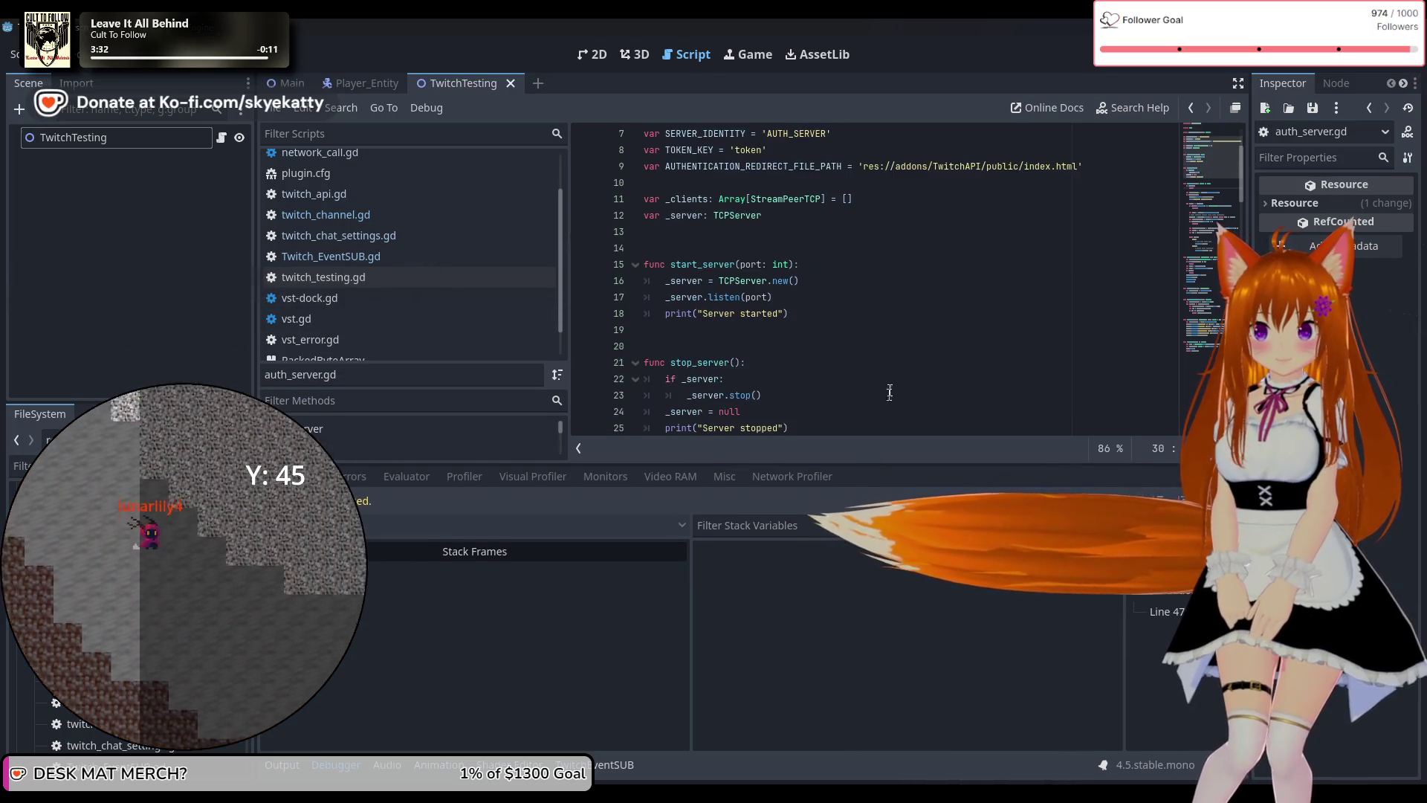
{"action": "left_click", "coordinate": [703, 301]}
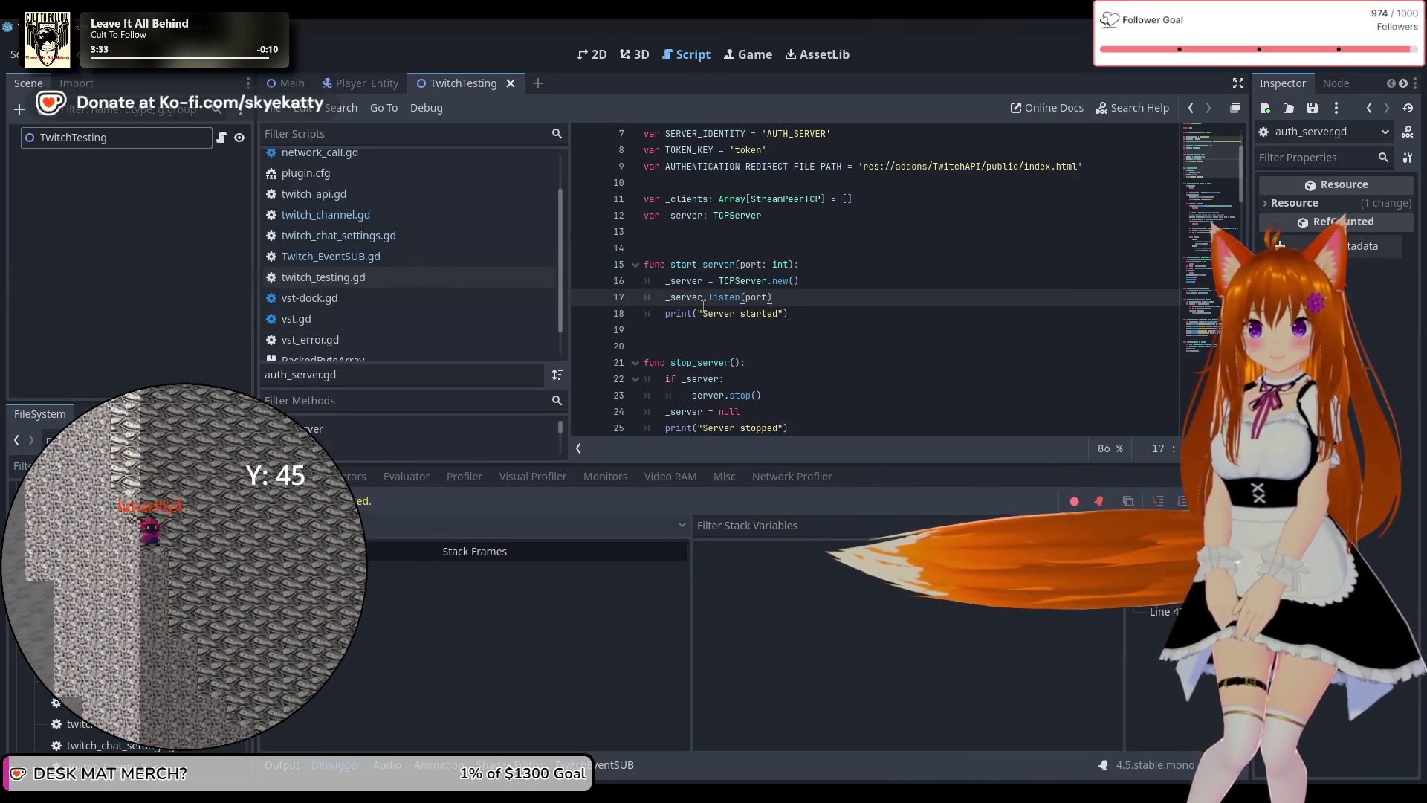
{"action": "left_click_drag", "start_coordinate": [704, 301], "coordinate": [832, 299]}
{"action": "left_click", "coordinate": [837, 300]}
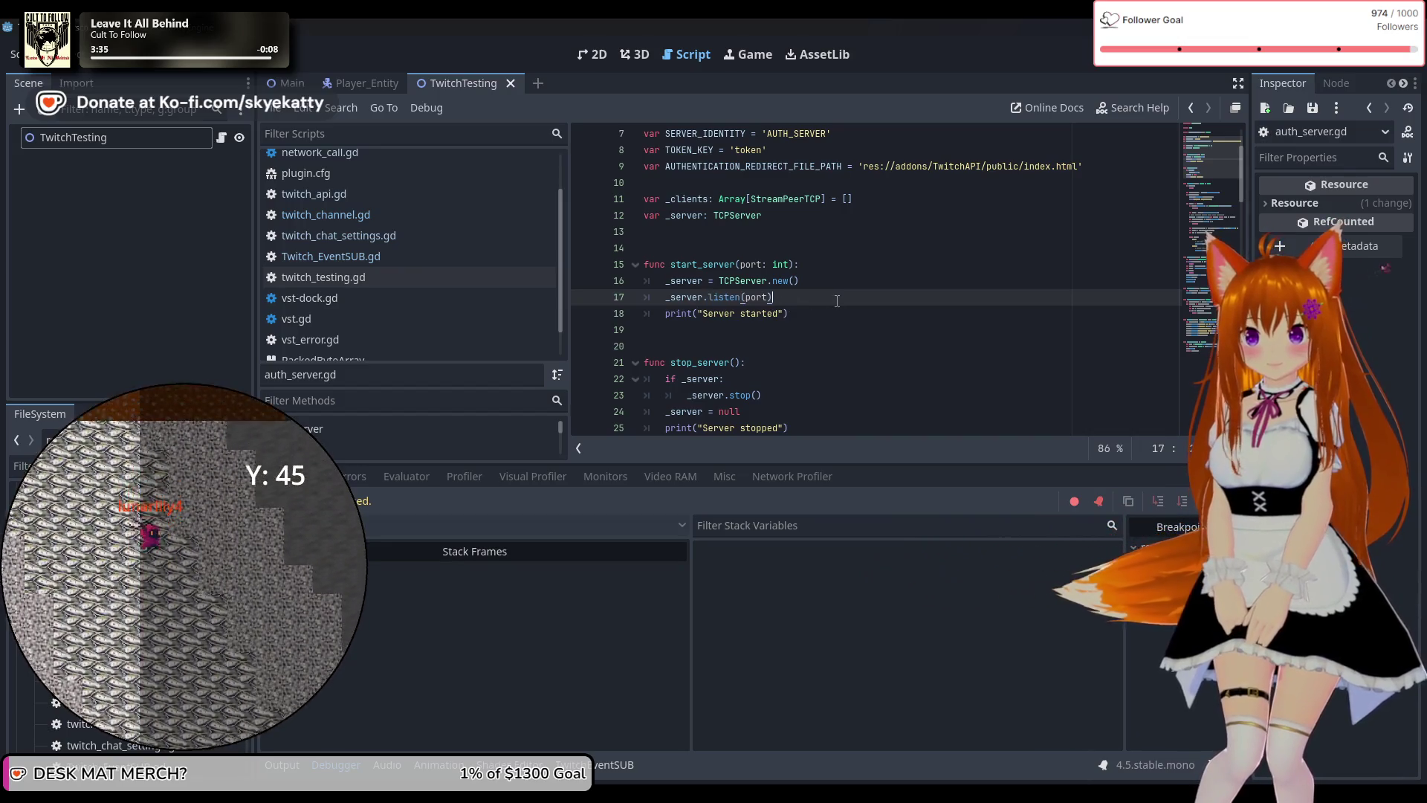
{"action": "scroll", "coordinate": [818, 296], "scroll_direction": "down", "scroll_amount": 1}
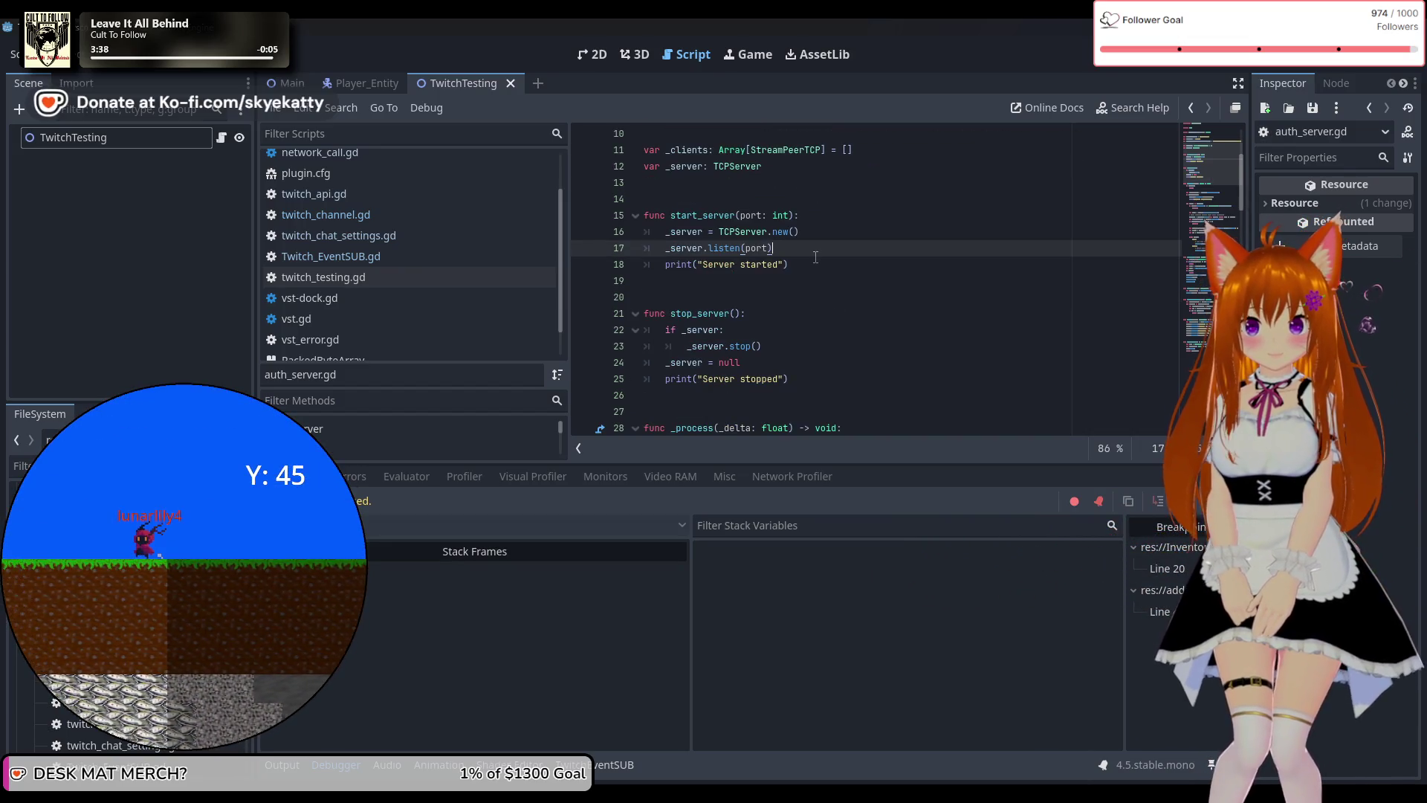
{"action": "scroll", "coordinate": [841, 277], "scroll_direction": "down", "scroll_amount": 1}
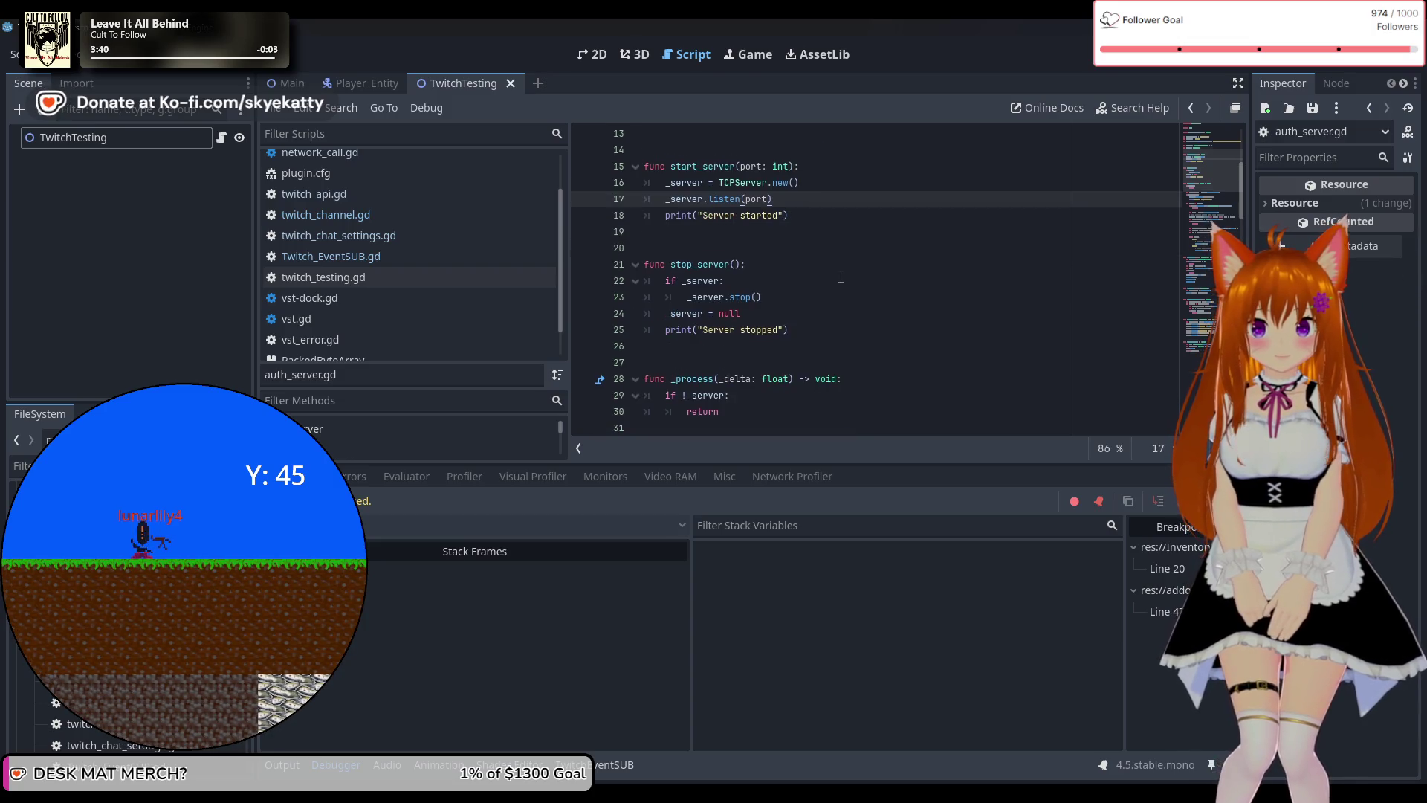
{"action": "scroll", "coordinate": [841, 276], "scroll_direction": "down", "scroll_amount": 5}
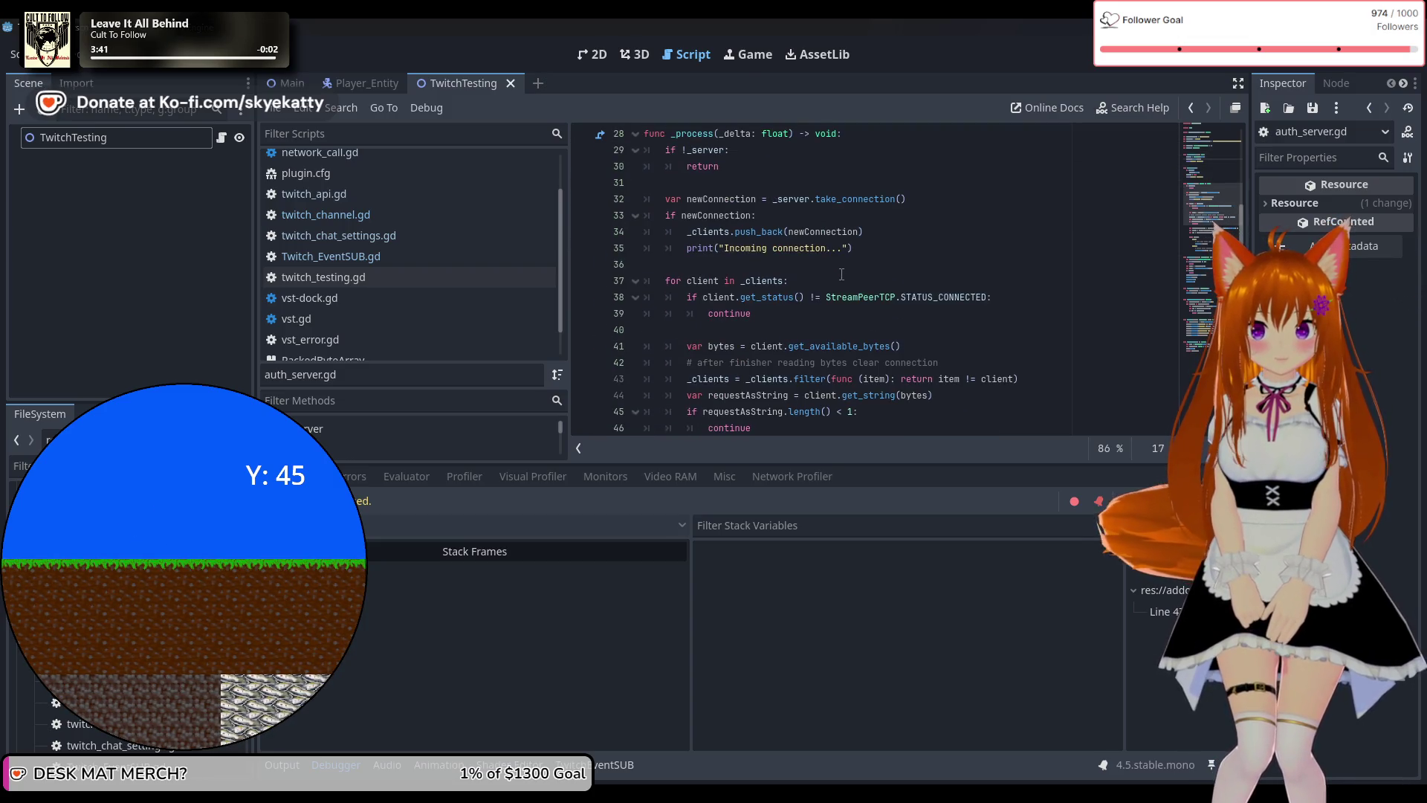
{"action": "scroll", "coordinate": [841, 274], "scroll_direction": "up", "scroll_amount": 2}
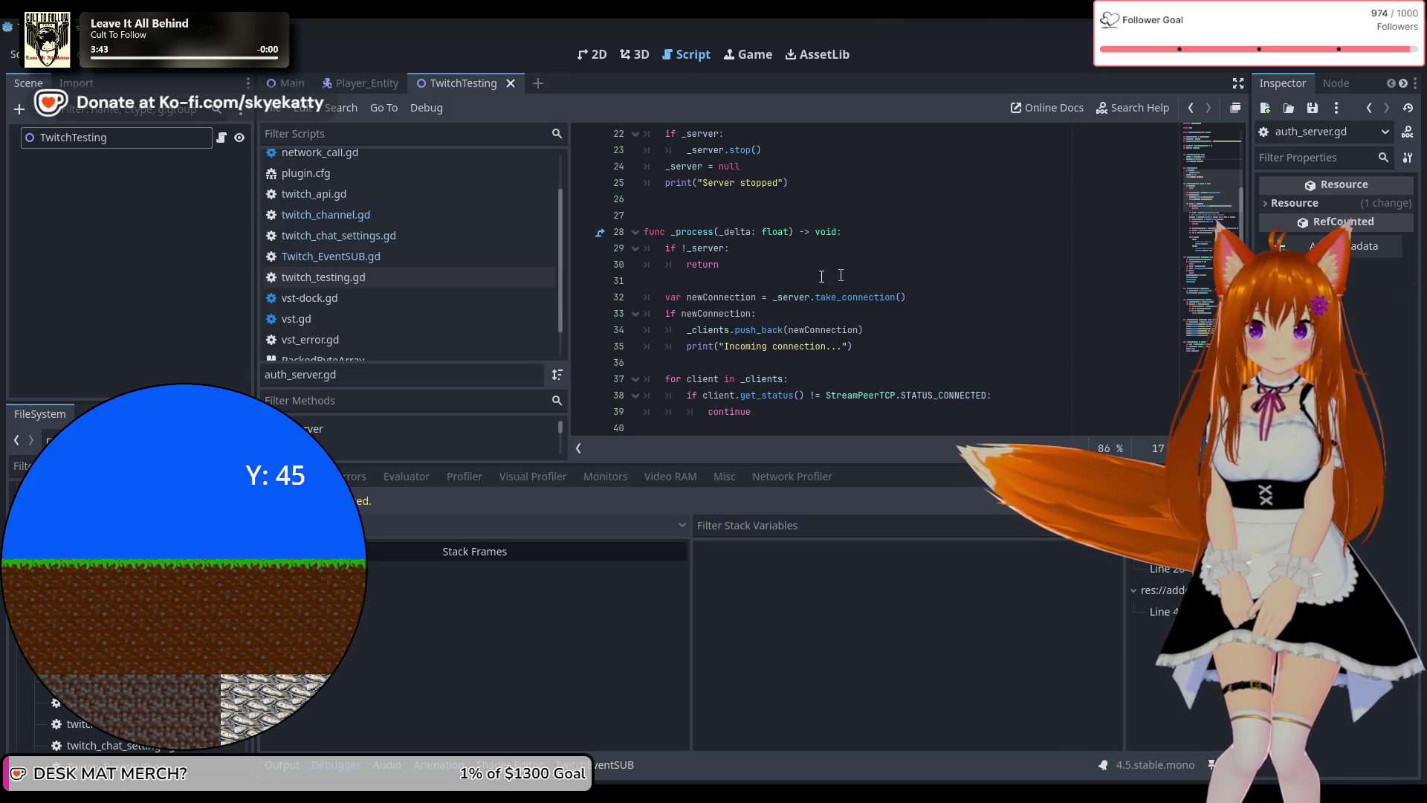
Add a 'Something is broken…' print in _process's if !_server block, then run with F5.
{"action": "left_click", "coordinate": [753, 263]}
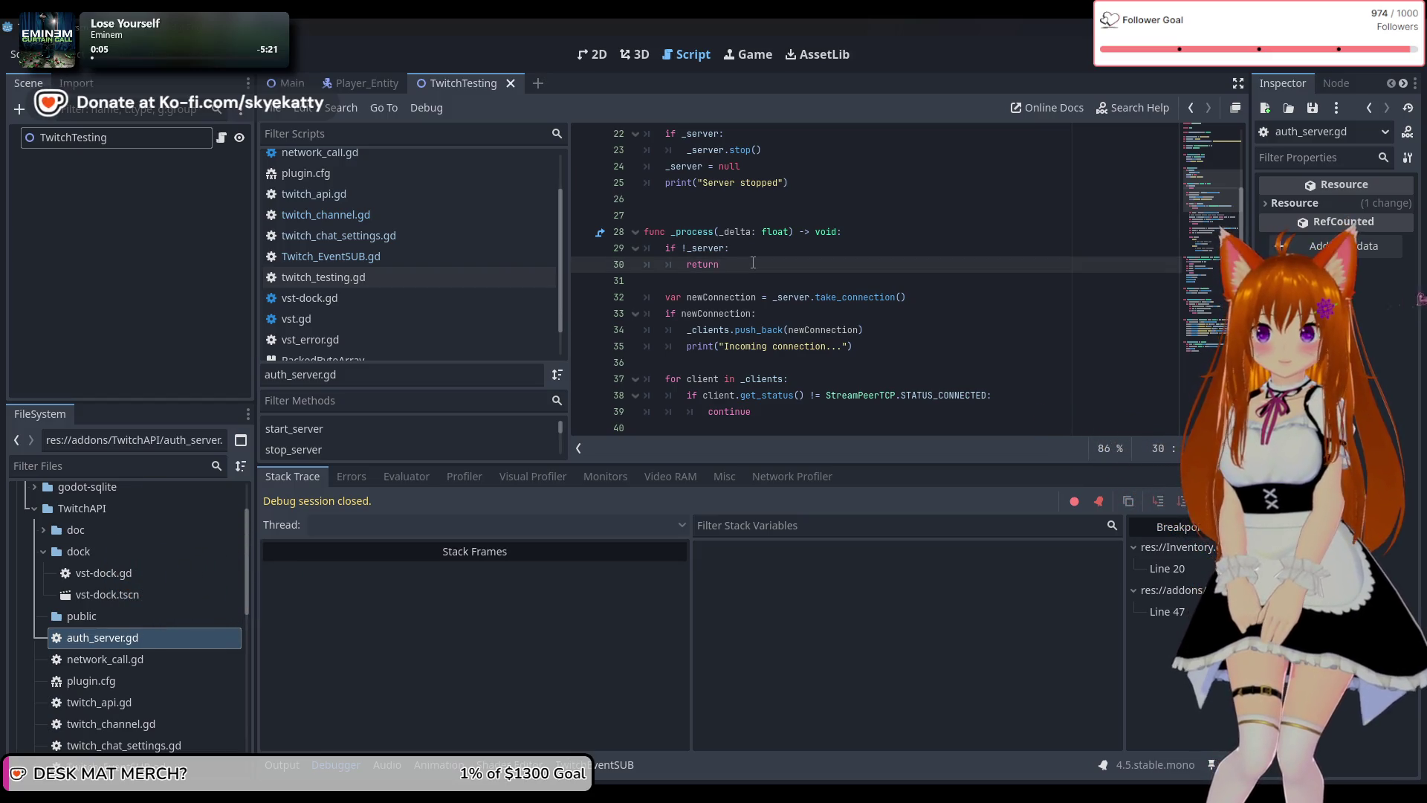
{"action": "key", "text": "Up"}
{"action": "key", "text": "Return"}
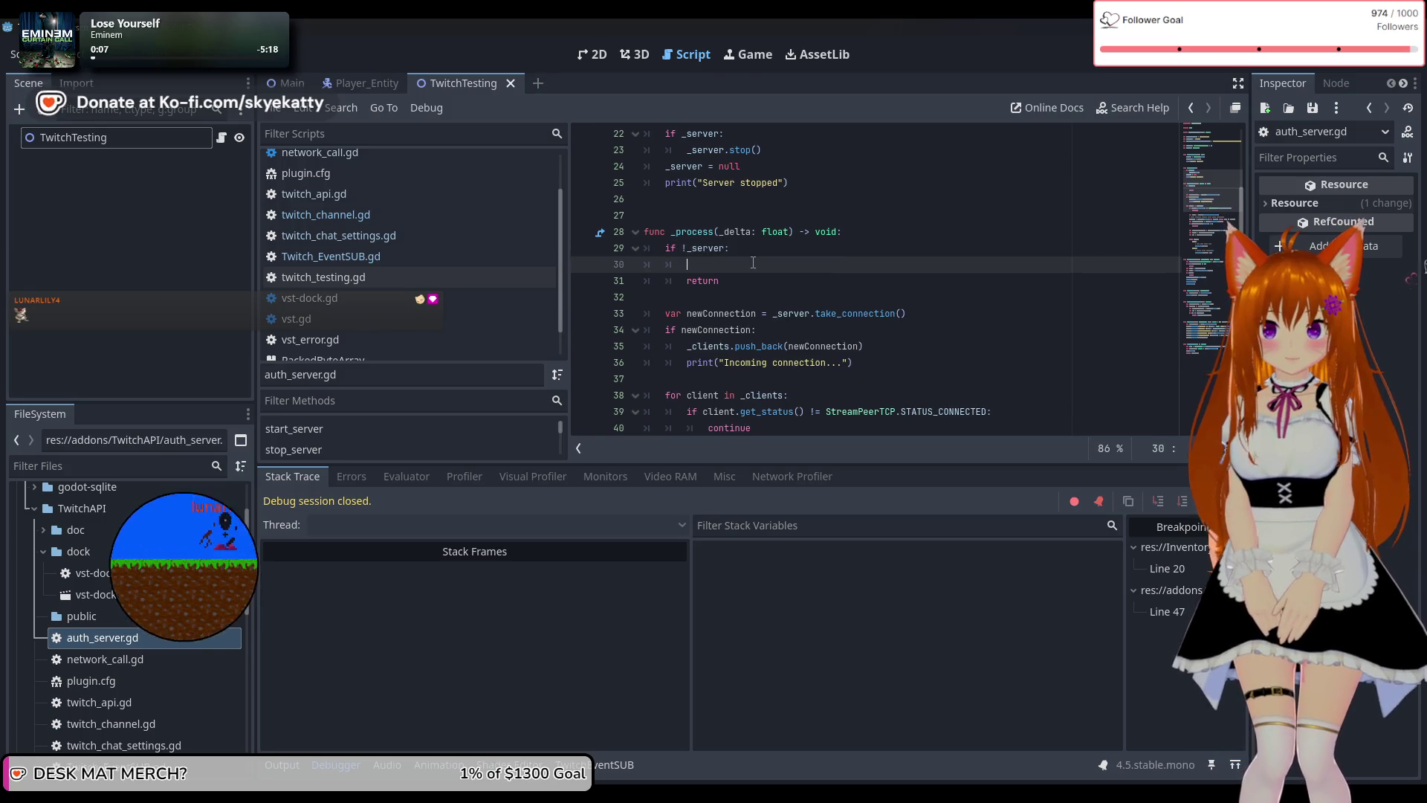
{"action": "scroll", "coordinate": [753, 263], "scroll_direction": "up", "scroll_amount": 2}
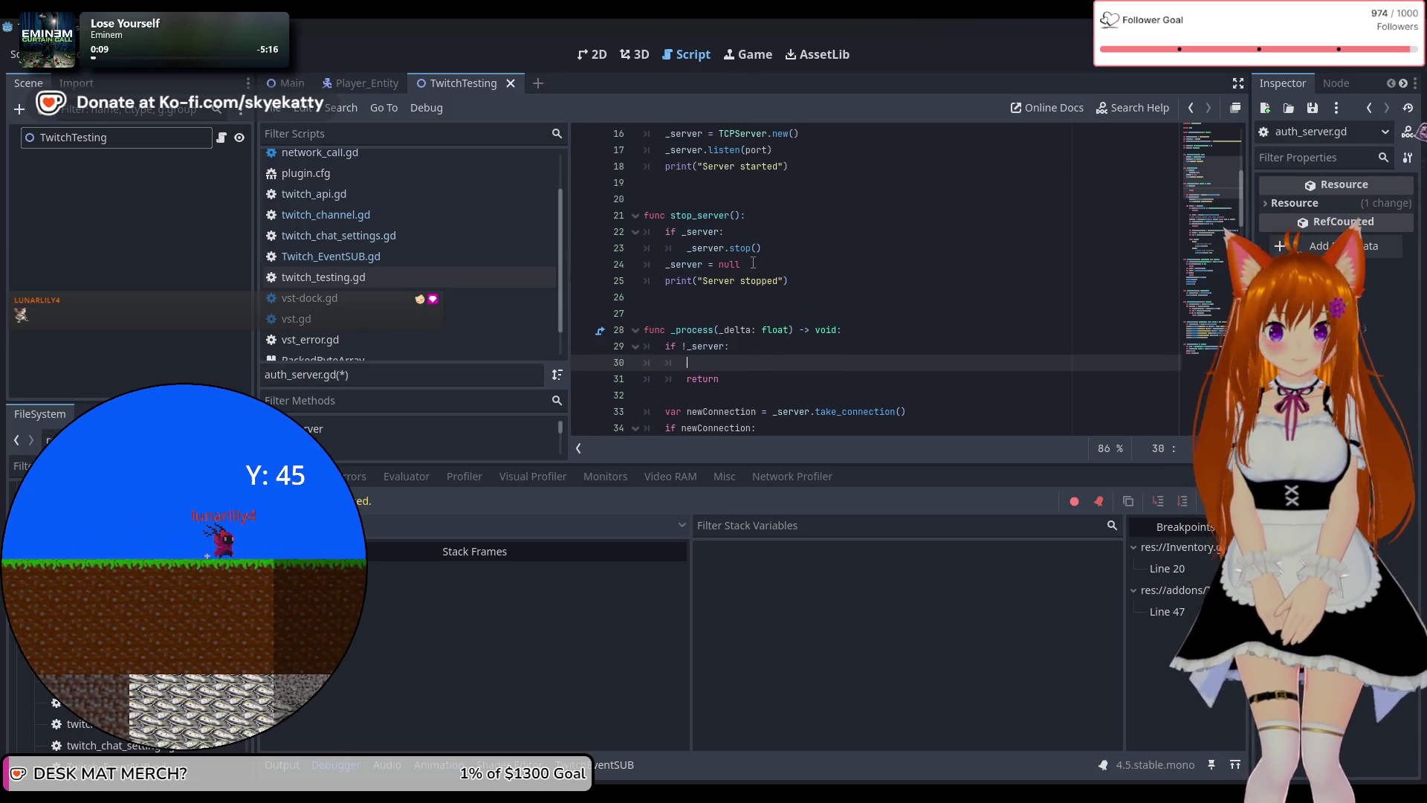
{"action": "type", "text": "s"}
{"action": "key", "text": "BackSpace"}
{"action": "type", "text": "print"}
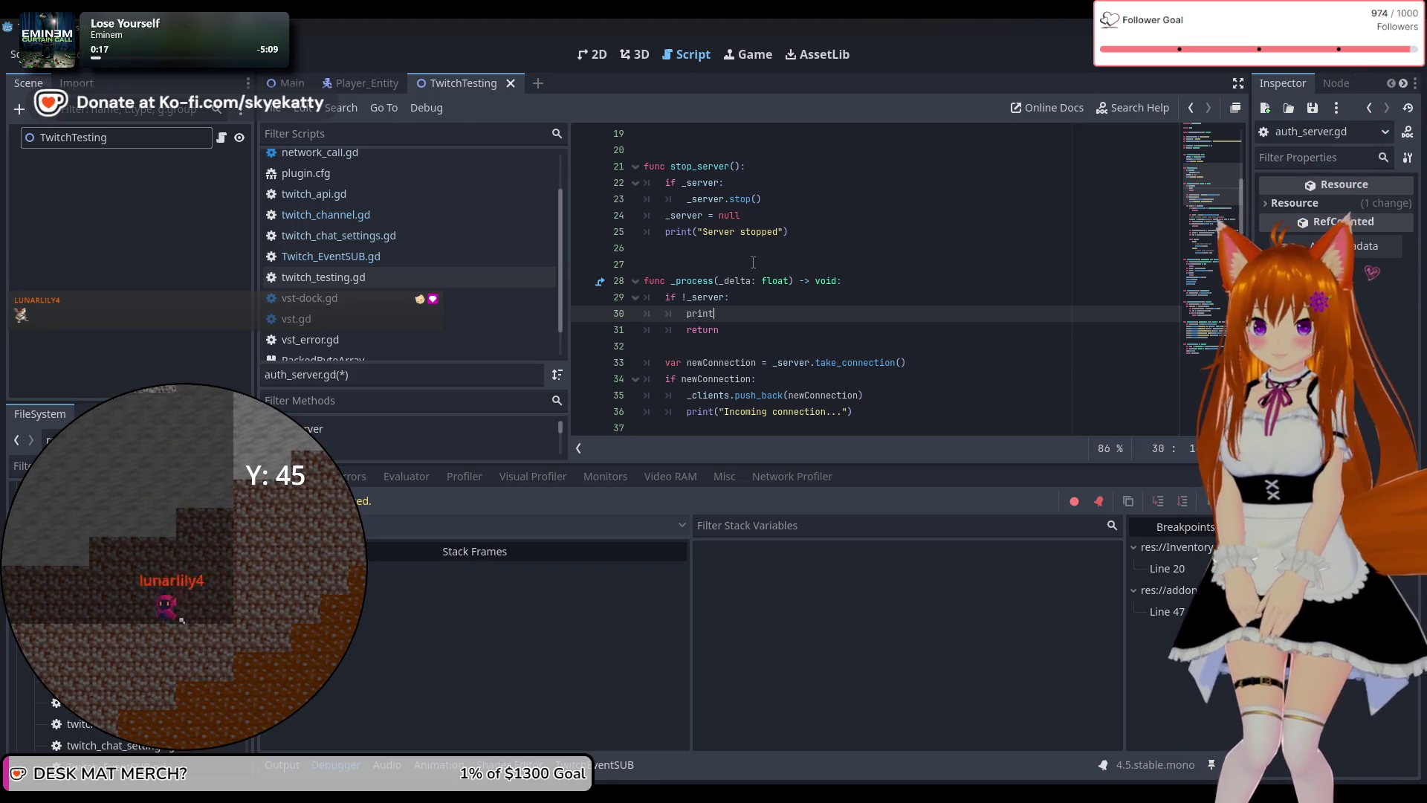
{"action": "type", "text": "(\""}
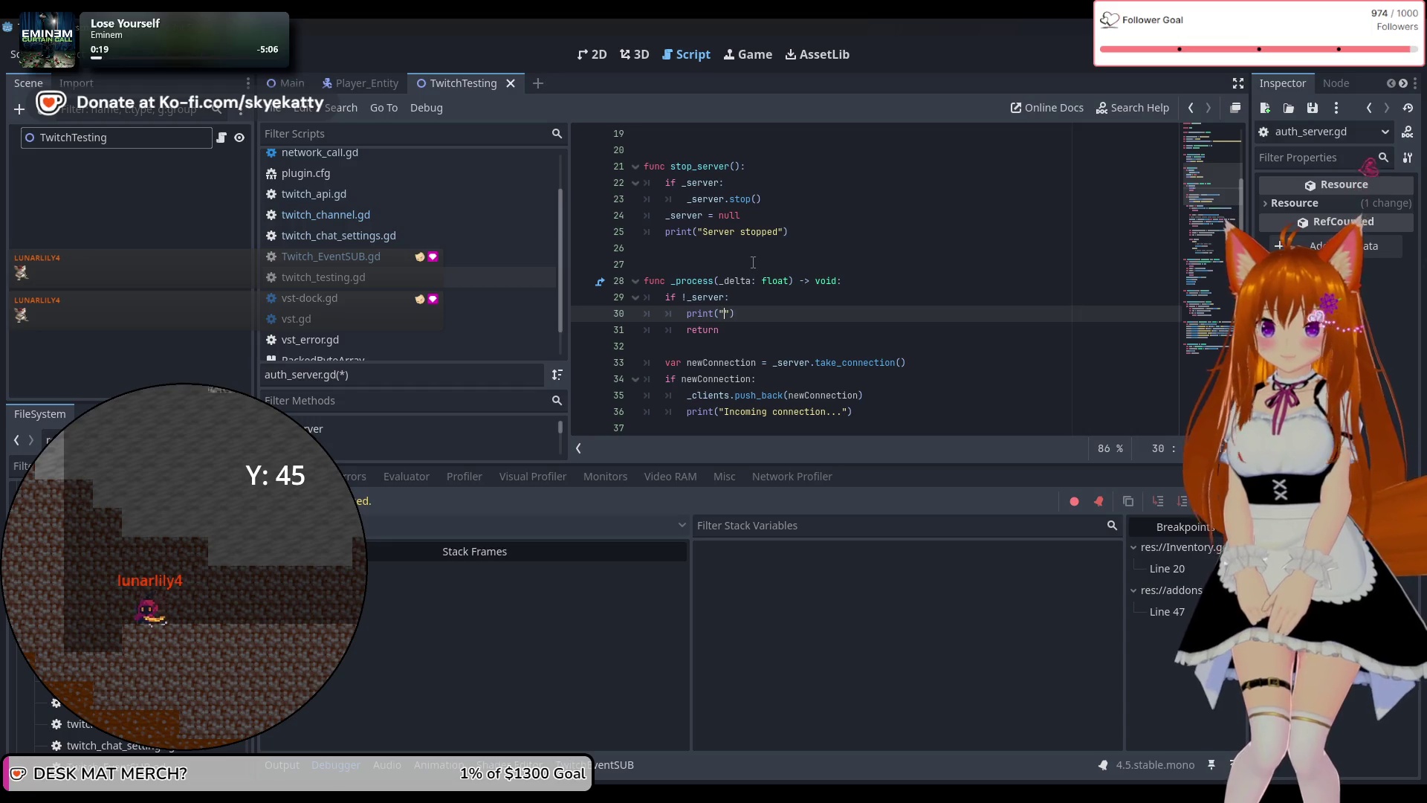
{"action": "type", "text": "S"}
{"action": "key", "text": "BackSpace"}
{"action": "key", "text": "BackSpace"}
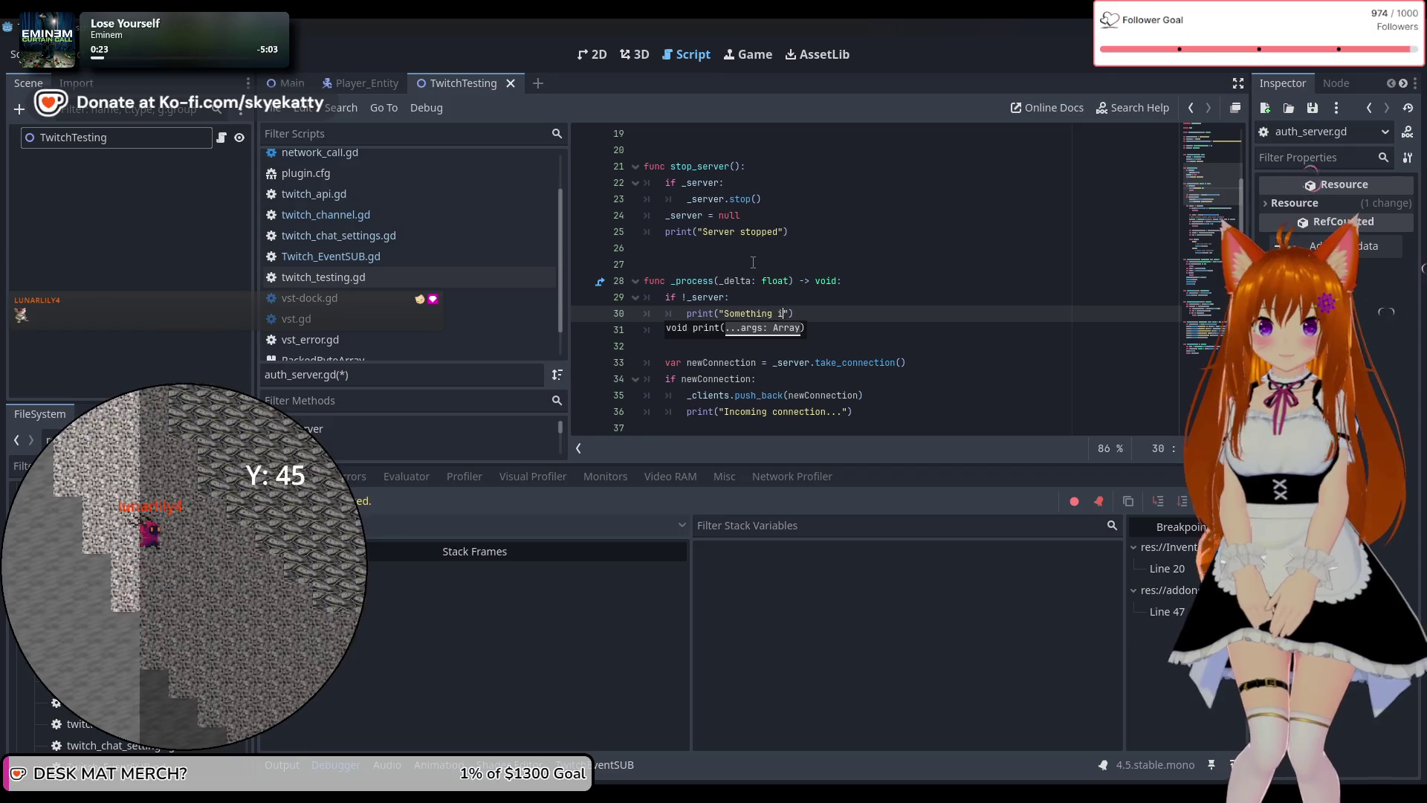
{"action": "type", "text": "s broken as fuc"}
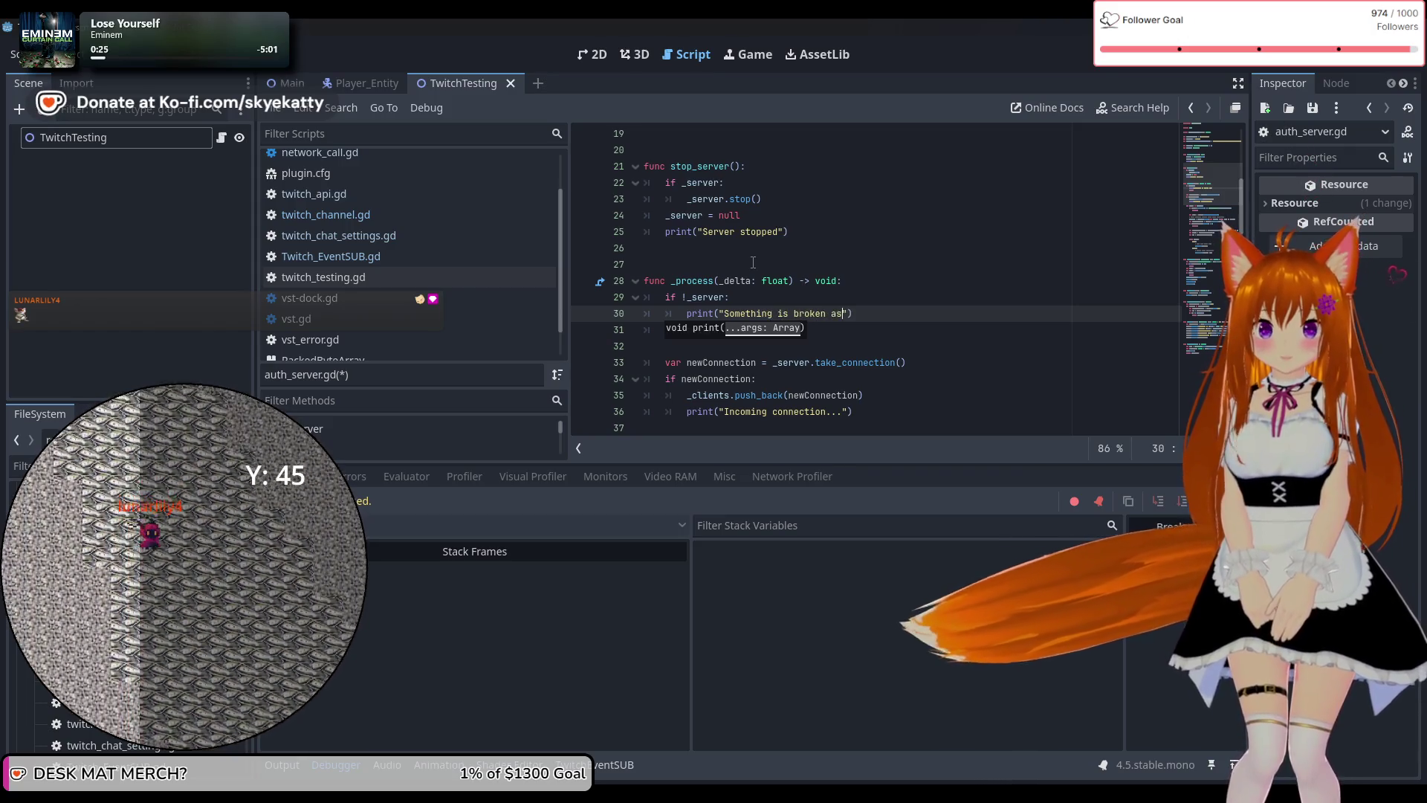
{"action": "type", "text": "k booo"}
{"action": "type", "text": "iiiiii"}
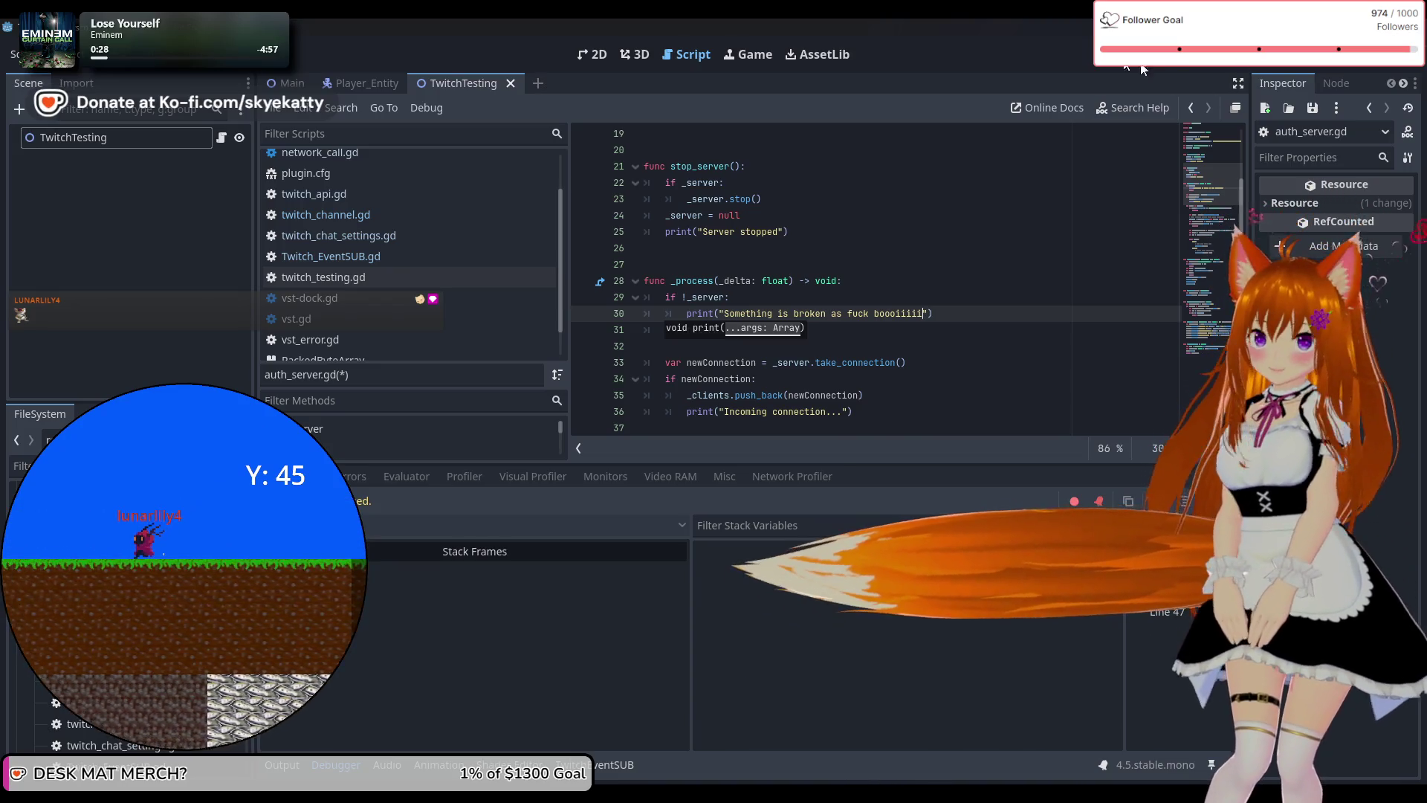
{"action": "key", "text": "F5"}
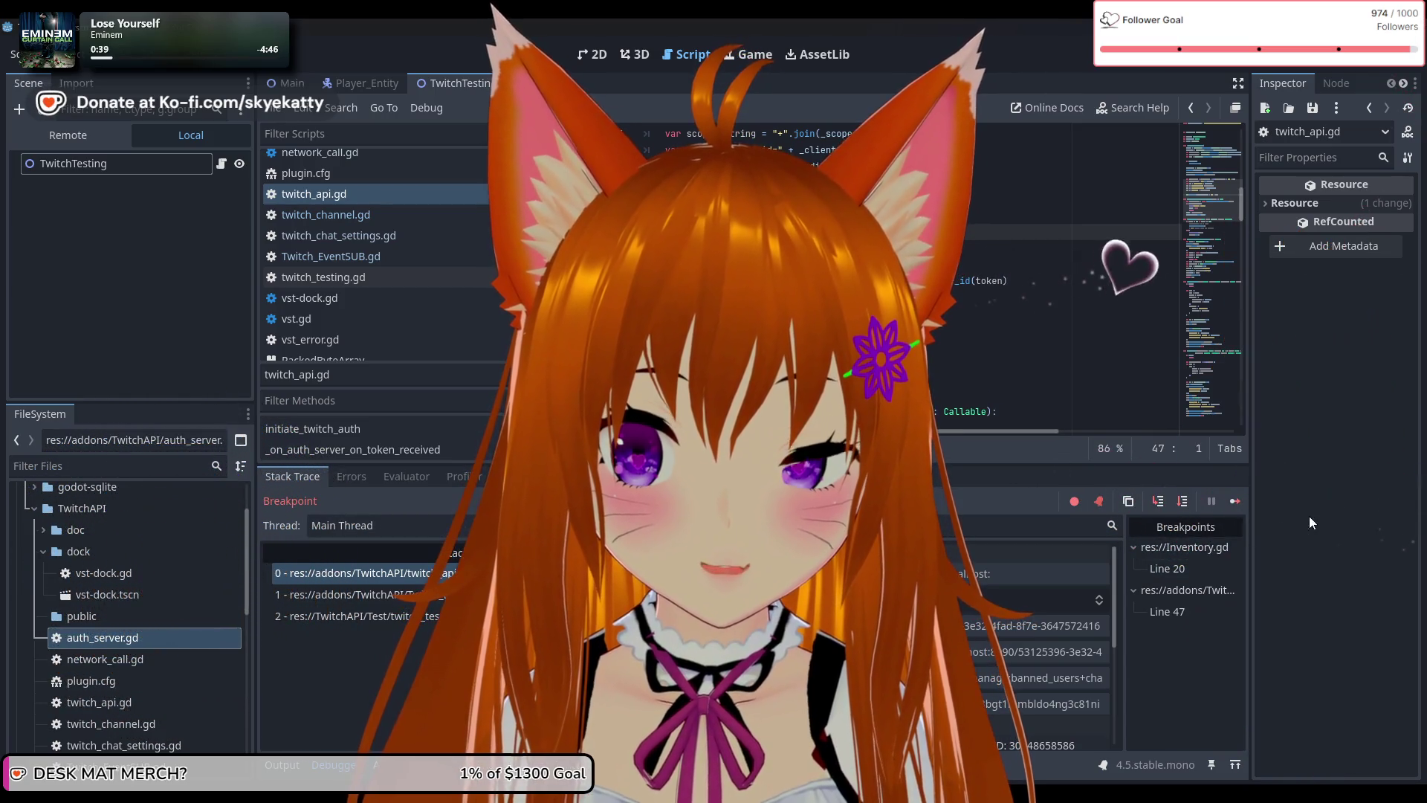
Resume execution past the initiate_twitch_auth breakpoint with Continue.
{"action": "left_click", "coordinate": [1236, 501]}
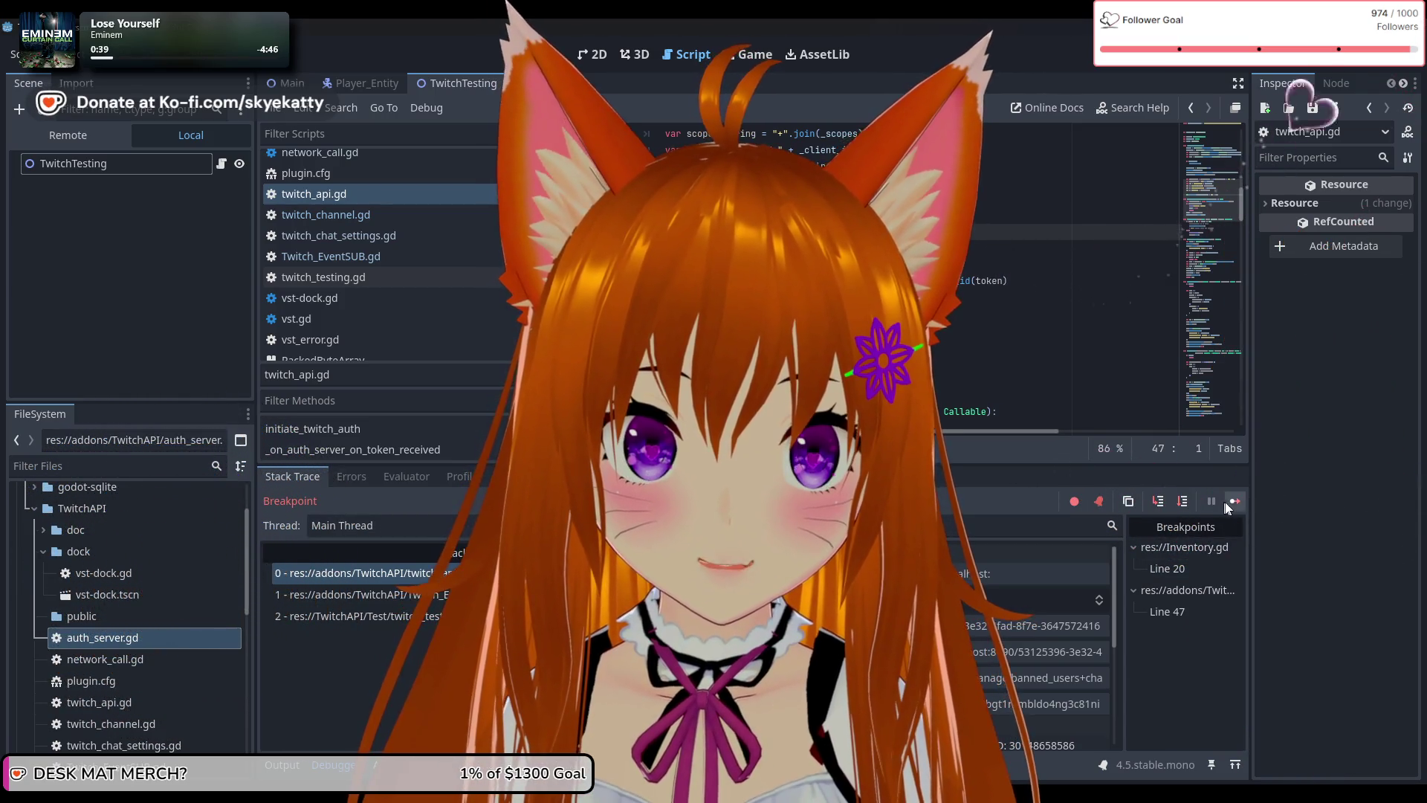
{"action": "left_click", "coordinate": [283, 768]}
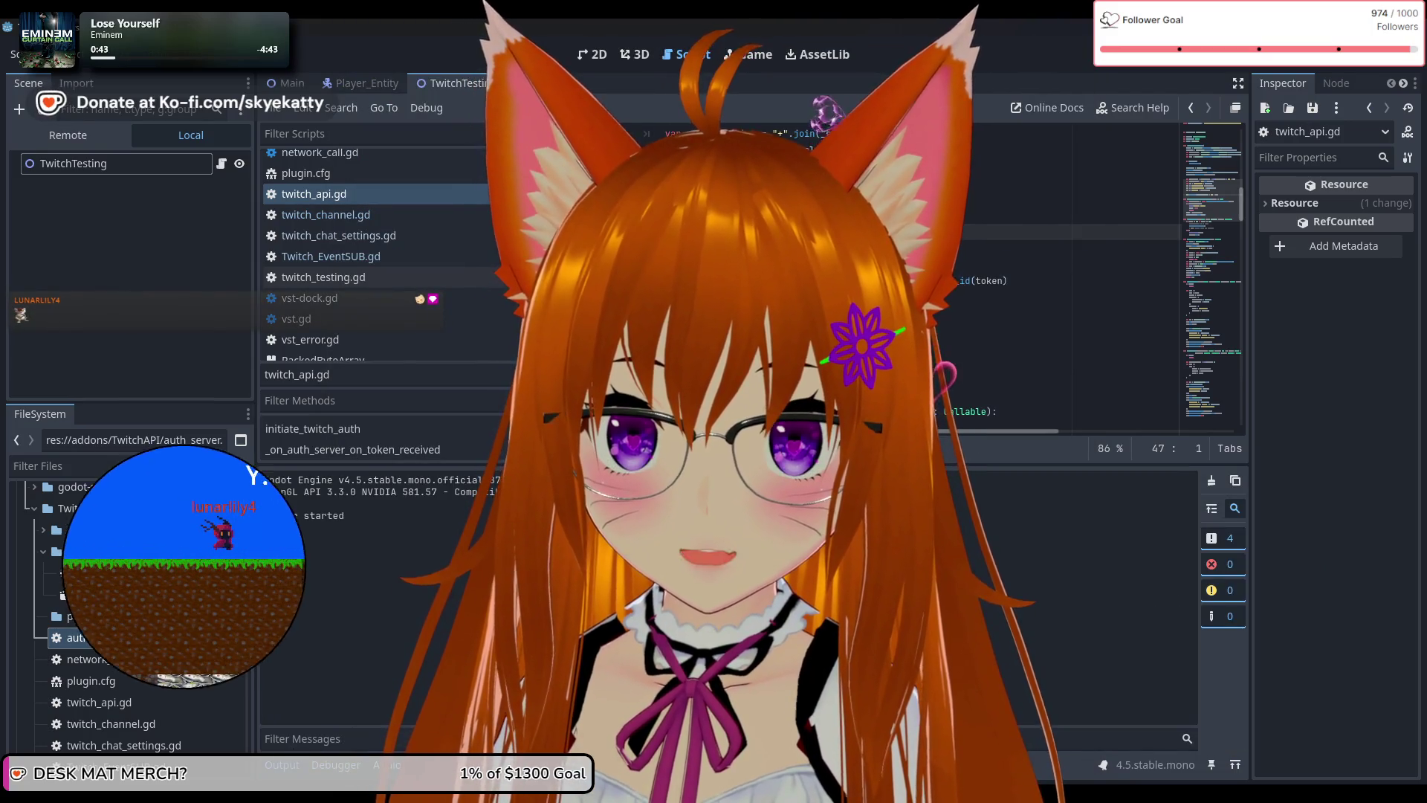
{"action": "scroll", "coordinate": [817, 282], "scroll_direction": "up", "scroll_amount": 3}
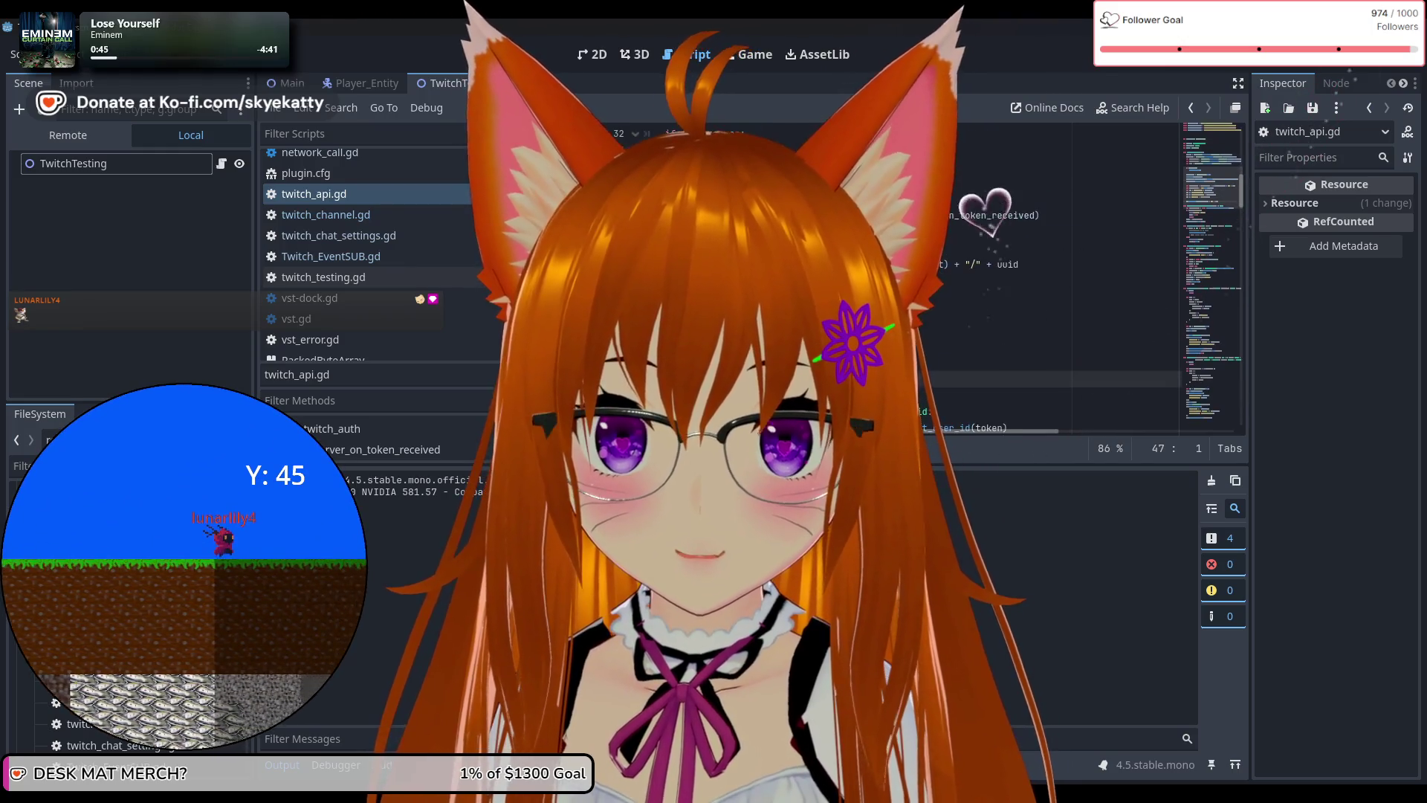
{"action": "scroll", "coordinate": [817, 282], "scroll_direction": "down", "scroll_amount": 3}
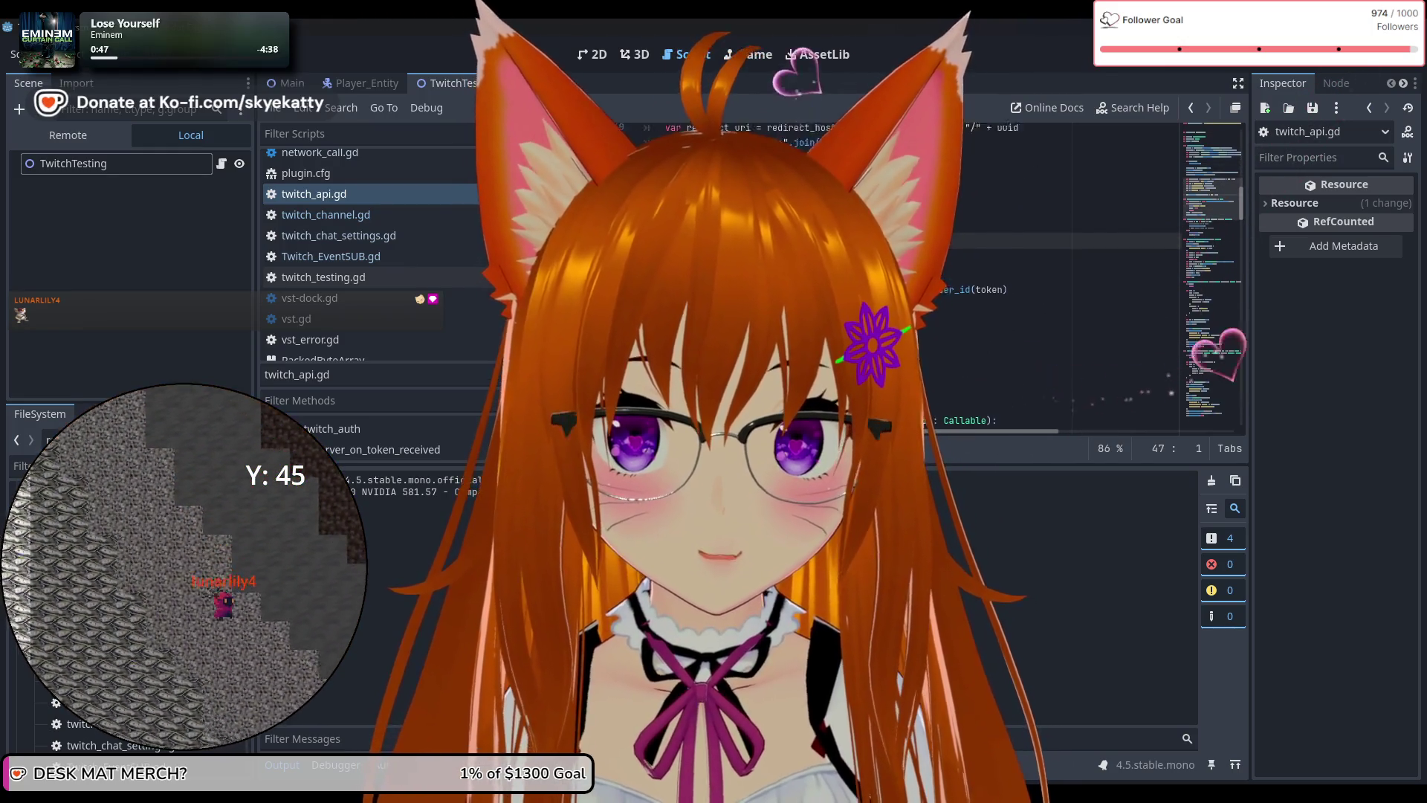
{"action": "scroll", "coordinate": [817, 282], "scroll_direction": "up", "scroll_amount": 2}
{"action": "scroll", "coordinate": [818, 282], "scroll_direction": "up", "scroll_amount": 5}
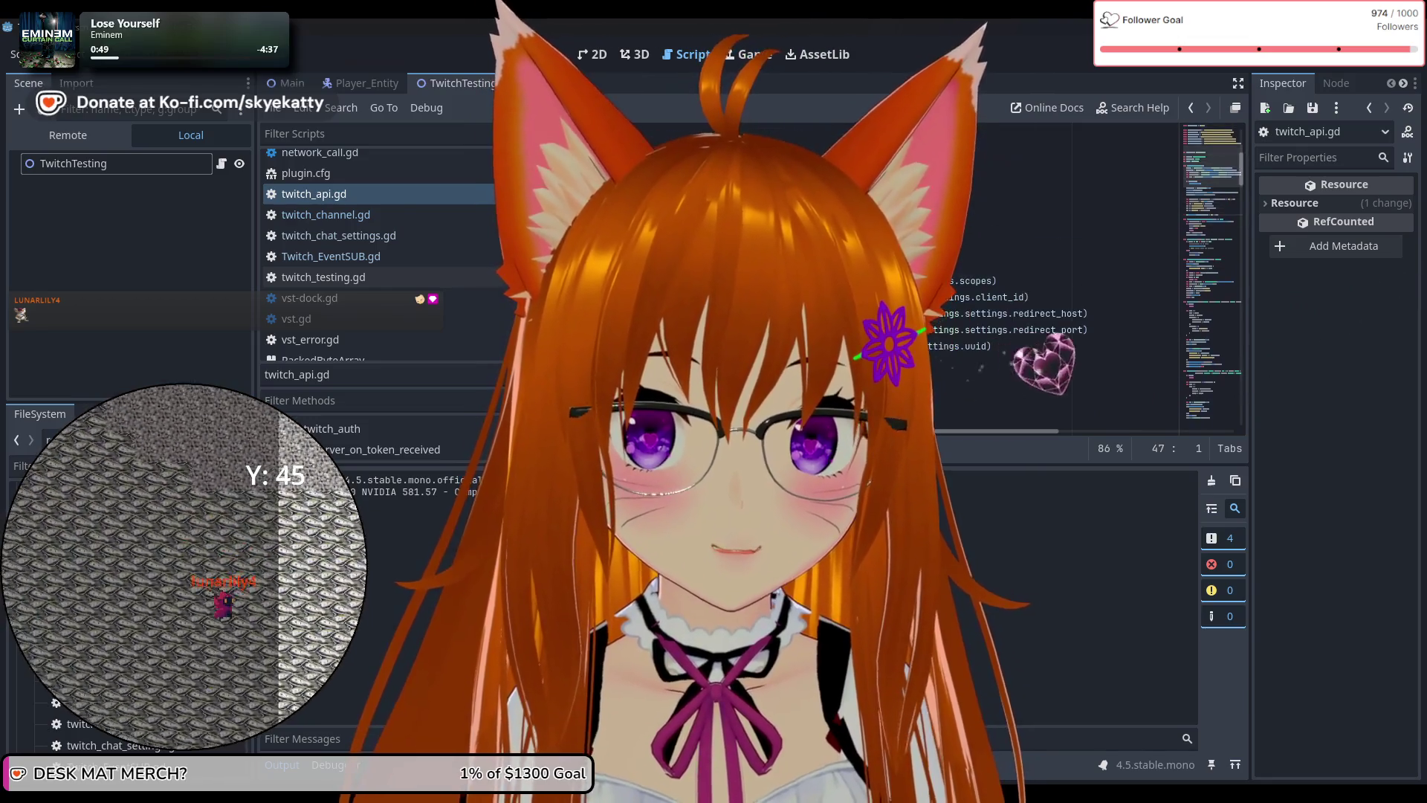
{"action": "scroll", "coordinate": [817, 282], "scroll_direction": "down", "scroll_amount": 2}
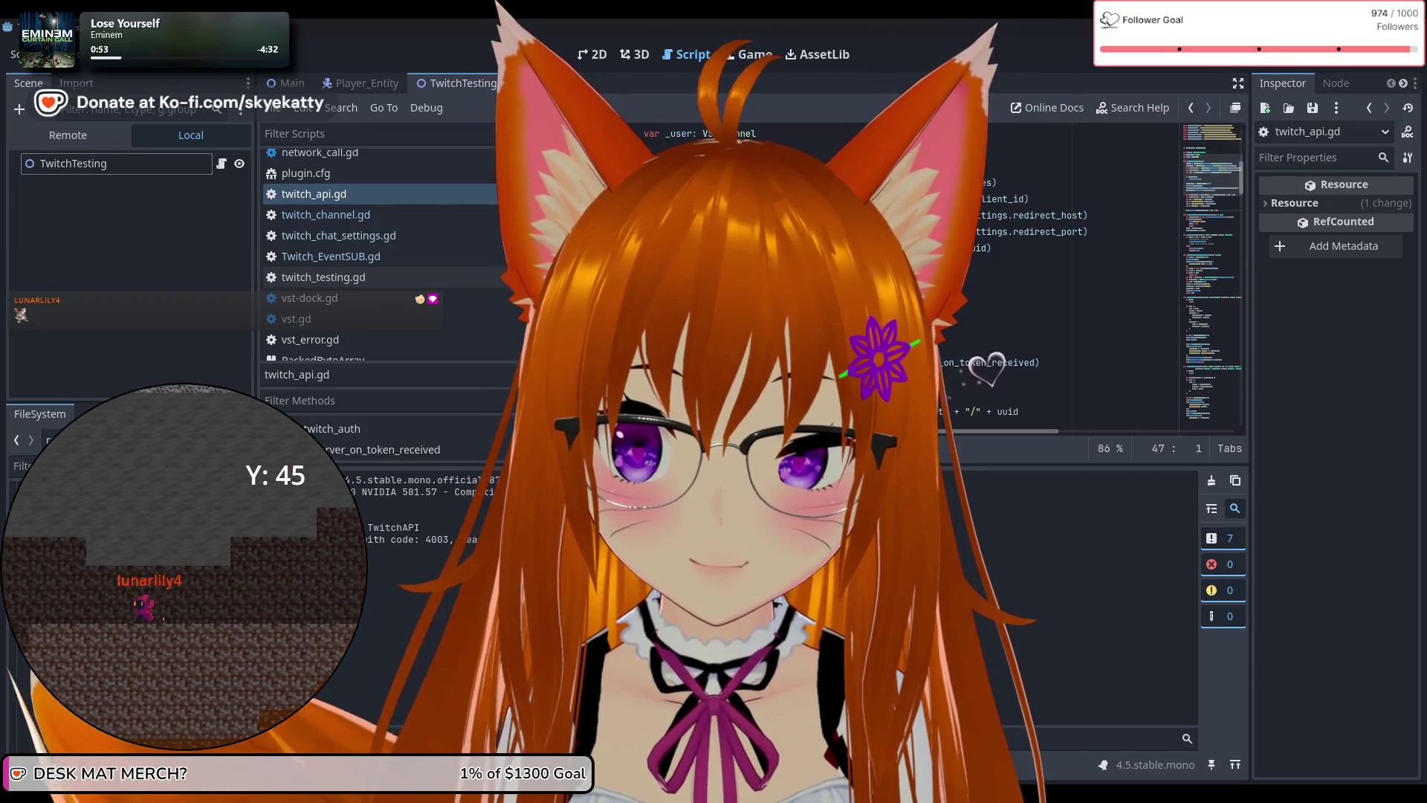
{"action": "scroll", "coordinate": [818, 282], "scroll_direction": "down", "scroll_amount": 5}
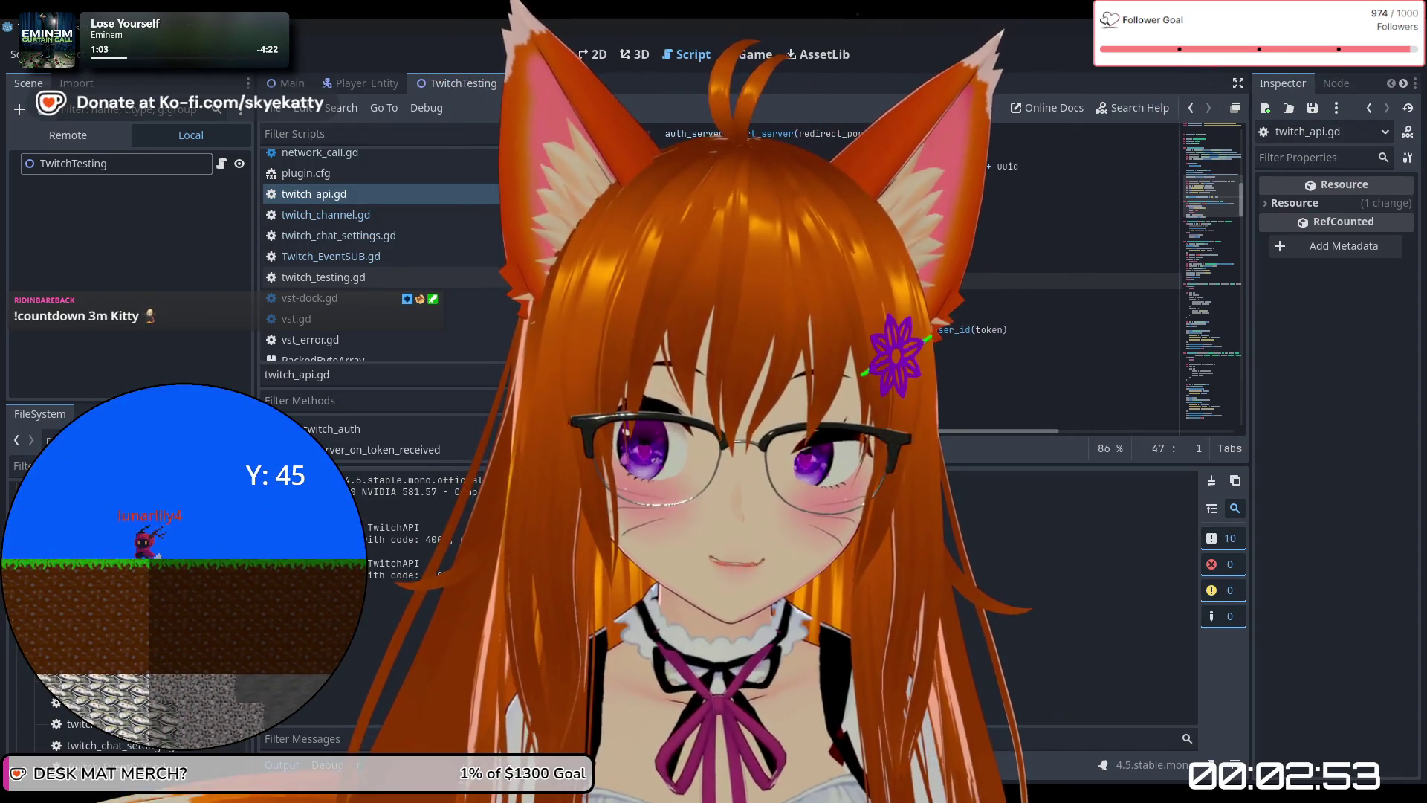
{"action": "mouse_move", "coordinate": [1029, 283]}
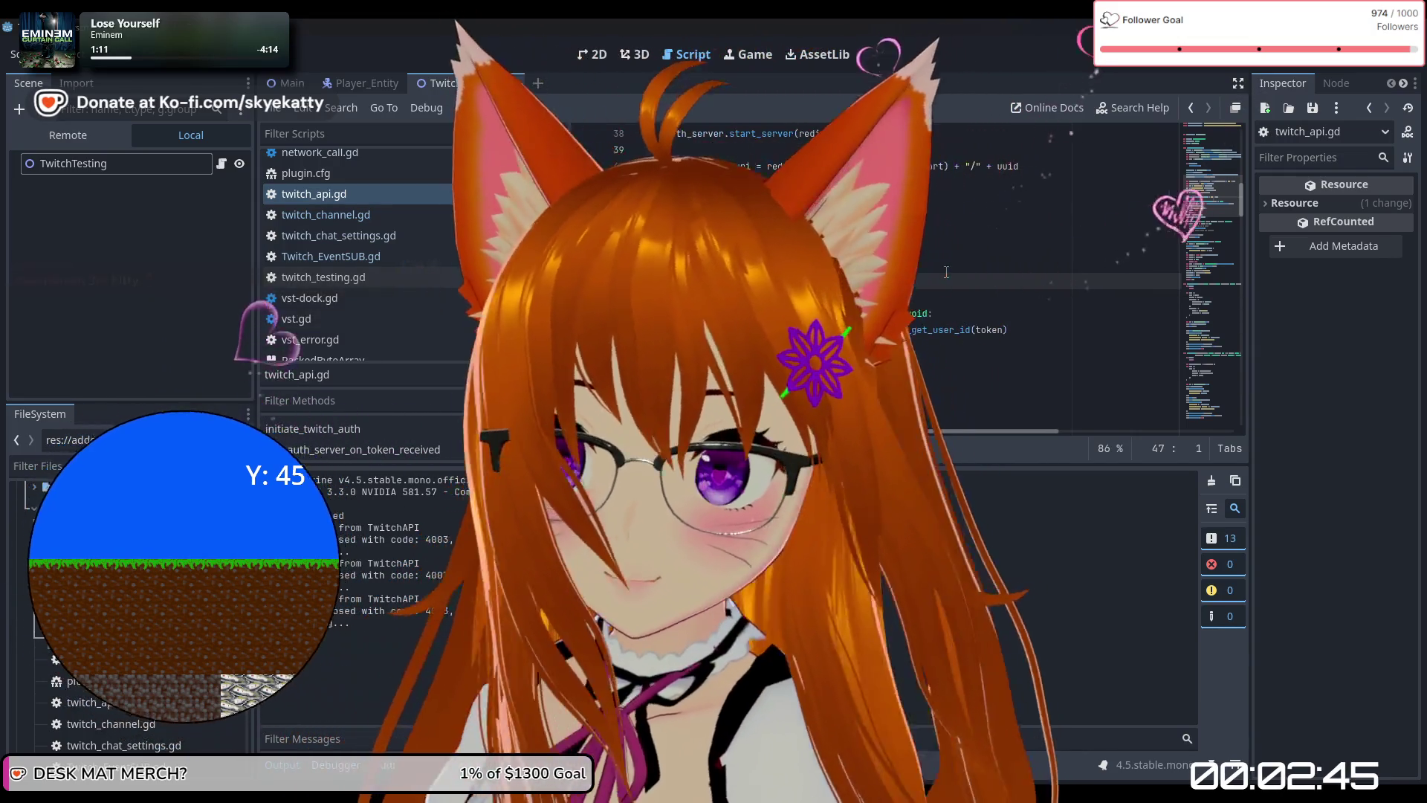
{"action": "scroll", "coordinate": [951, 280], "scroll_direction": "down", "scroll_amount": 1}
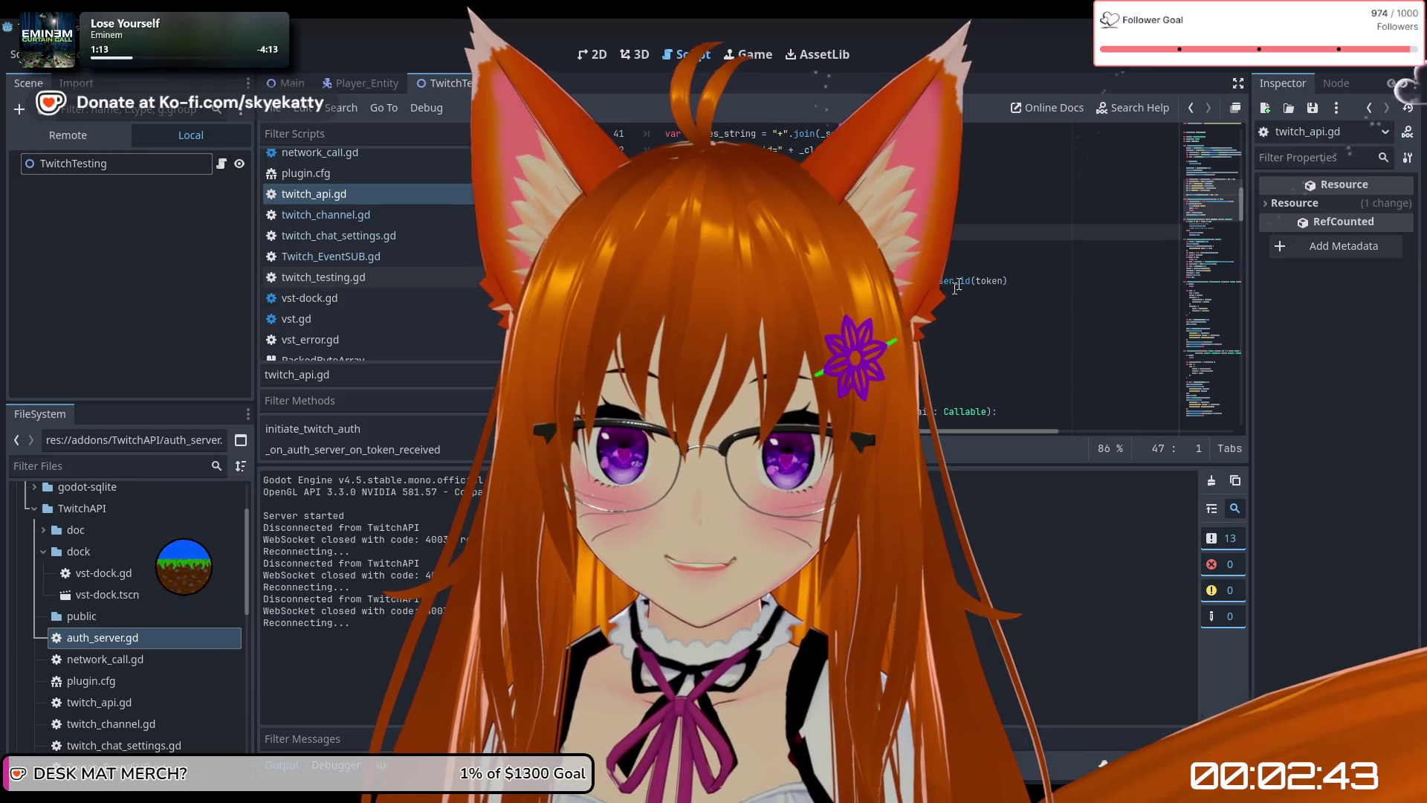
{"action": "scroll", "coordinate": [957, 287], "scroll_direction": "up", "scroll_amount": 4}
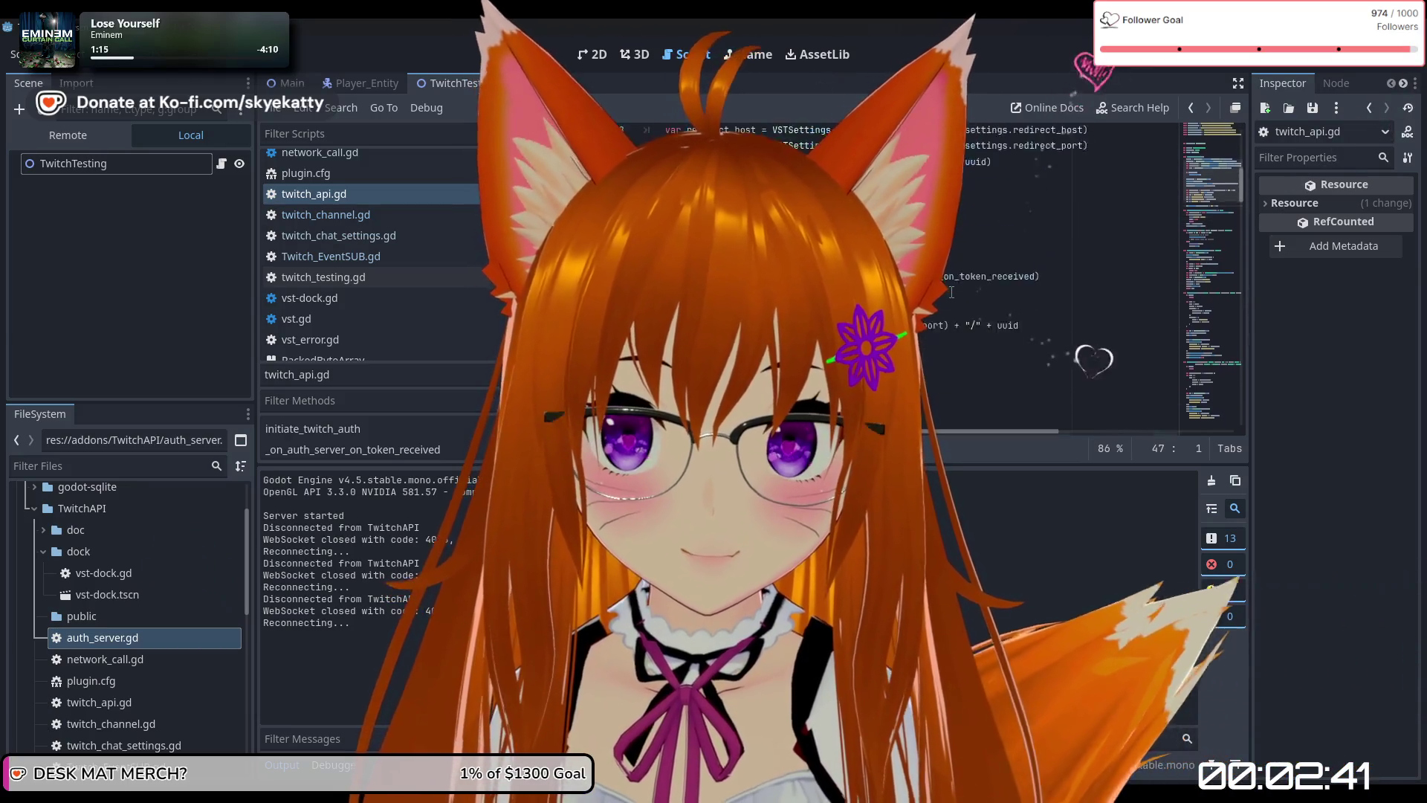
{"action": "scroll", "coordinate": [952, 292], "scroll_direction": "up", "scroll_amount": 5}
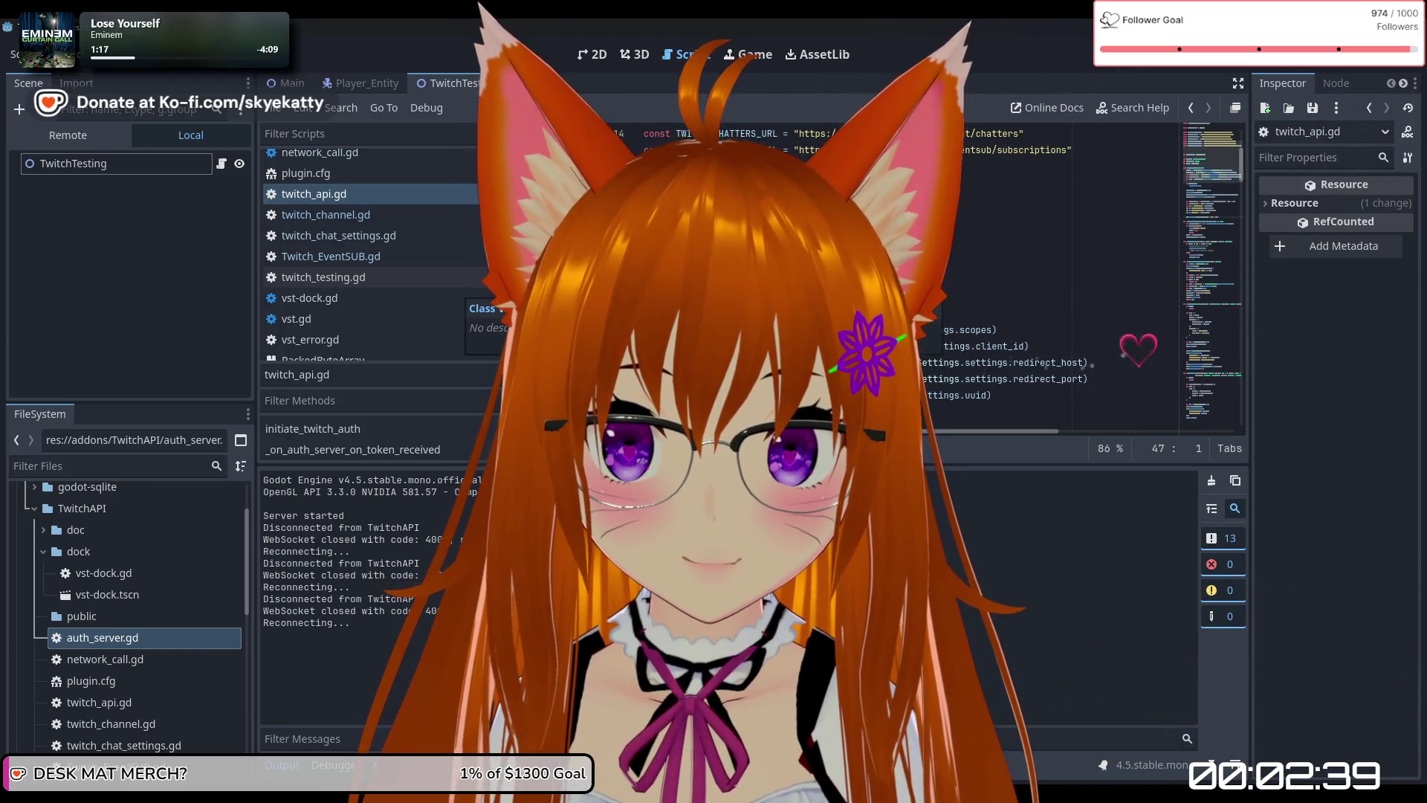
{"action": "scroll", "coordinate": [988, 227], "scroll_direction": "down", "scroll_amount": 5}
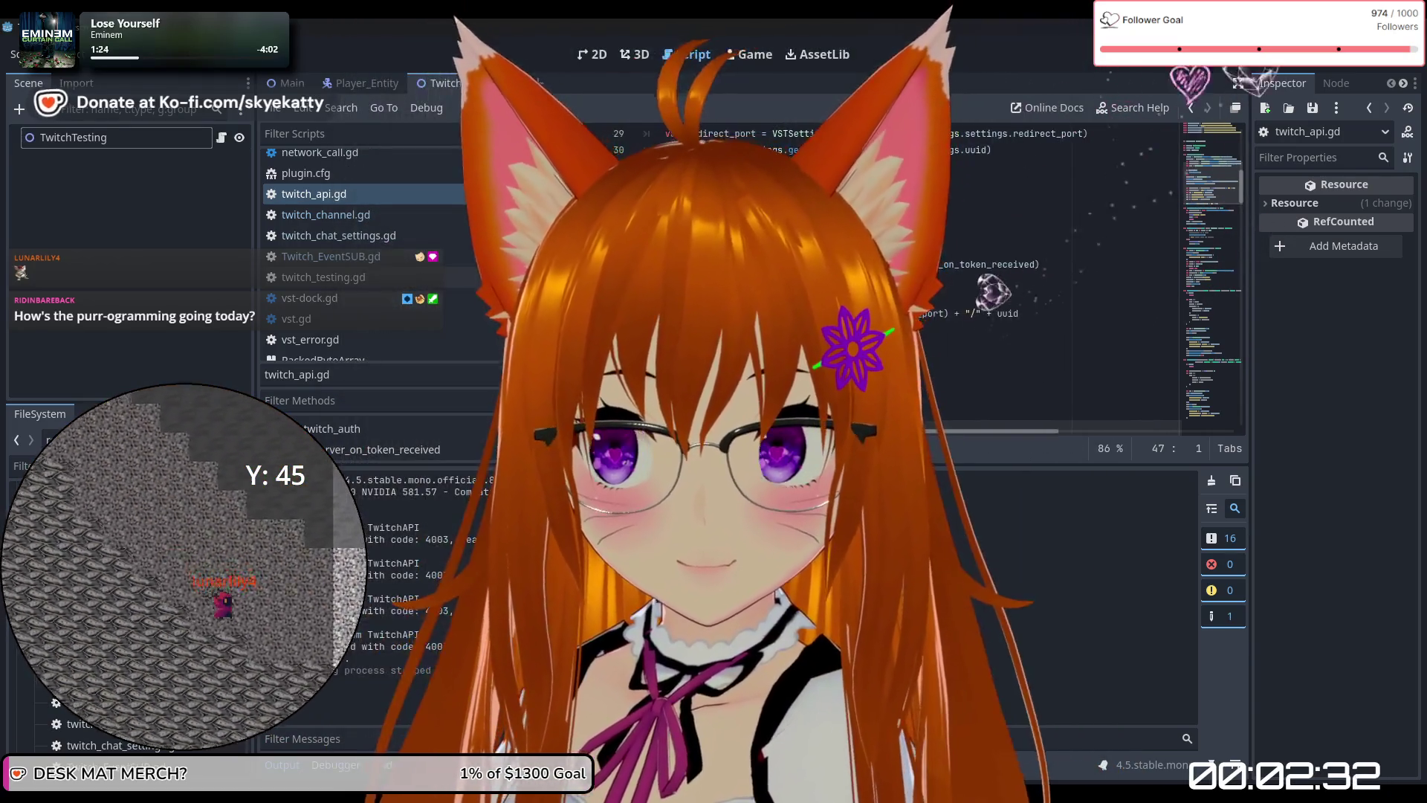
{"action": "mouse_move", "coordinate": [925, 313]}
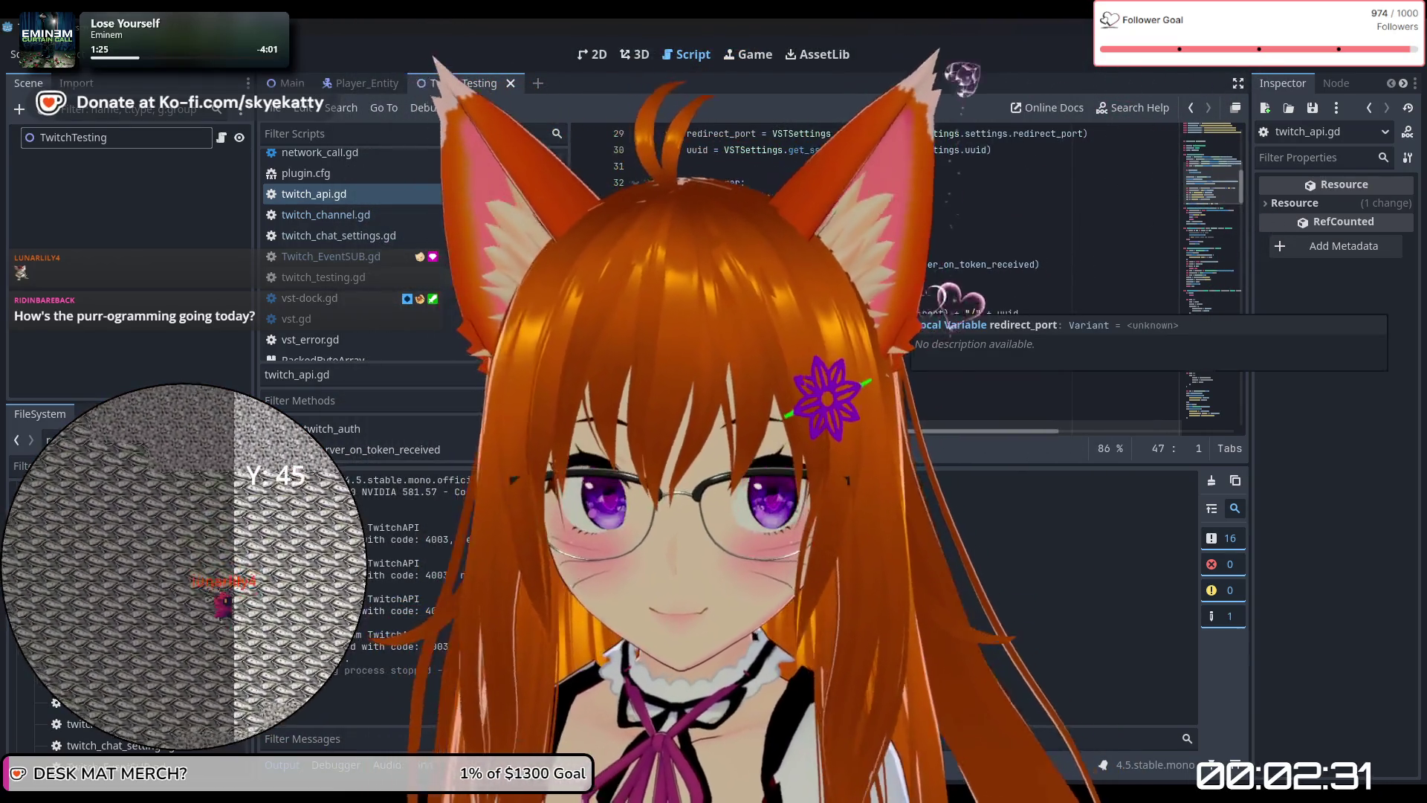
{"action": "scroll", "coordinate": [1056, 282], "scroll_direction": "up", "scroll_amount": 10}
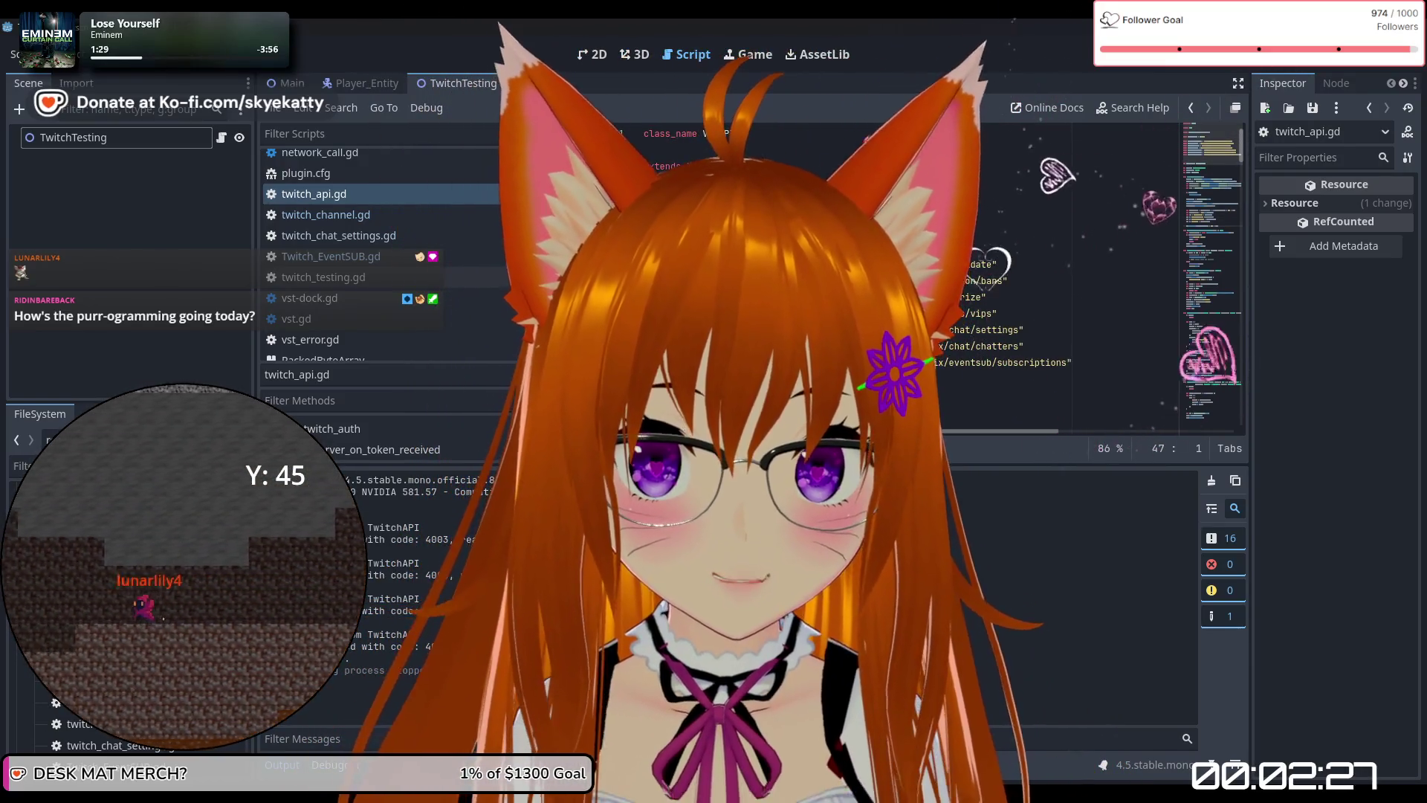
{"action": "left_click", "coordinate": [1053, 232]}
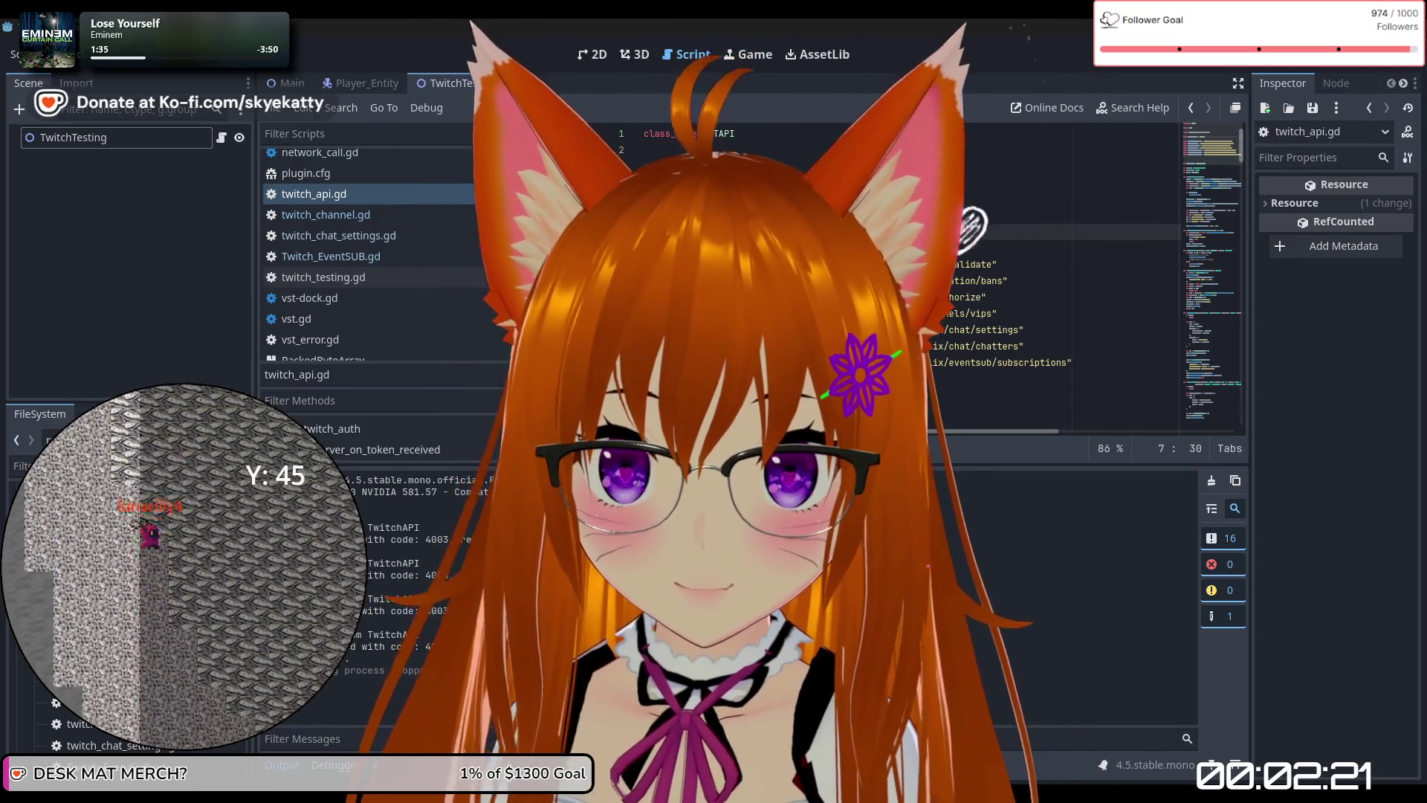
{"action": "key", "text": "Up"}
{"action": "key", "text": "Up"}
{"action": "key", "text": "Up"}
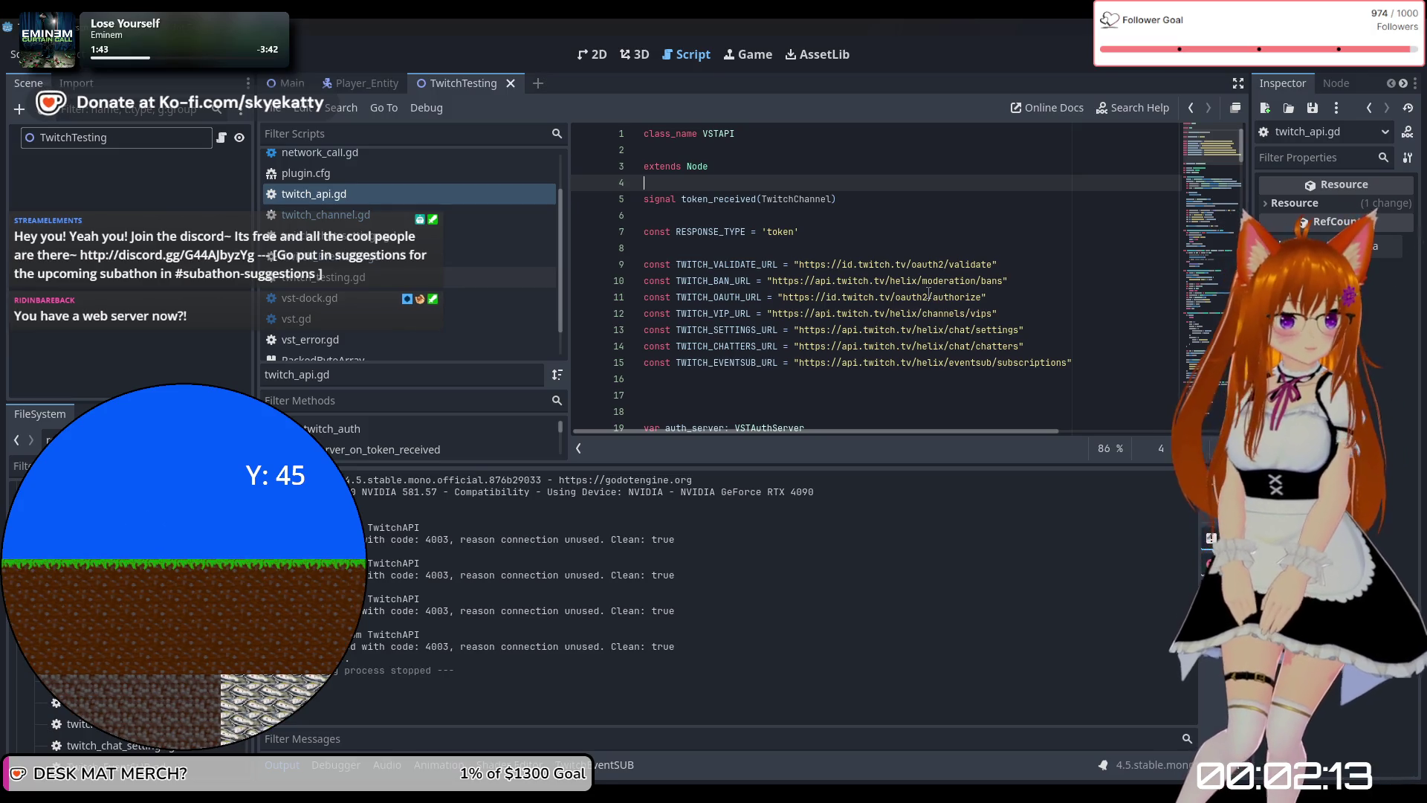
{"action": "scroll", "coordinate": [928, 294], "scroll_direction": "down", "scroll_amount": 1}
{"action": "scroll", "coordinate": [919, 288], "scroll_direction": "down", "scroll_amount": 1}
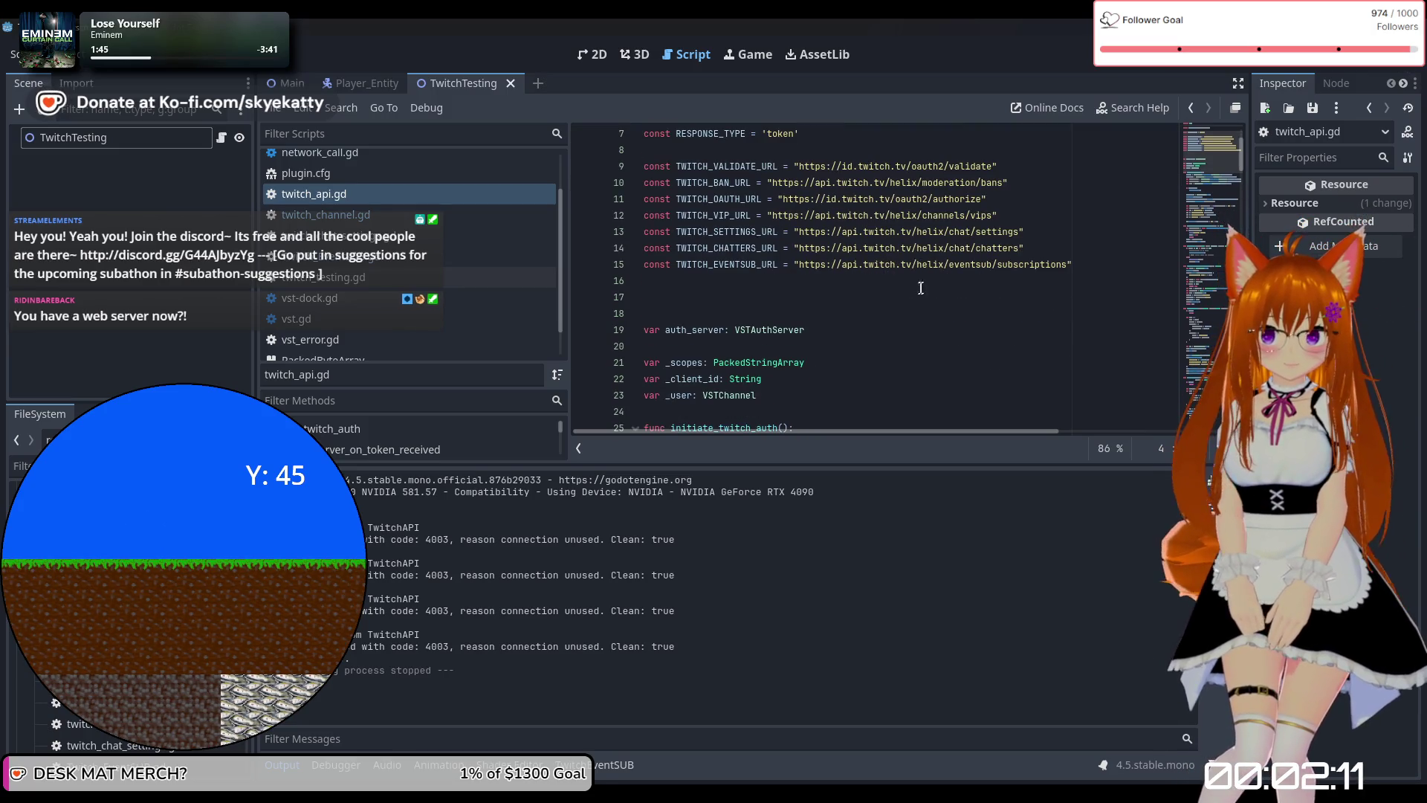
{"action": "left_click", "coordinate": [866, 310]}
{"action": "key", "text": "BackSpace"}
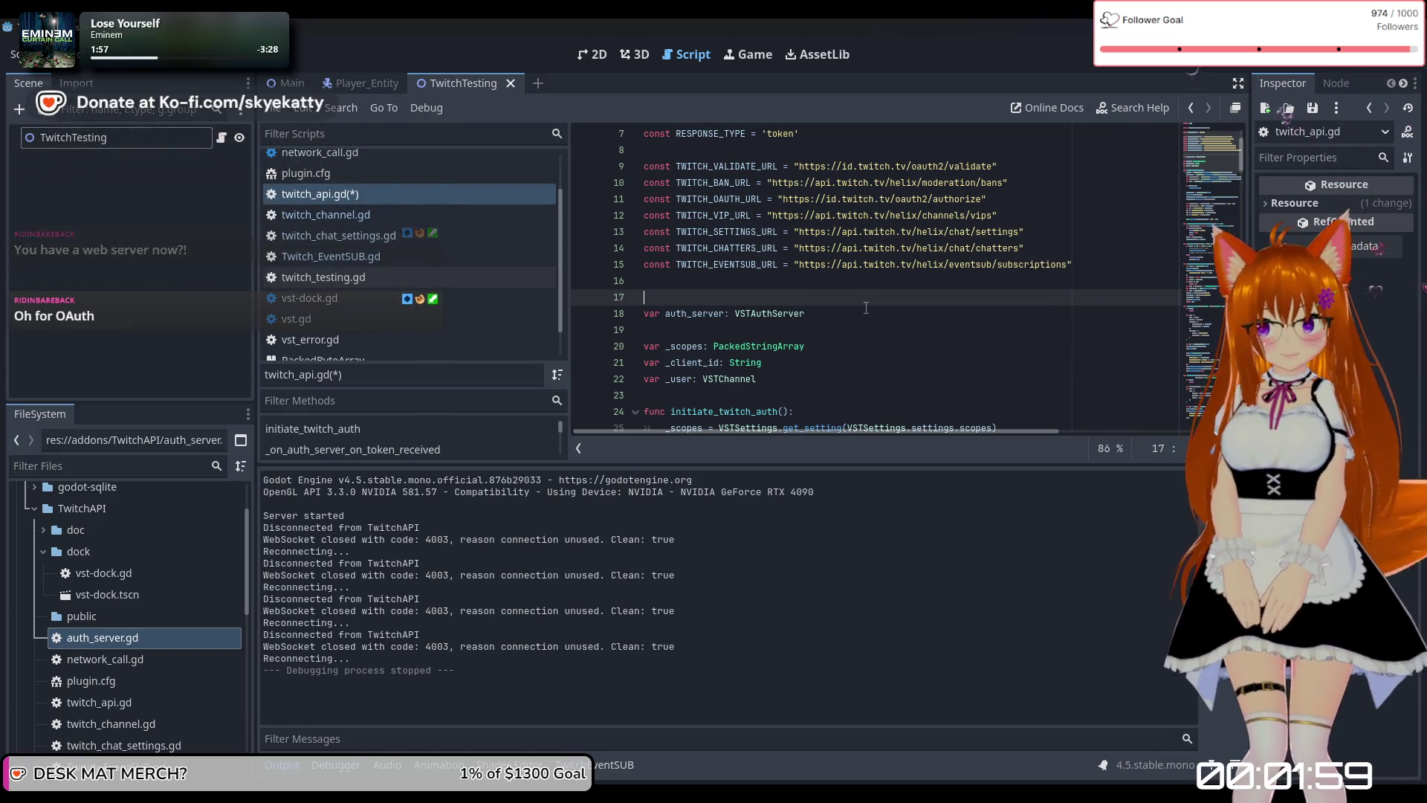
{"action": "scroll", "coordinate": [862, 309], "scroll_direction": "down", "scroll_amount": 1}
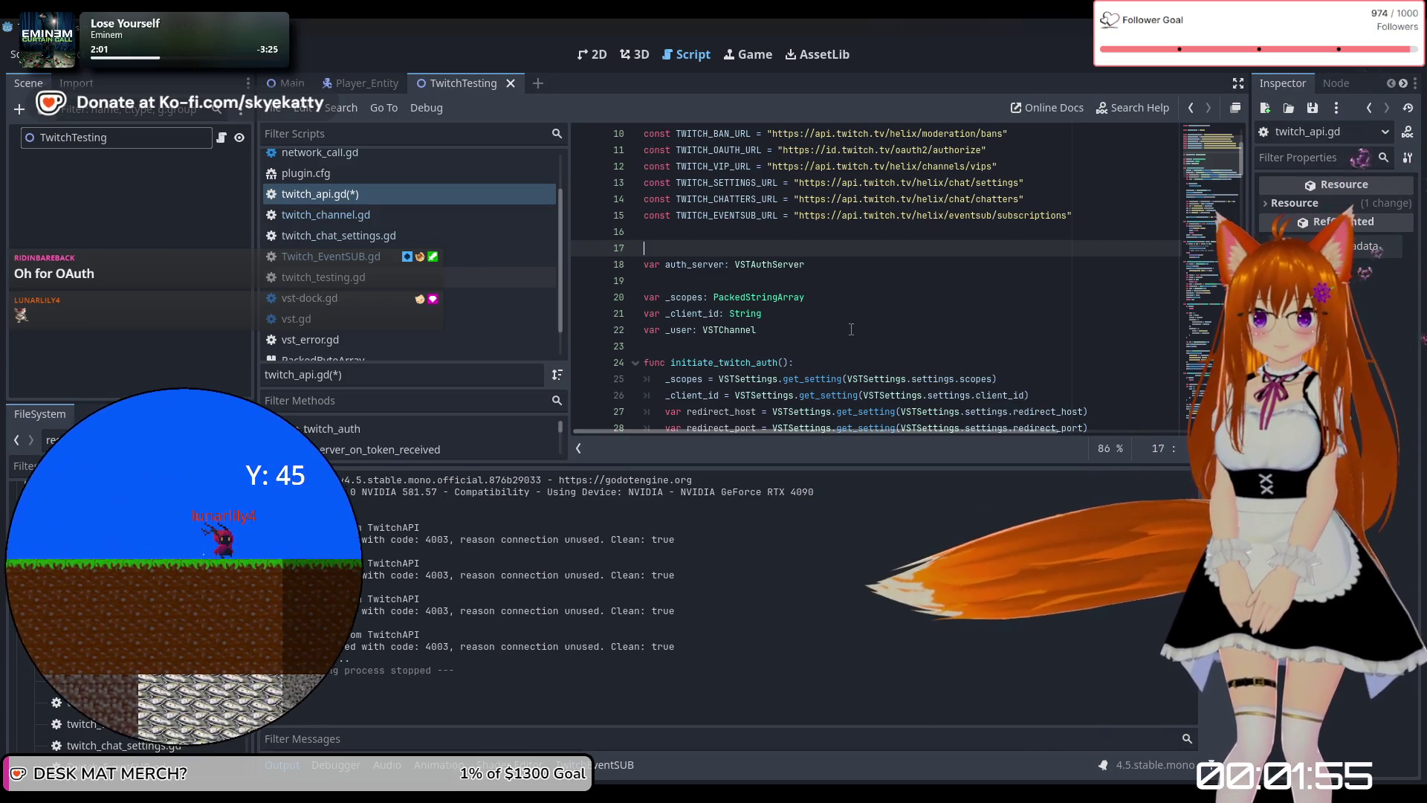
{"action": "key", "text": "BackSpace"}
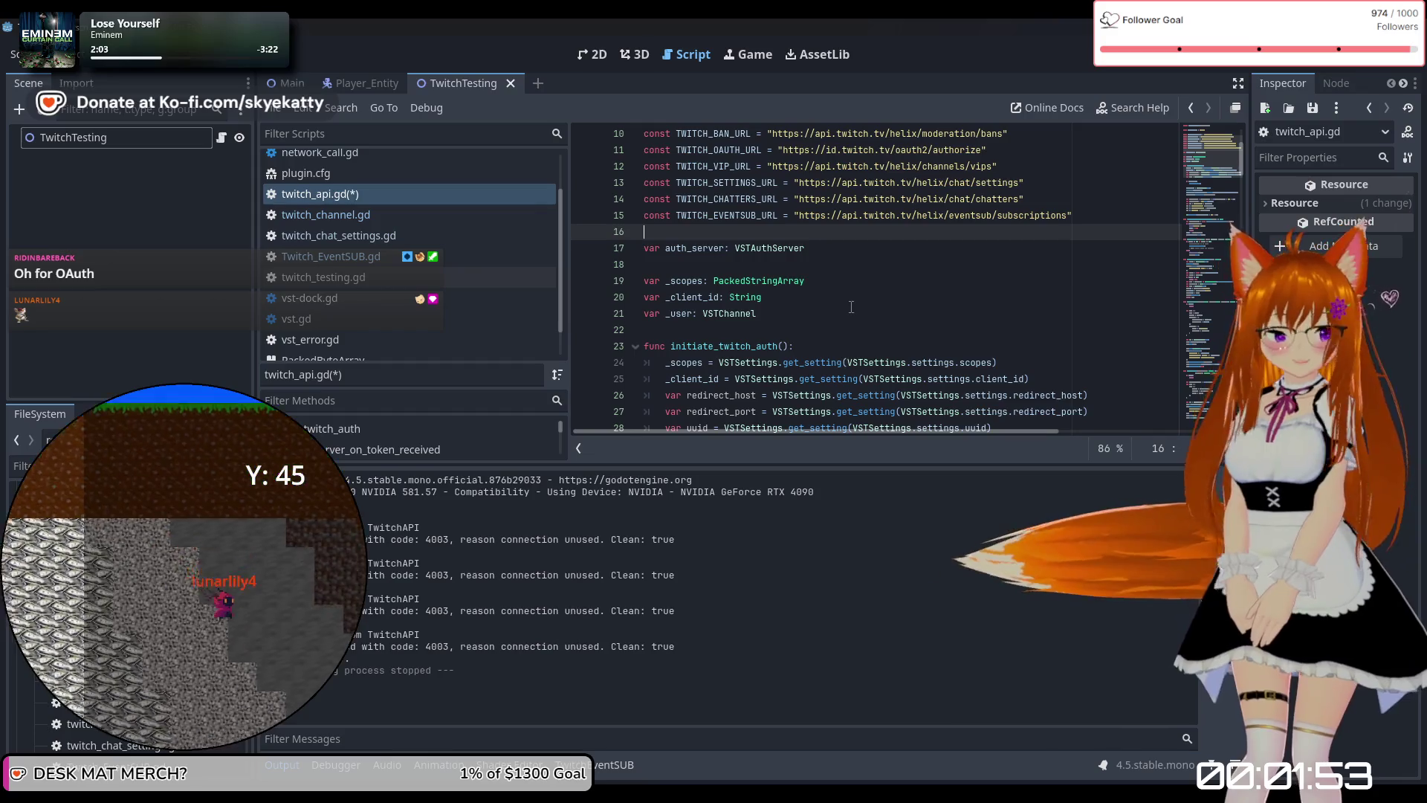
{"action": "scroll", "coordinate": [813, 258], "scroll_direction": "down", "scroll_amount": 1}
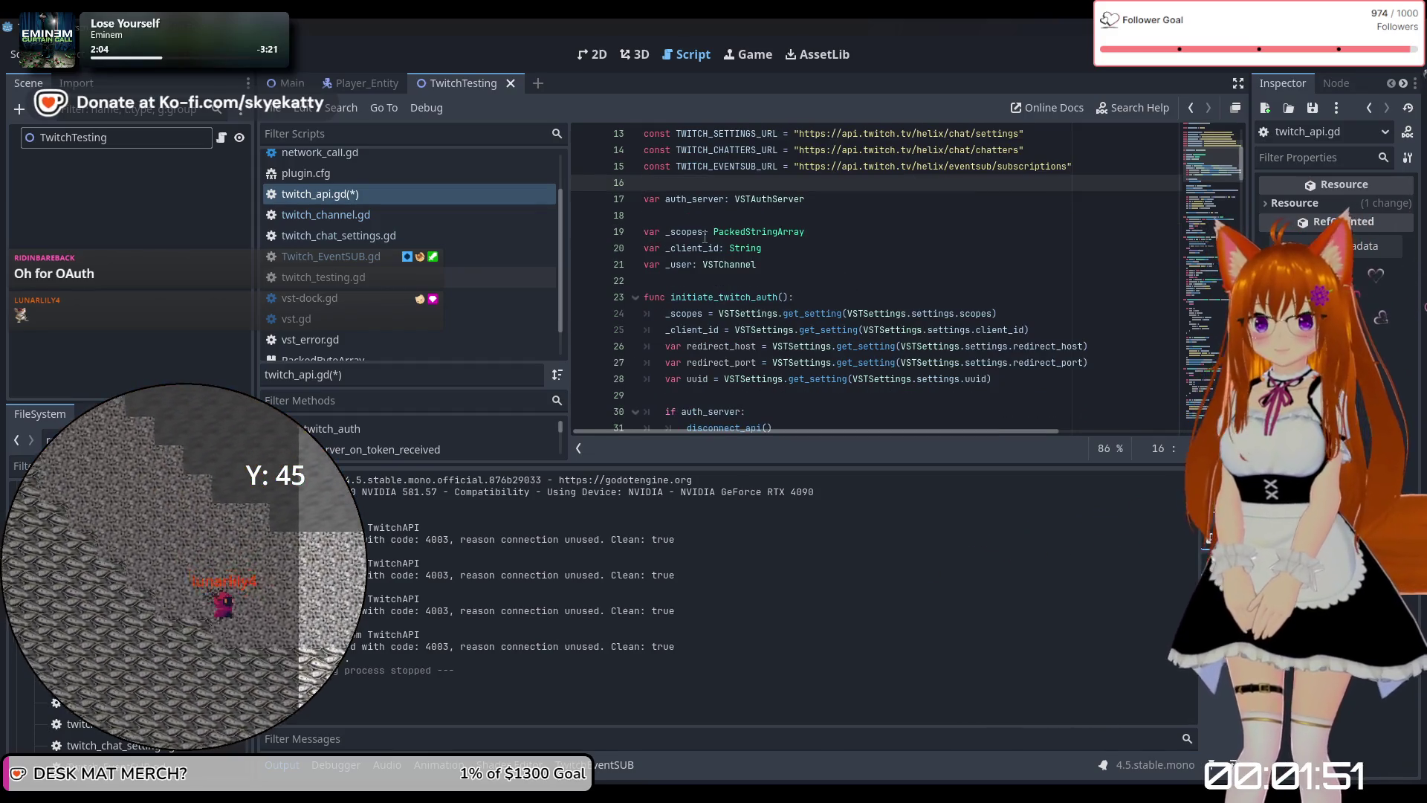
{"action": "left_click", "coordinate": [807, 247]}
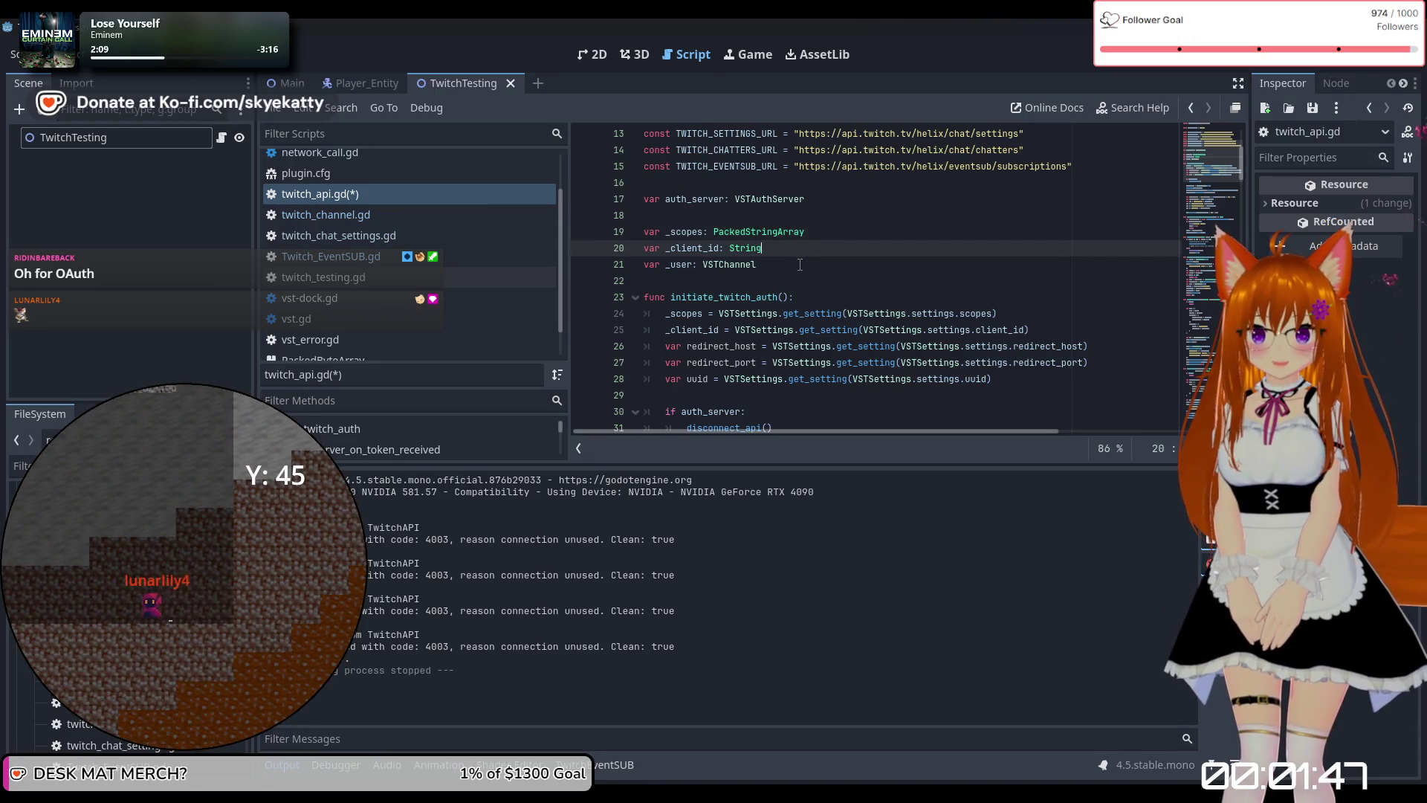
{"action": "left_click", "coordinate": [799, 265]}
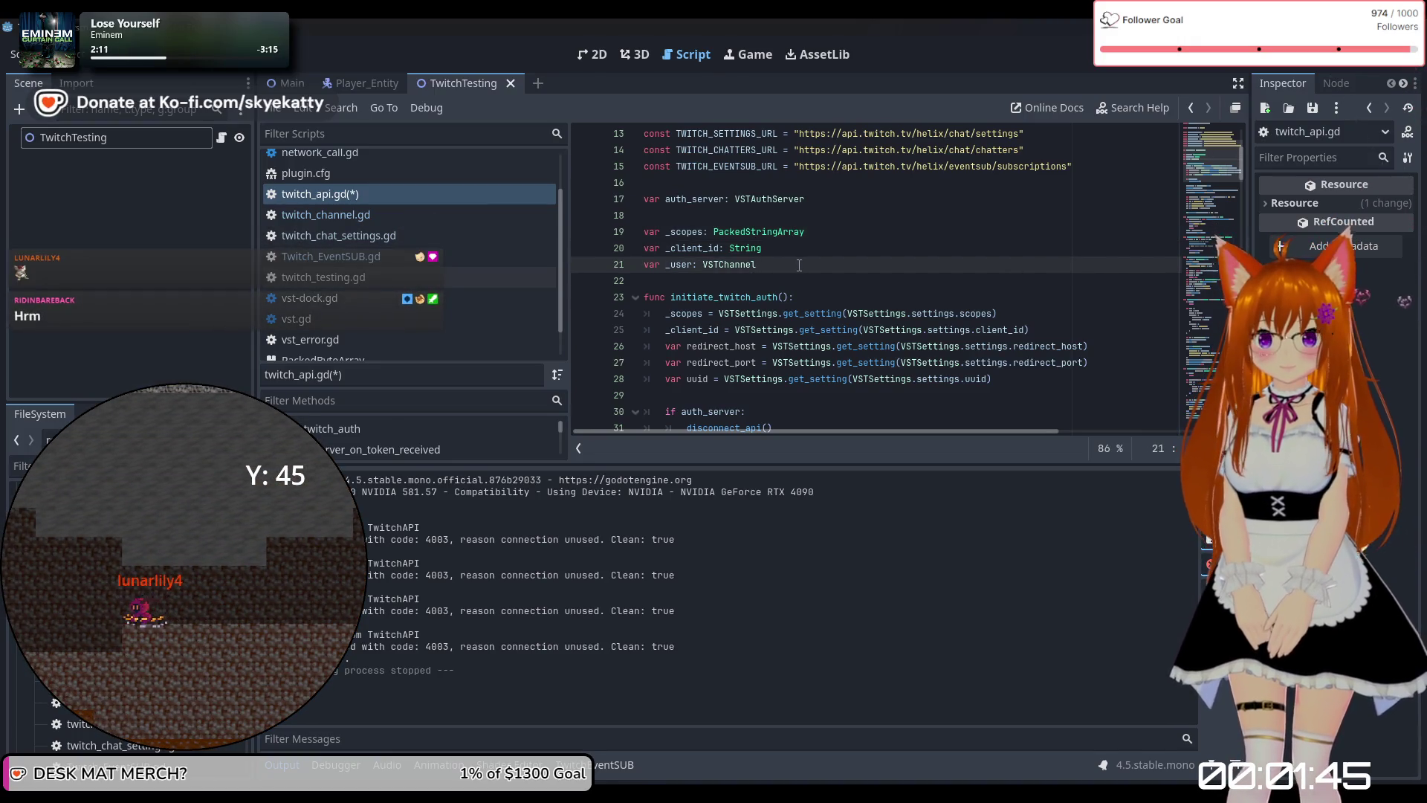
{"action": "scroll", "coordinate": [799, 264], "scroll_direction": "down", "scroll_amount": 1}
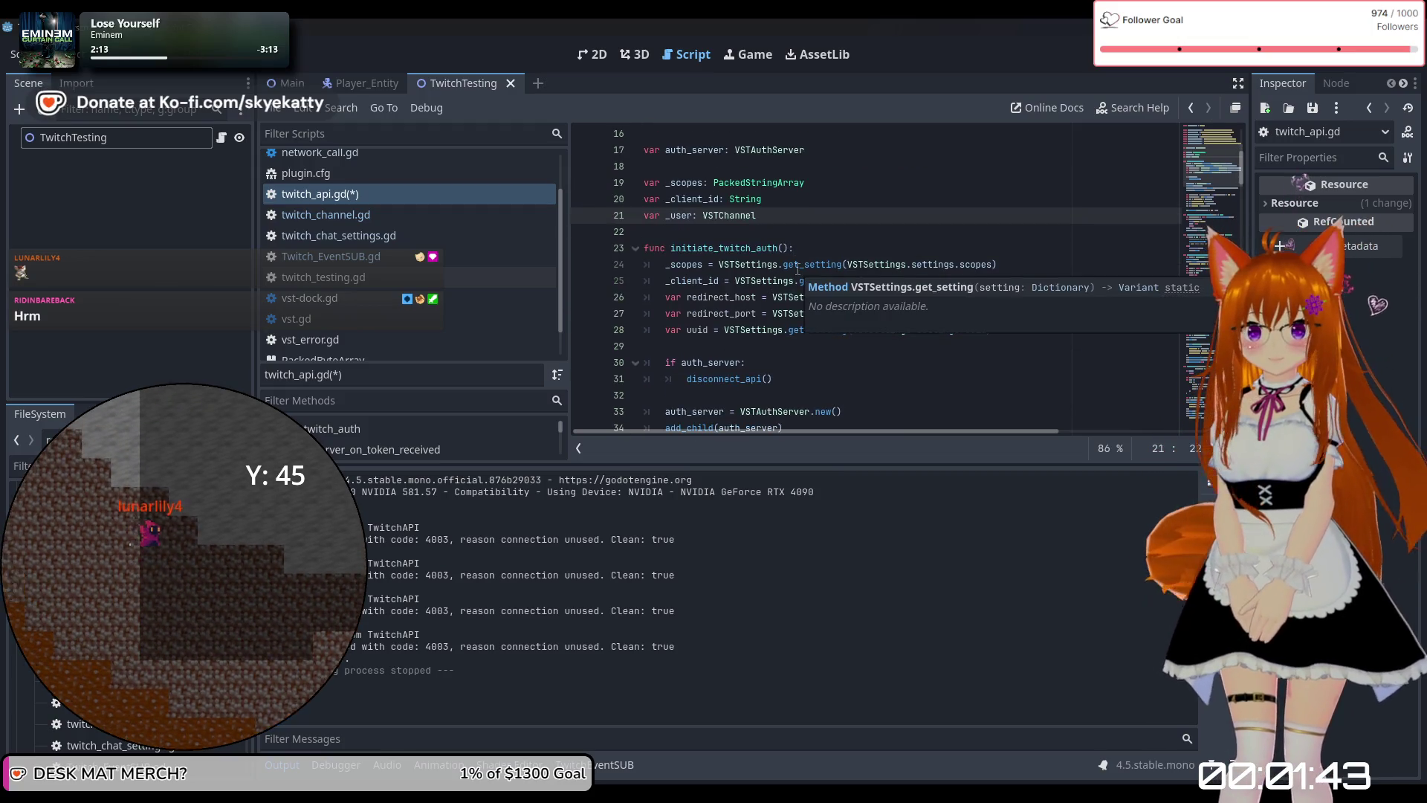
{"action": "scroll", "coordinate": [769, 267], "scroll_direction": "down", "scroll_amount": 1}
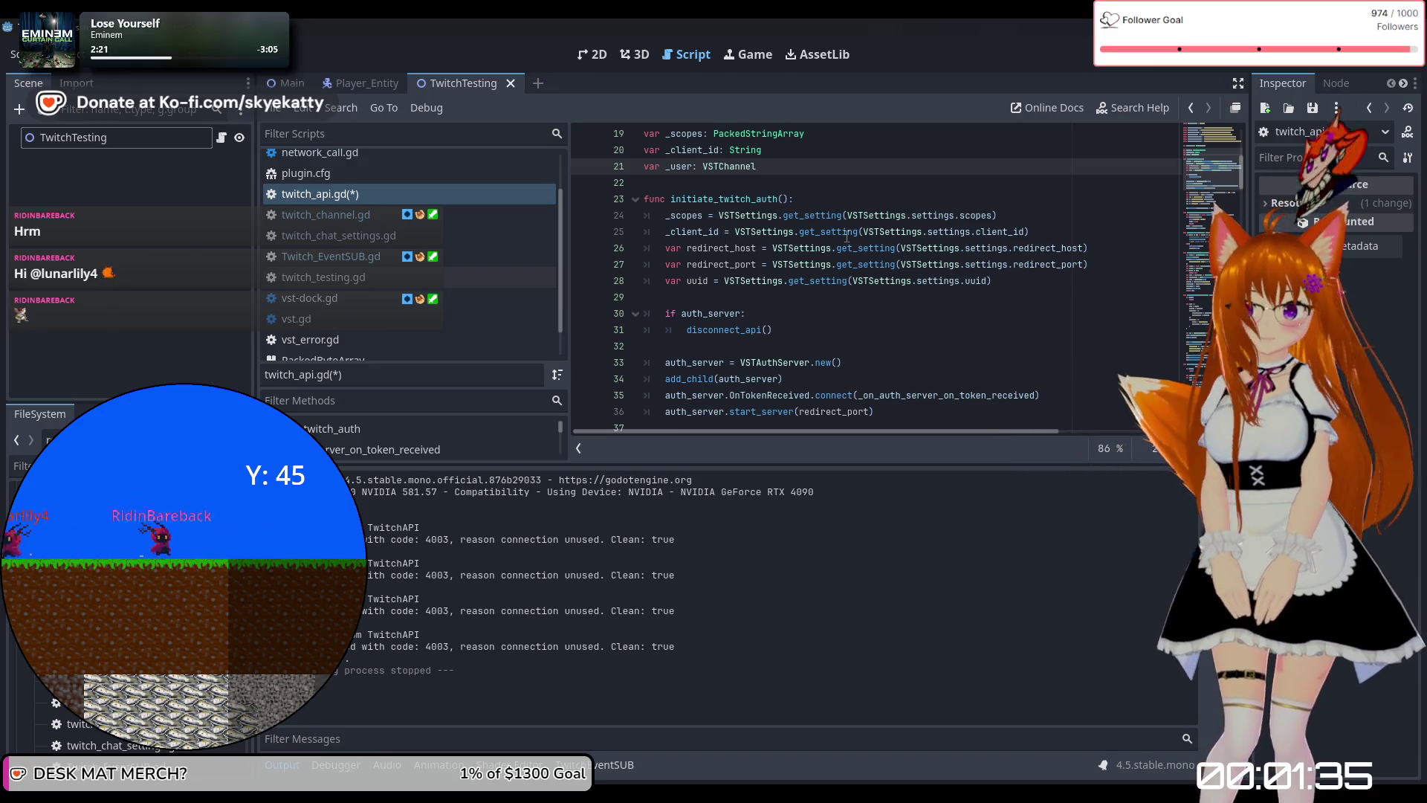
{"action": "scroll", "coordinate": [775, 288], "scroll_direction": "down", "scroll_amount": 3}
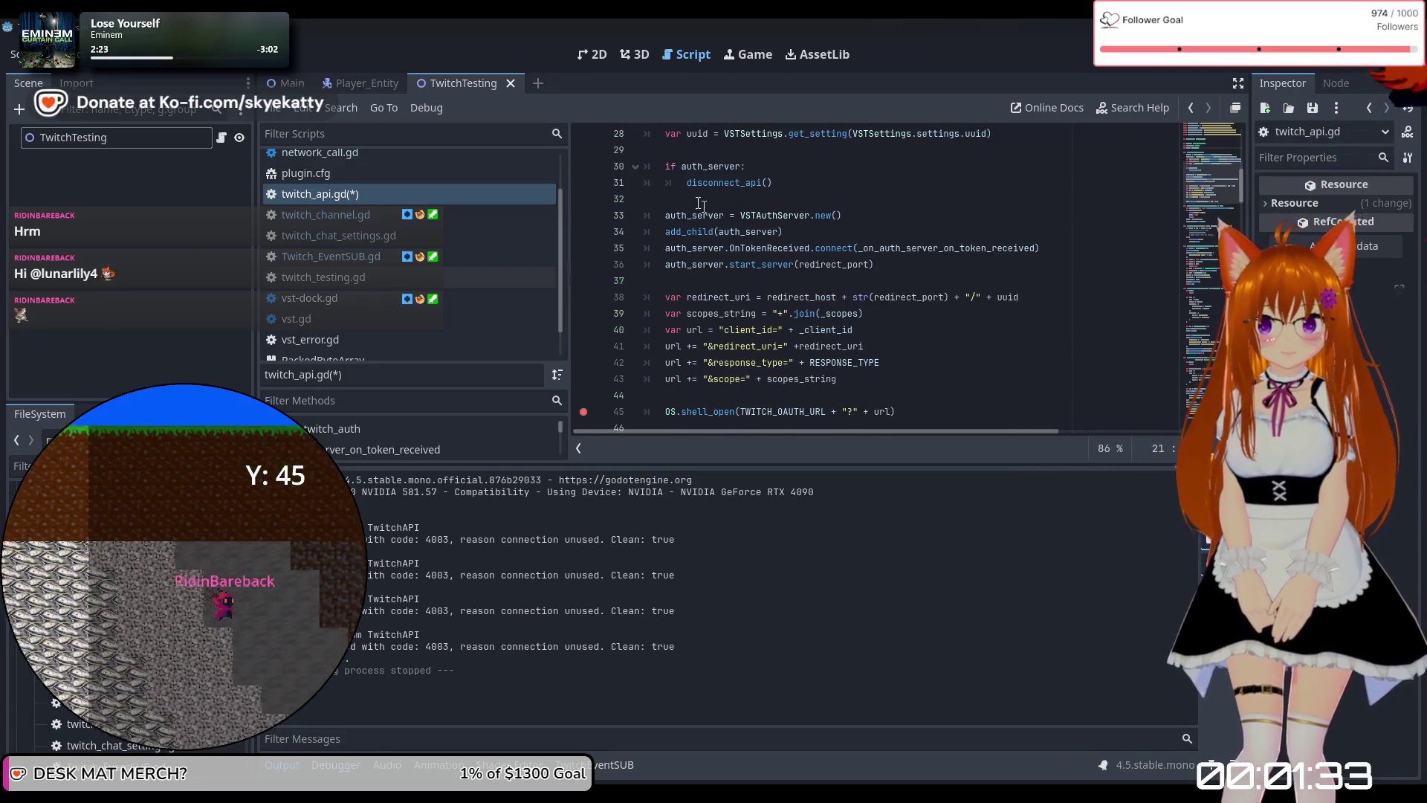
{"action": "scroll", "coordinate": [708, 197], "scroll_direction": "up", "scroll_amount": 1}
{"action": "scroll", "coordinate": [759, 233], "scroll_direction": "up", "scroll_amount": 1}
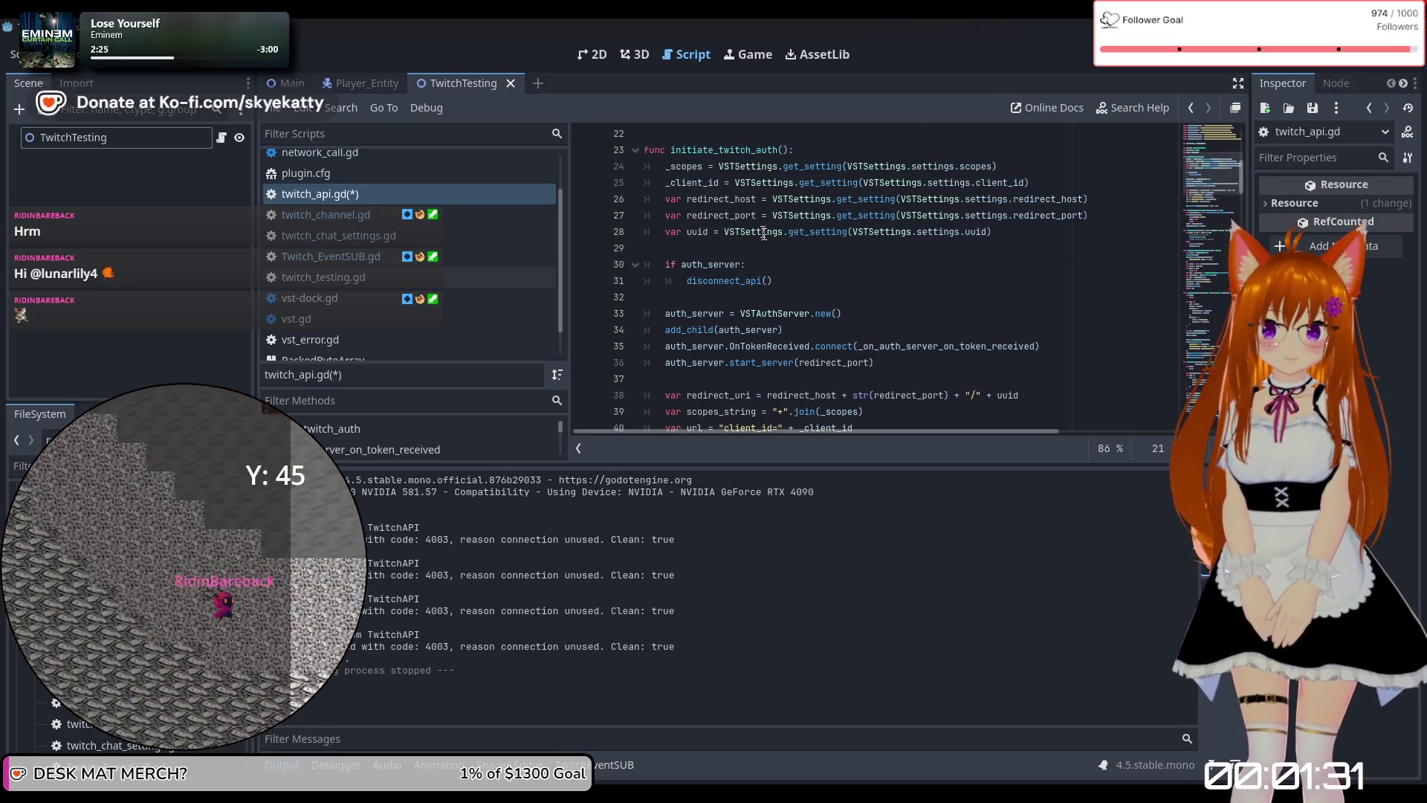
{"action": "scroll", "coordinate": [762, 268], "scroll_direction": "up", "scroll_amount": 2}
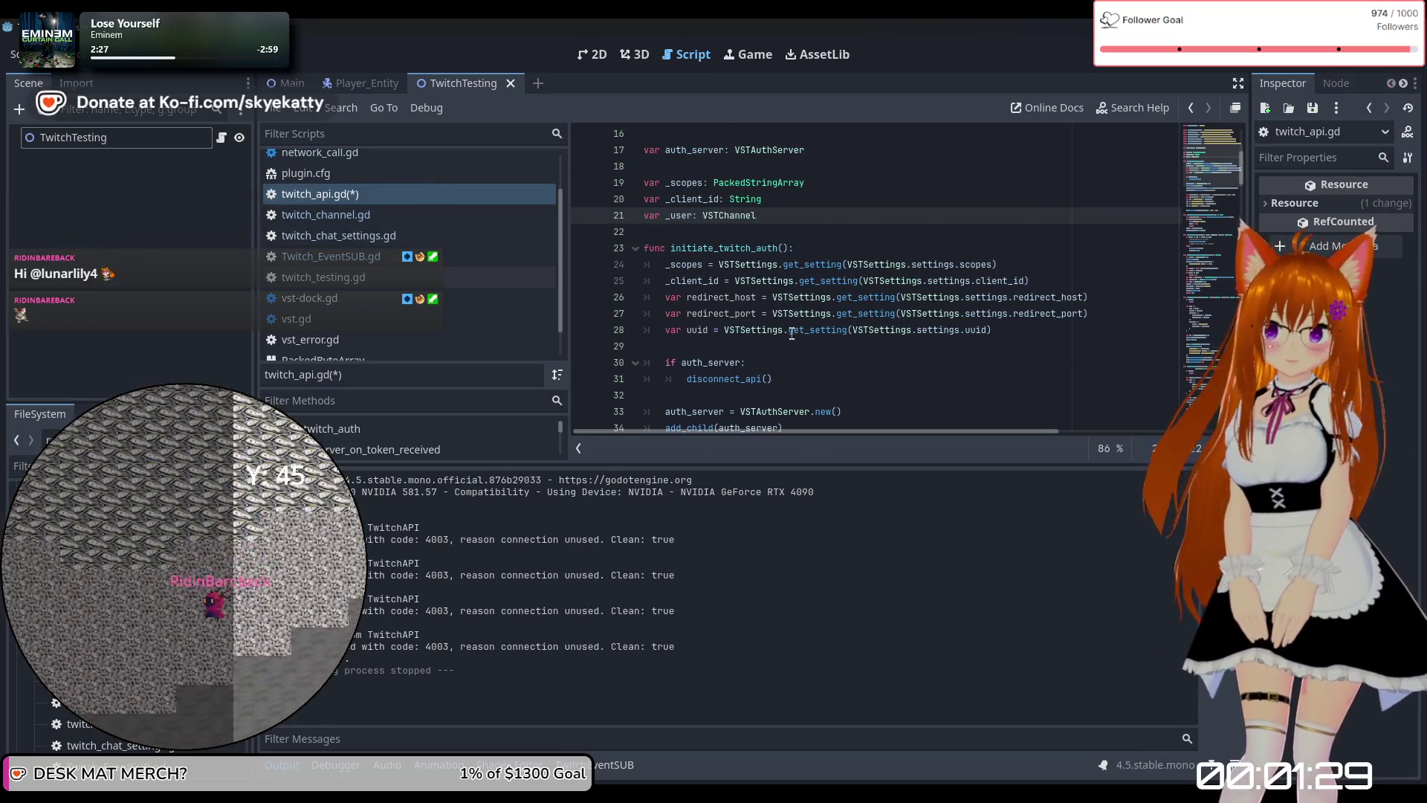
{"action": "scroll", "coordinate": [795, 339], "scroll_direction": "down", "scroll_amount": 1}
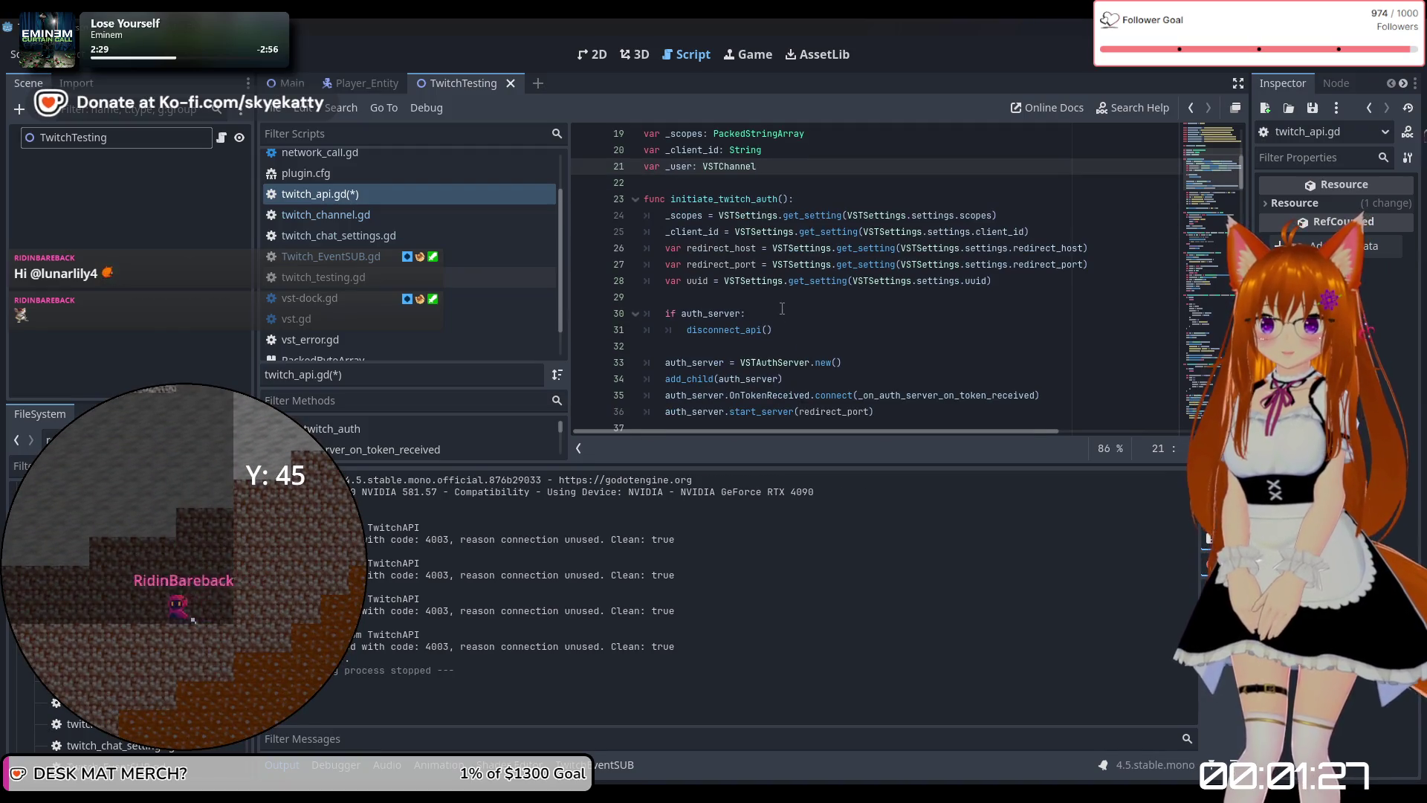
{"action": "scroll", "coordinate": [784, 309], "scroll_direction": "up", "scroll_amount": 2}
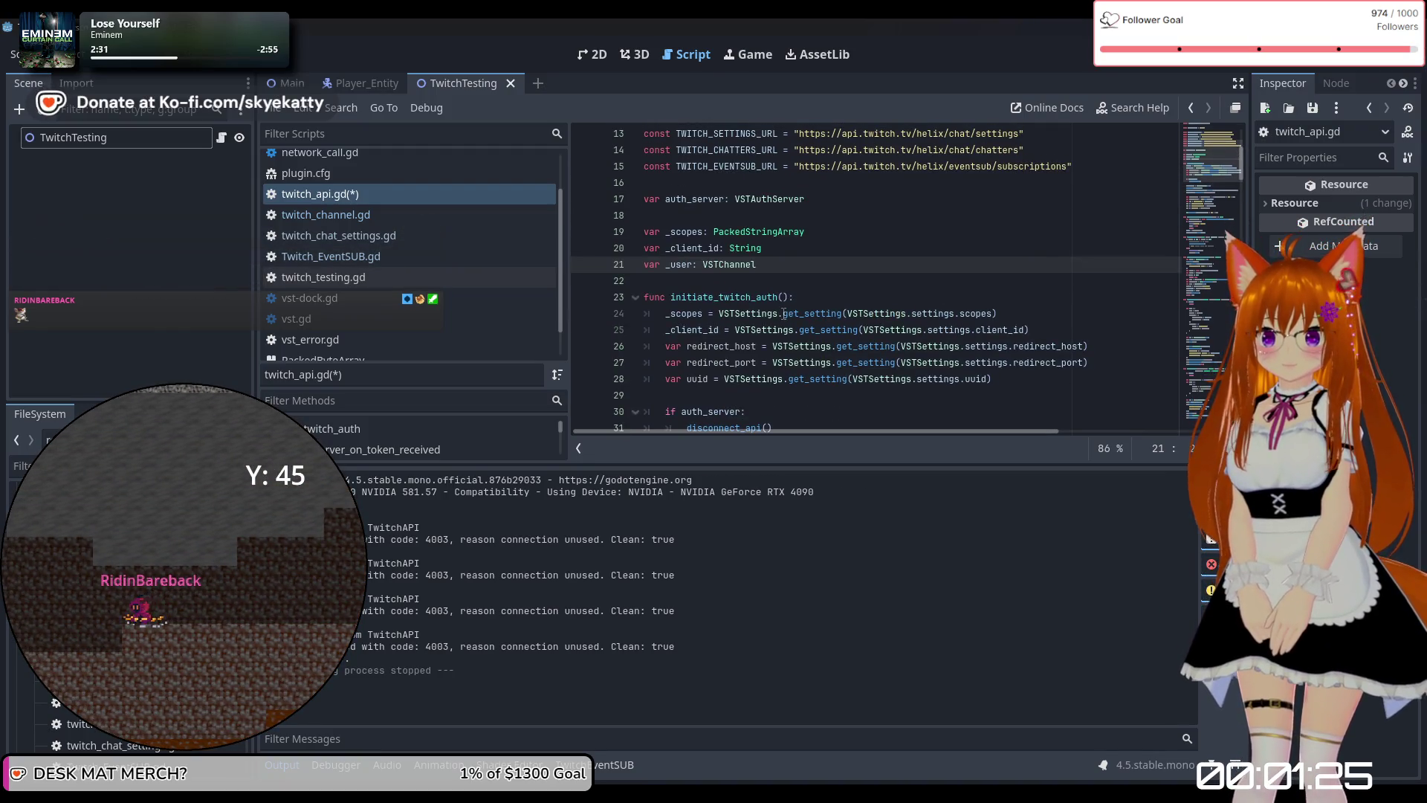
{"action": "scroll", "coordinate": [785, 313], "scroll_direction": "up", "scroll_amount": 1}
{"action": "scroll", "coordinate": [777, 283], "scroll_direction": "down", "scroll_amount": 3}
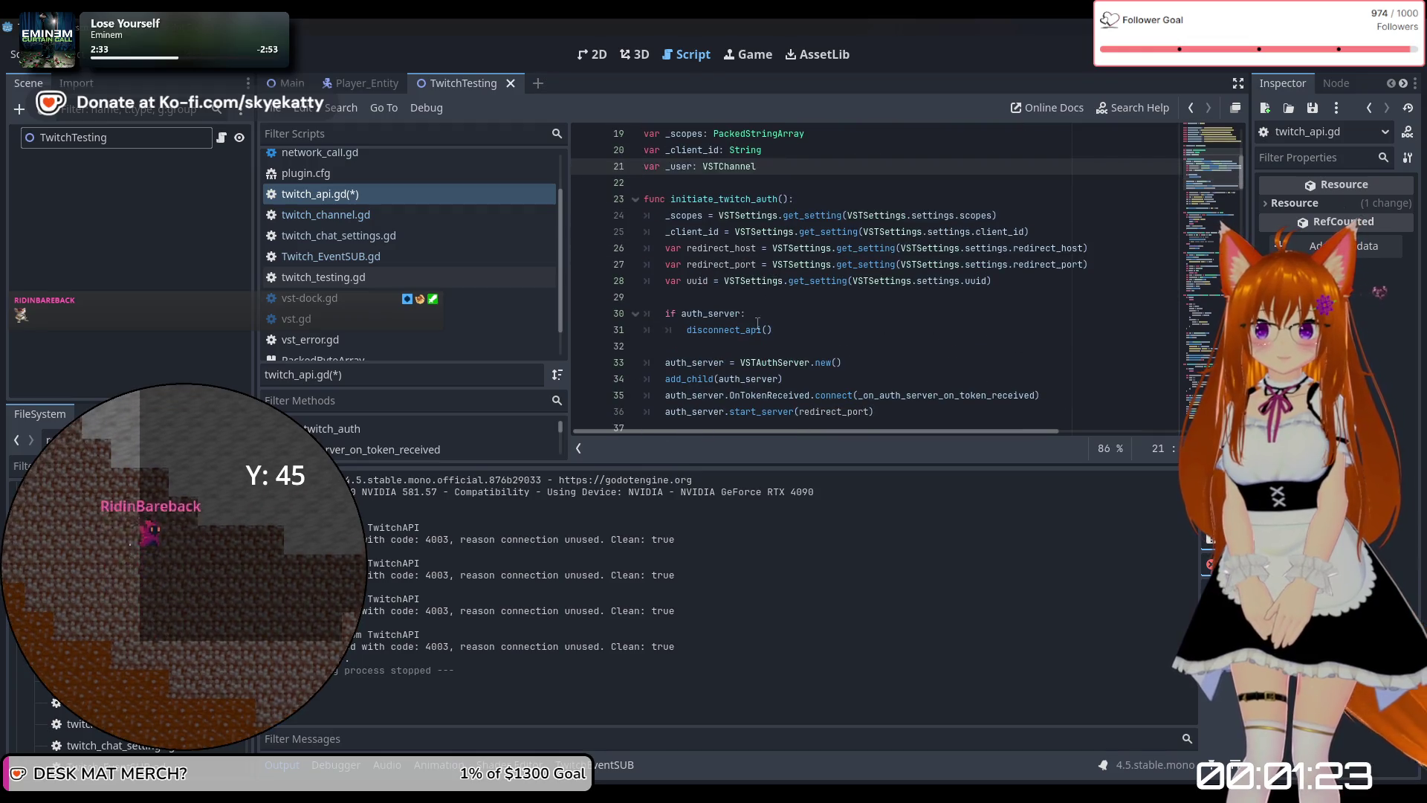
{"action": "scroll", "coordinate": [795, 315], "scroll_direction": "up", "scroll_amount": 3}
{"action": "scroll", "coordinate": [795, 313], "scroll_direction": "down", "scroll_amount": 3}
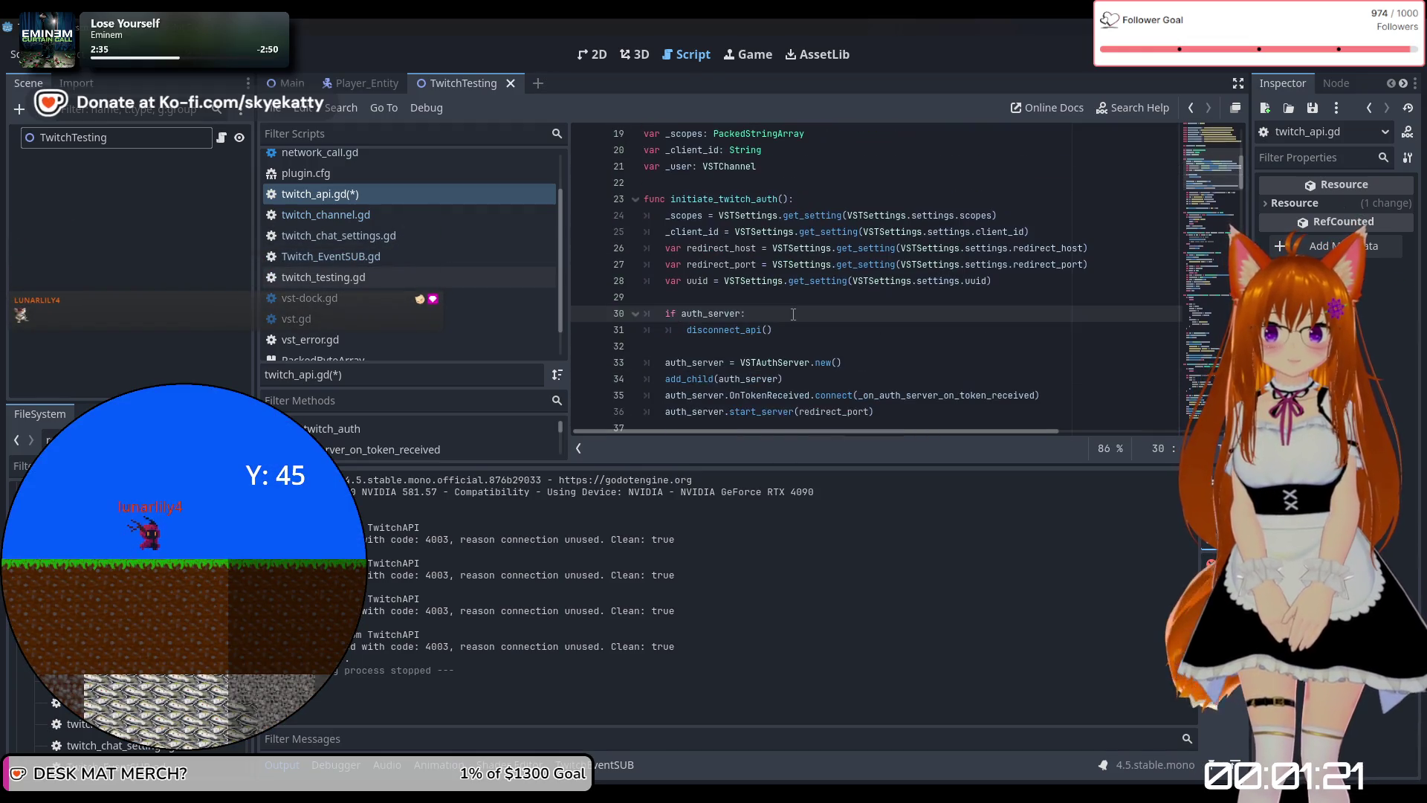
{"action": "scroll", "coordinate": [795, 313], "scroll_direction": "up", "scroll_amount": 1}
{"action": "scroll", "coordinate": [794, 313], "scroll_direction": "up", "scroll_amount": 2}
{"action": "scroll", "coordinate": [793, 313], "scroll_direction": "down", "scroll_amount": 2}
{"action": "scroll", "coordinate": [793, 313], "scroll_direction": "up", "scroll_amount": 1}
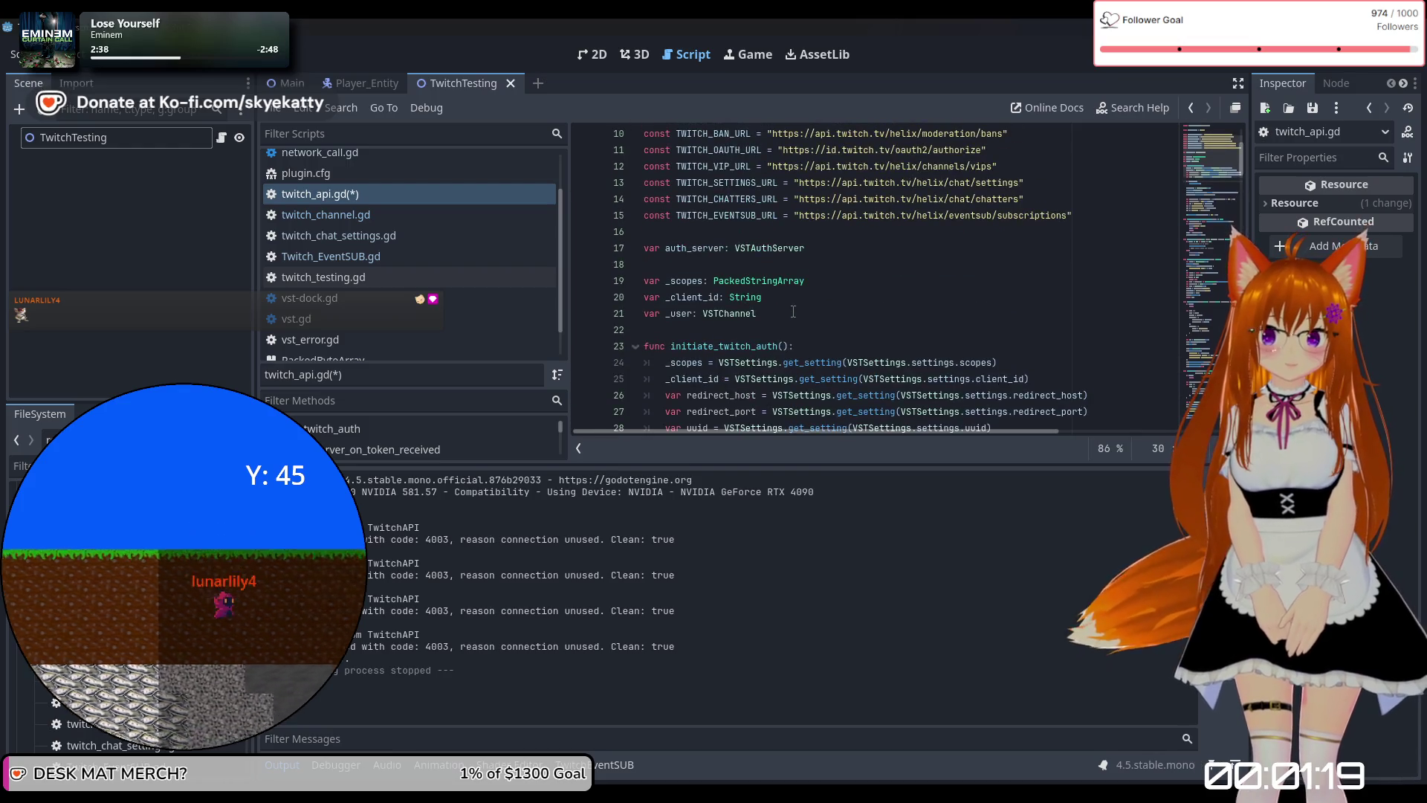
{"action": "scroll", "coordinate": [793, 311], "scroll_direction": "down", "scroll_amount": 3}
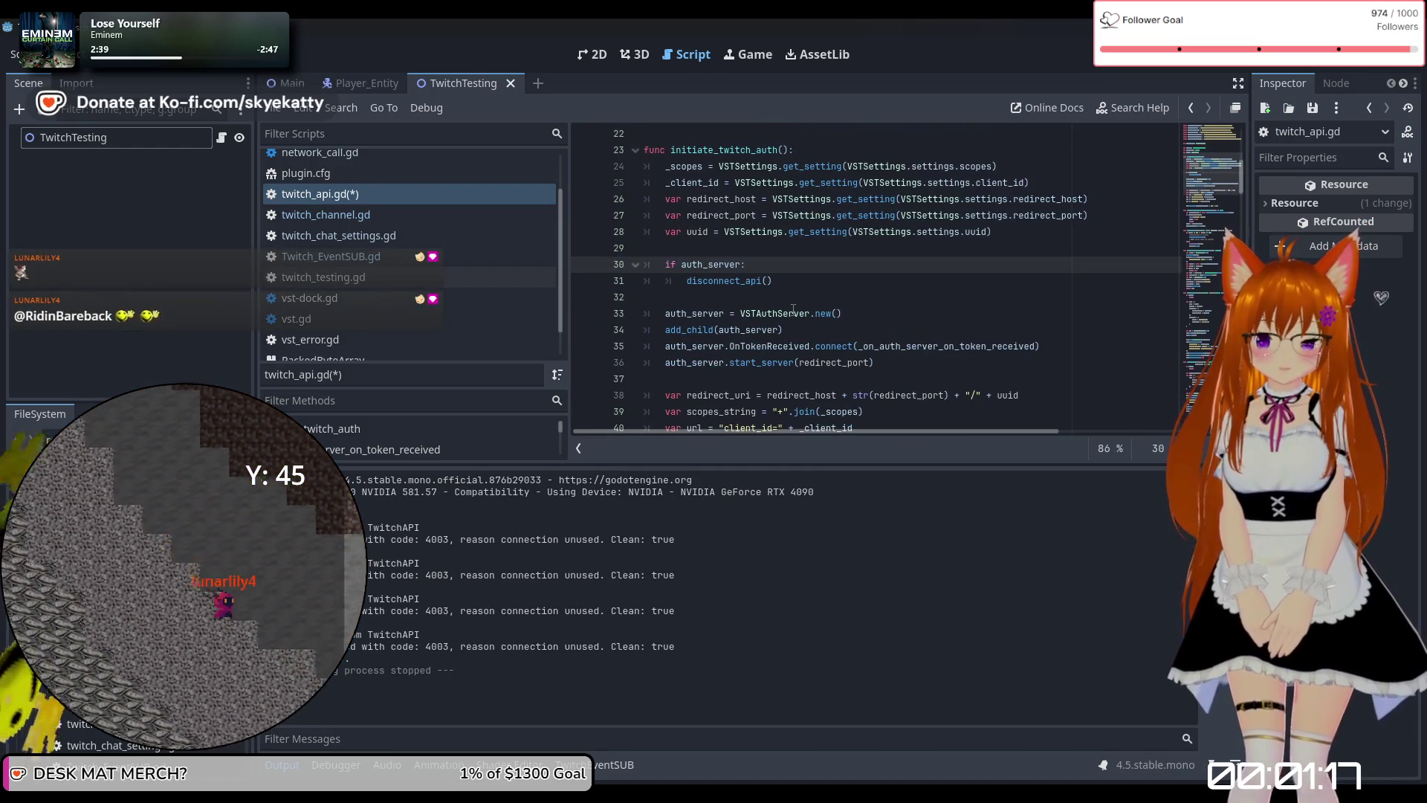
{"action": "scroll", "coordinate": [793, 310], "scroll_direction": "down", "scroll_amount": 1}
{"action": "scroll", "coordinate": [741, 252], "scroll_direction": "up", "scroll_amount": 2}
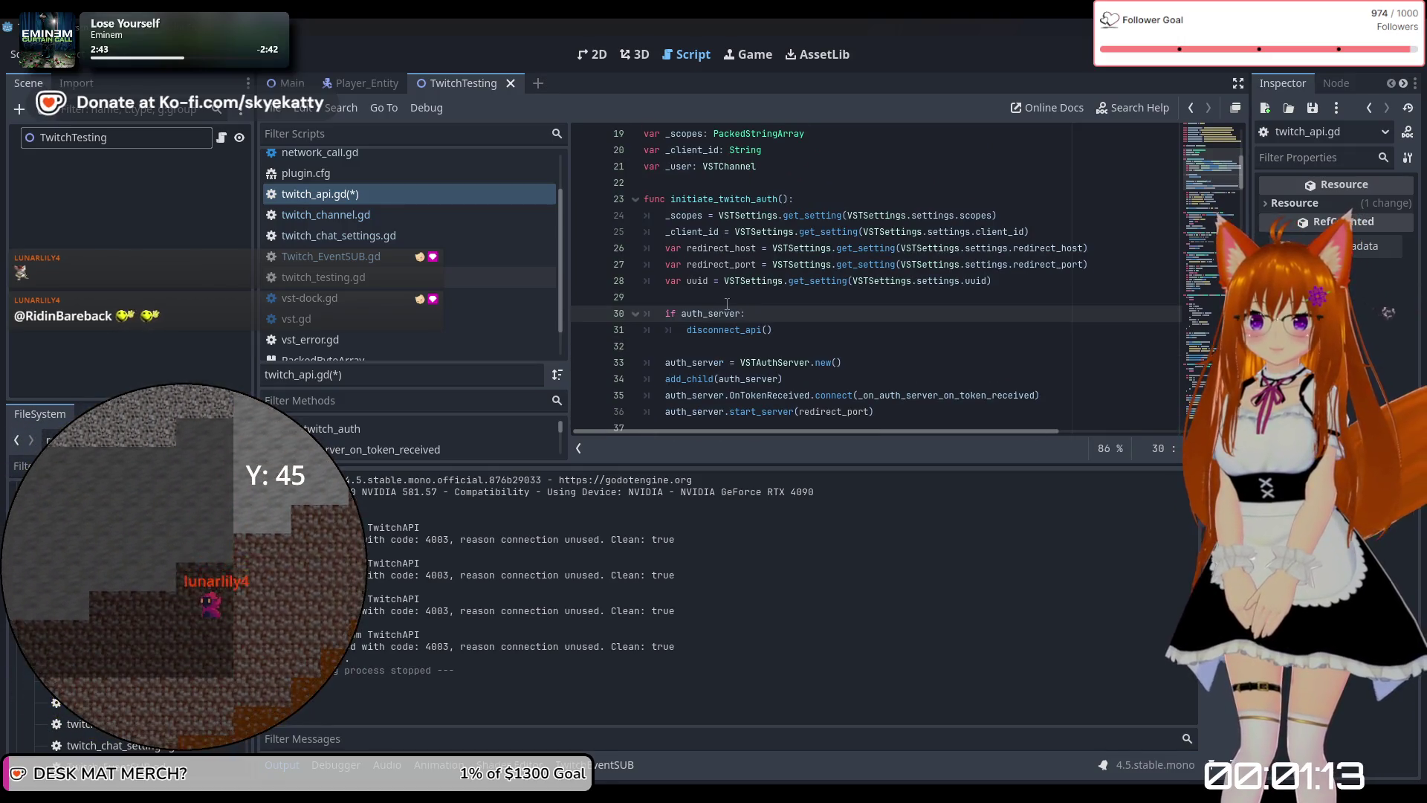
{"action": "scroll", "coordinate": [818, 307], "scroll_direction": "down", "scroll_amount": 2}
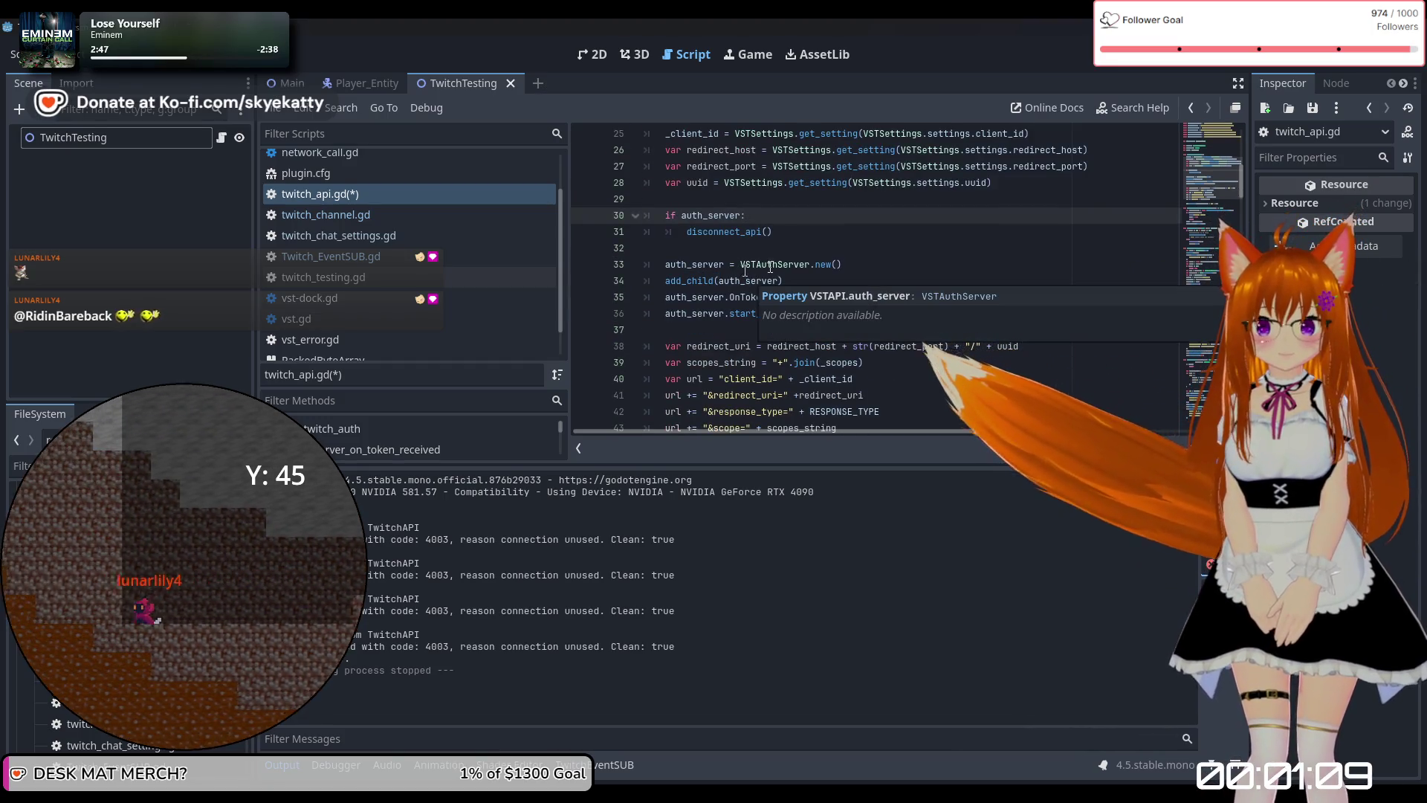
{"action": "left_click", "coordinate": [844, 265]}
{"action": "scroll", "coordinate": [716, 296], "scroll_direction": "down", "scroll_amount": 1}
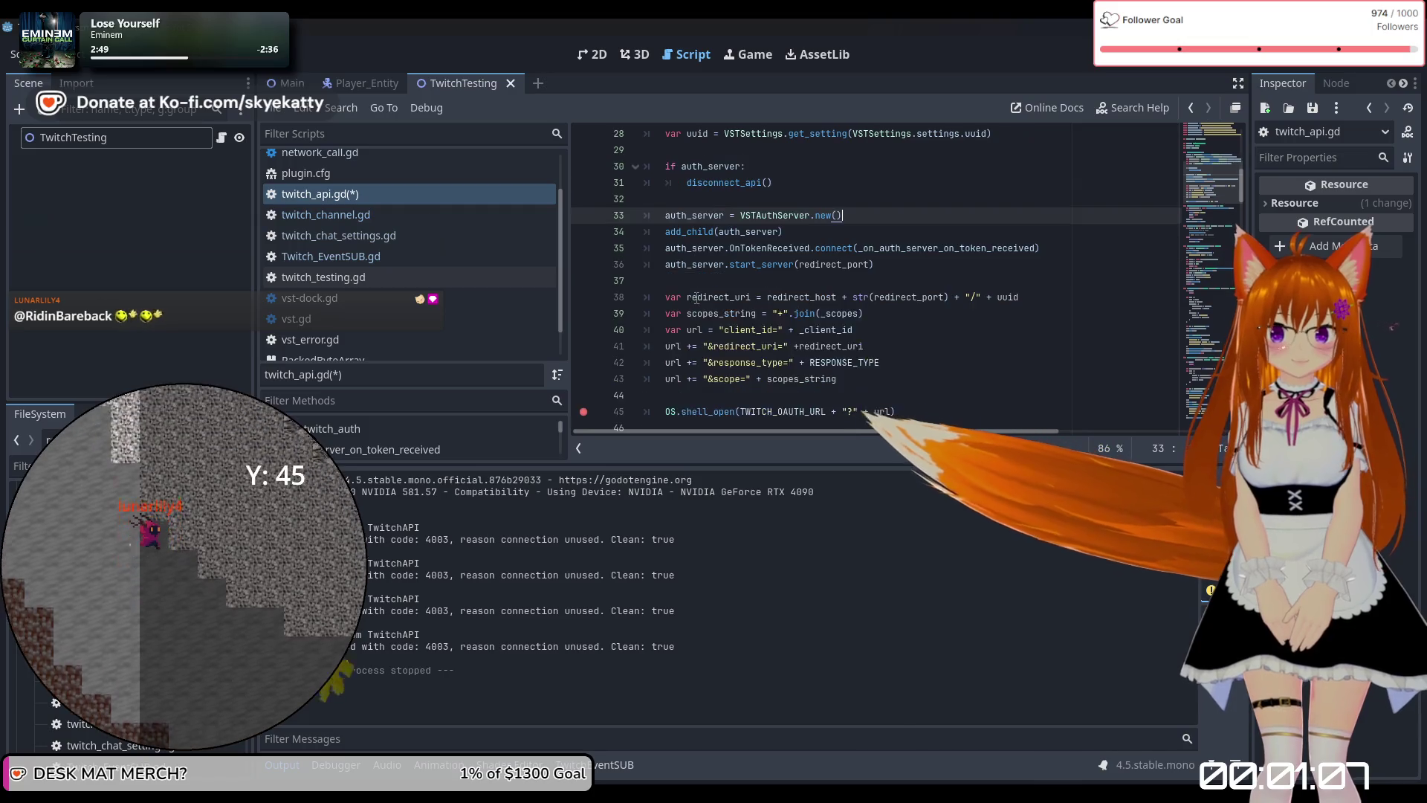
{"action": "mouse_move", "coordinate": [667, 231]}
{"action": "left_mouse_down"}
{"action": "mouse_move", "coordinate": [785, 231]}
{"action": "mouse_move", "coordinate": [877, 269]}
{"action": "left_mouse_up"}
{"action": "left_click", "coordinate": [820, 248]}
{"action": "left_click", "coordinate": [883, 281]}
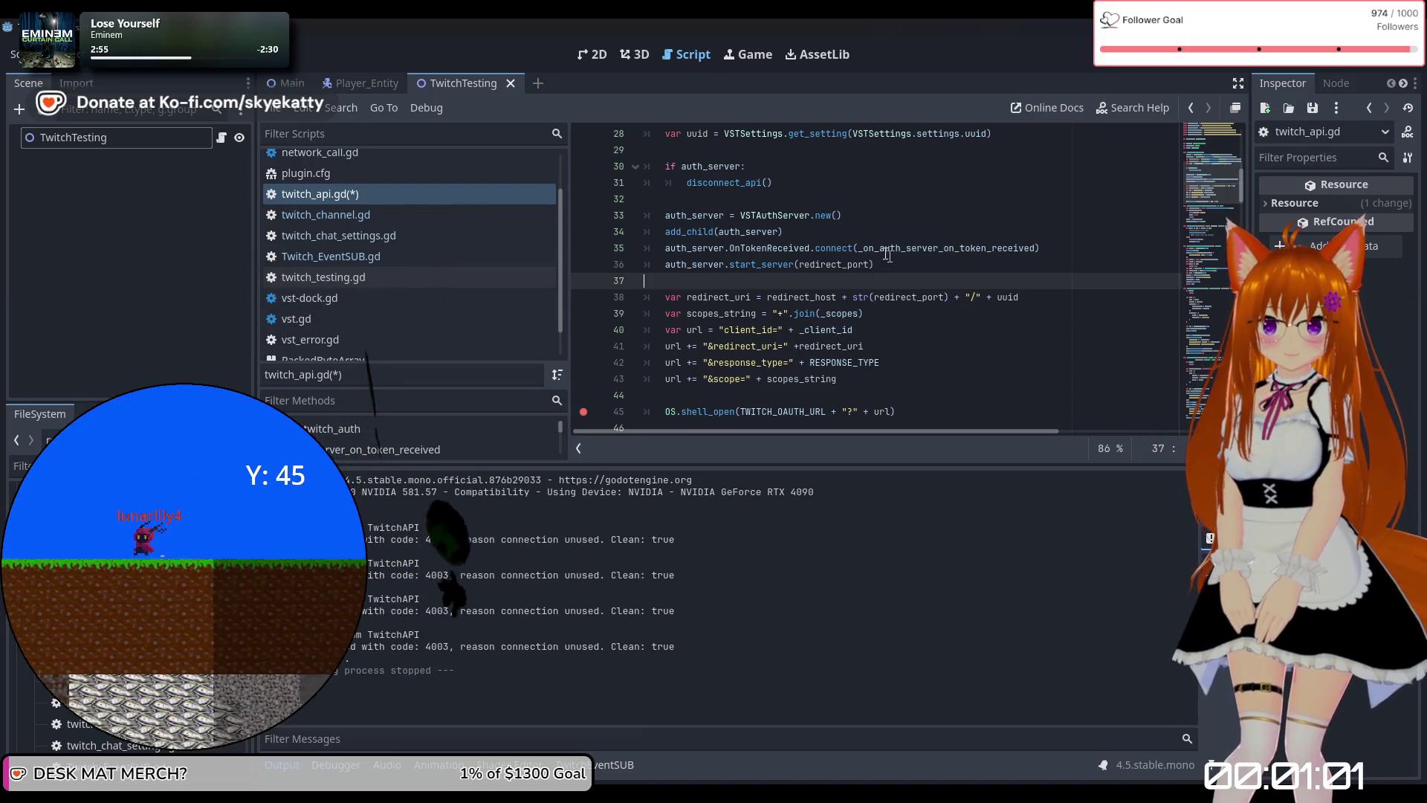
{"action": "double_click", "coordinate": [889, 251]}
{"action": "left_click", "coordinate": [938, 286]}
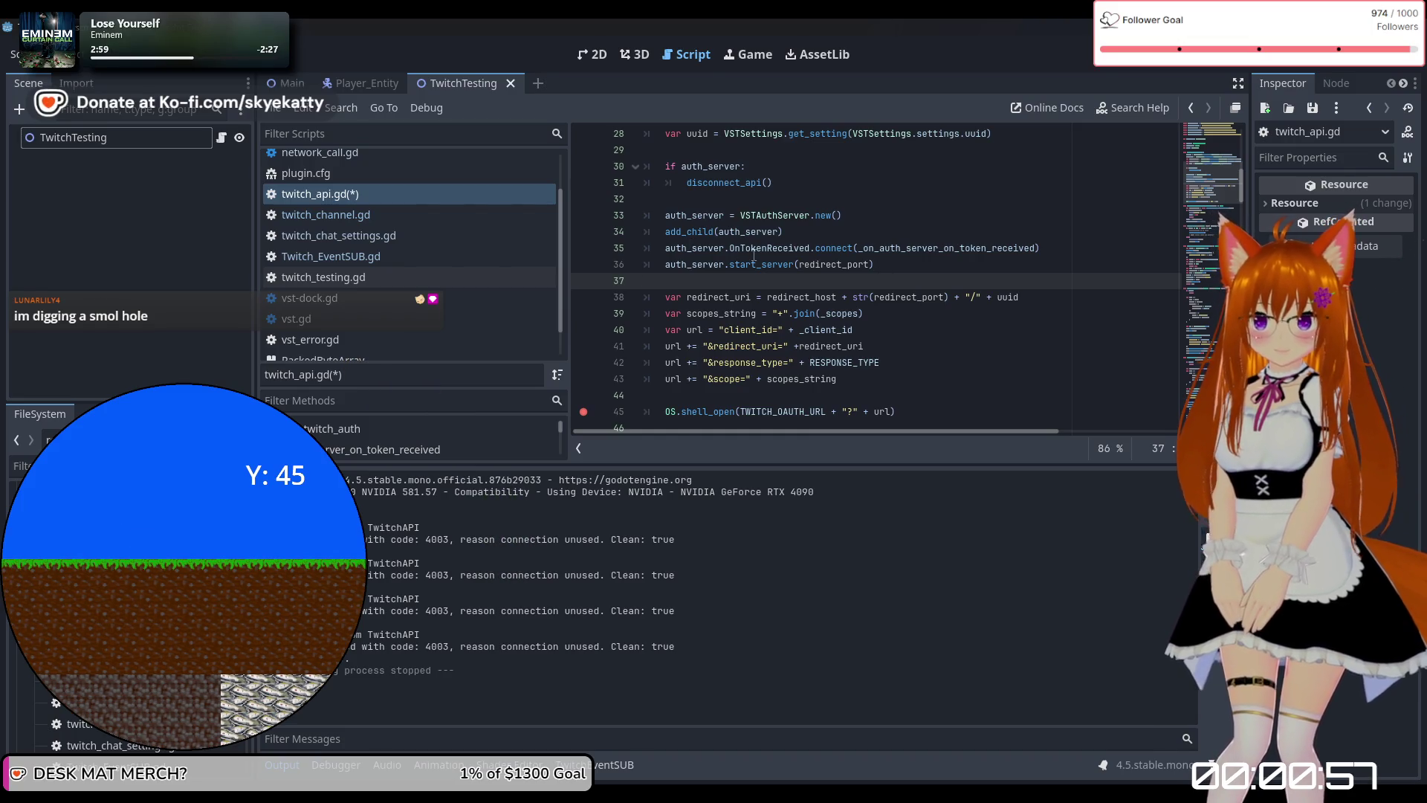
{"action": "double_click", "coordinate": [832, 265]}
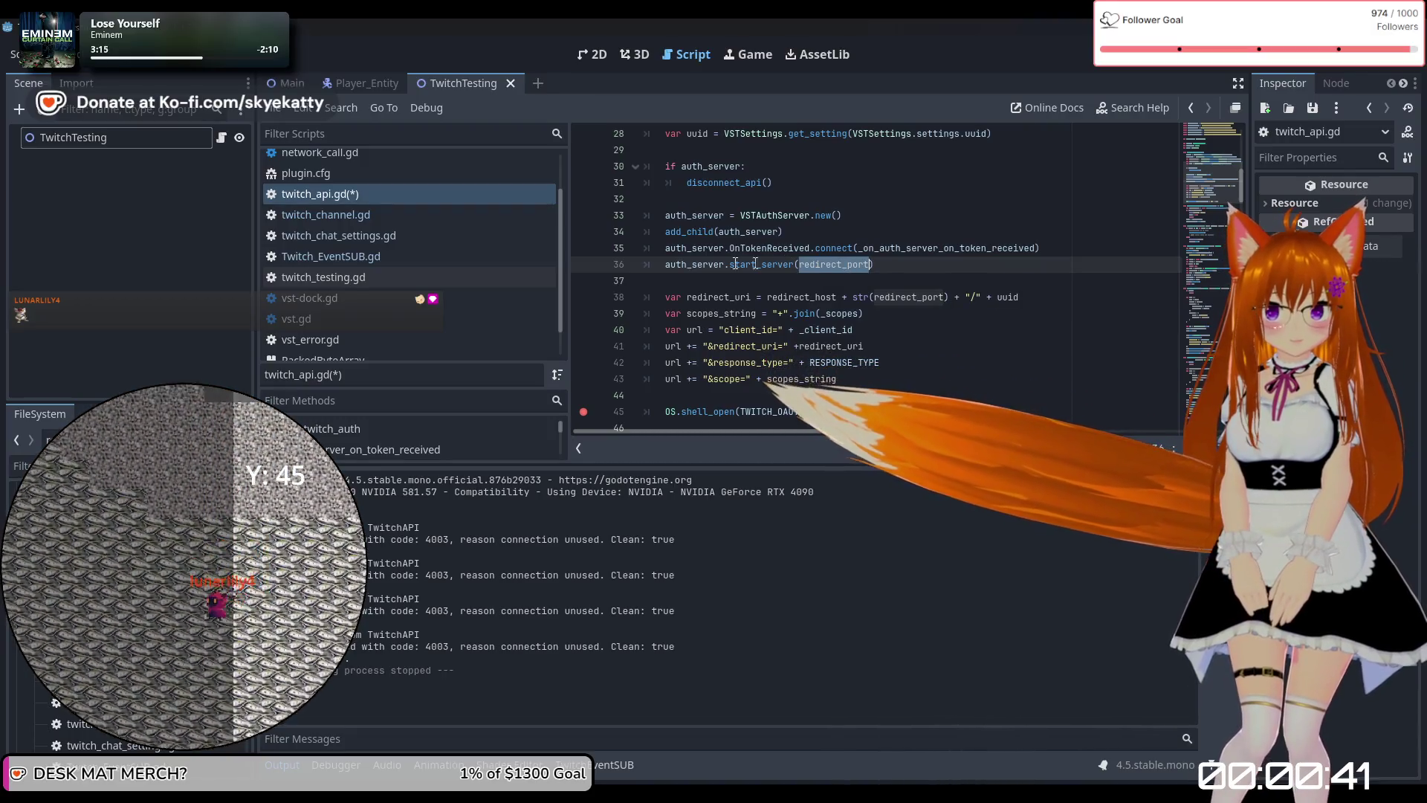
{"action": "scroll", "coordinate": [782, 259], "scroll_direction": "down", "scroll_amount": 1}
{"action": "left_click", "coordinate": [836, 216]}
{"action": "triple_click", "coordinate": [836, 215]}
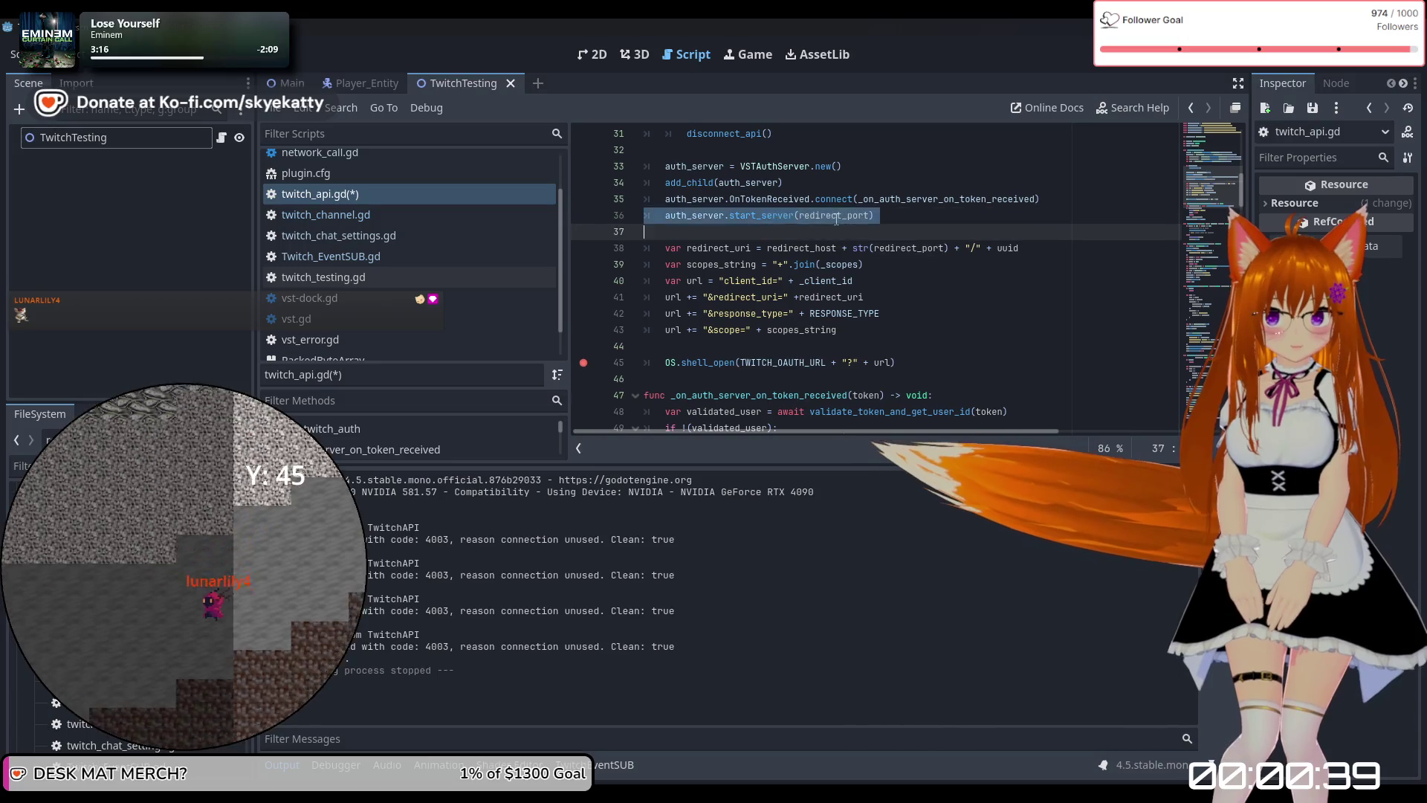
{"action": "scroll", "coordinate": [847, 245], "scroll_direction": "up", "scroll_amount": 2}
{"action": "scroll", "coordinate": [863, 279], "scroll_direction": "up", "scroll_amount": 2}
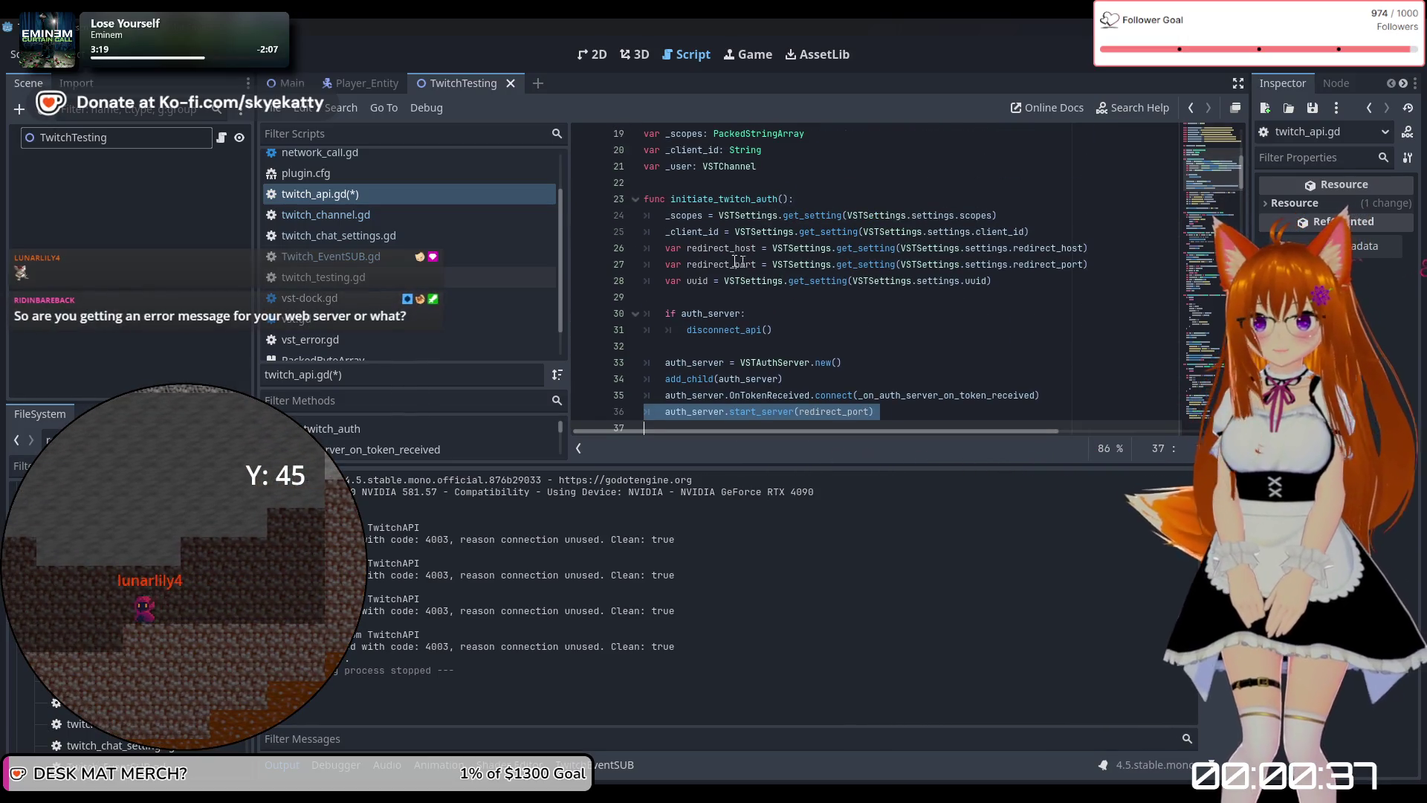
{"action": "scroll", "coordinate": [1046, 269], "scroll_direction": "down", "scroll_amount": 1}
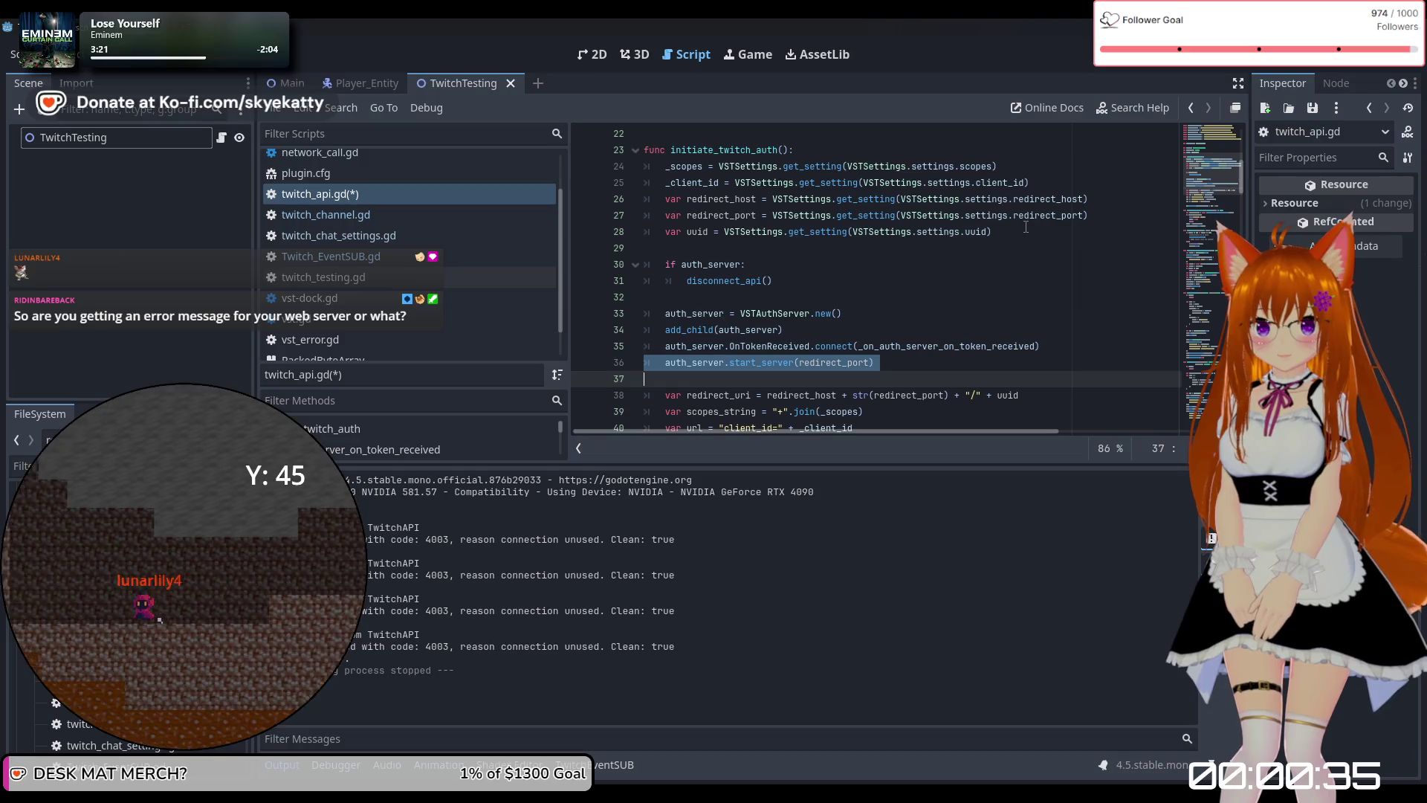
{"action": "scroll", "coordinate": [1025, 227], "scroll_direction": "down", "scroll_amount": 2}
{"action": "double_click", "coordinate": [839, 266]}
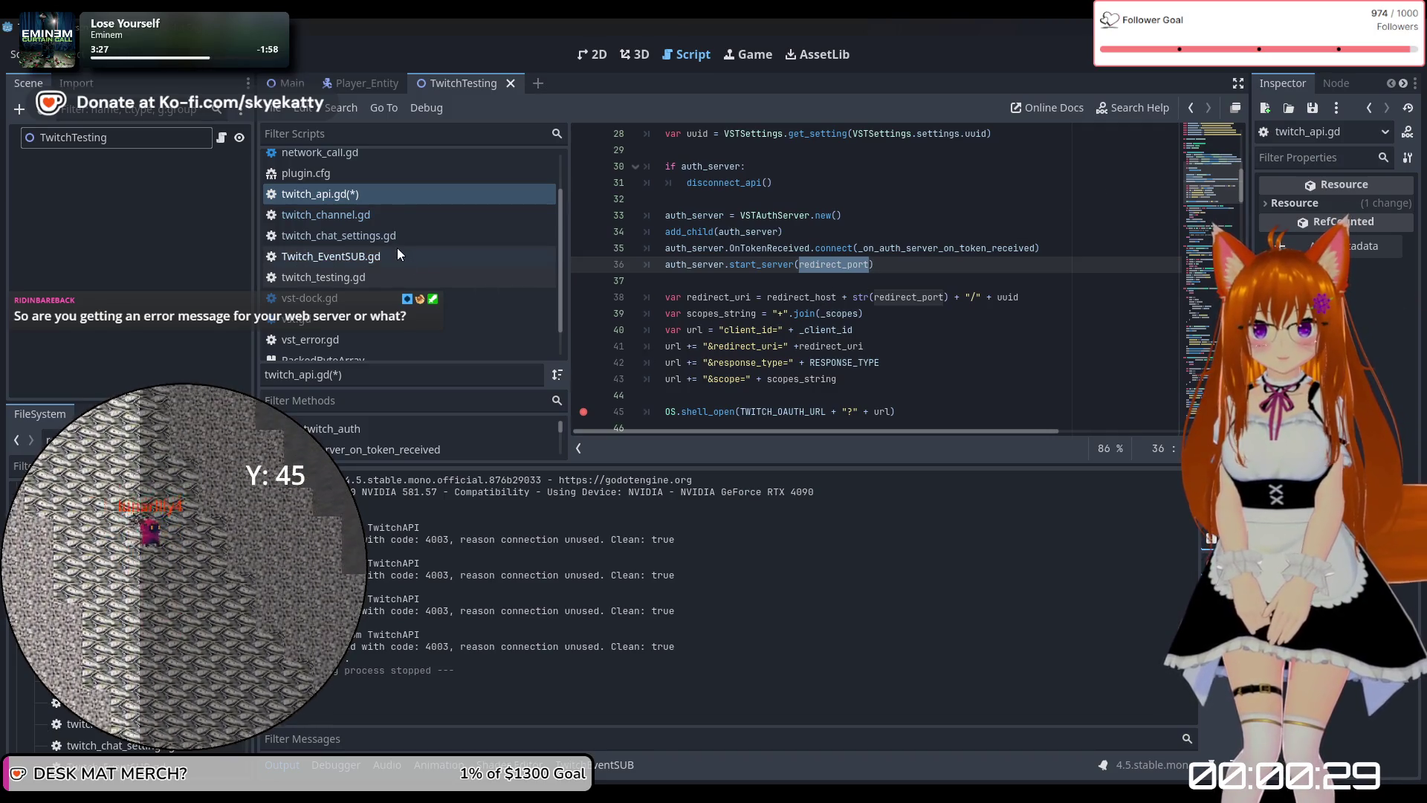
{"action": "scroll", "coordinate": [356, 261], "scroll_direction": "up", "scroll_amount": 3}
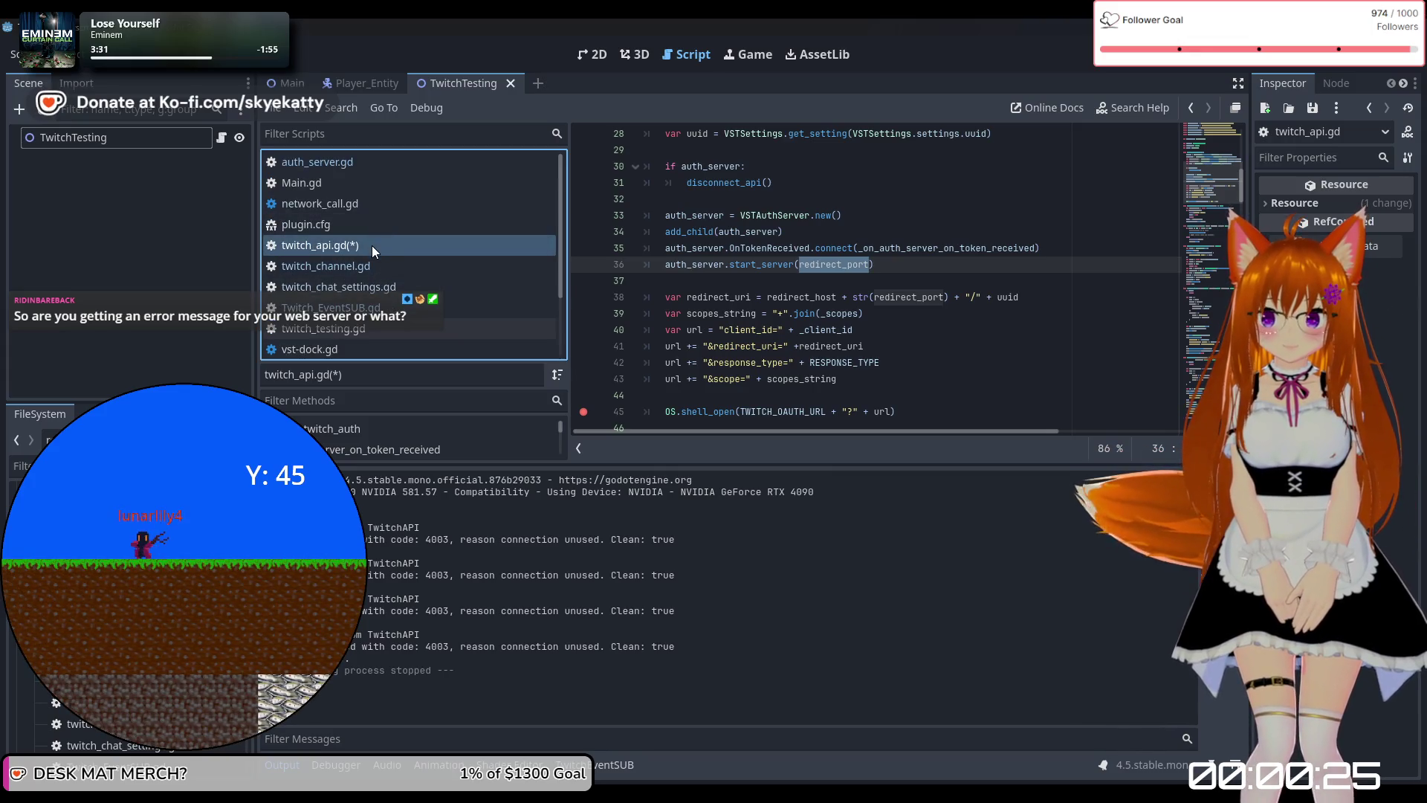
Flip through twitch_channel.gd, twitch_chat_settings.gd, vst-dock.gd and vst_error.gd, ending on auth_server.gd.
{"action": "left_click", "coordinate": [374, 266]}
{"action": "left_click", "coordinate": [377, 290]}
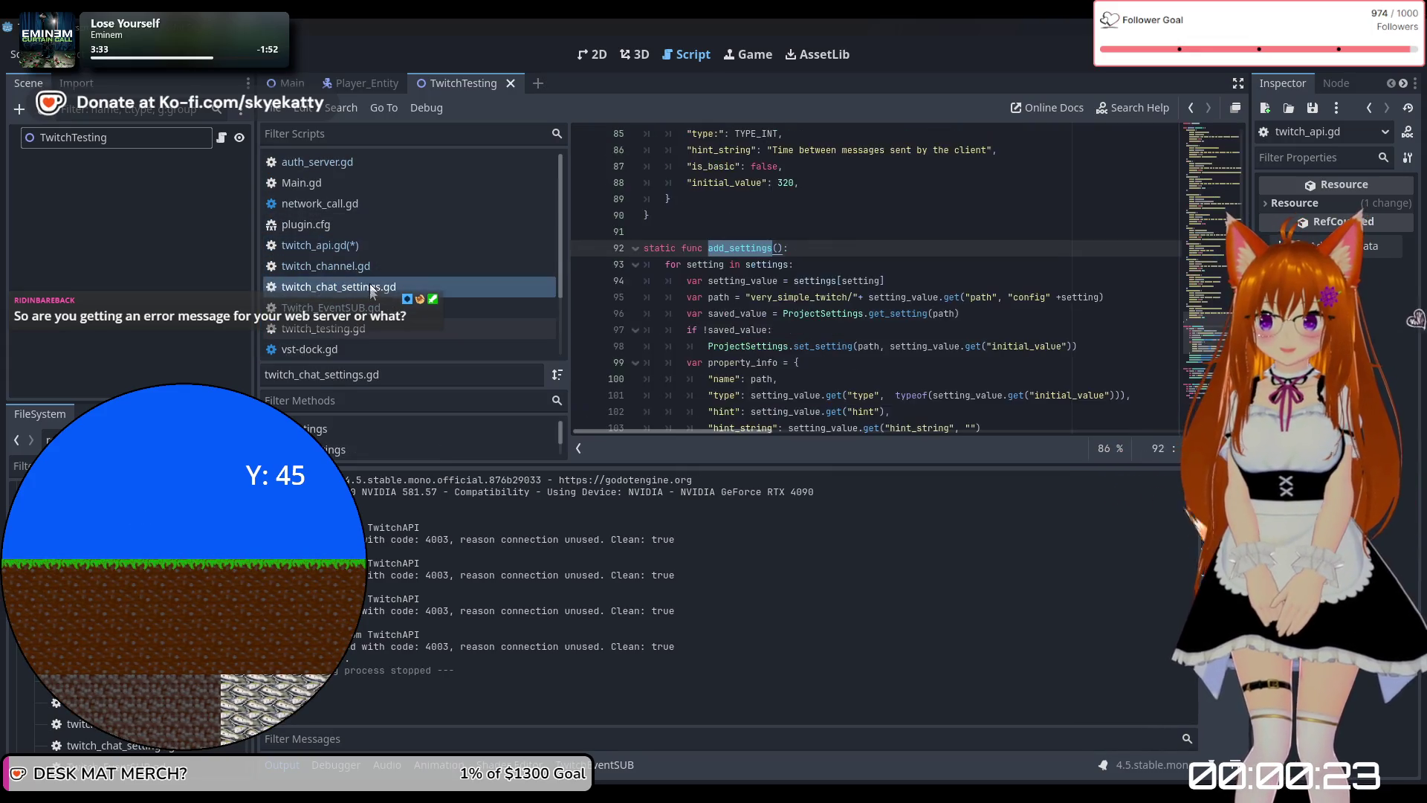
{"action": "left_click", "coordinate": [368, 348]}
{"action": "left_click", "coordinate": [368, 247]}
{"action": "scroll", "coordinate": [360, 208], "scroll_direction": "down", "scroll_amount": 3}
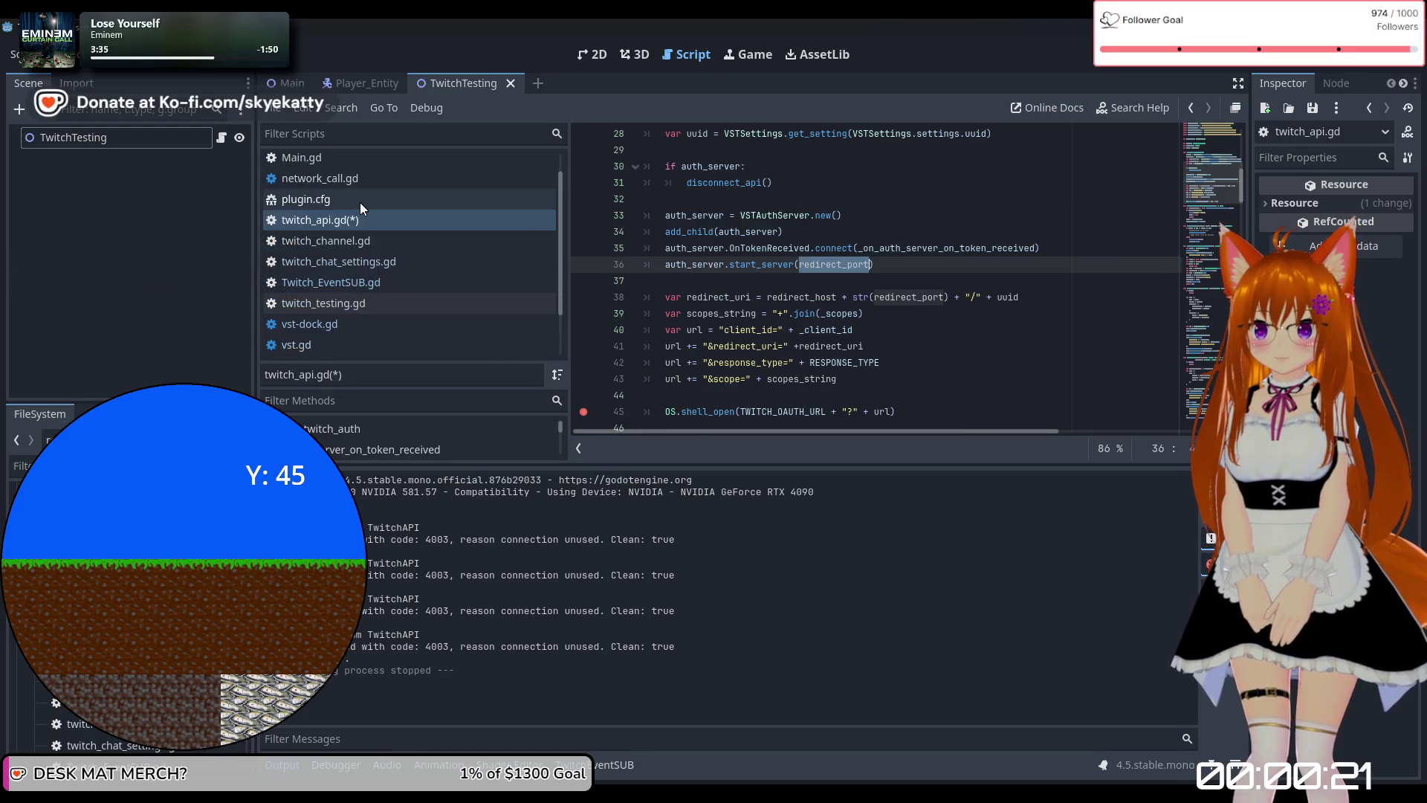
{"action": "left_click", "coordinate": [342, 301]}
{"action": "scroll", "coordinate": [363, 260], "scroll_direction": "up", "scroll_amount": 3}
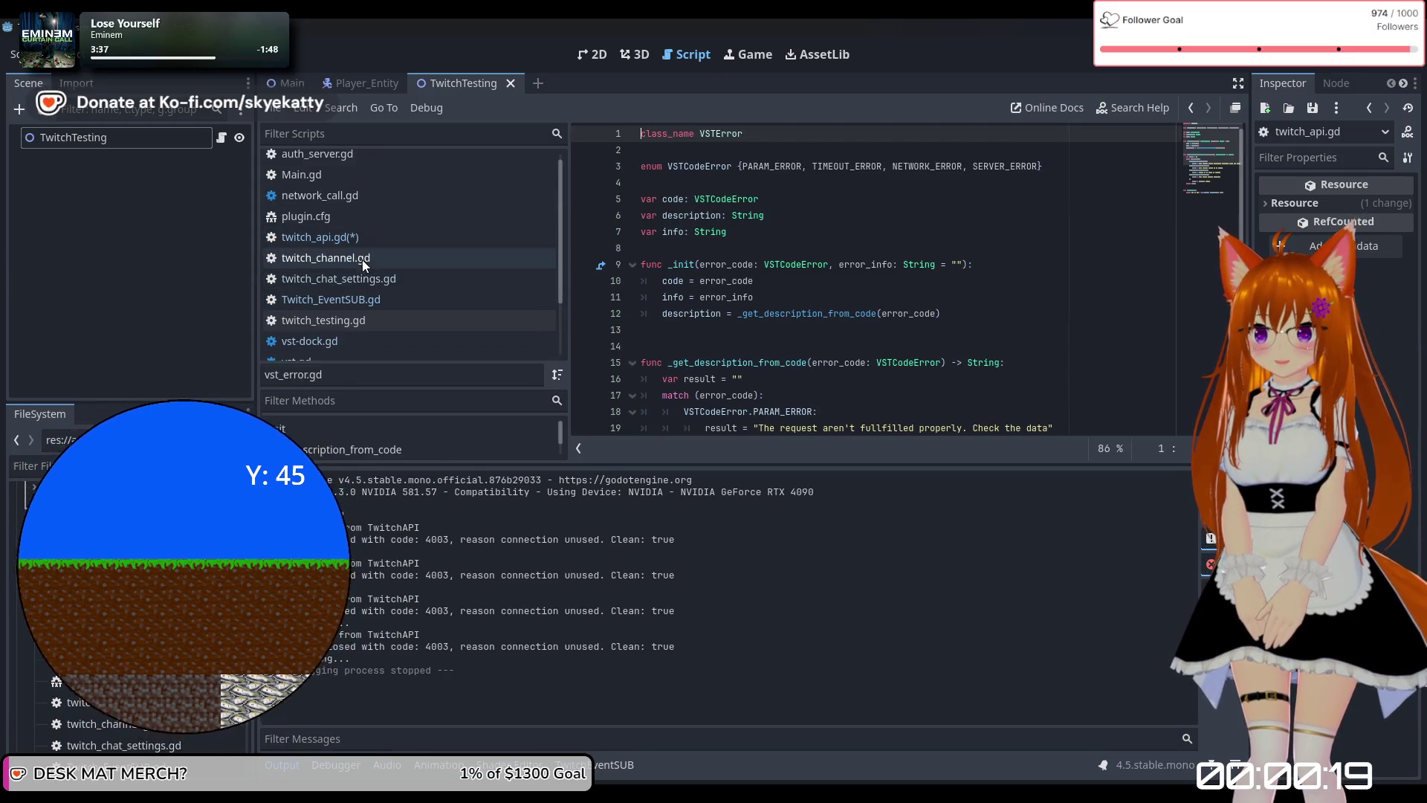
{"action": "left_click", "coordinate": [351, 244]}
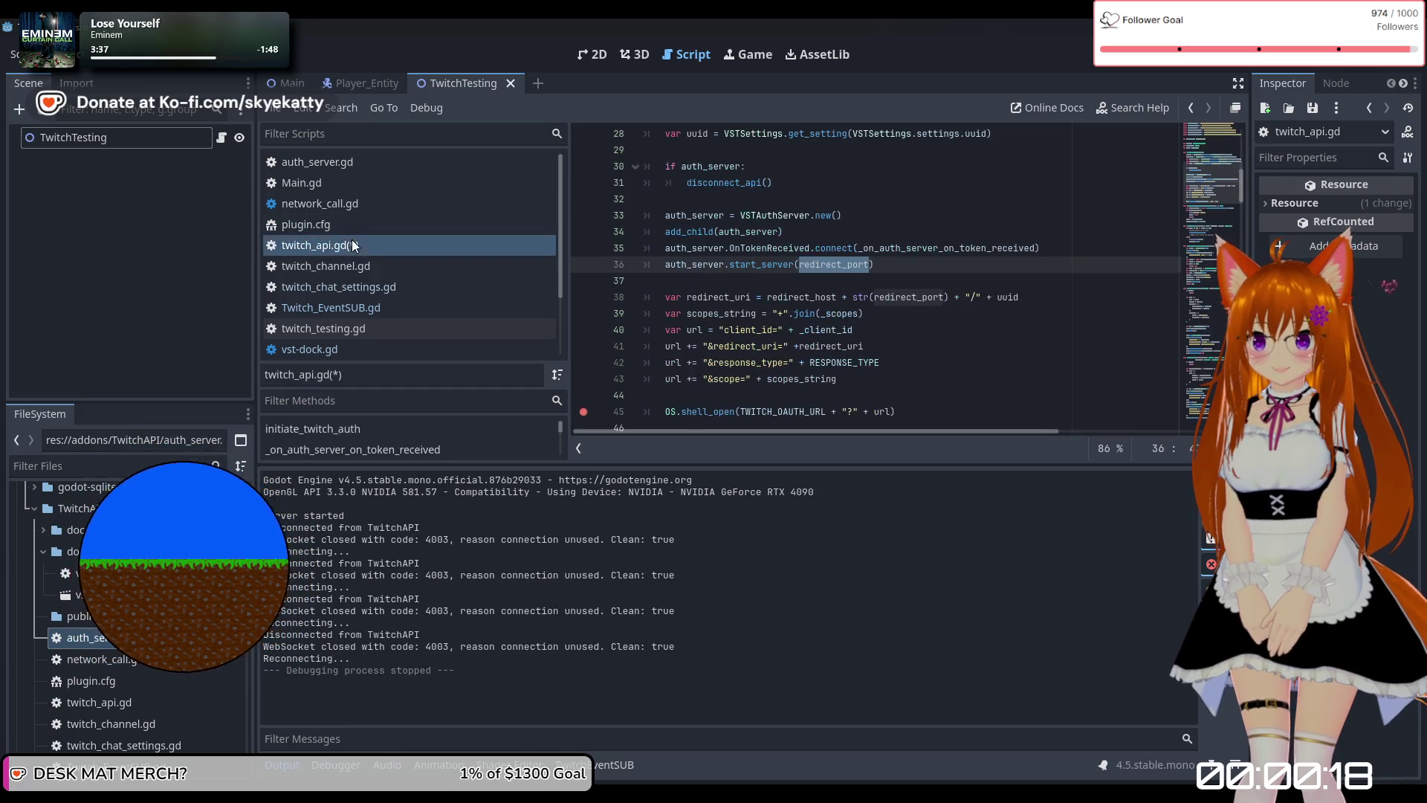
{"action": "left_click", "coordinate": [352, 161]}
Add print("Listening on port: " + str(port)) below the Server started line and run the project.
{"action": "left_click", "coordinate": [884, 270]}
{"action": "scroll", "coordinate": [697, 240], "scroll_direction": "up", "scroll_amount": 4}
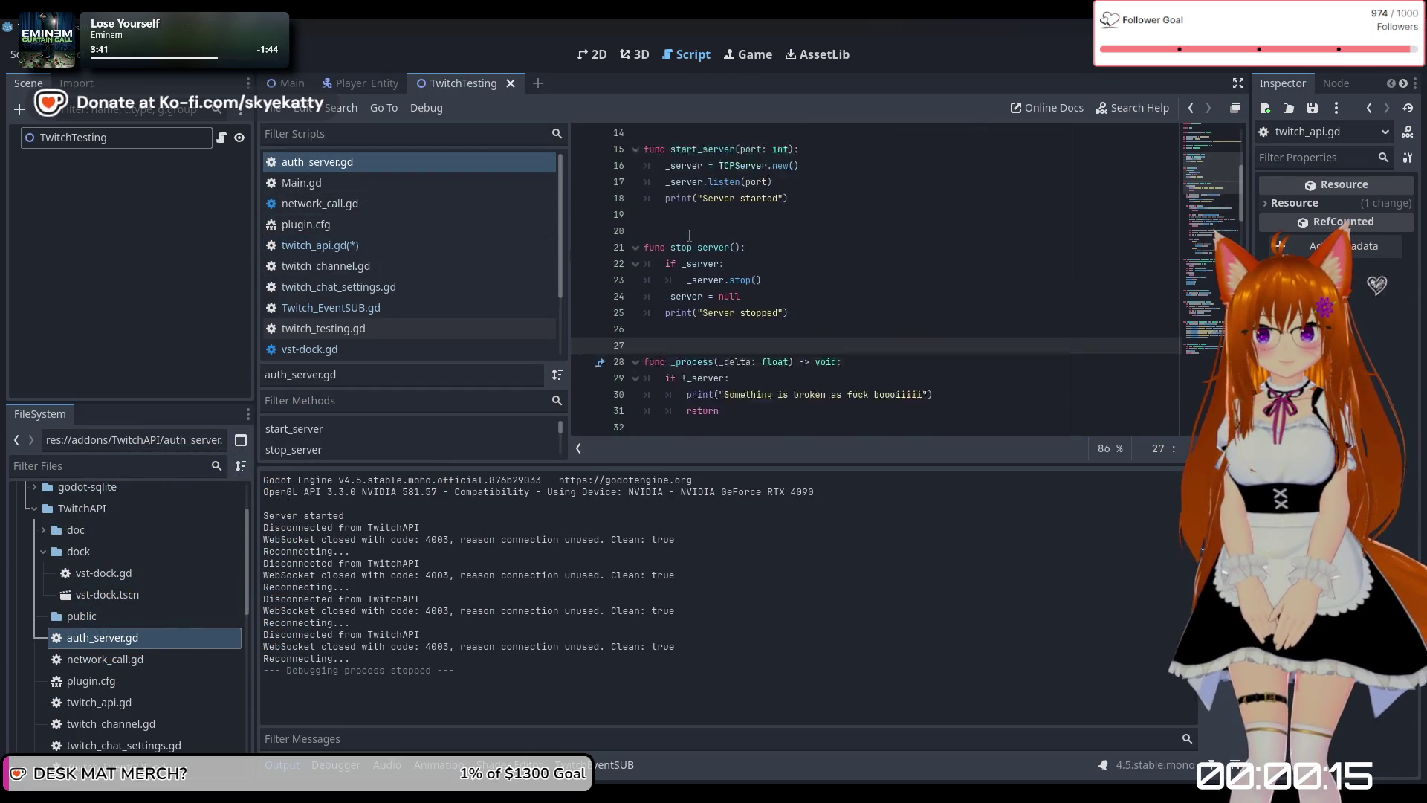
{"action": "left_click", "coordinate": [817, 314]}
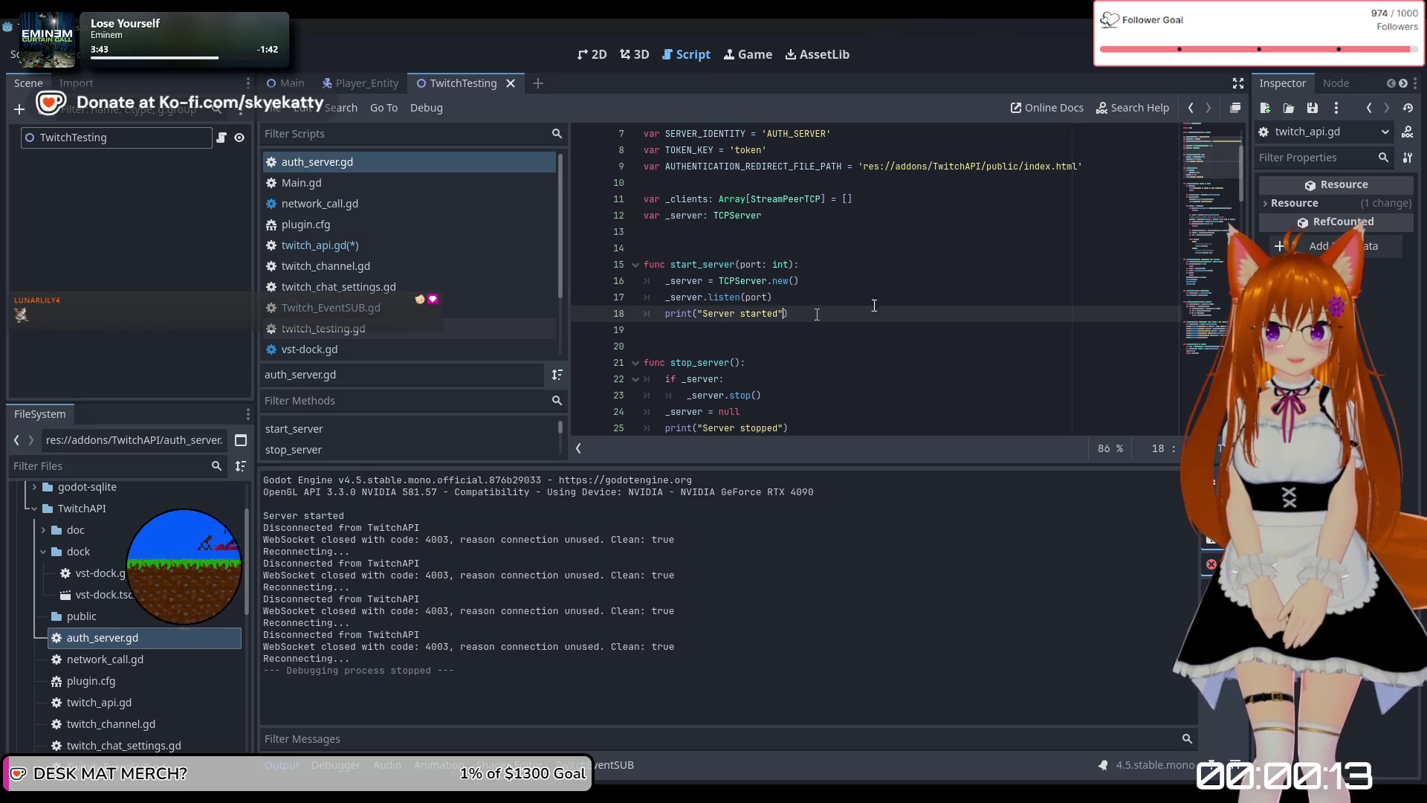
{"action": "type", "text": "%"}
{"action": "key", "text": "BackSpace"}
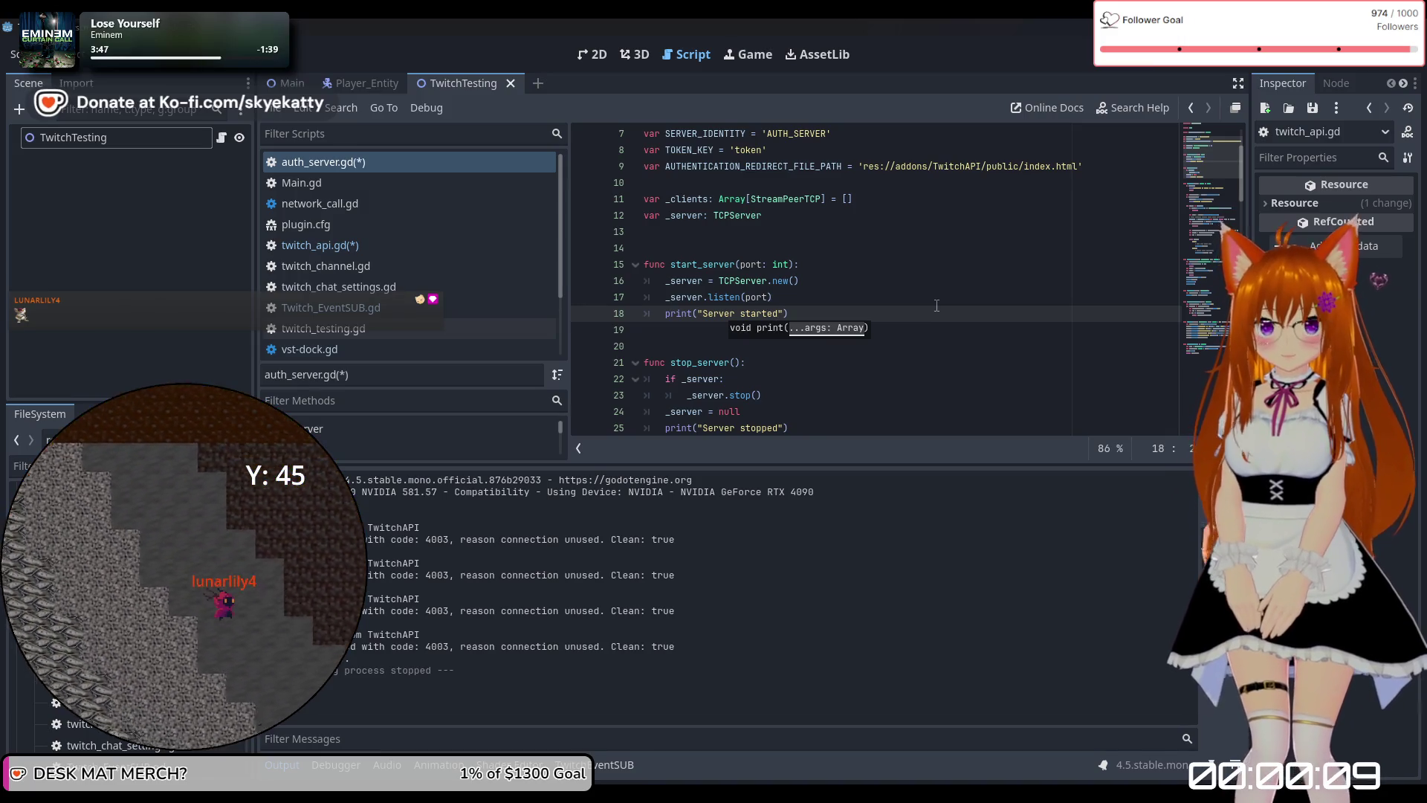
{"action": "key", "text": "Return"}
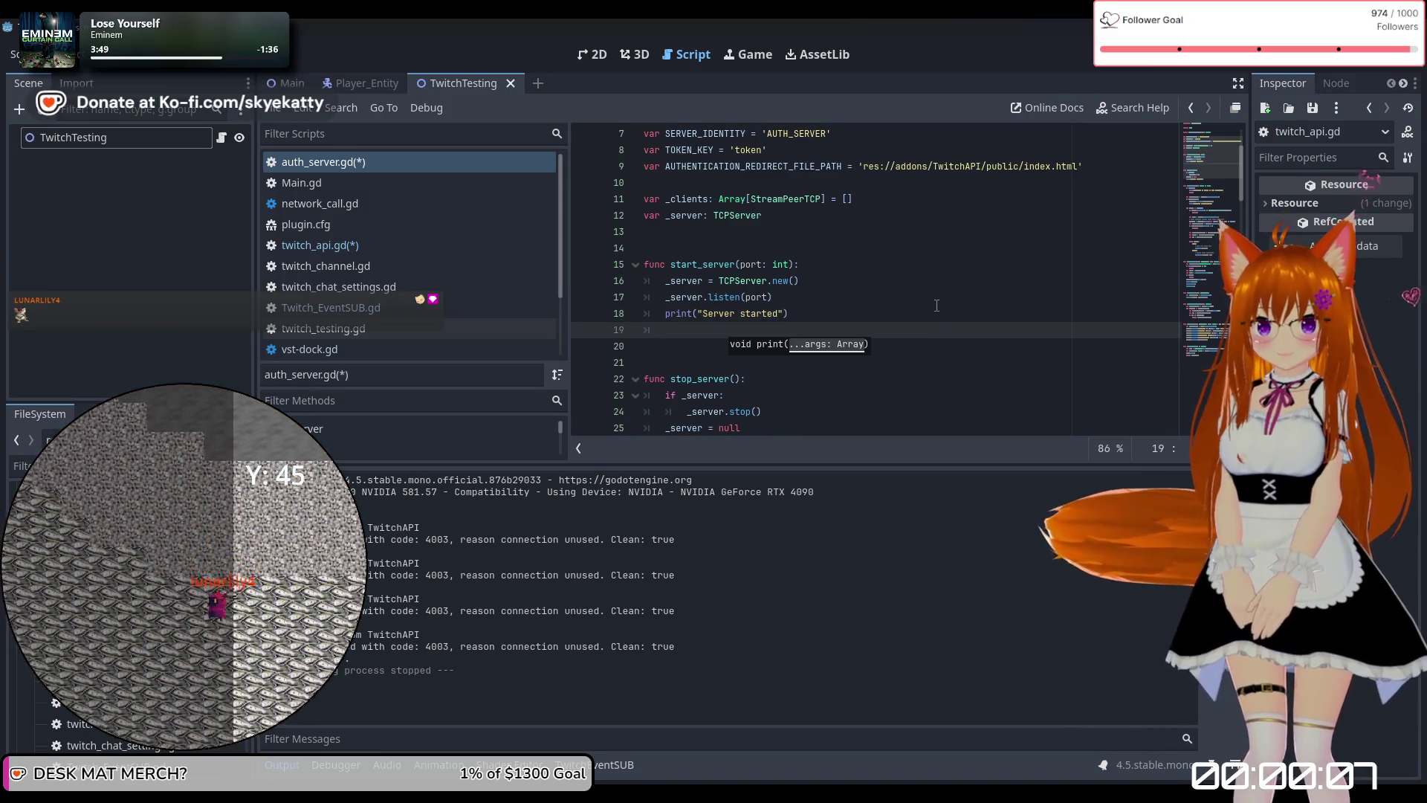
{"action": "type", "text": "per"}
{"action": "key", "text": "BackSpace"}
{"action": "key", "text": "BackSpace"}
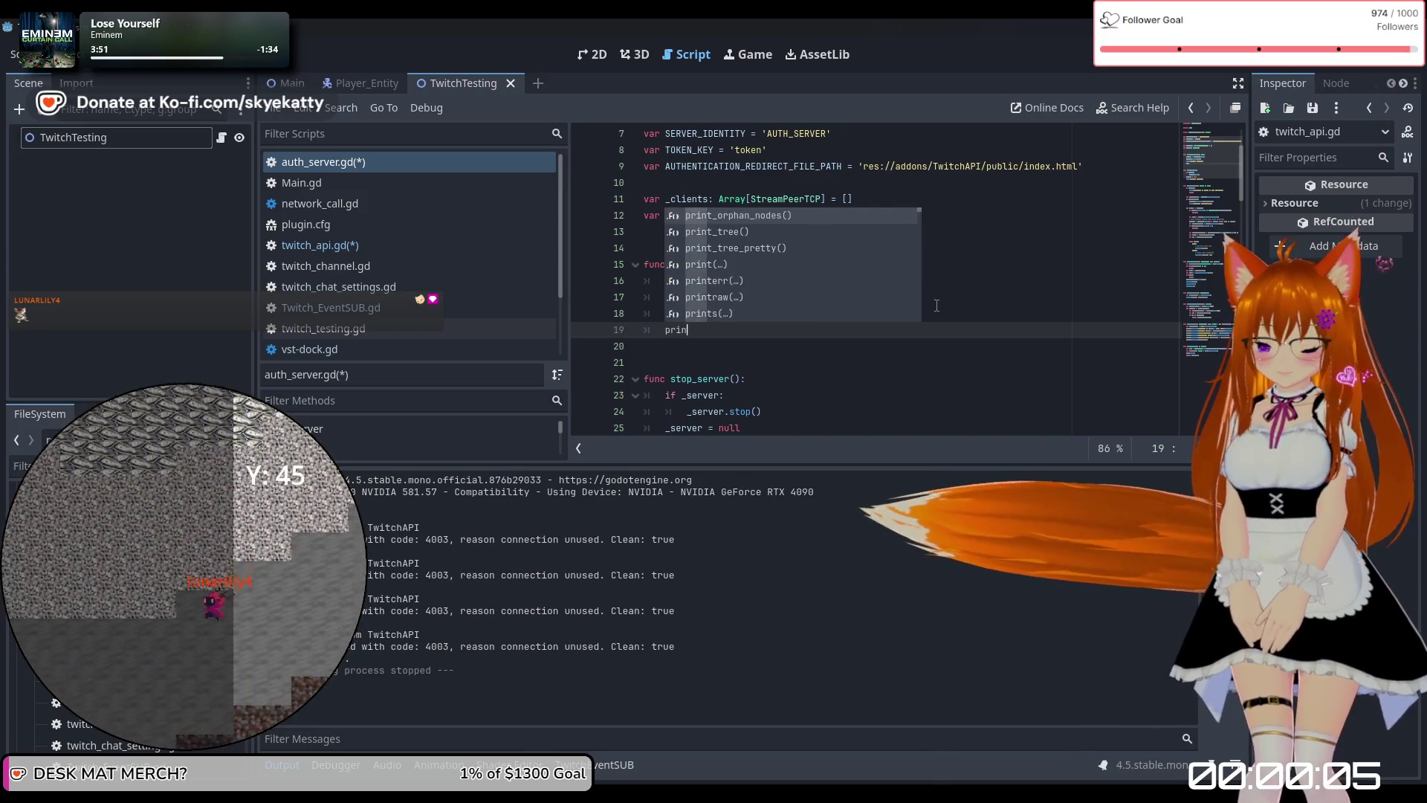
{"action": "type", "text": "rint"}
{"action": "type", "text": "(\""}
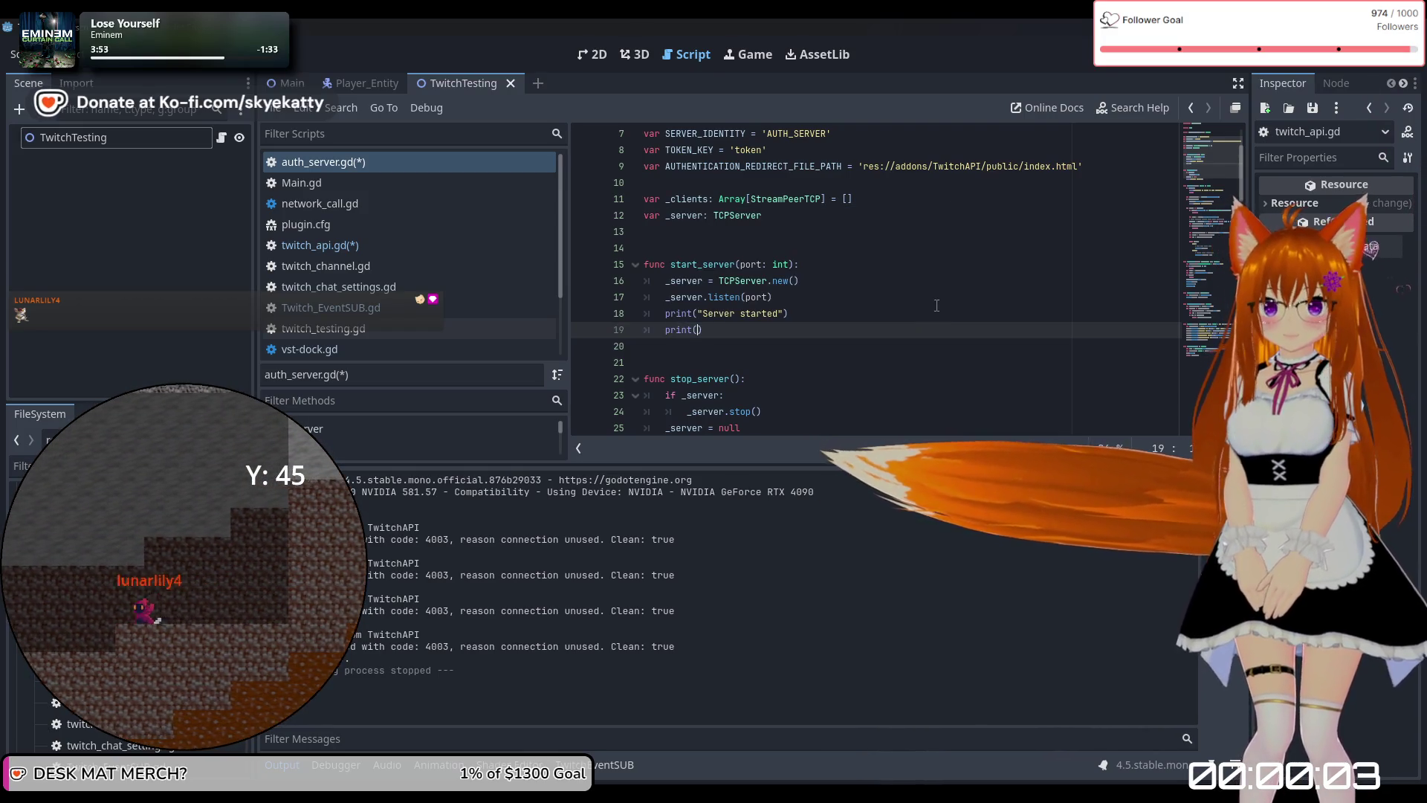
{"action": "type", "text": "Listening on"}
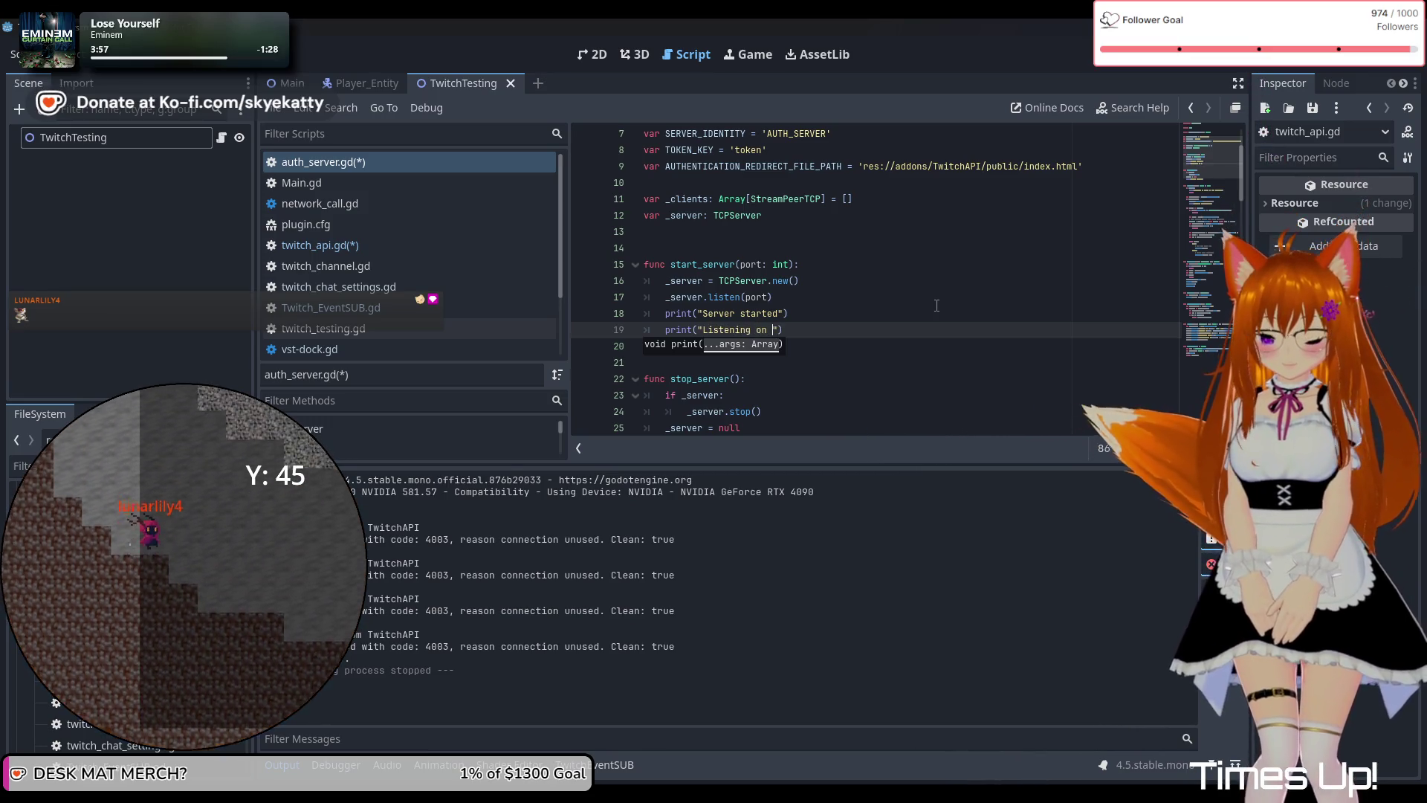
{"action": "type", "text": "\" + "}
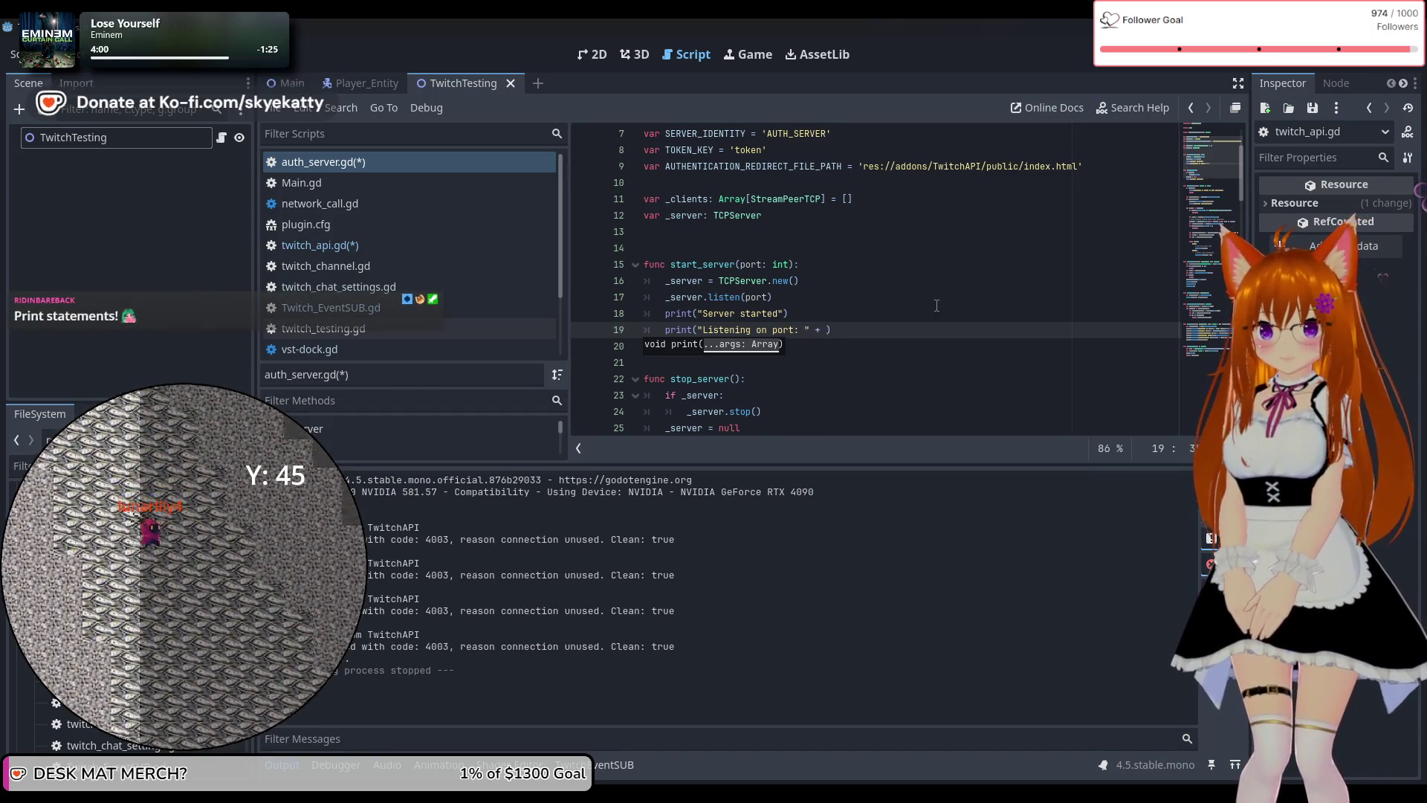
{"action": "type", "text": "str("}
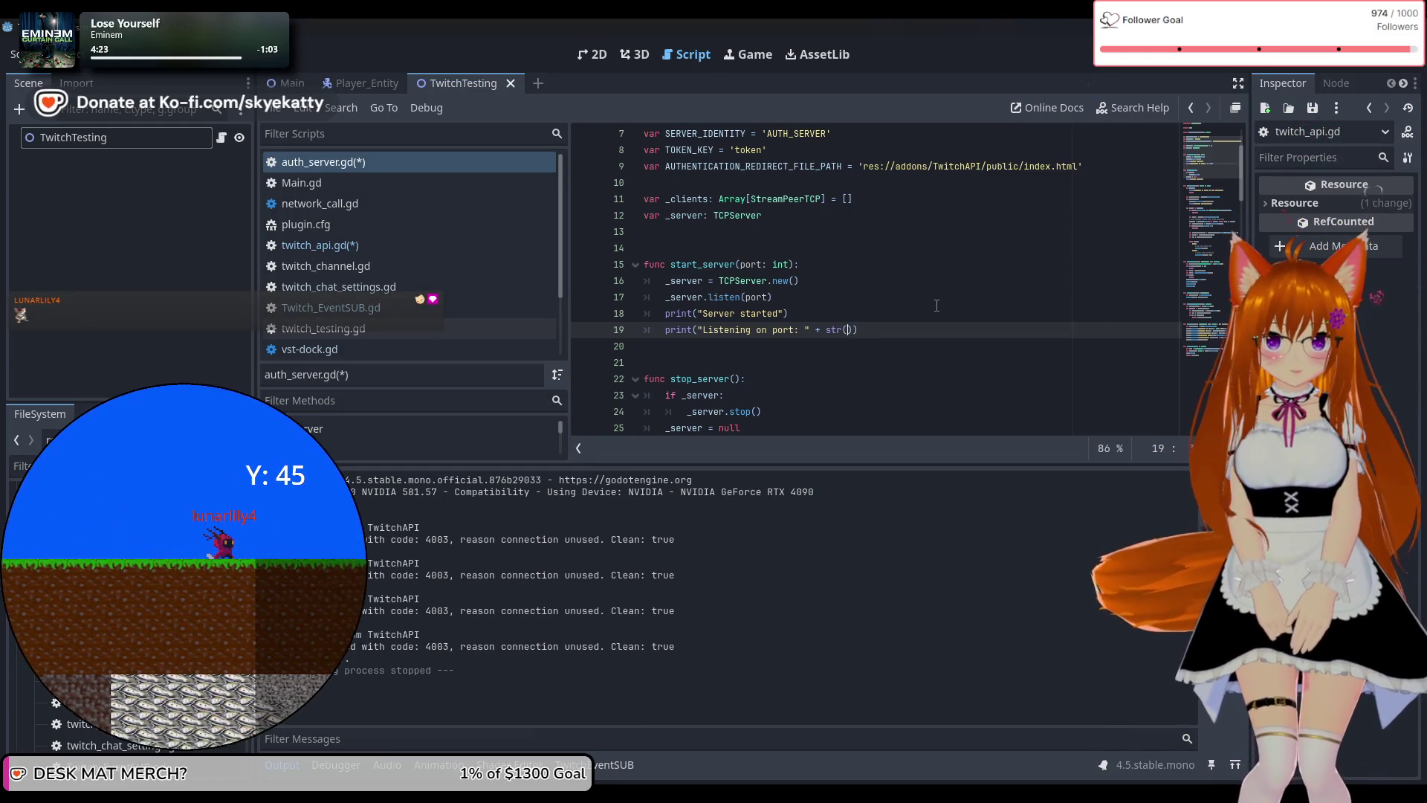
{"action": "type", "text": "por"}
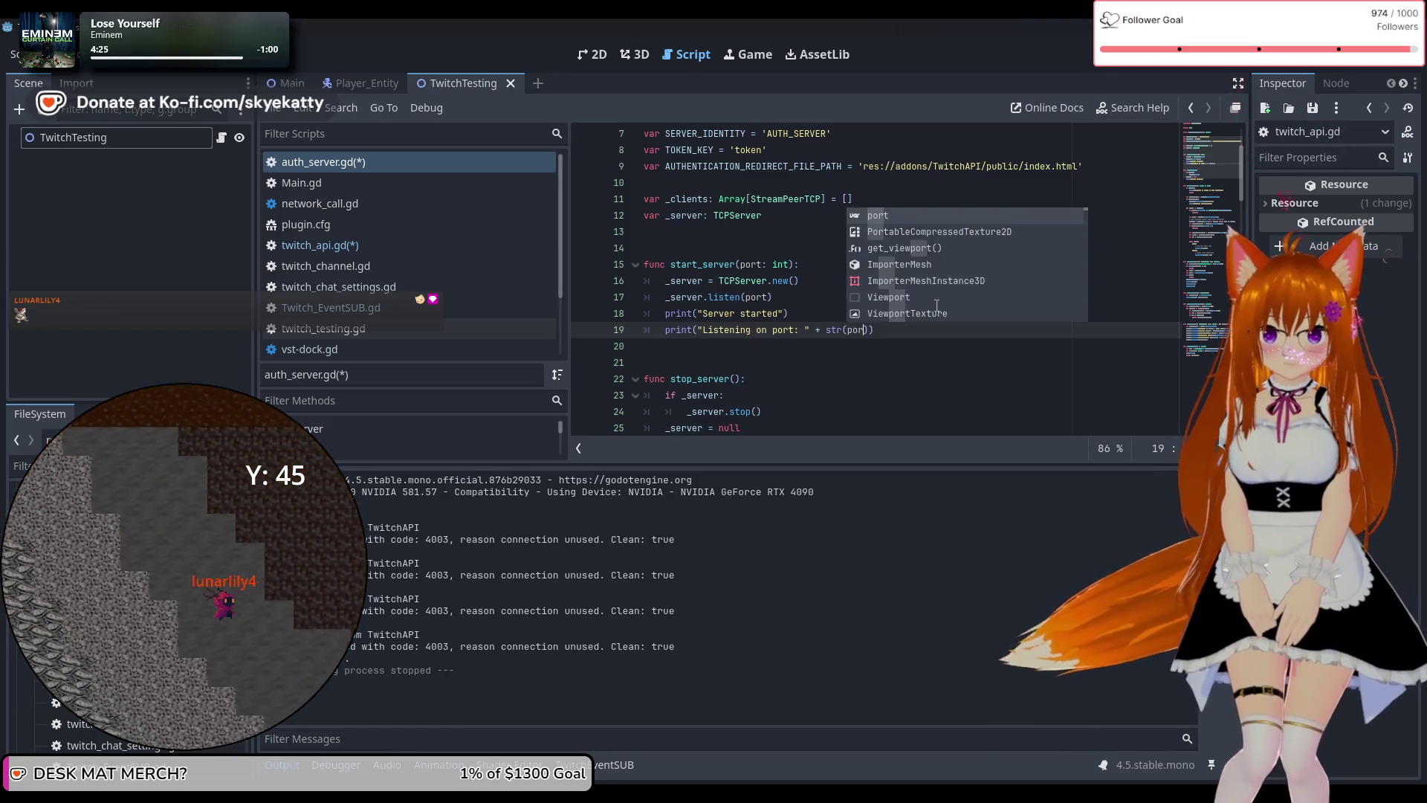
{"action": "type", "text": "t"}
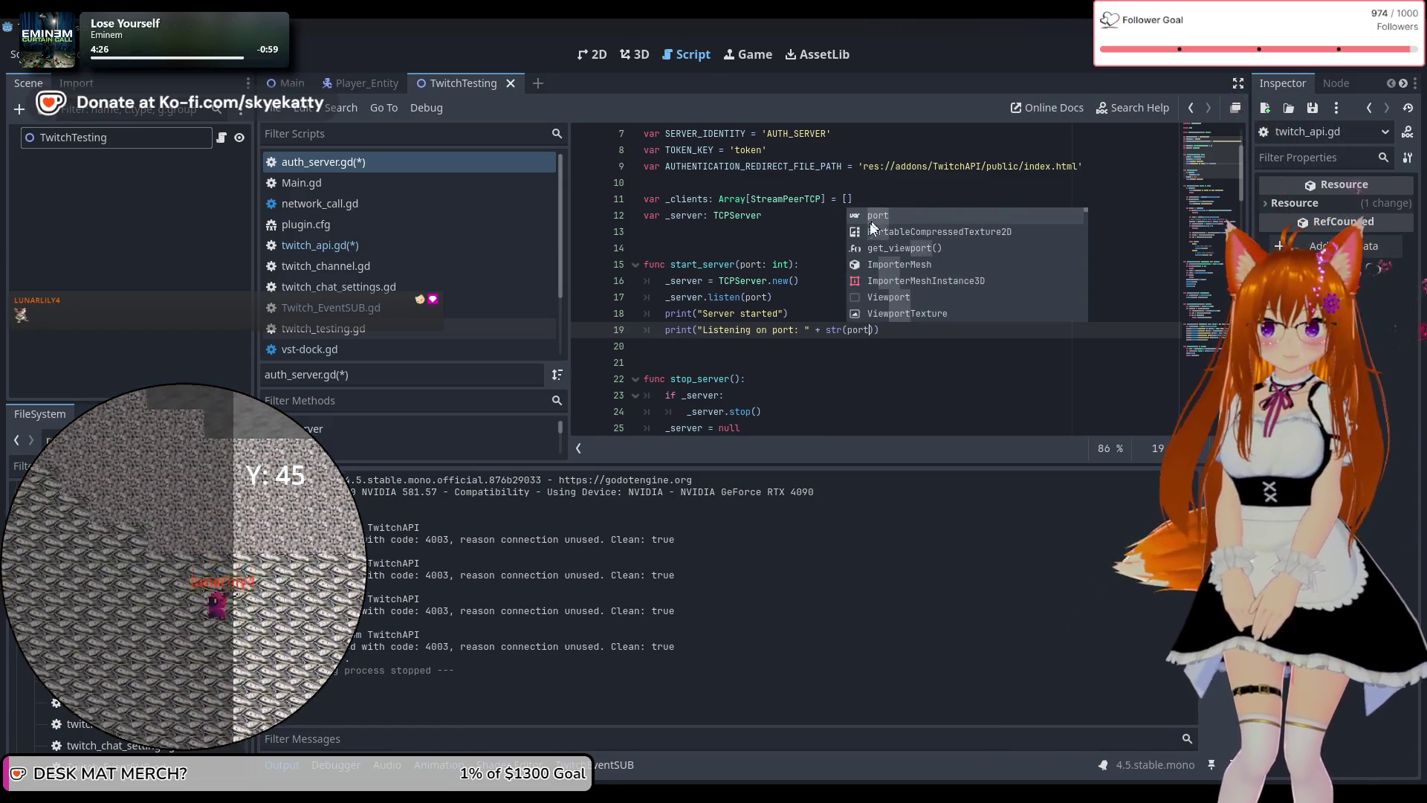
{"action": "left_click", "coordinate": [866, 248]}
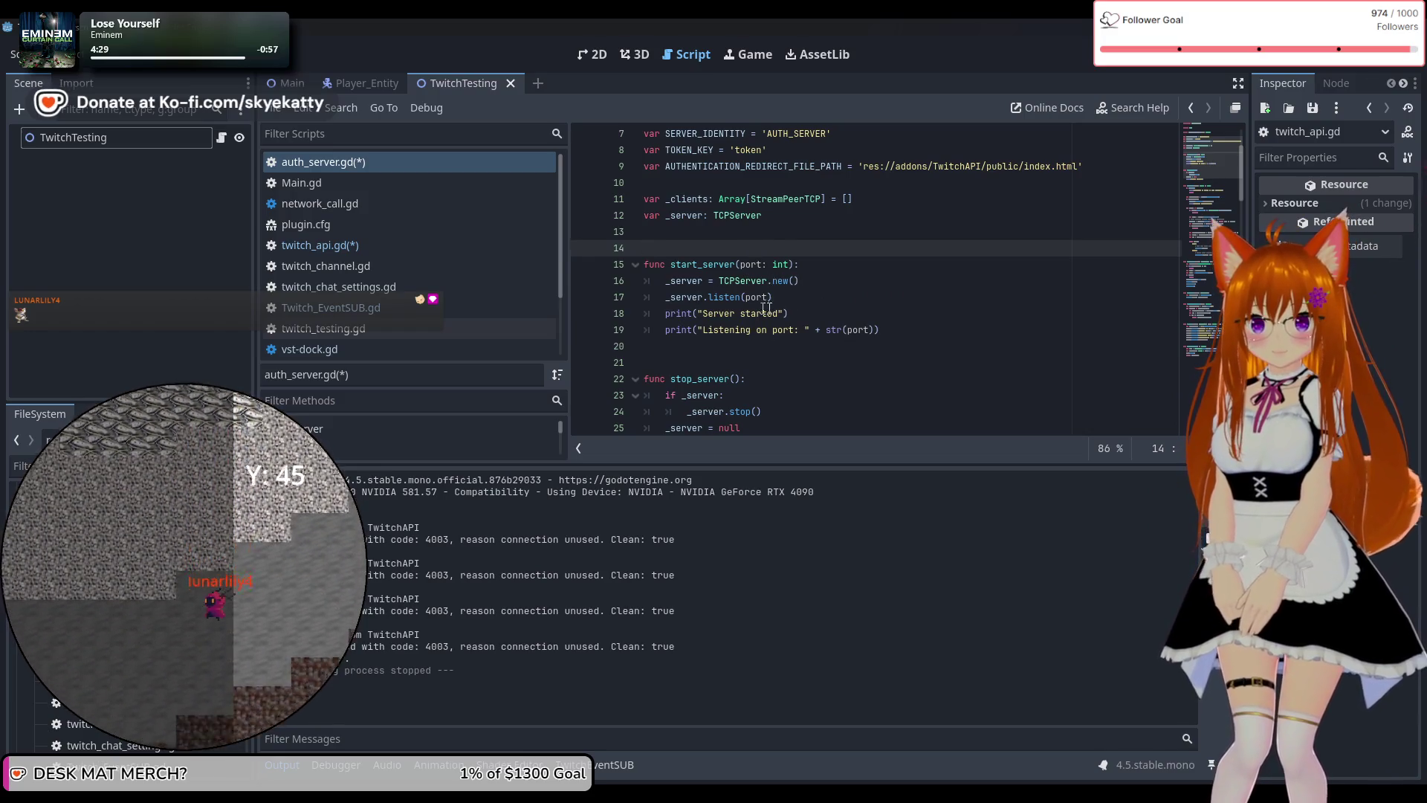
{"action": "left_click", "coordinate": [1178, 60]}
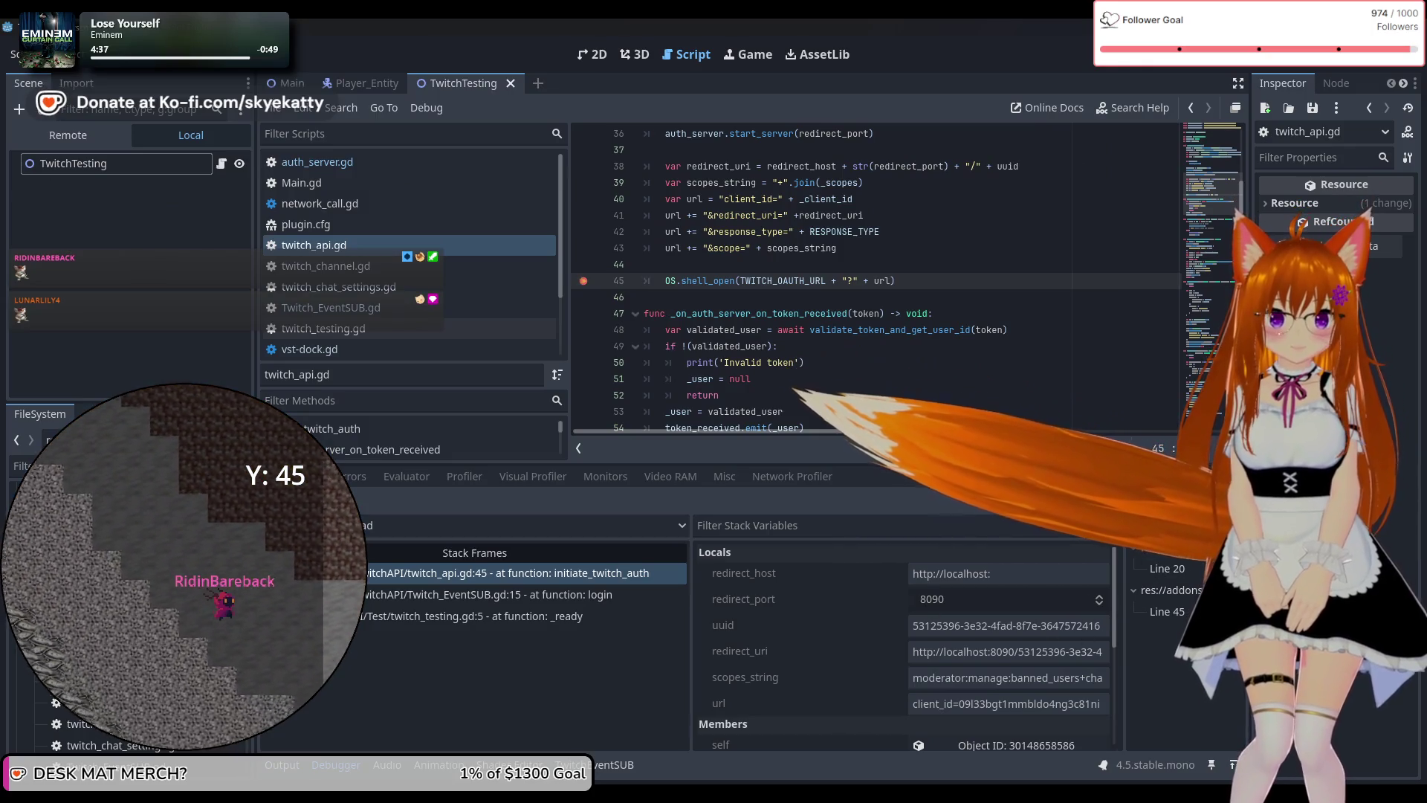
At the twitch_api.gd line 45 breakpoint, read the OAuth URL stack variables, then stop with F8.
{"action": "key", "text": "F12"}
{"action": "left_click", "coordinate": [318, 698]}
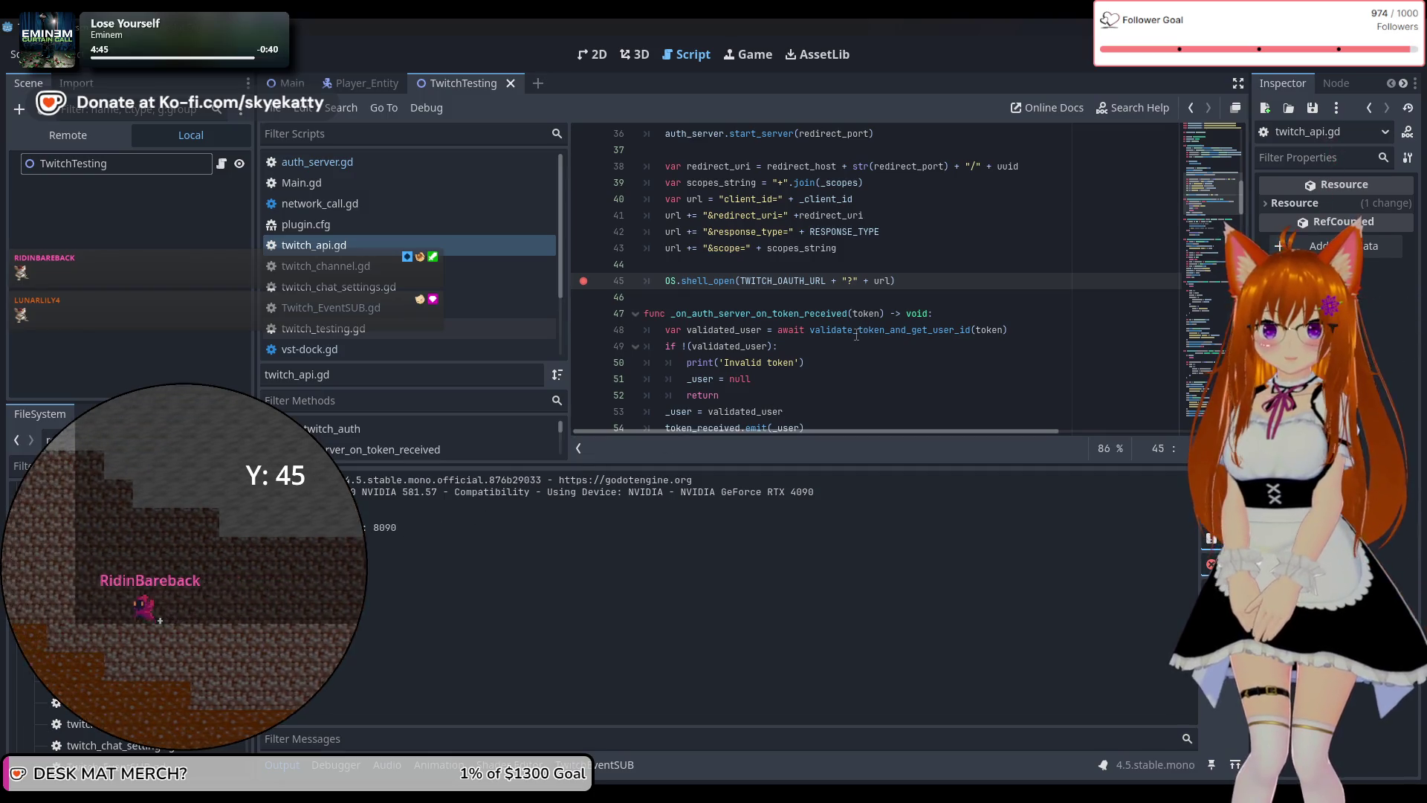
{"action": "mouse_move", "coordinate": [857, 334]}
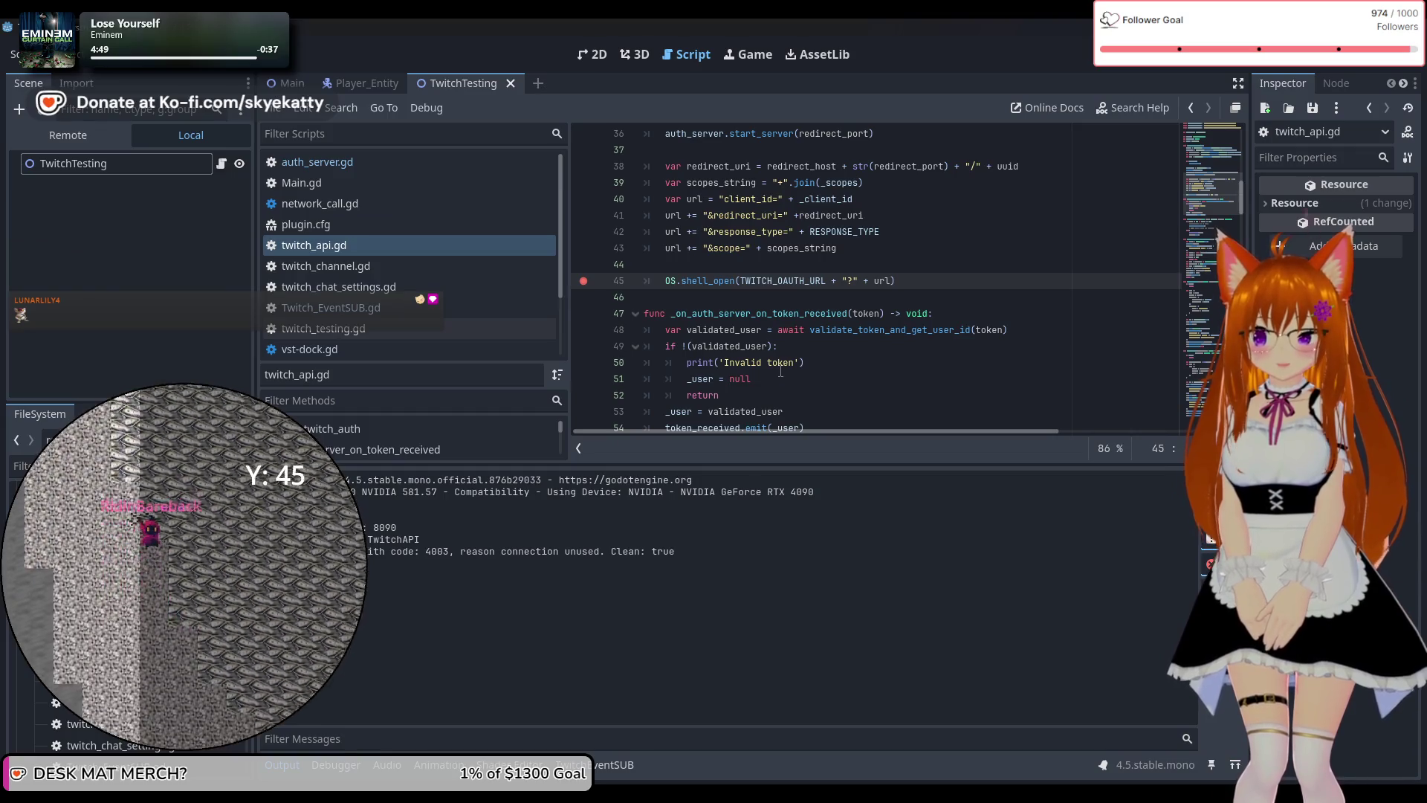
{"action": "scroll", "coordinate": [781, 372], "scroll_direction": "down", "scroll_amount": 1}
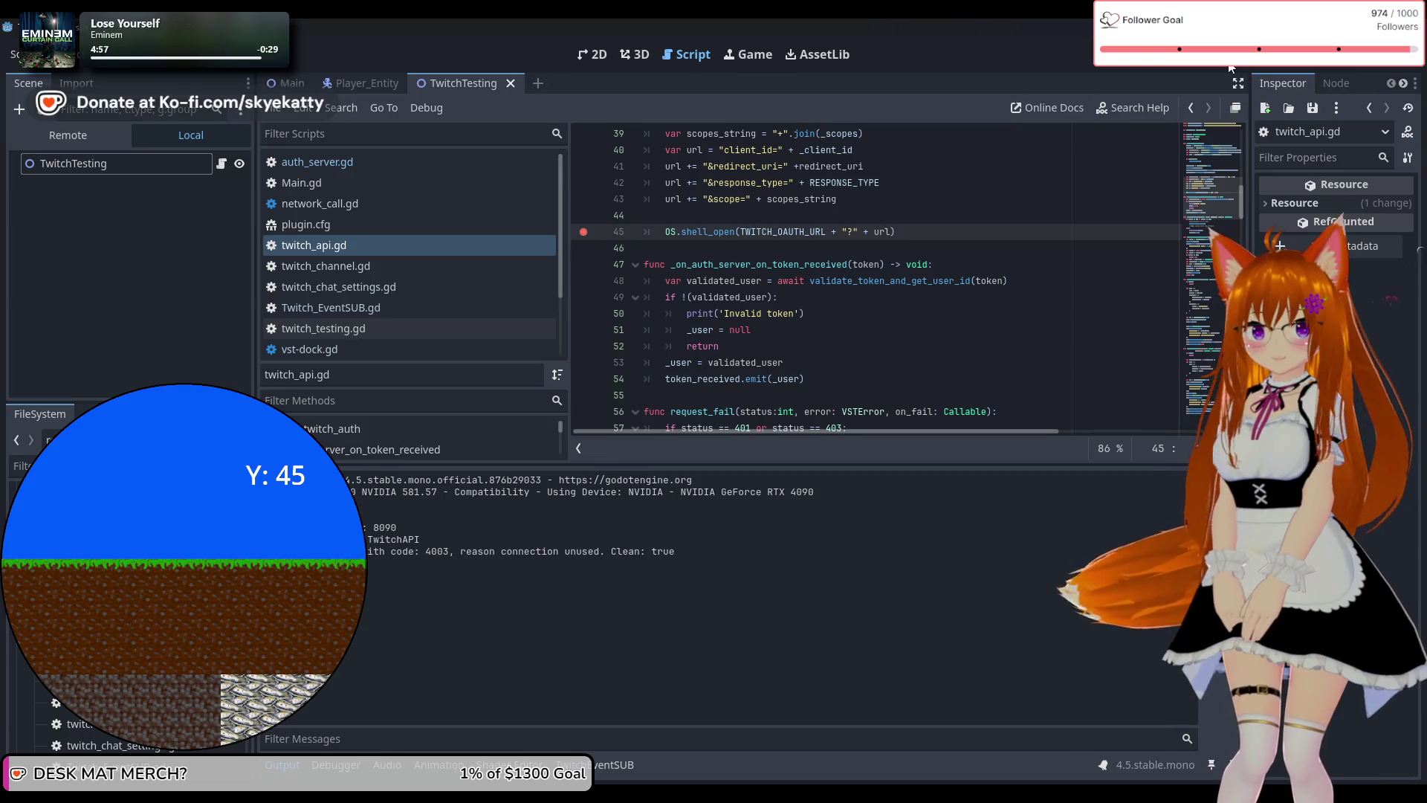
{"action": "key", "text": "F8"}
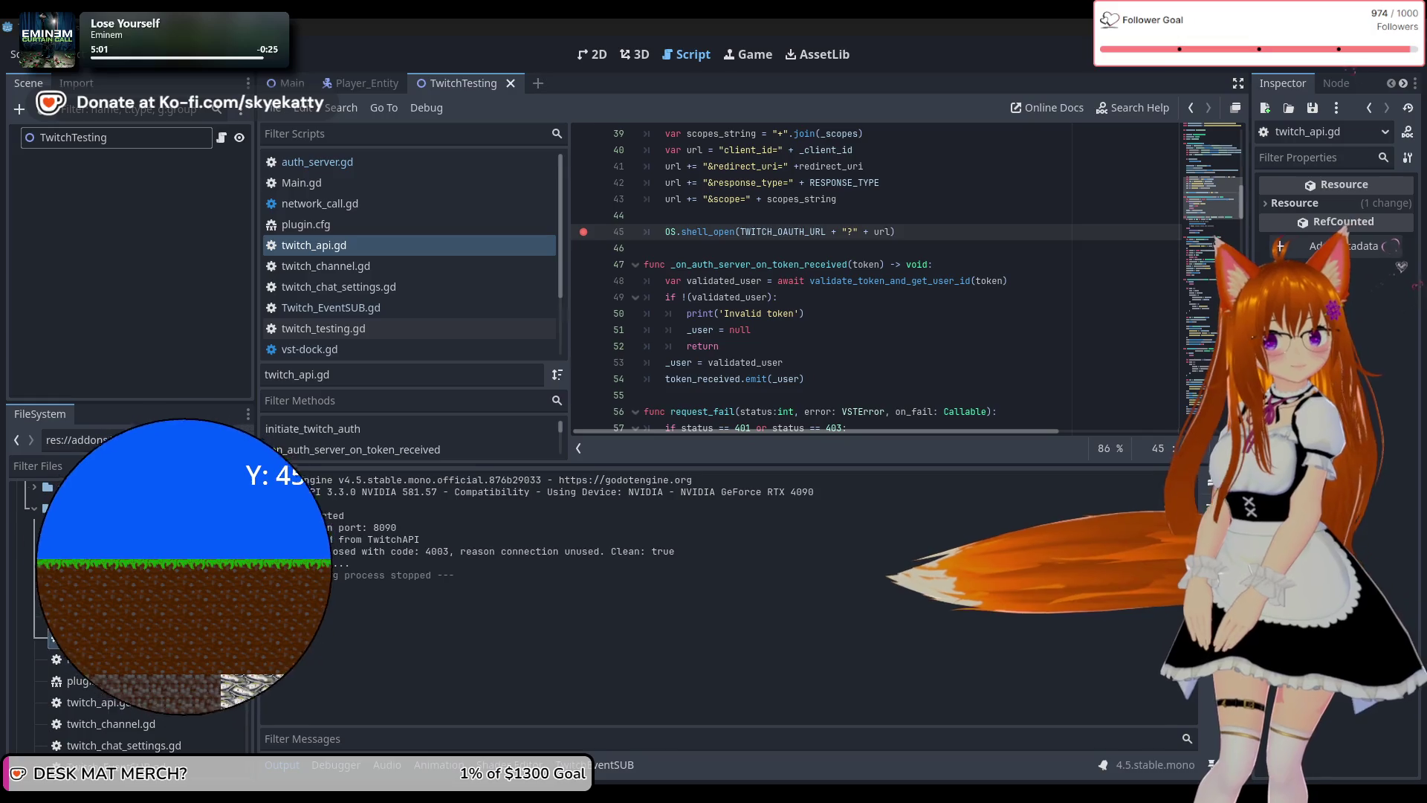
Scroll up and down through twitch_api.gd to review its code.
{"action": "scroll", "coordinate": [759, 220], "scroll_direction": "up", "scroll_amount": 2}
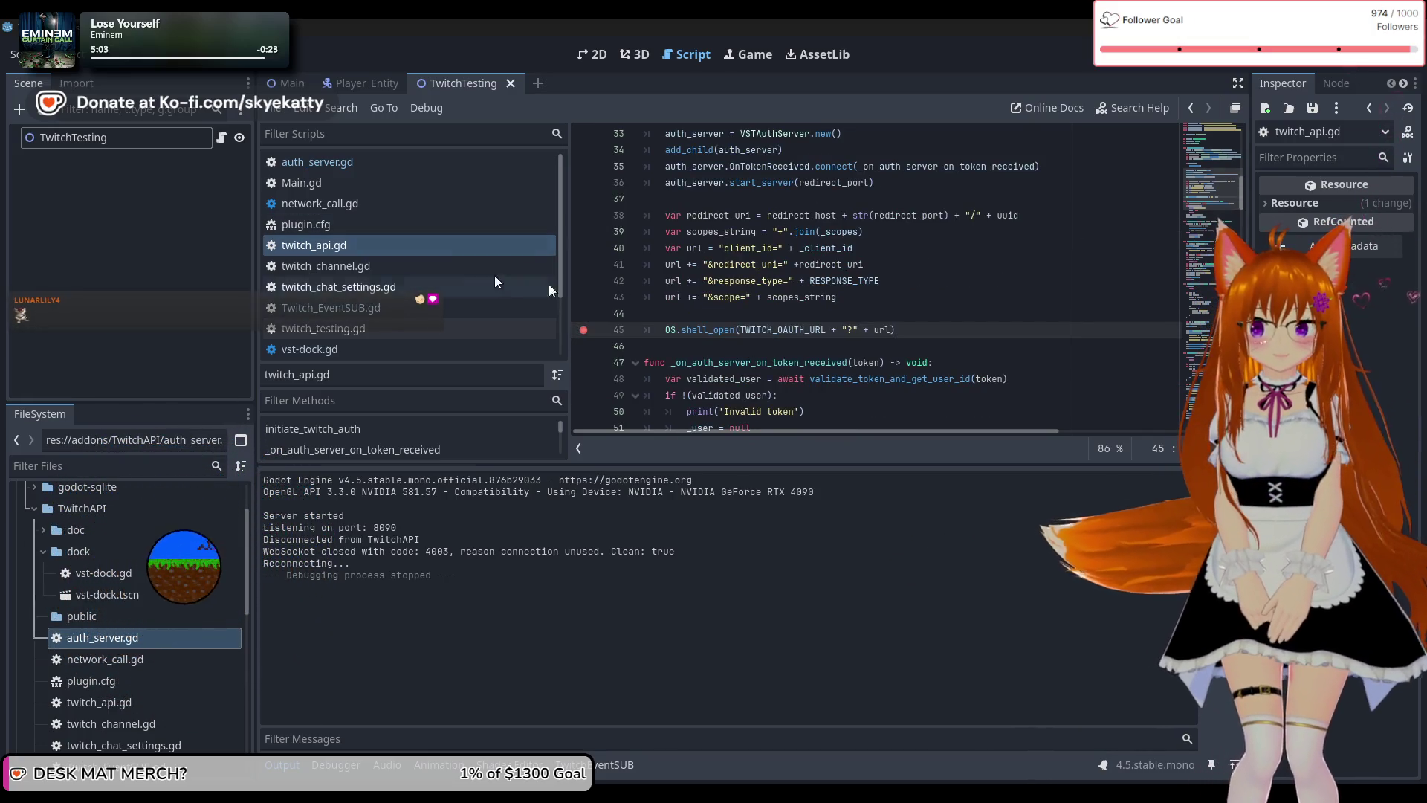
{"action": "scroll", "coordinate": [936, 312], "scroll_direction": "down", "scroll_amount": 2}
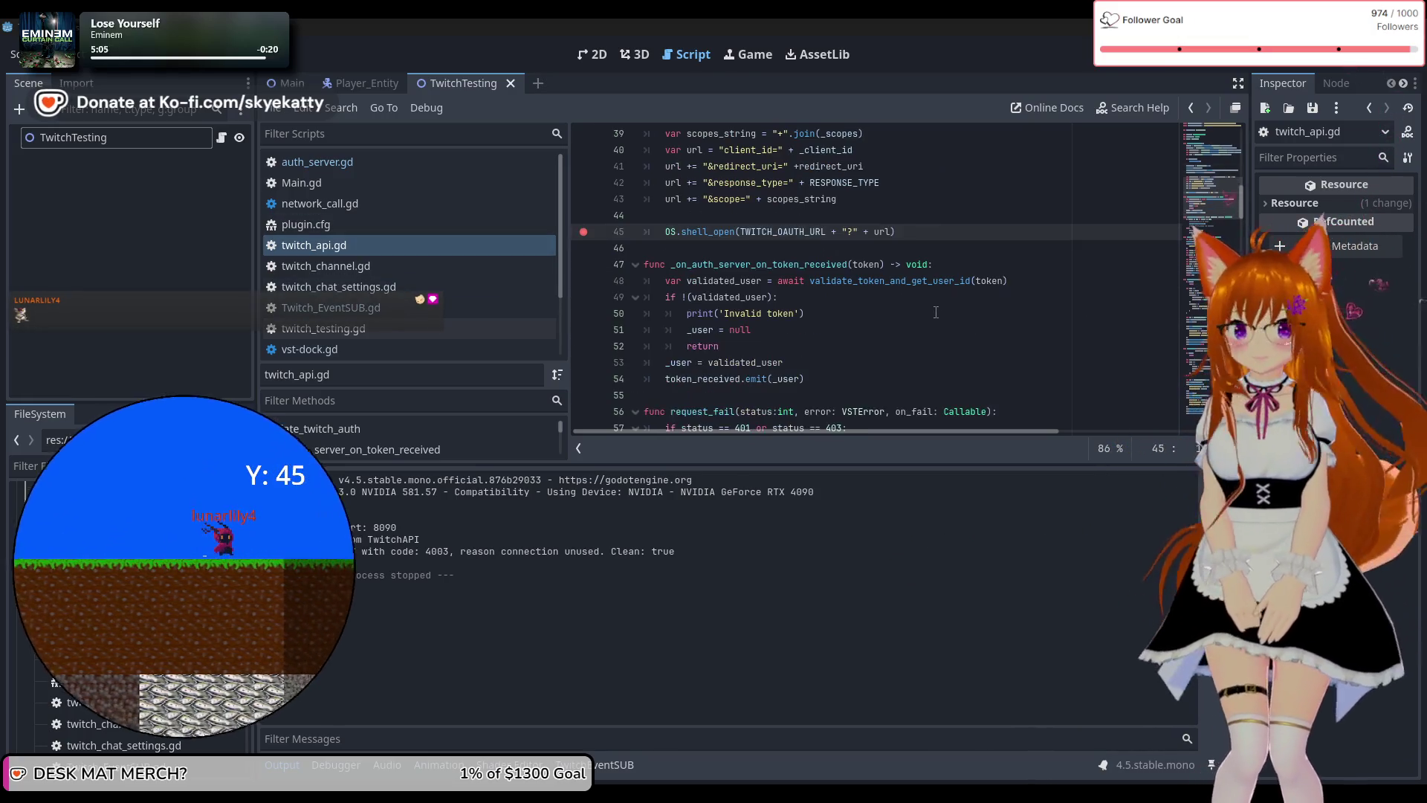
{"action": "scroll", "coordinate": [736, 282], "scroll_direction": "down", "scroll_amount": 1}
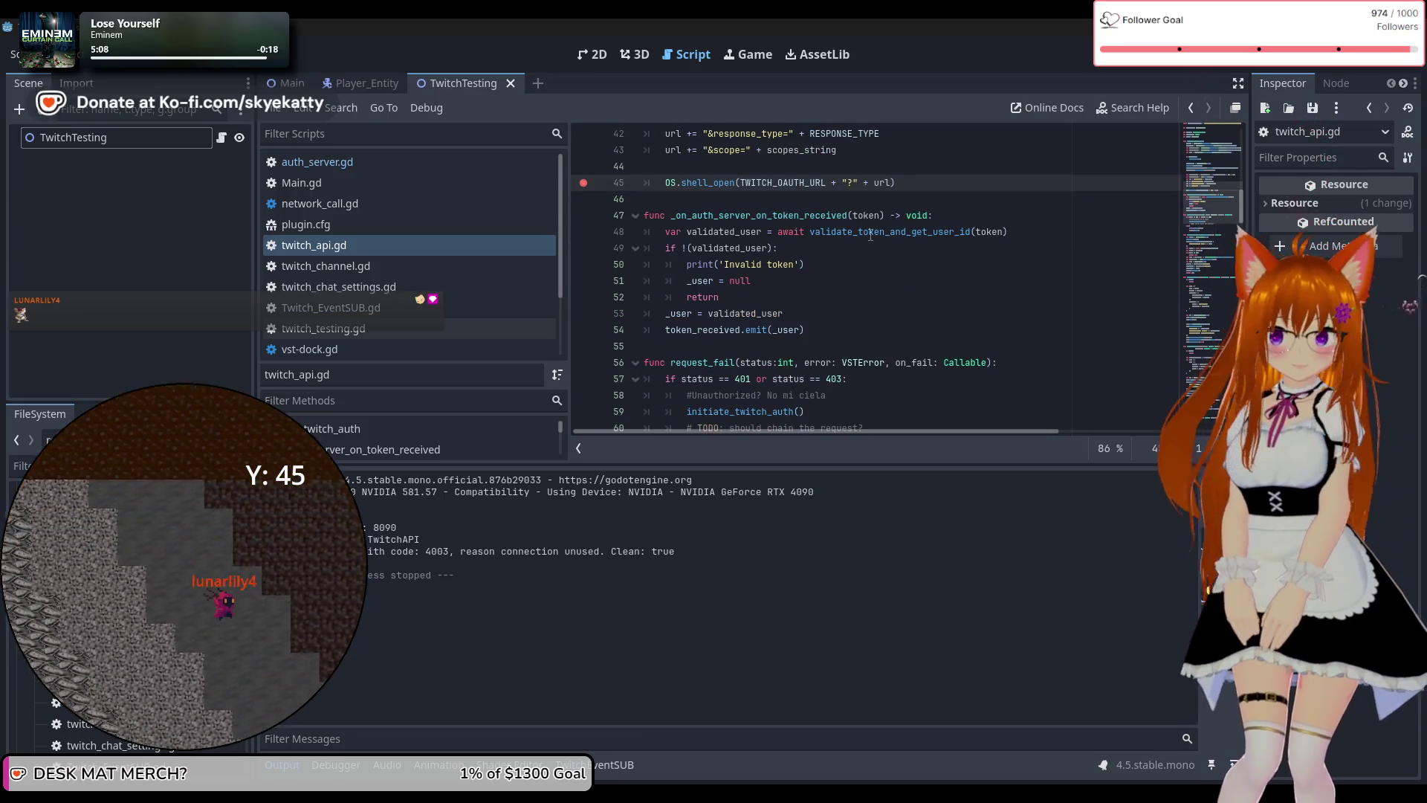
{"action": "scroll", "coordinate": [870, 234], "scroll_direction": "up", "scroll_amount": 4}
{"action": "scroll", "coordinate": [849, 243], "scroll_direction": "down", "scroll_amount": 3}
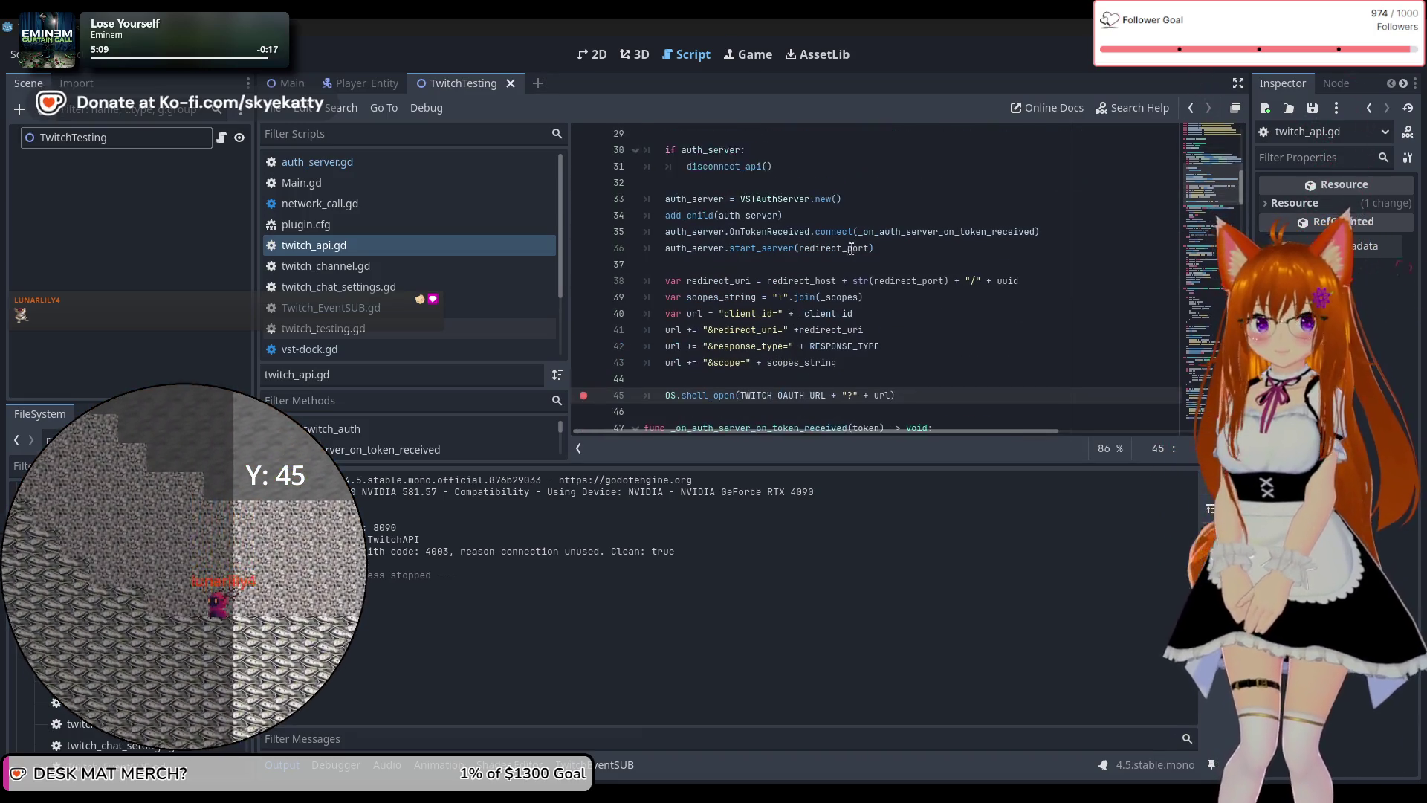
{"action": "scroll", "coordinate": [1015, 279], "scroll_direction": "up", "scroll_amount": 13}
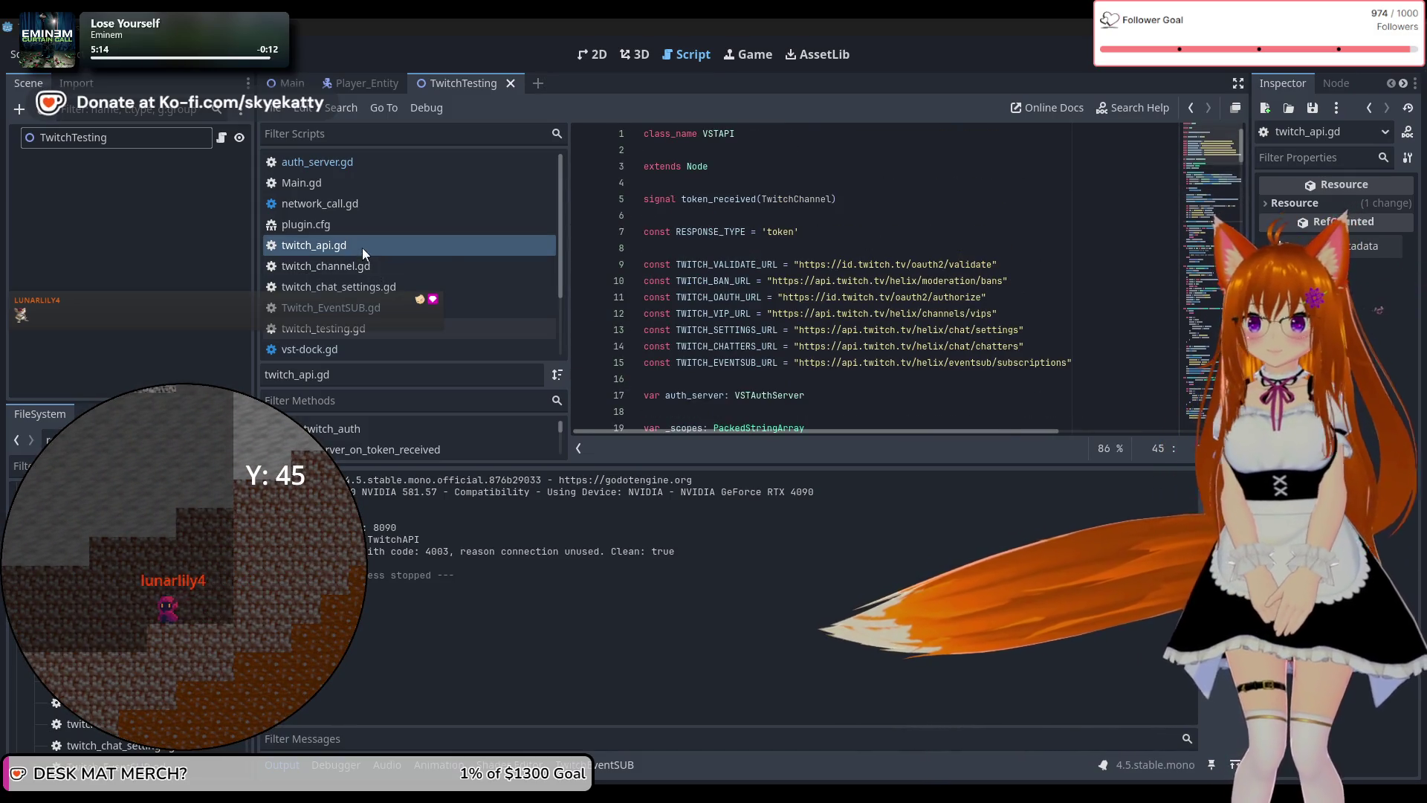
{"action": "left_click", "coordinate": [363, 245]}
{"action": "scroll", "coordinate": [770, 218], "scroll_direction": "down", "scroll_amount": 3}
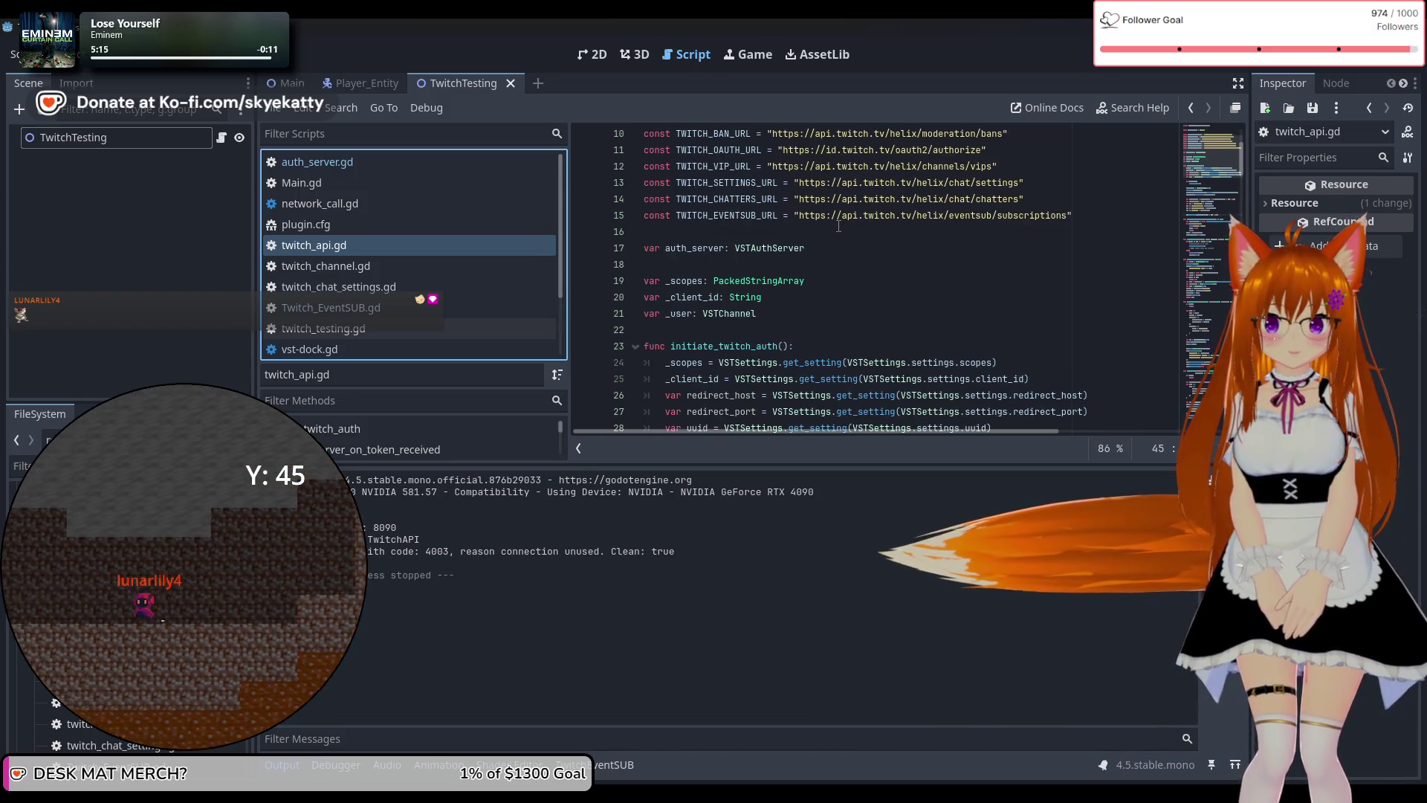
{"action": "scroll", "coordinate": [834, 223], "scroll_direction": "down", "scroll_amount": 5}
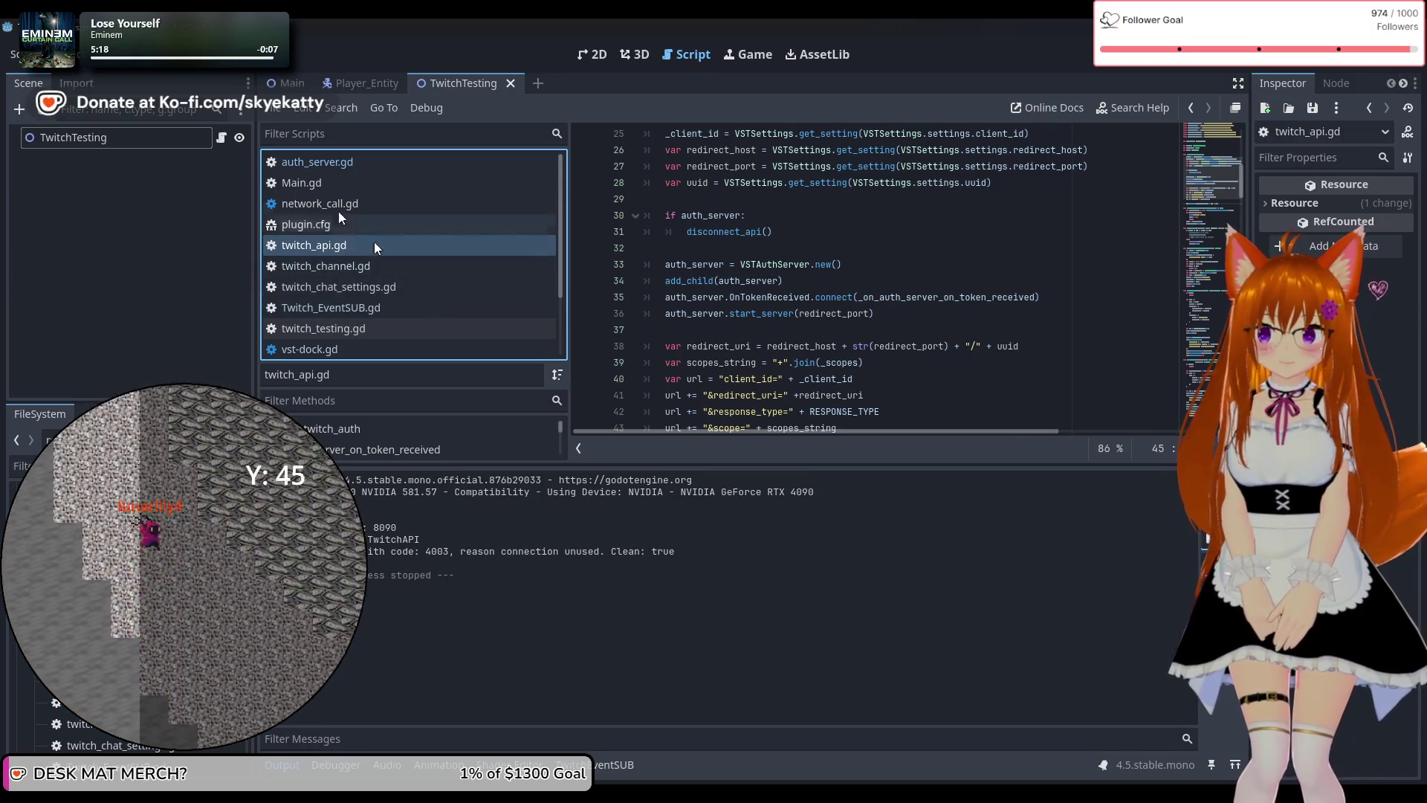
Switch to auth_server.gd and inspect the TCPServer usage on lines 12–18, opening its context menu.
{"action": "left_click", "coordinate": [327, 162]}
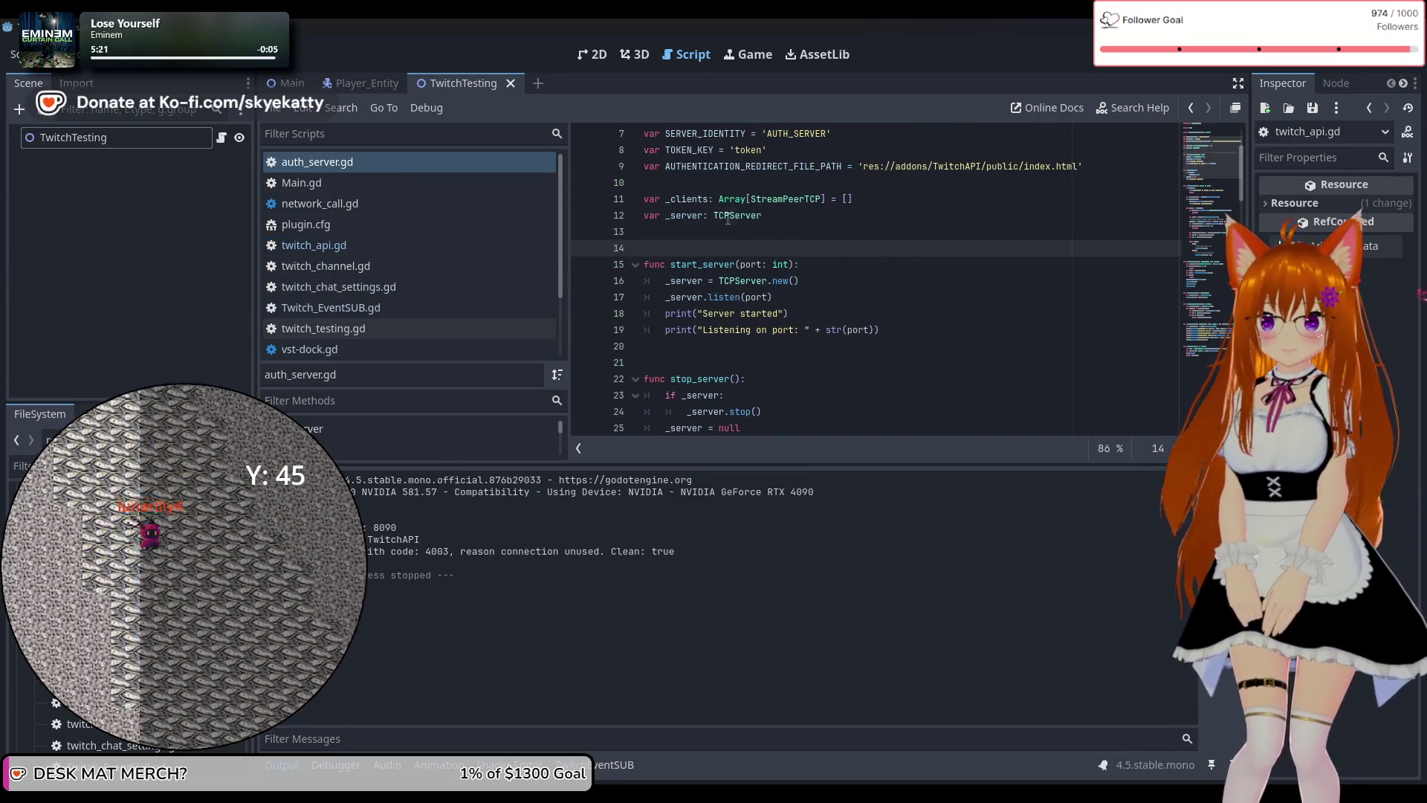
{"action": "double_click", "coordinate": [728, 215]}
{"action": "left_click", "coordinate": [750, 281]}
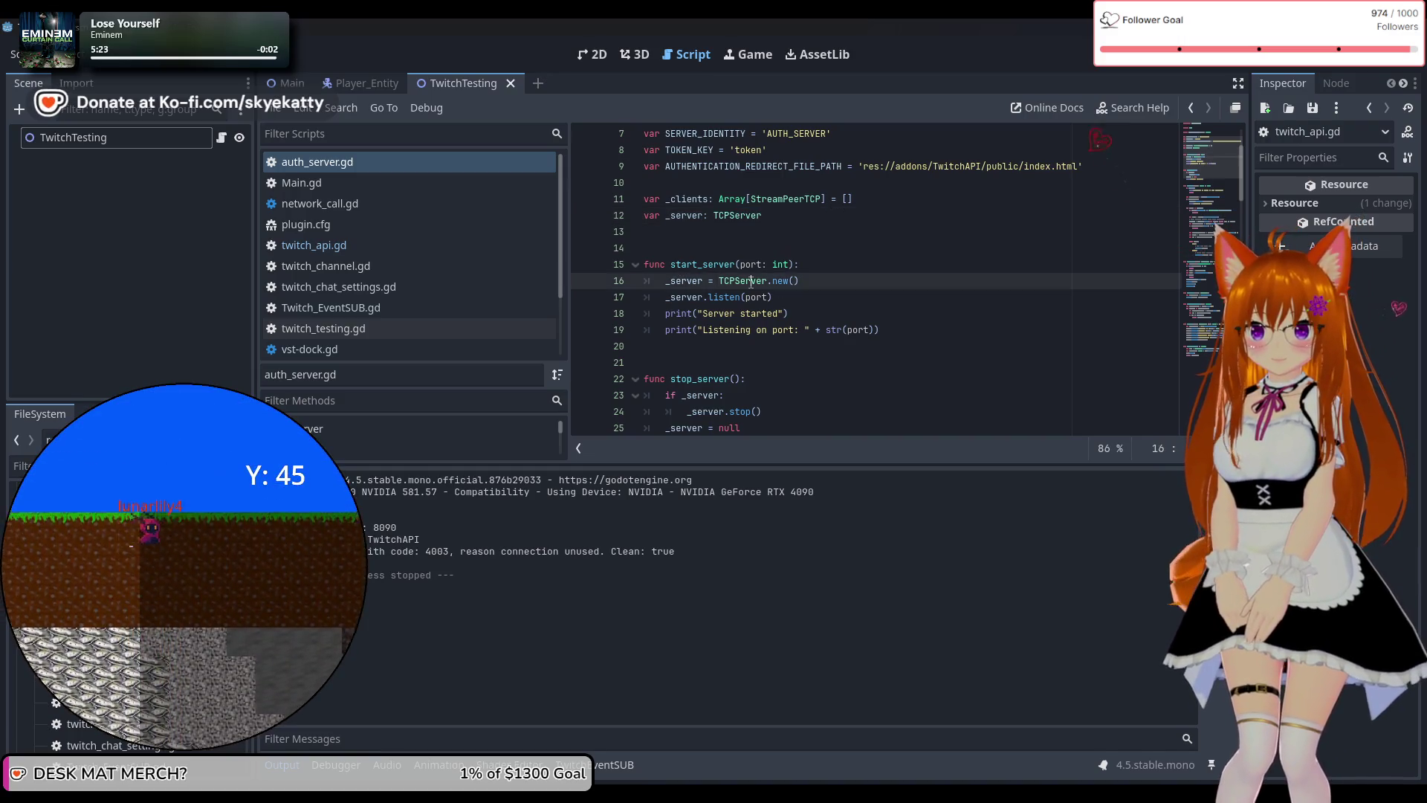
{"action": "left_click", "coordinate": [902, 314]}
{"action": "scroll", "coordinate": [753, 301], "scroll_direction": "down", "scroll_amount": 1}
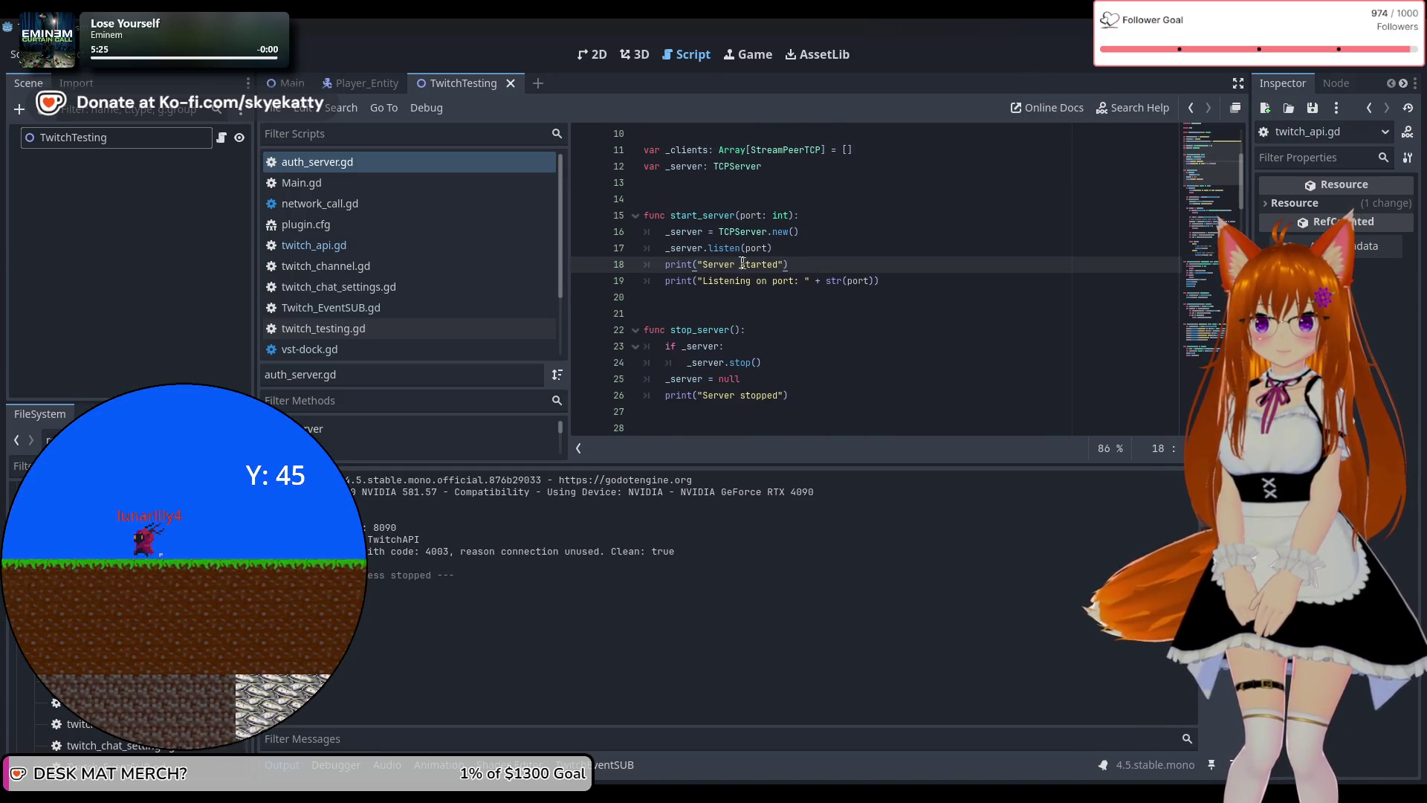
{"action": "left_click", "coordinate": [730, 232]}
{"action": "right_click", "coordinate": [745, 225]}
{"action": "key", "text": "Escape"}
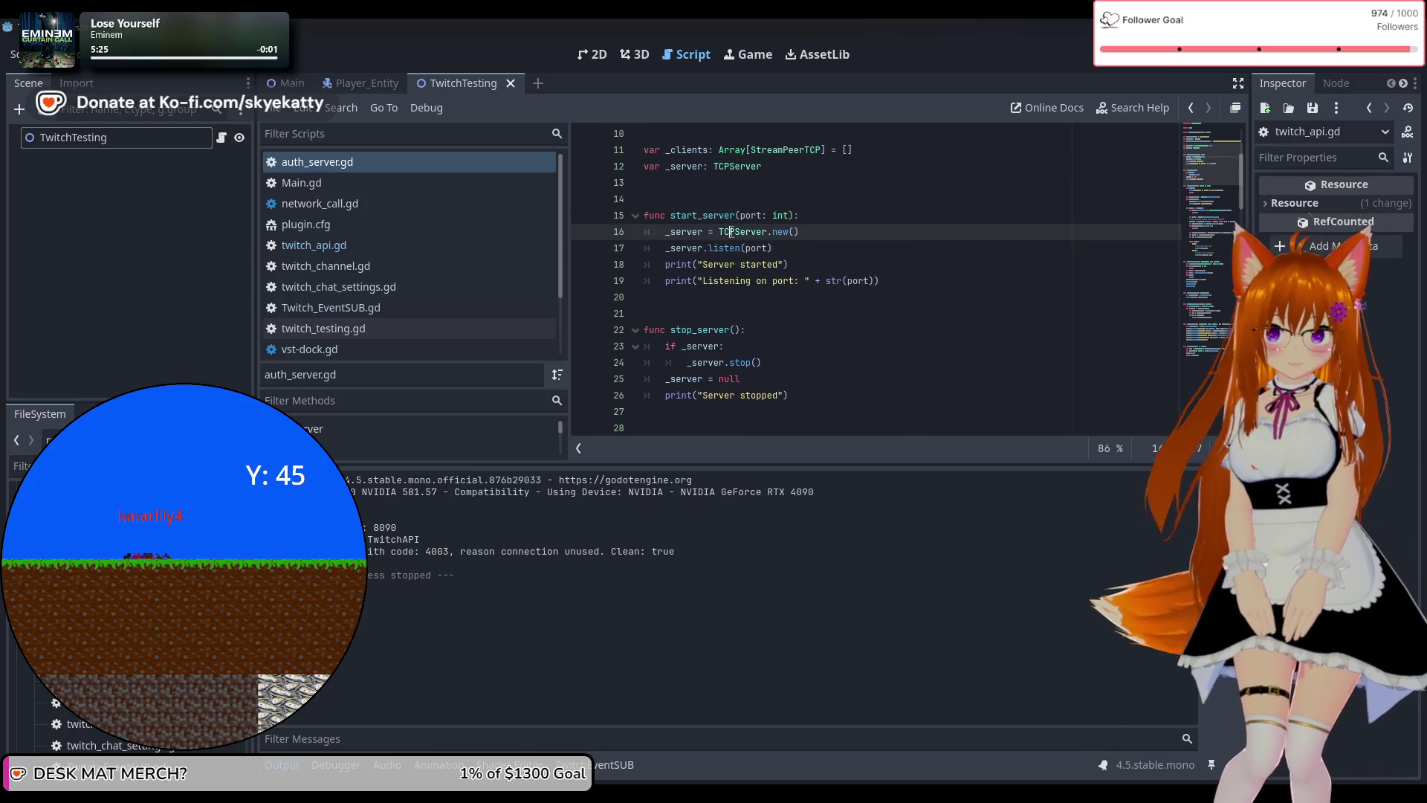
{"action": "right_click", "coordinate": [730, 230]}
{"action": "left_click", "coordinate": [729, 232]}
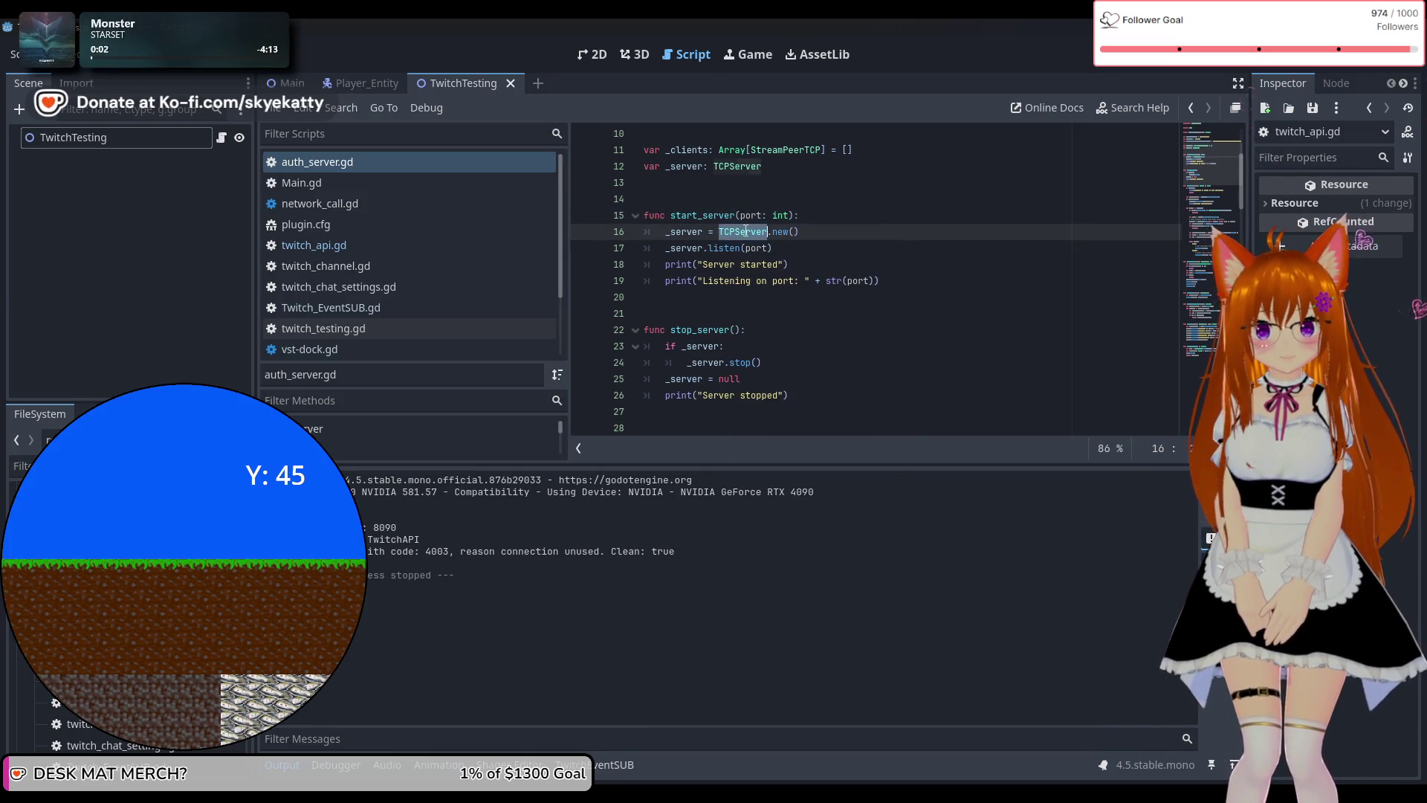
{"action": "right_click", "coordinate": [745, 230]}
{"action": "left_click", "coordinate": [820, 608]}
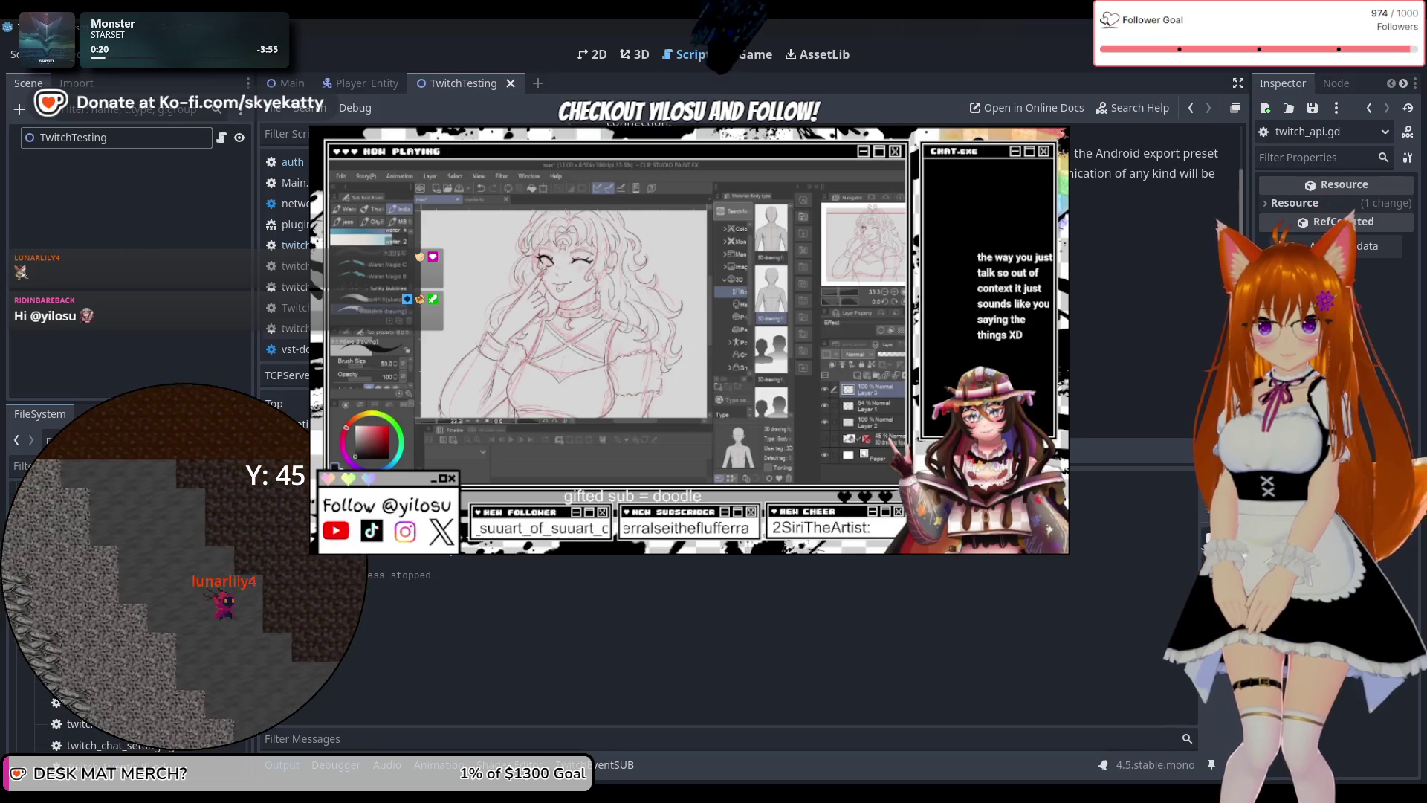
{"action": "scroll", "coordinate": [751, 290], "scroll_direction": "down", "scroll_amount": 1}
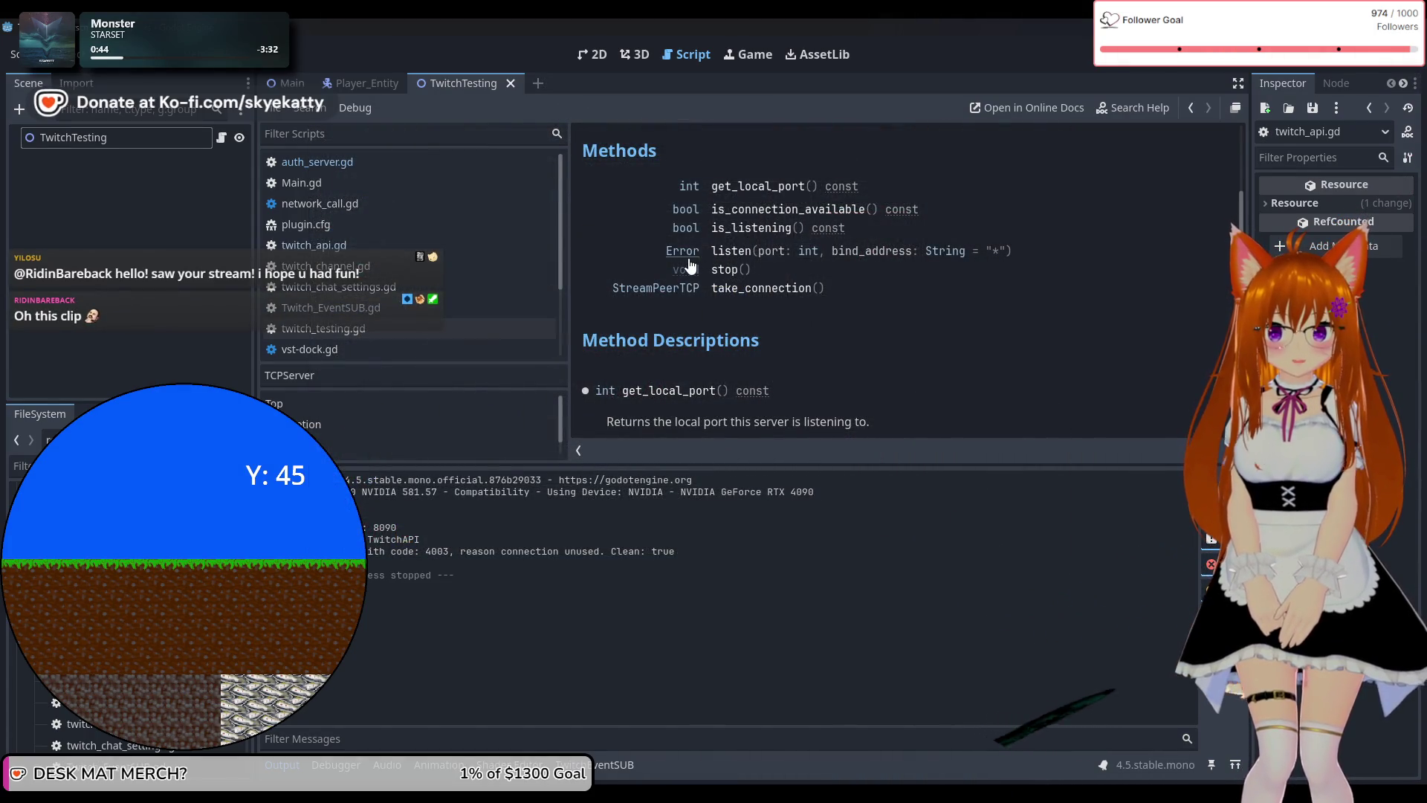
{"action": "mouse_move", "coordinate": [780, 793]}
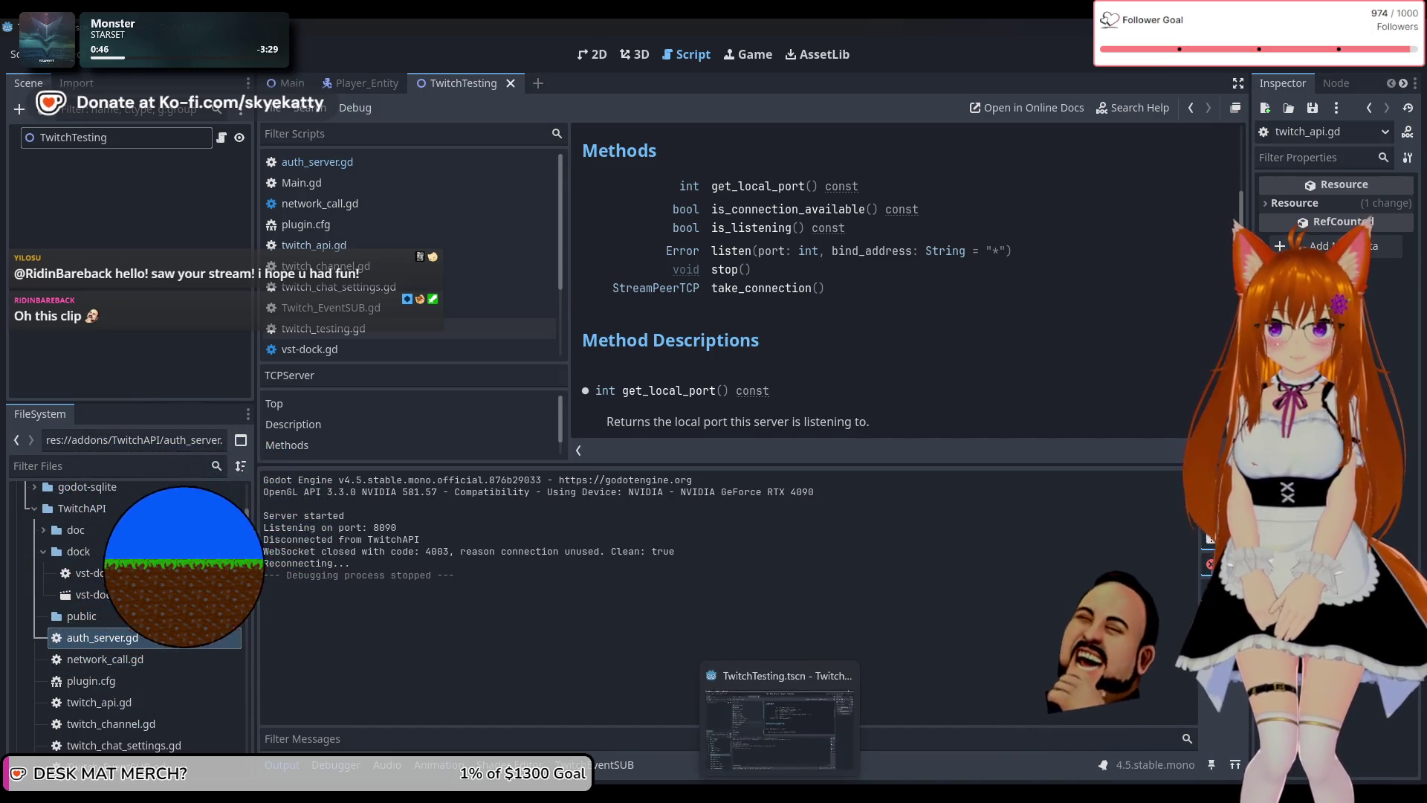
{"action": "mouse_move", "coordinate": [715, 794]}
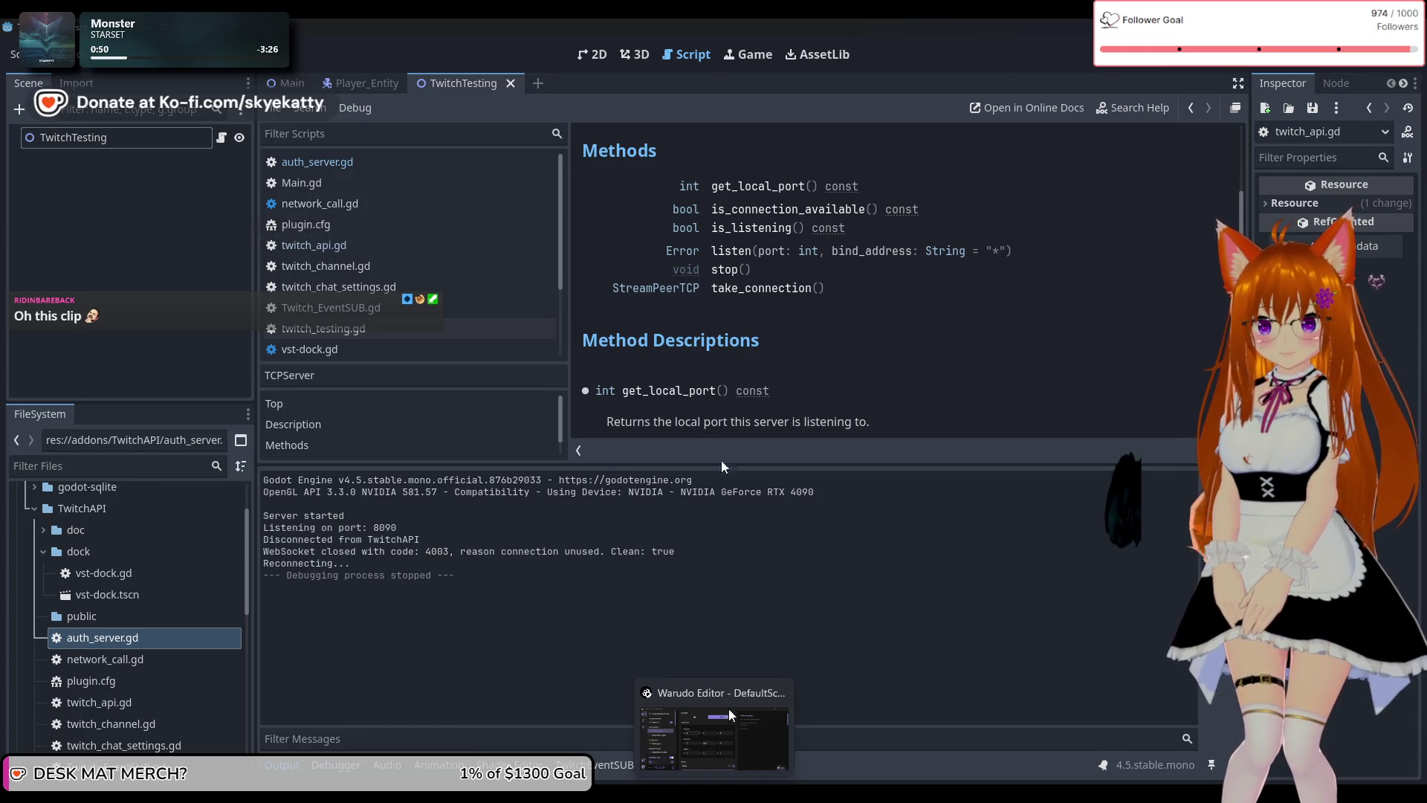
{"action": "left_click", "coordinate": [381, 163]}
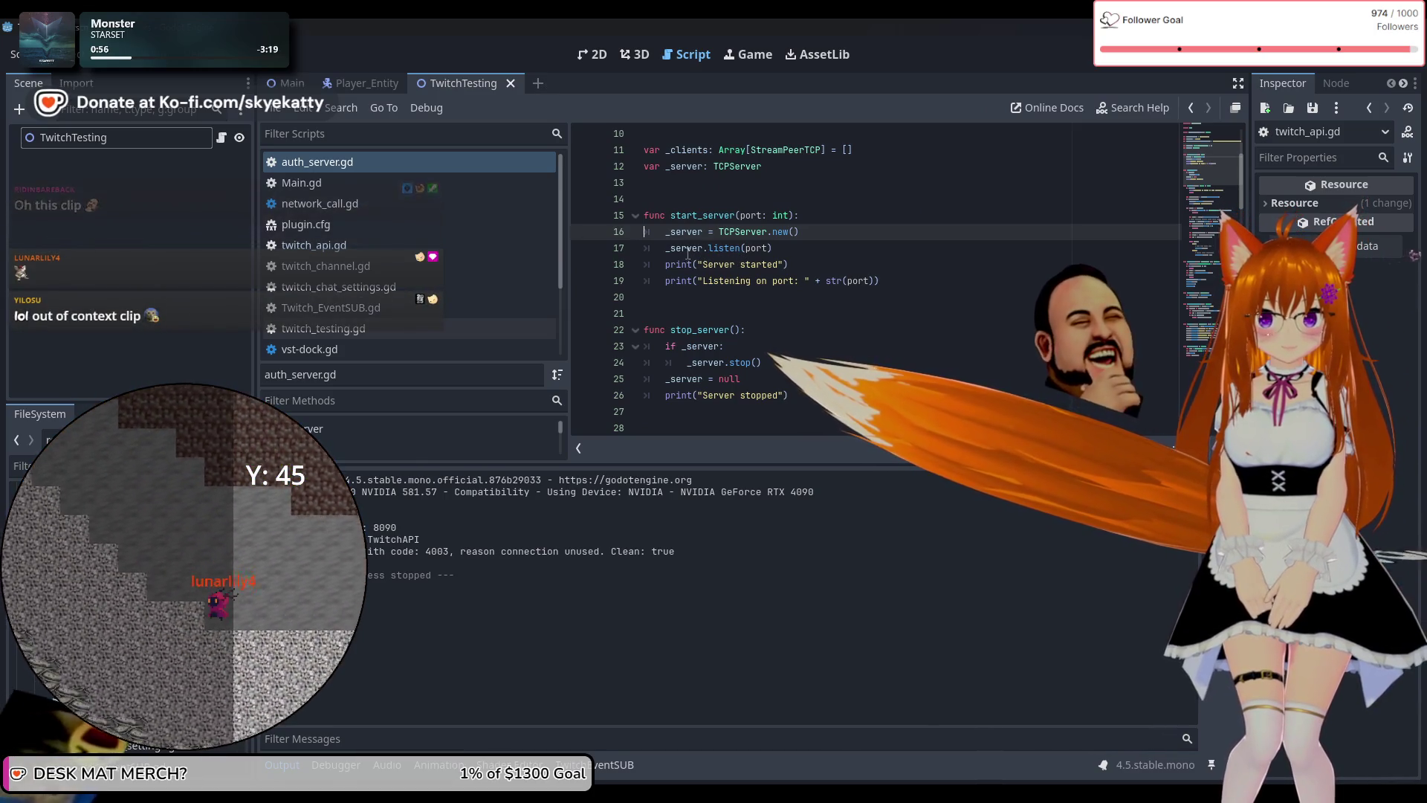
Store line 17's listen(port) result in a variable named error, then run with F5.
{"action": "left_click", "coordinate": [666, 248]}
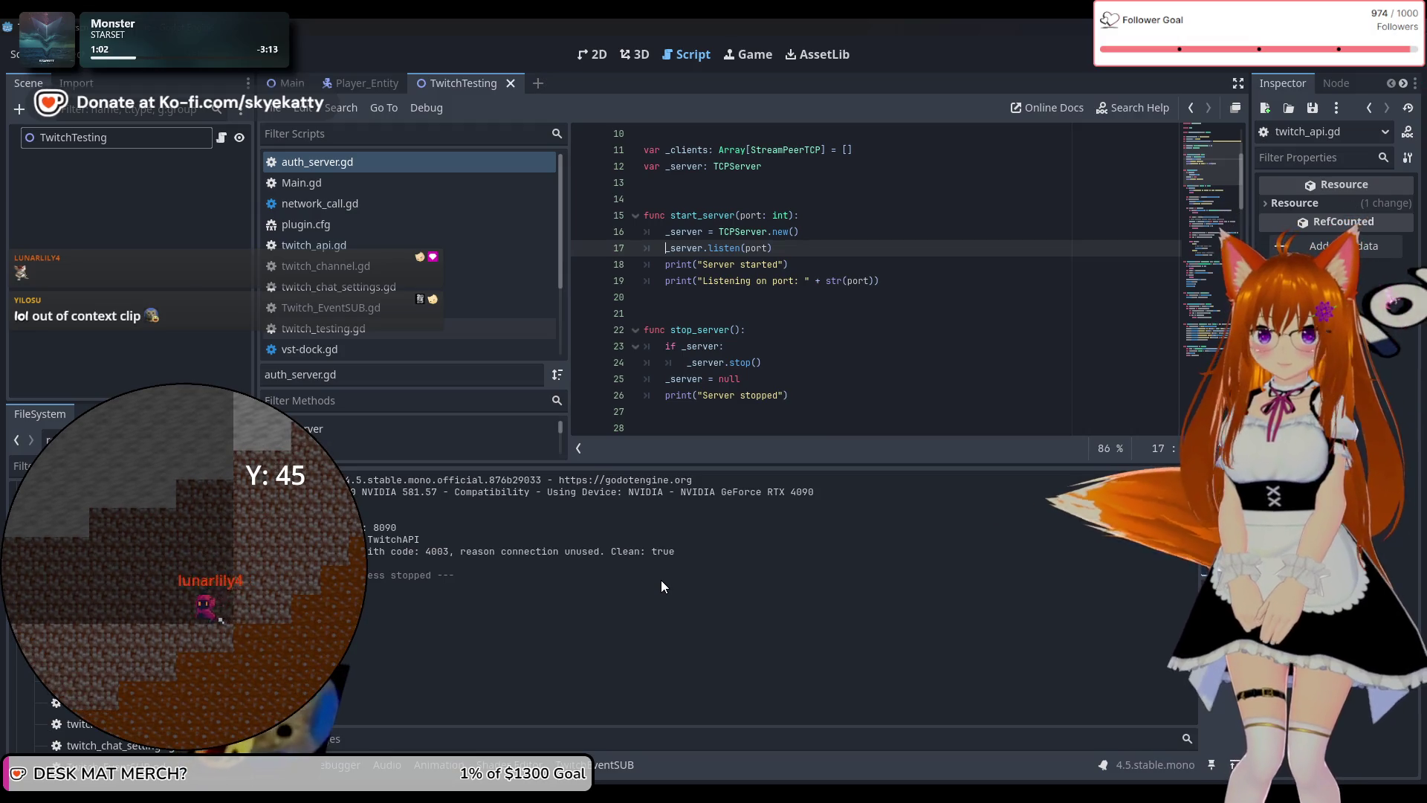
{"action": "key", "text": "ctrl+space"}
{"action": "key", "text": "Escape"}
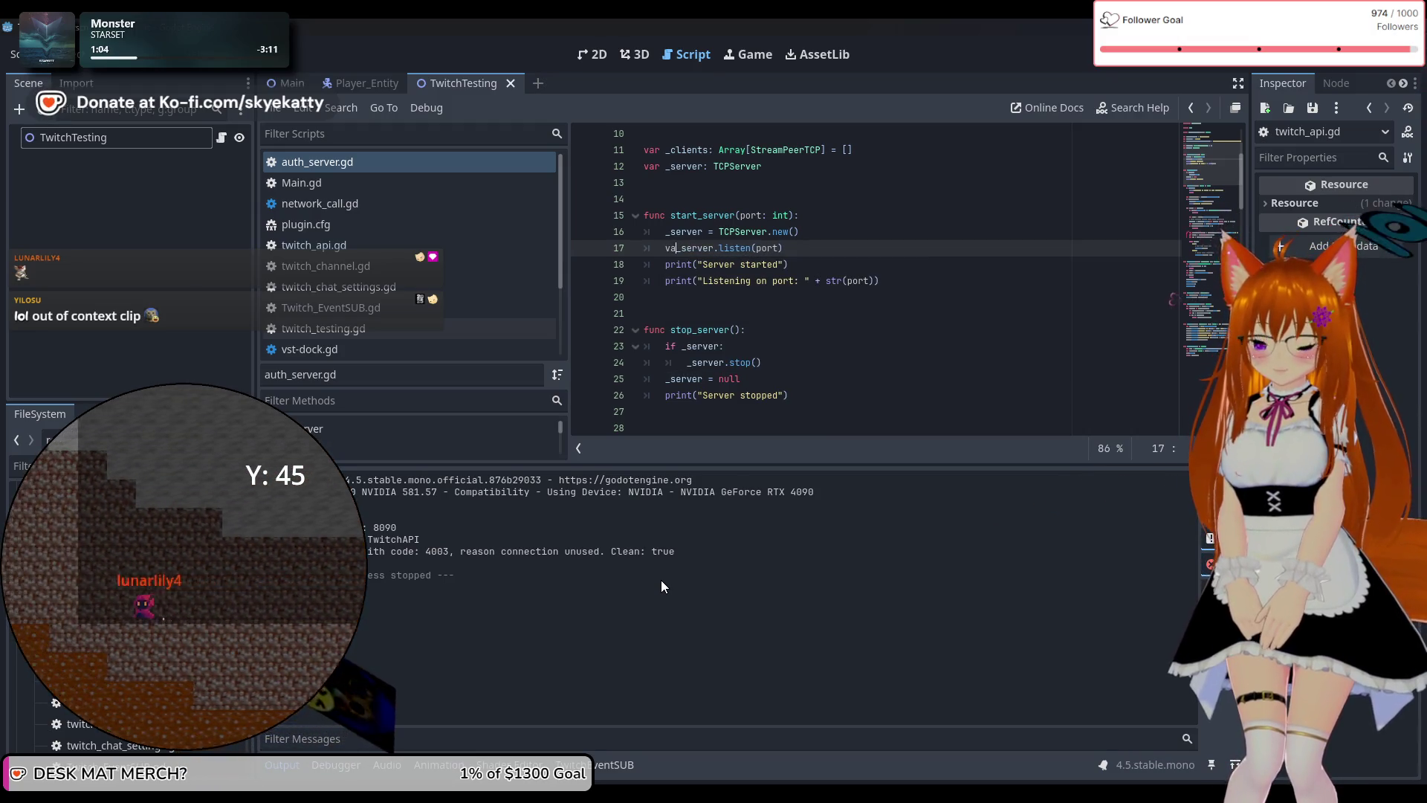
{"action": "type", "text": "r status ="}
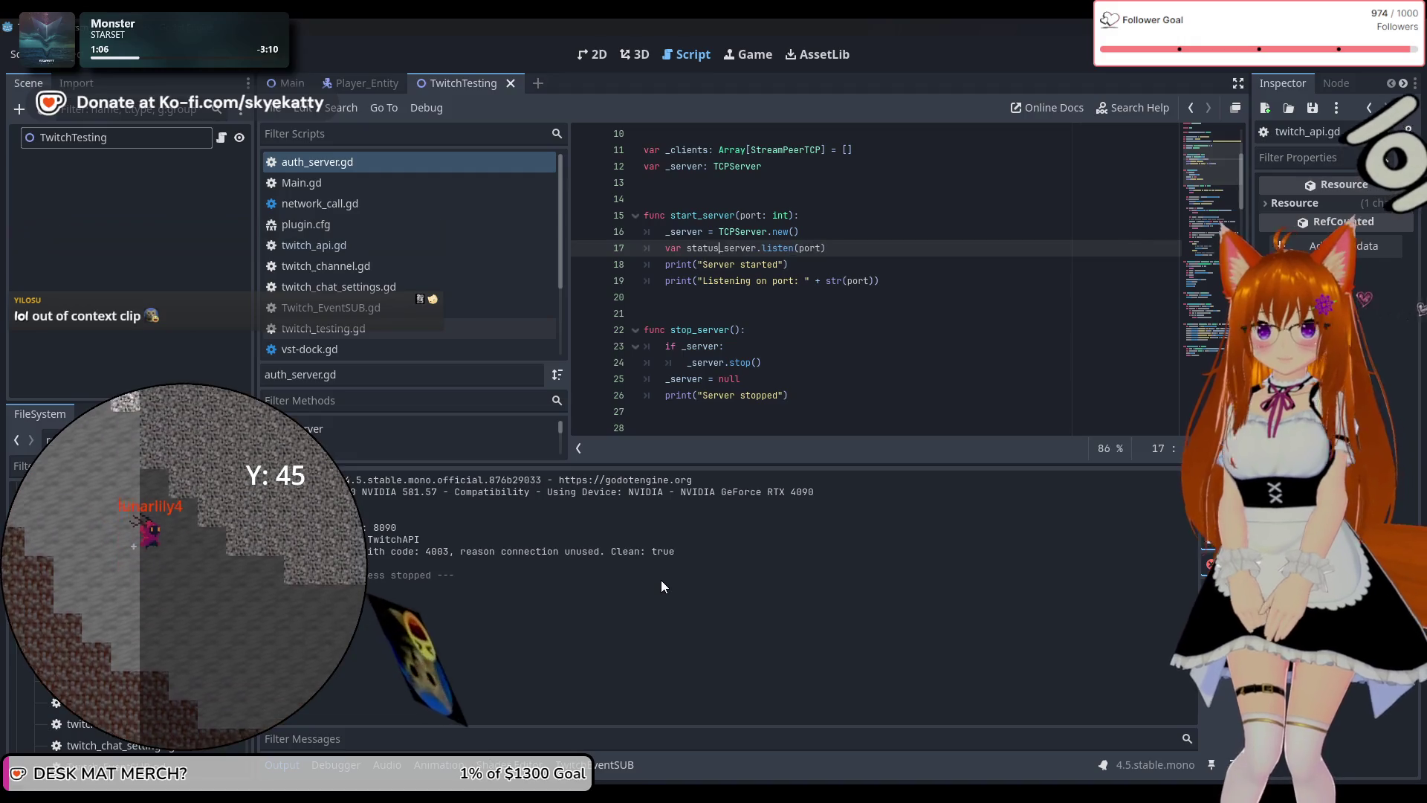
{"action": "key", "text": "ctrl+space"}
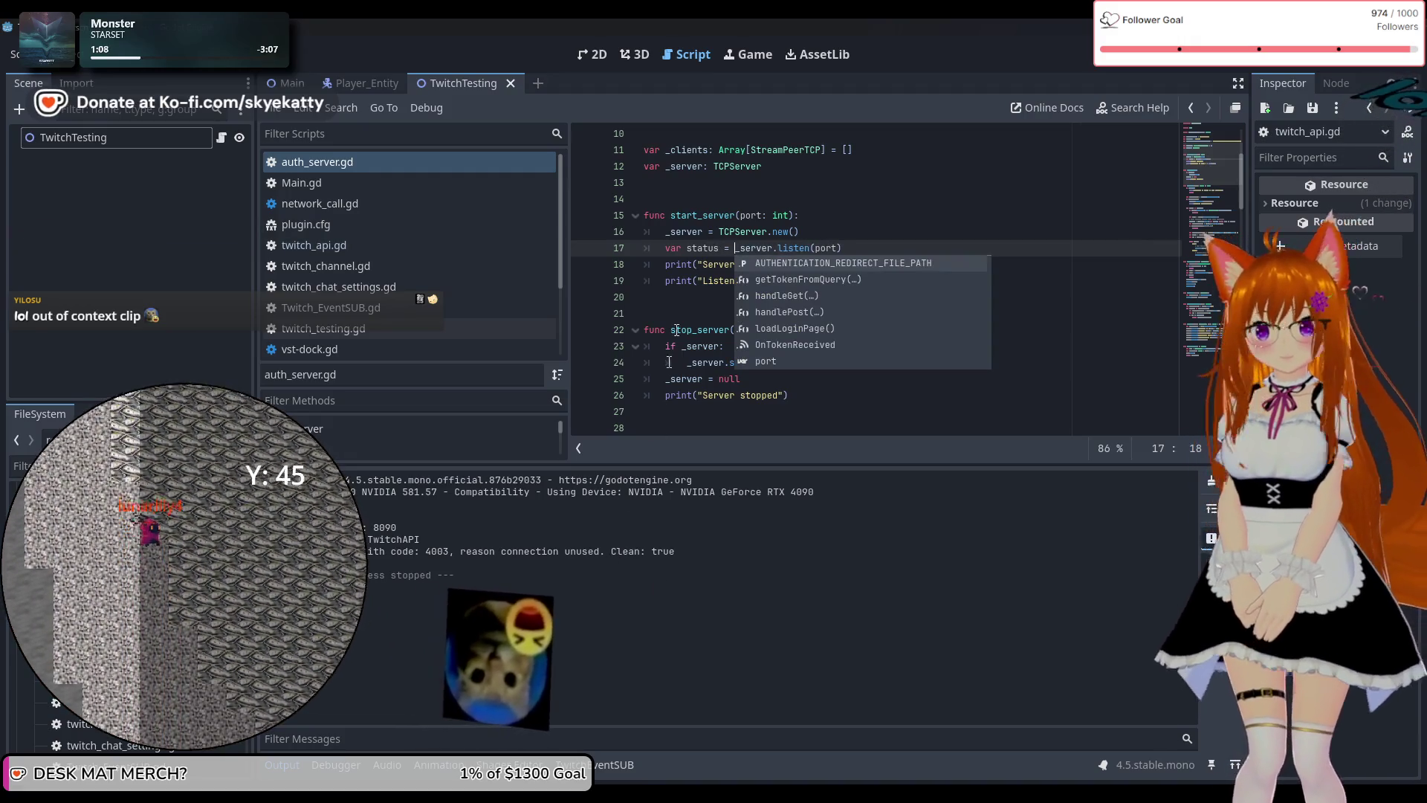
{"action": "left_click", "coordinate": [715, 248]}
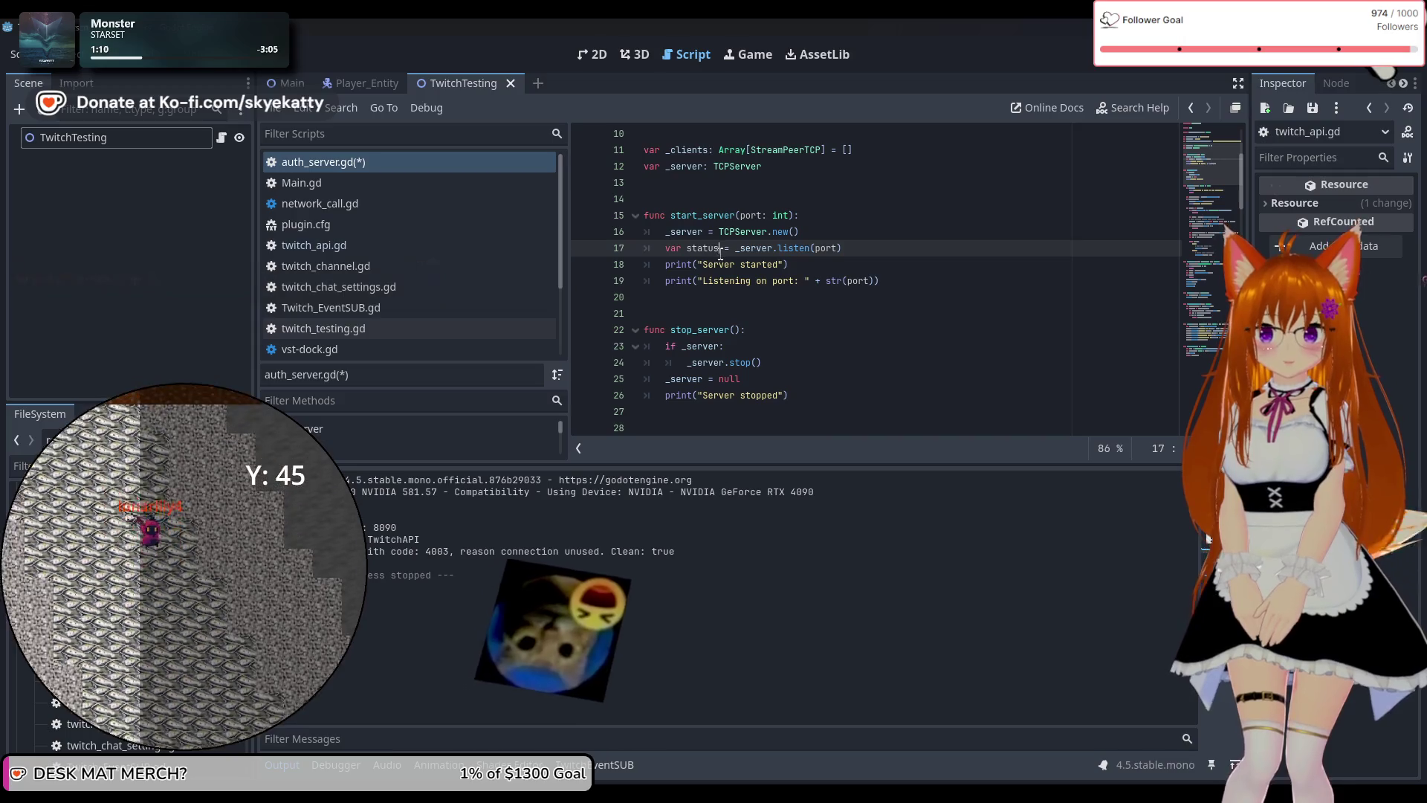
{"action": "double_click", "coordinate": [715, 249]}
{"action": "type", "text": "error"}
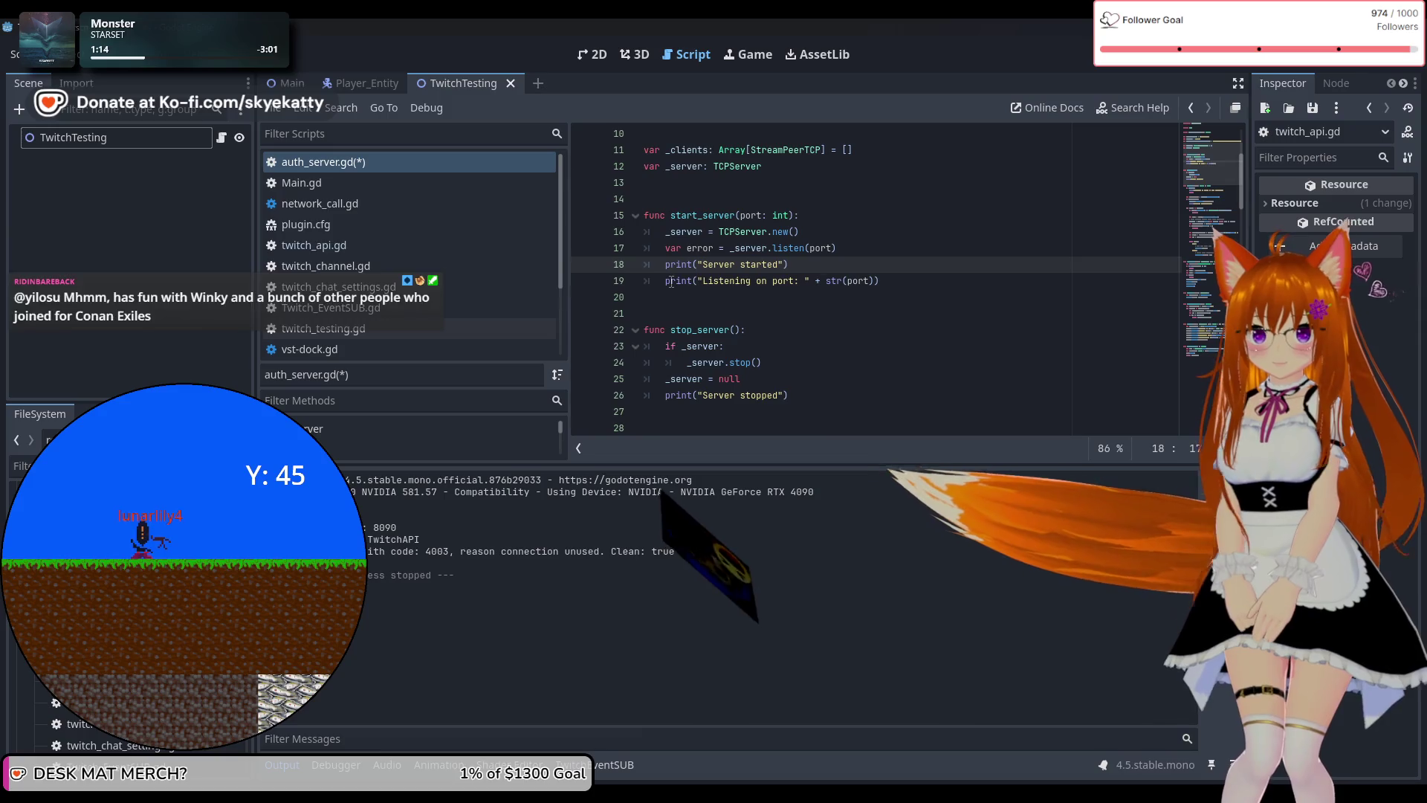
{"action": "left_click", "coordinate": [687, 250]}
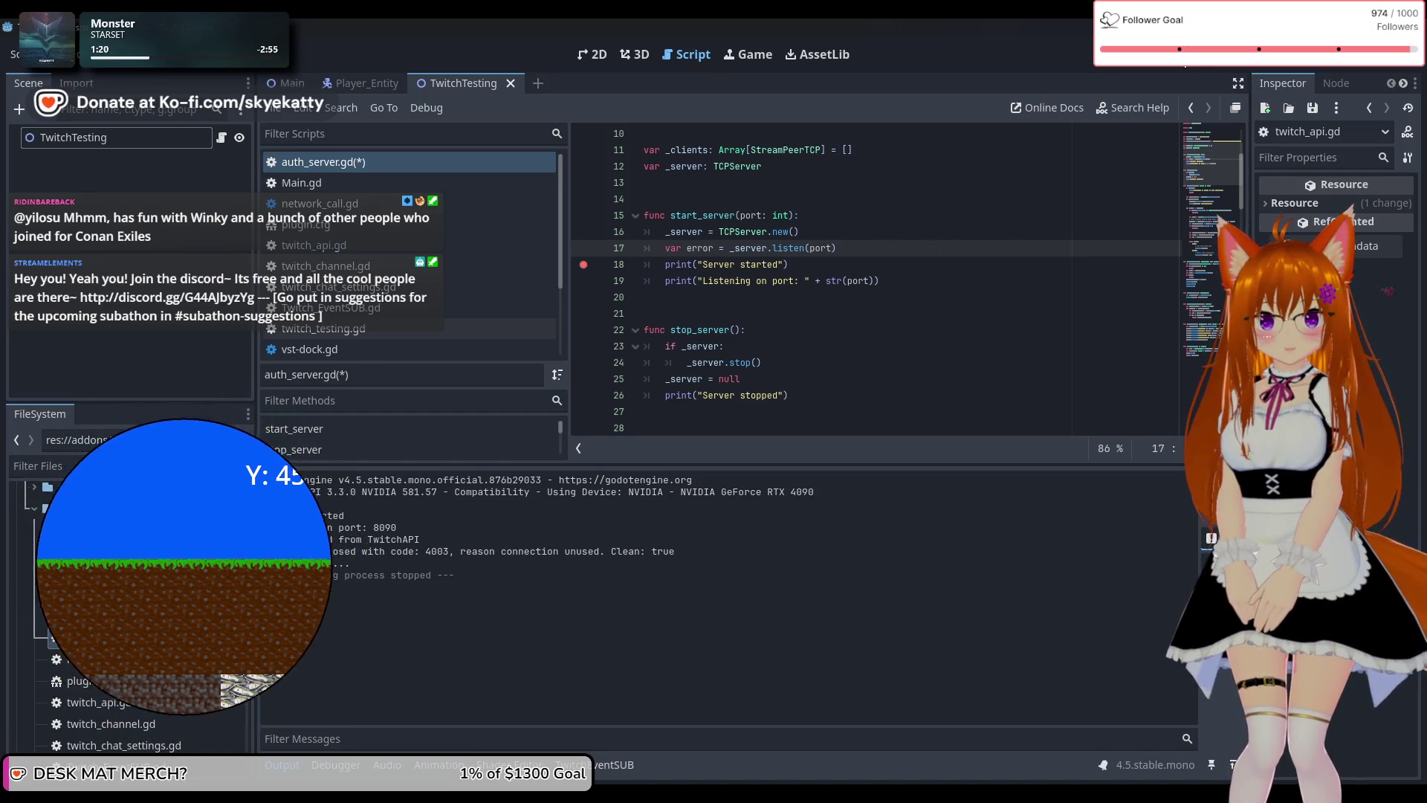
{"action": "key", "text": "F5"}
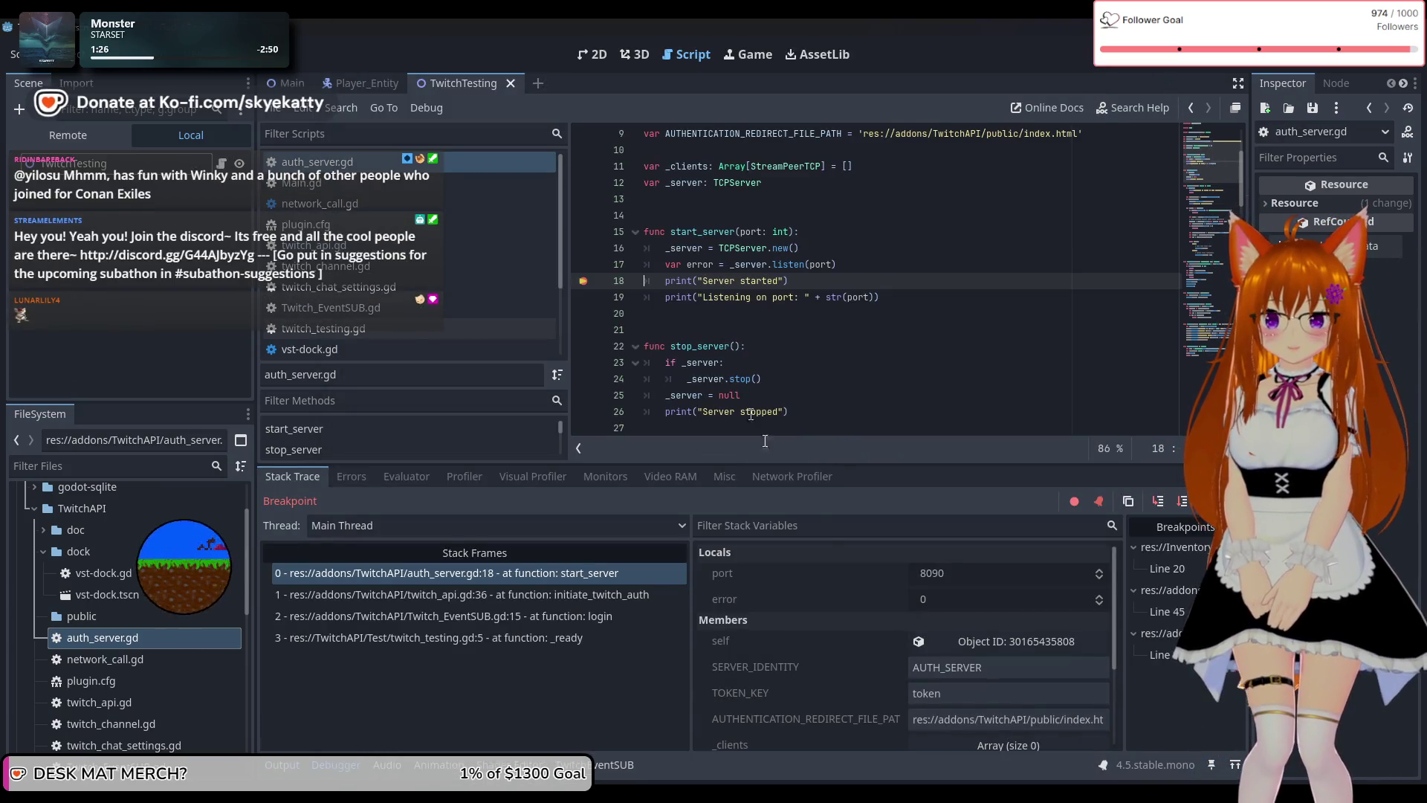
Check the paused locals (port 8090, error 0), then right-click listen on line 17.
{"action": "left_click", "coordinate": [943, 606]}
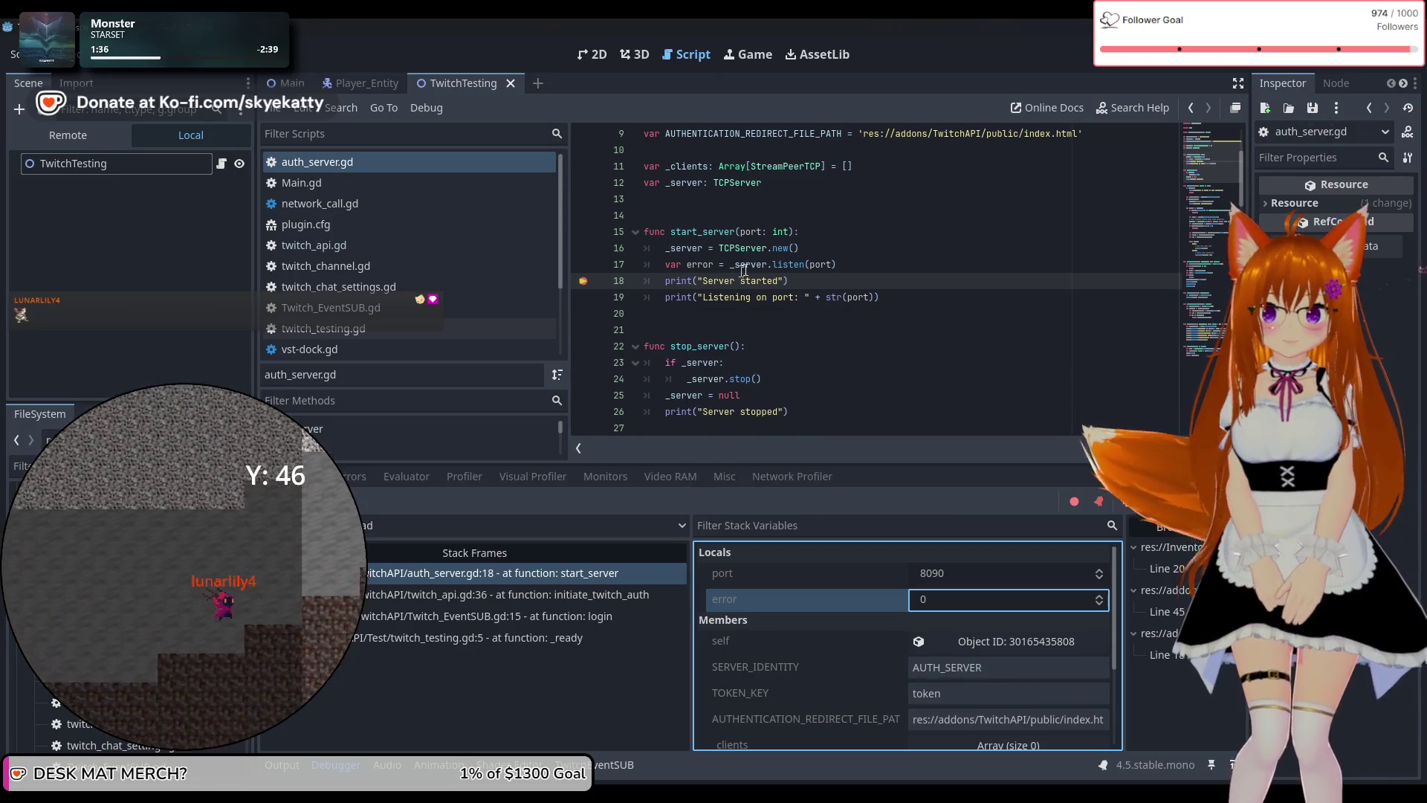
{"action": "double_click", "coordinate": [794, 264]}
{"action": "right_click", "coordinate": [792, 262]}
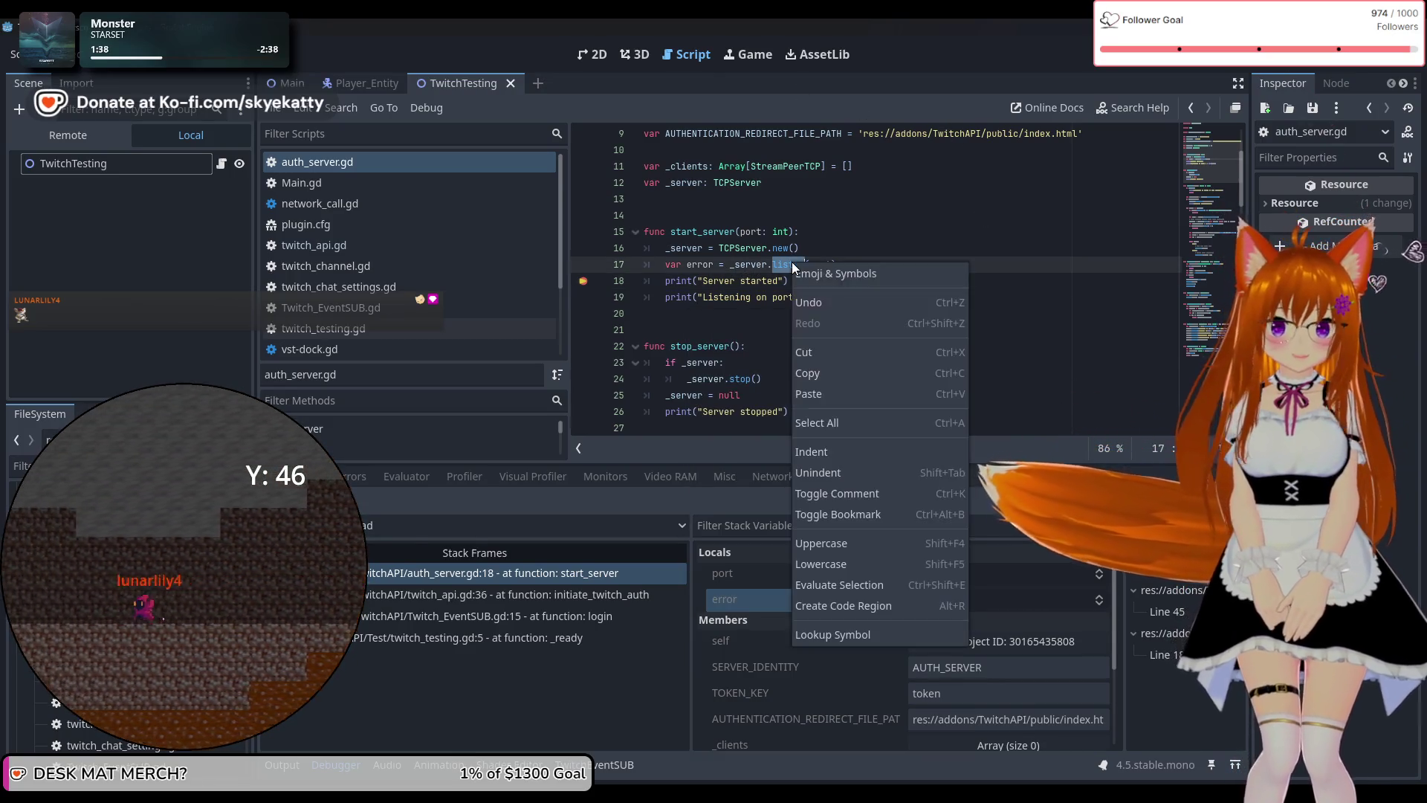
Look up the TCPServer class documentation from the context menu on line 16.
{"action": "double_click", "coordinate": [755, 248]}
{"action": "right_click", "coordinate": [755, 248]}
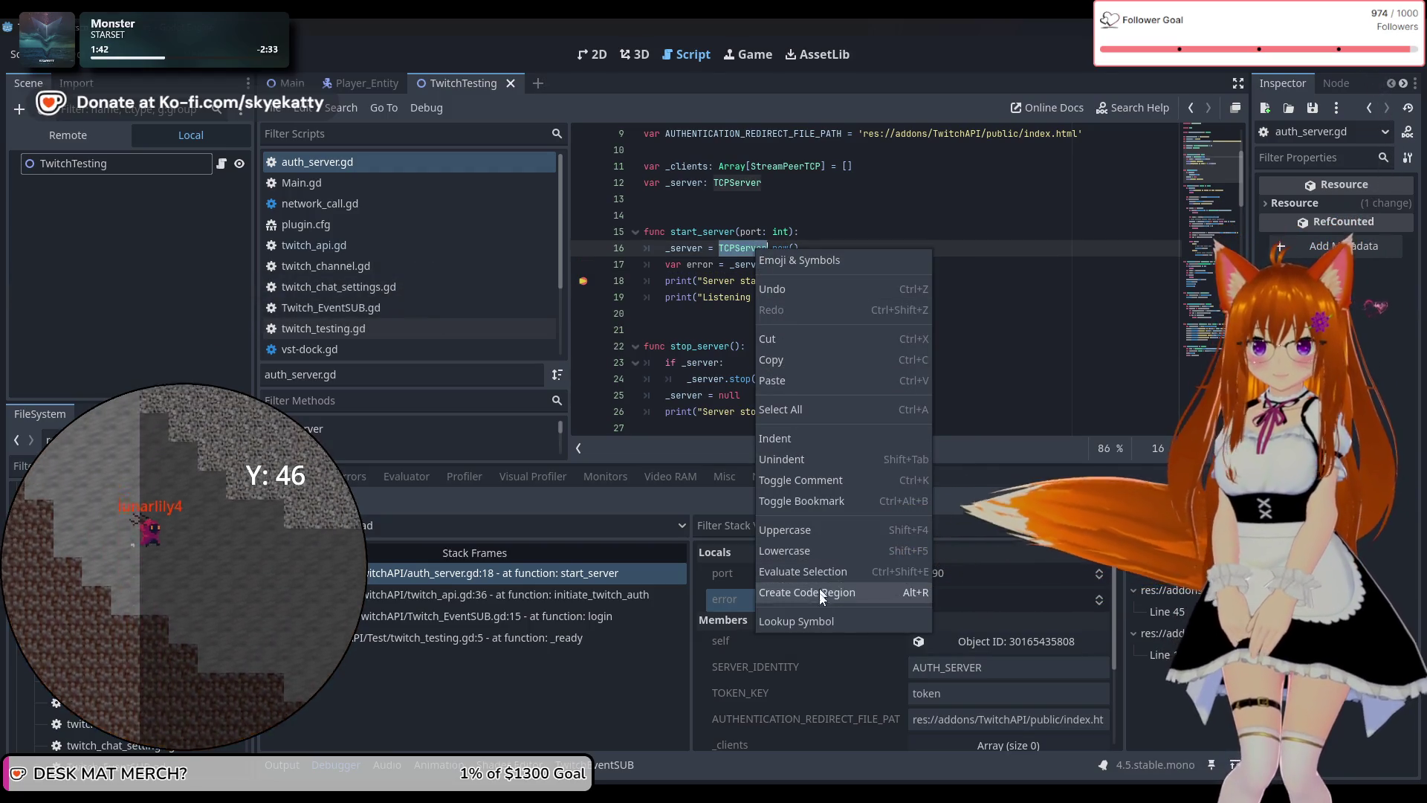
{"action": "left_click", "coordinate": [818, 622]}
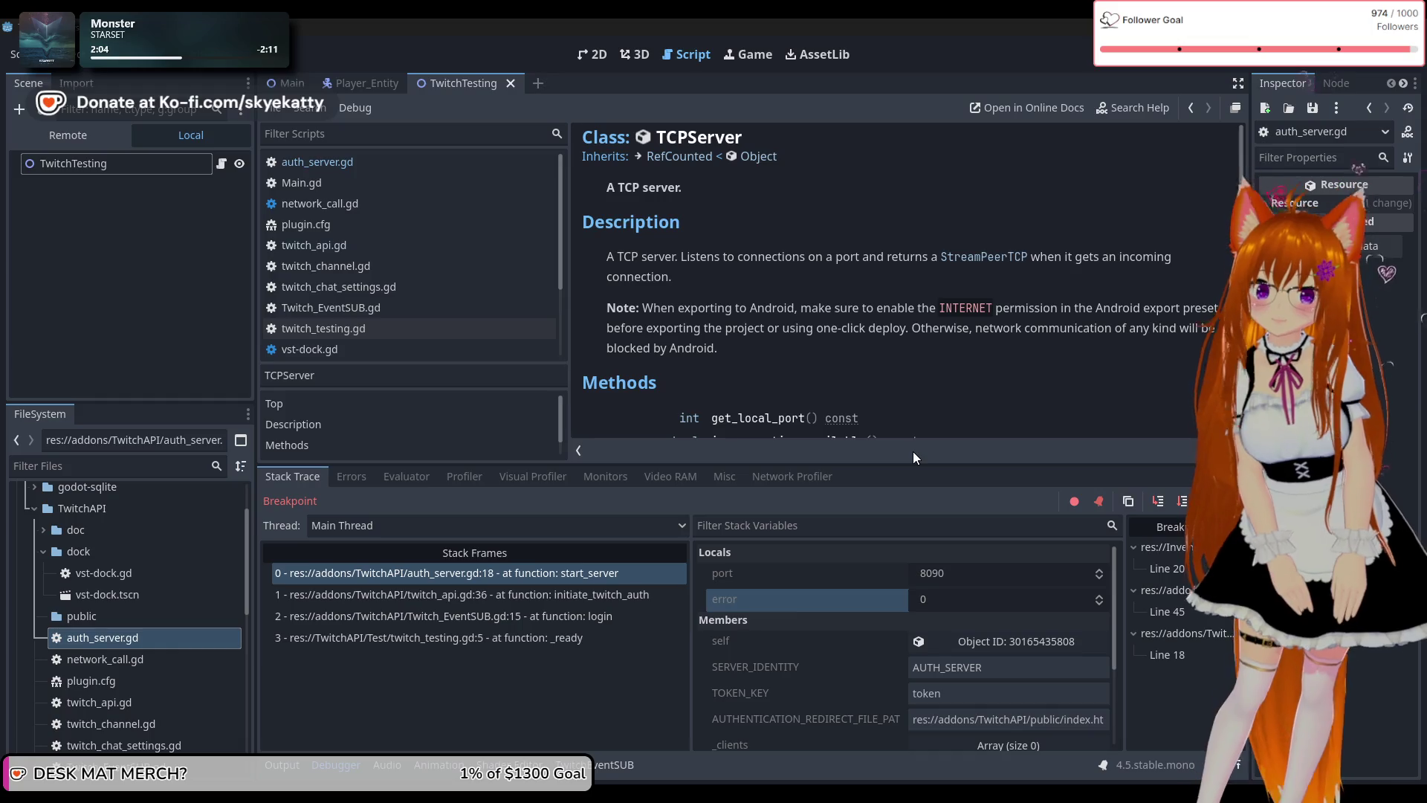
Read through the TCPServer methods, including listen() and its bind_address options.
{"action": "scroll", "coordinate": [966, 178], "scroll_direction": "down", "scroll_amount": 5}
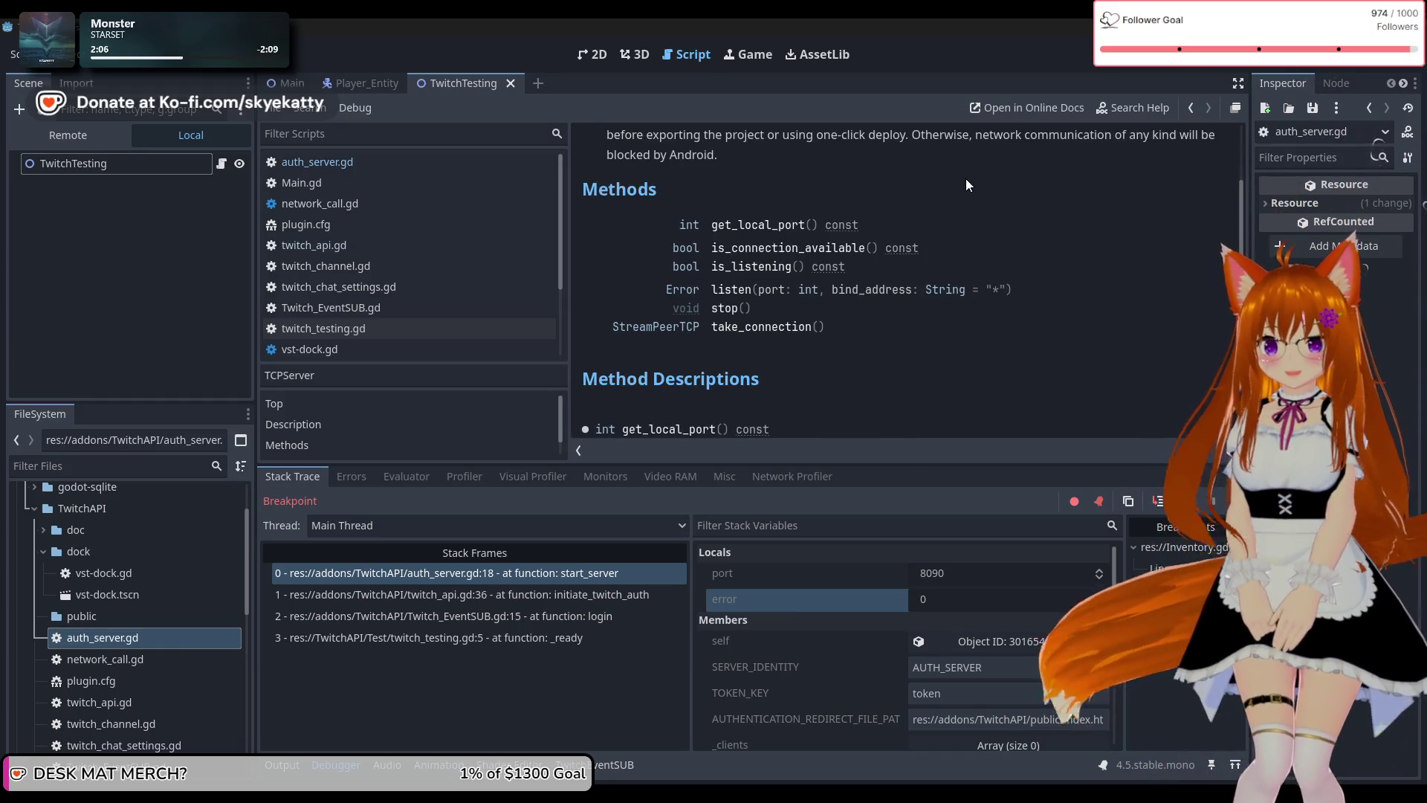
{"action": "scroll", "coordinate": [966, 184], "scroll_direction": "down", "scroll_amount": 2}
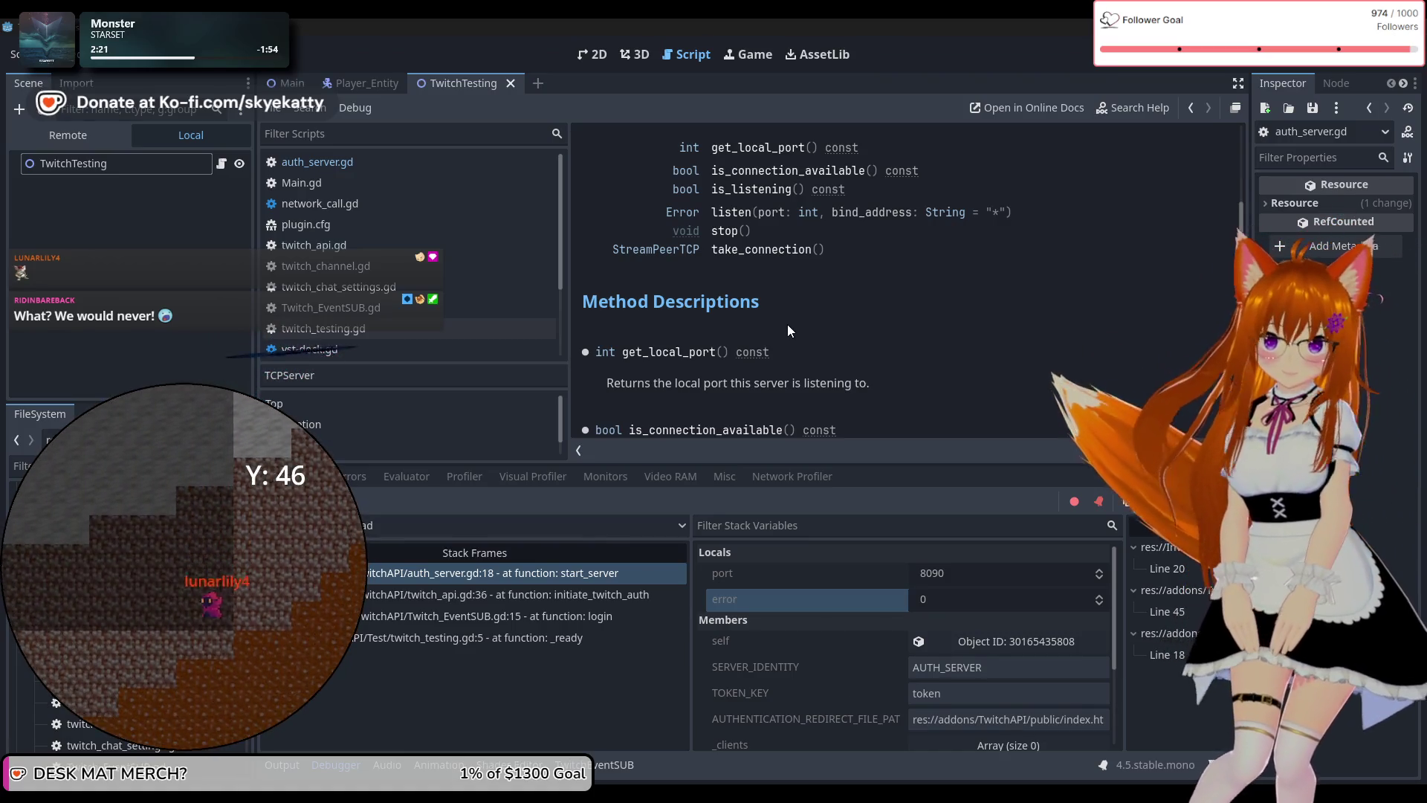
{"action": "scroll", "coordinate": [780, 339], "scroll_direction": "up", "scroll_amount": 1}
{"action": "scroll", "coordinate": [780, 339], "scroll_direction": "down", "scroll_amount": 2}
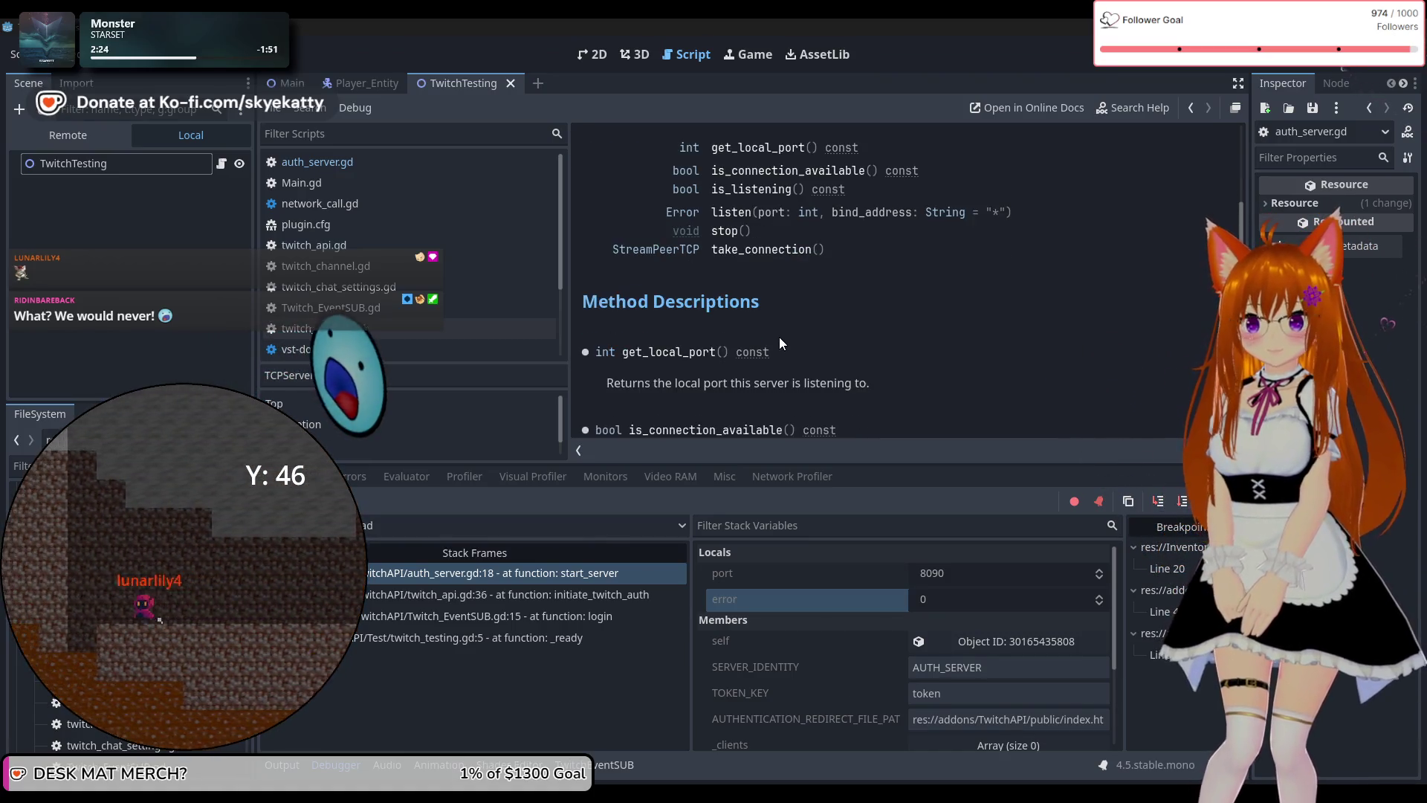
{"action": "scroll", "coordinate": [779, 337], "scroll_direction": "down", "scroll_amount": 1}
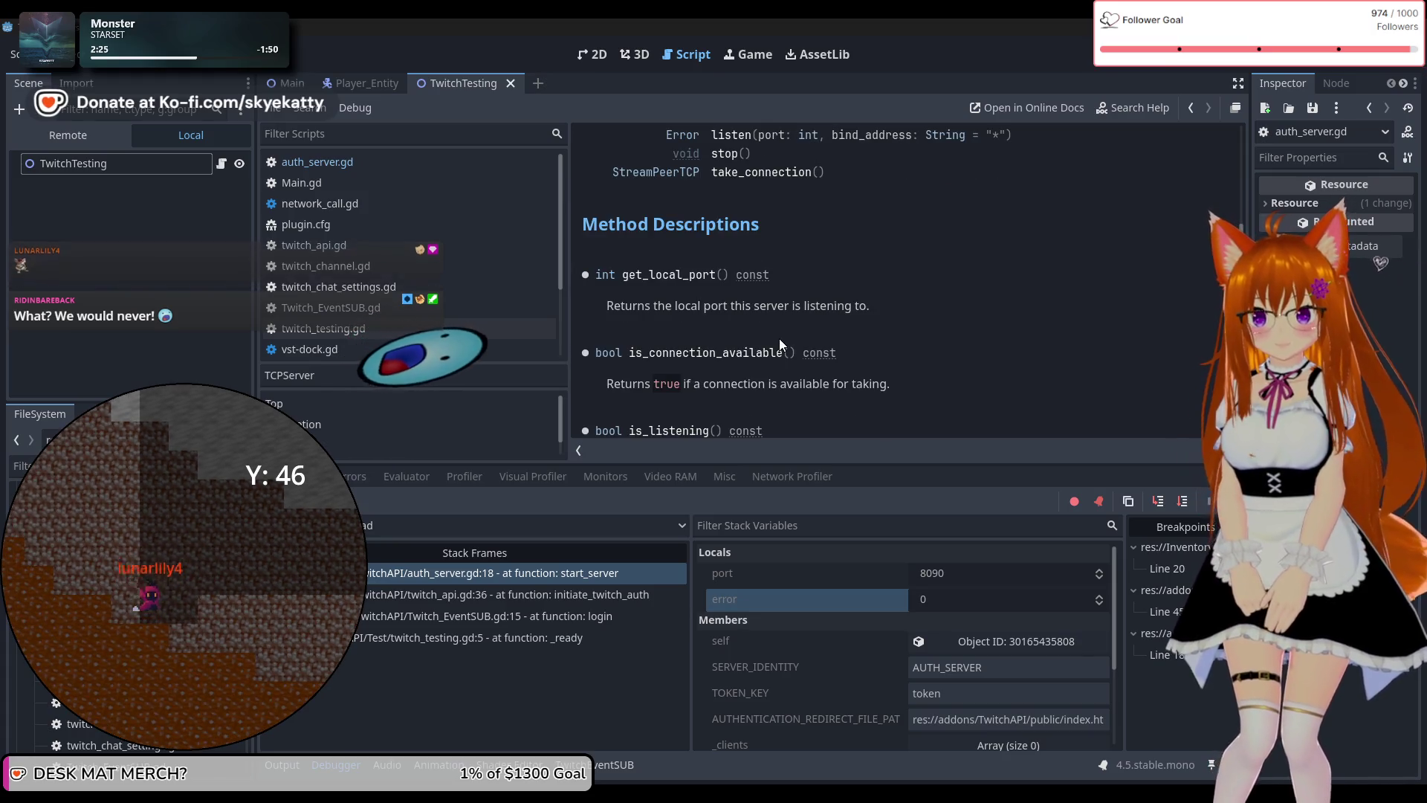
{"action": "scroll", "coordinate": [782, 349], "scroll_direction": "down", "scroll_amount": 3}
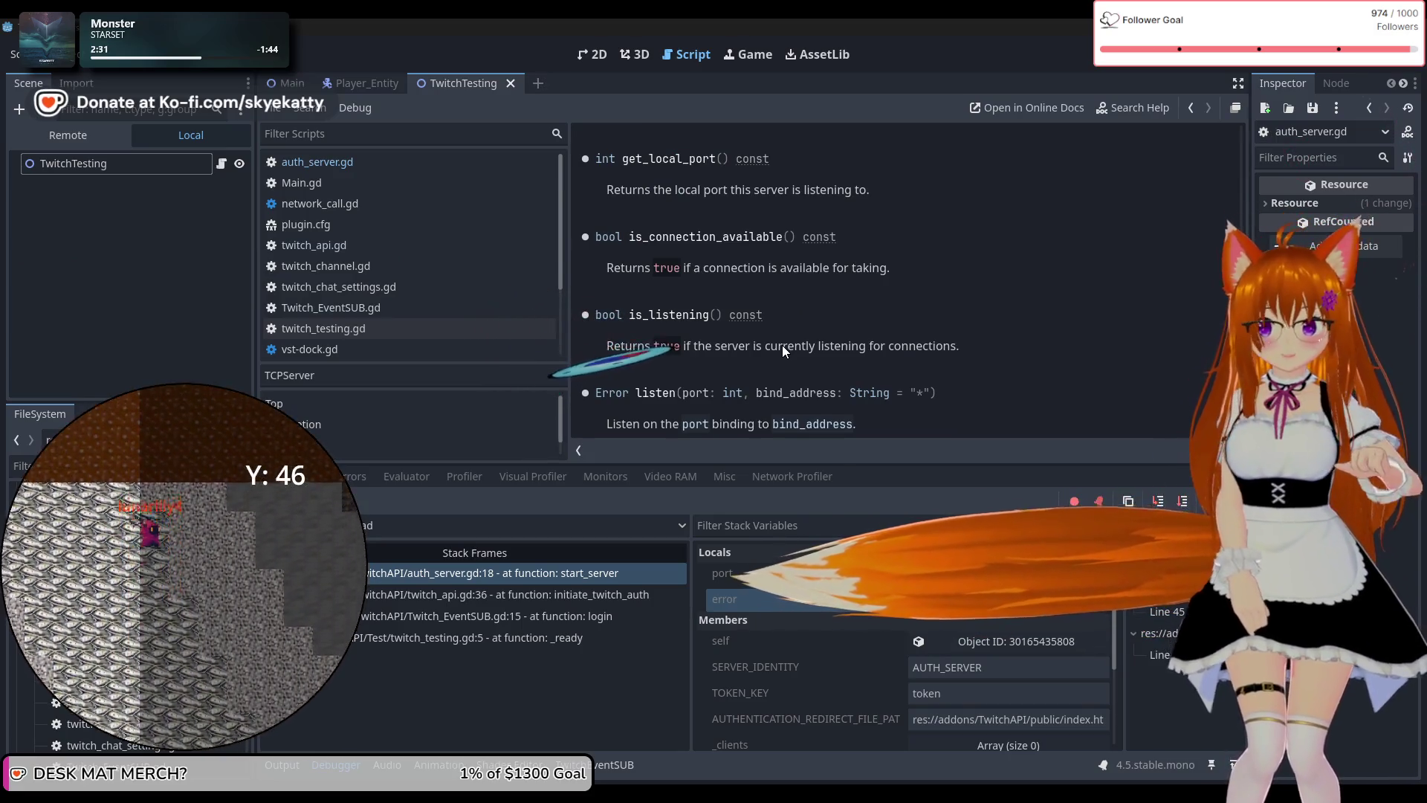
{"action": "scroll", "coordinate": [782, 345], "scroll_direction": "down", "scroll_amount": 2}
{"action": "scroll", "coordinate": [779, 330], "scroll_direction": "down", "scroll_amount": 1}
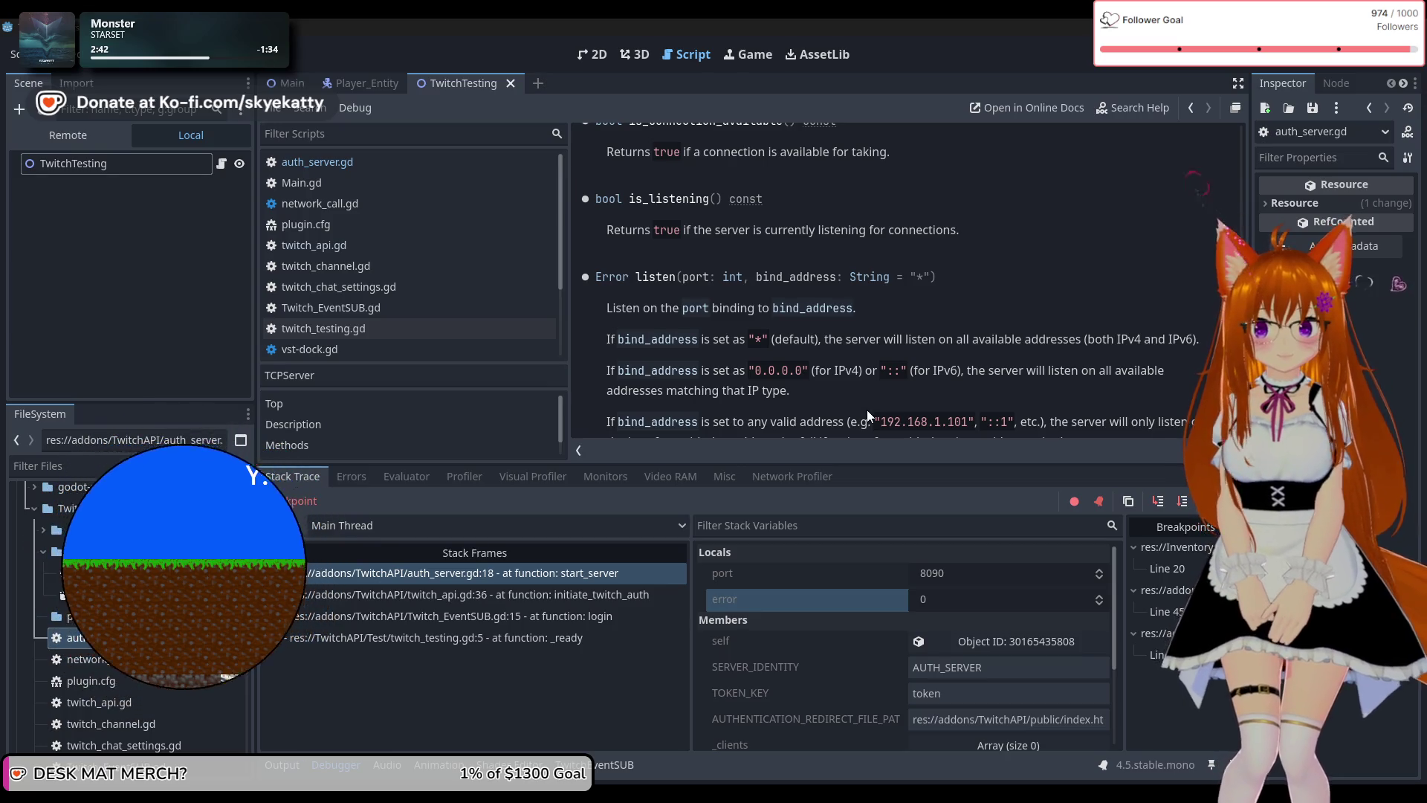
{"action": "scroll", "coordinate": [867, 409], "scroll_direction": "down", "scroll_amount": 1}
{"action": "scroll", "coordinate": [867, 400], "scroll_direction": "down", "scroll_amount": 1}
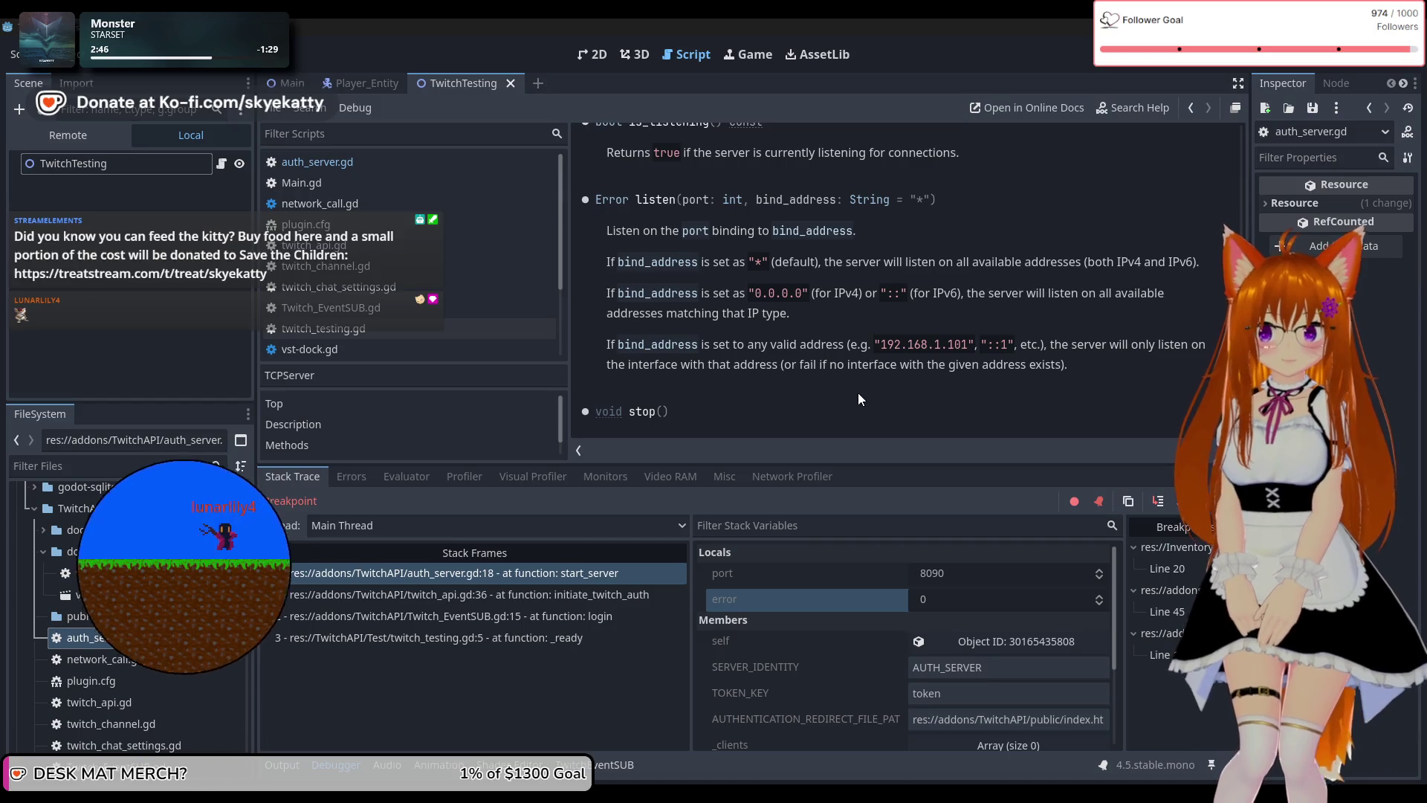
{"action": "scroll", "coordinate": [859, 398], "scroll_direction": "down", "scroll_amount": 3}
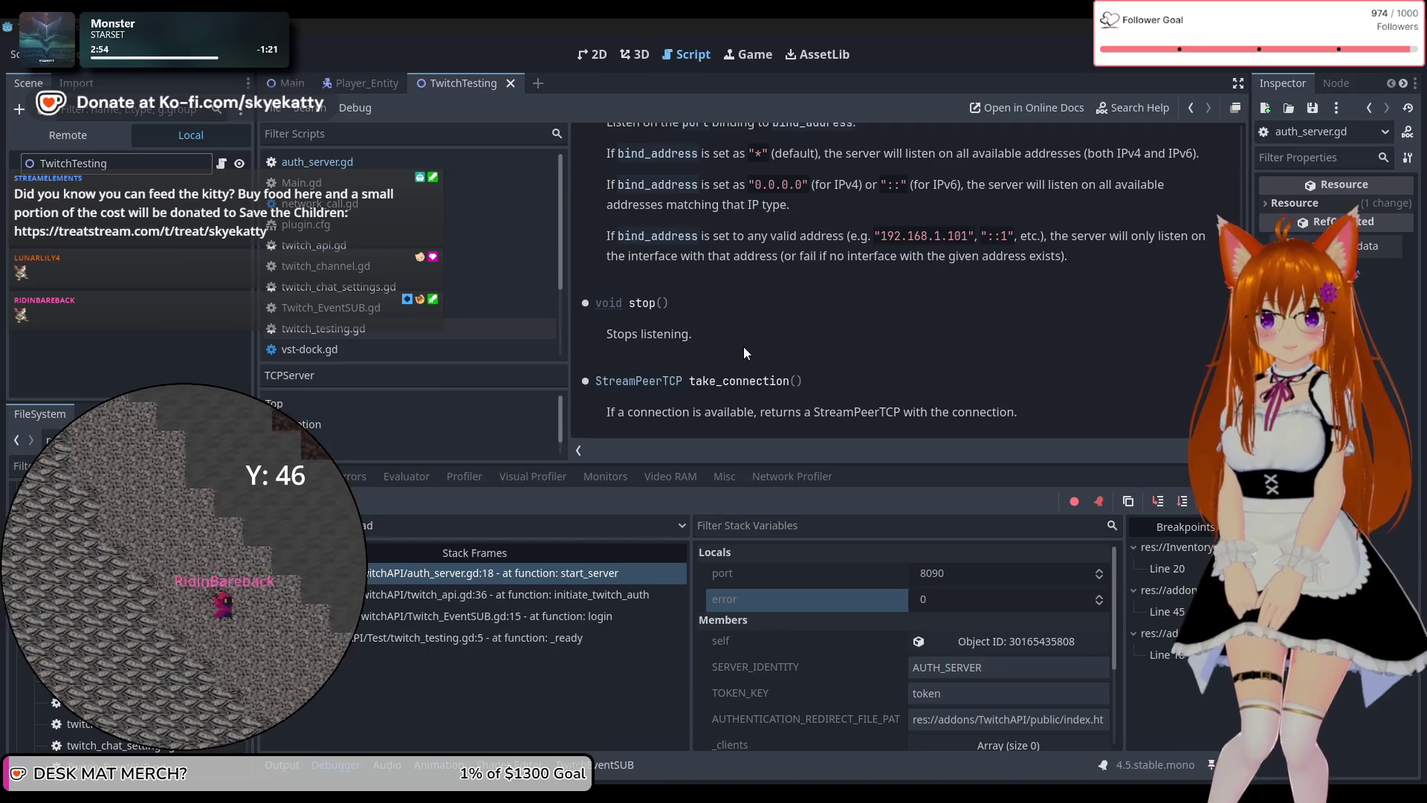
{"action": "scroll", "coordinate": [744, 347], "scroll_direction": "up", "scroll_amount": 5}
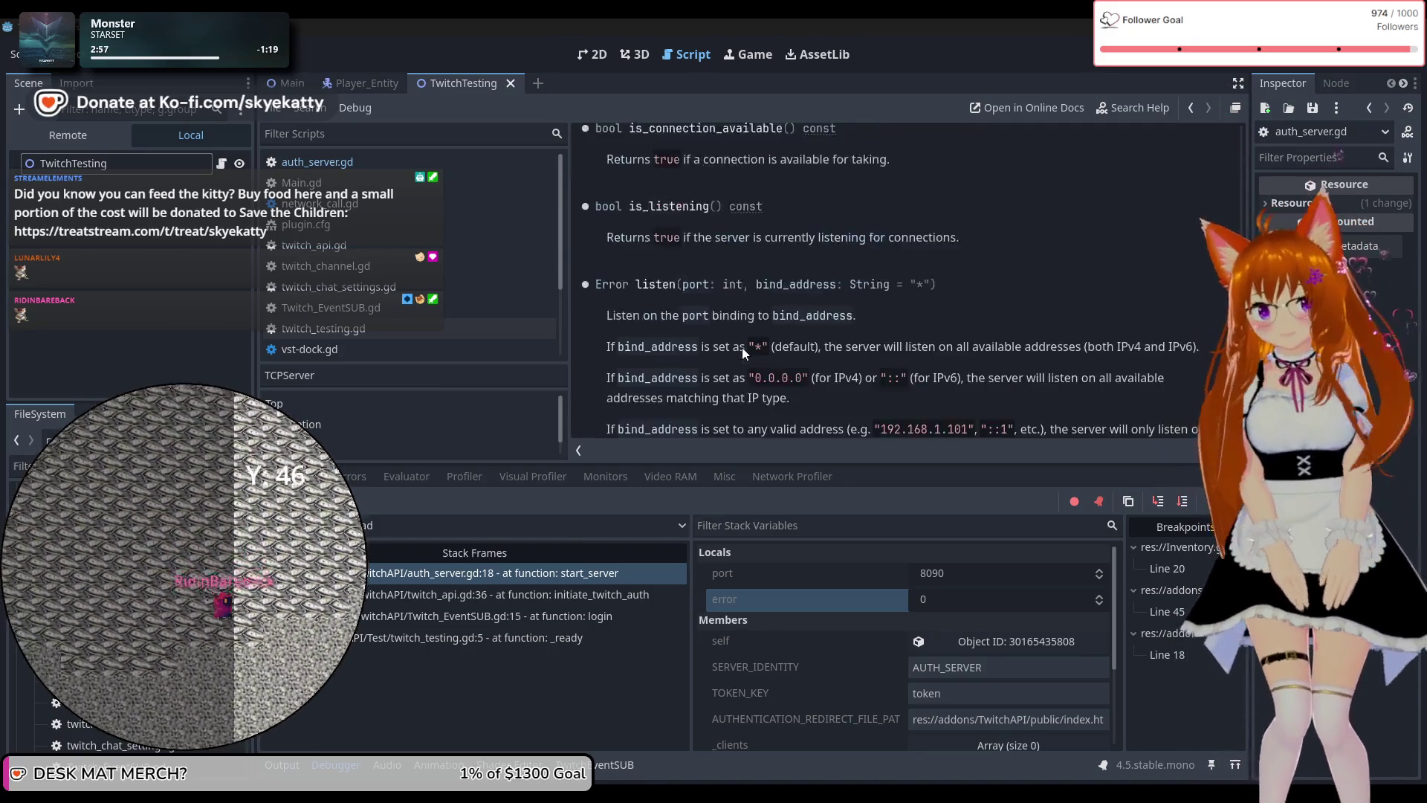
{"action": "scroll", "coordinate": [740, 342], "scroll_direction": "up", "scroll_amount": 10}
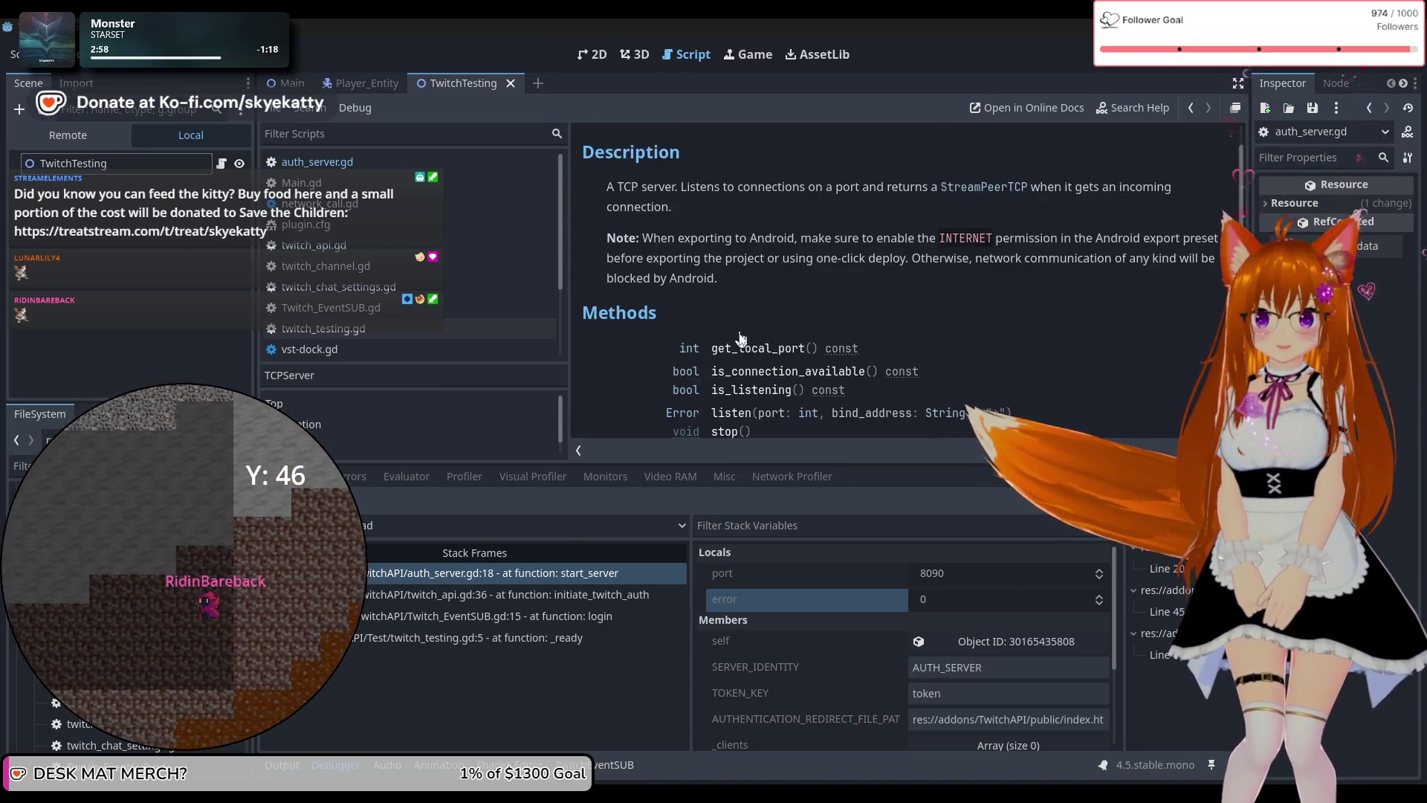
{"action": "scroll", "coordinate": [740, 337], "scroll_direction": "up", "scroll_amount": 3}
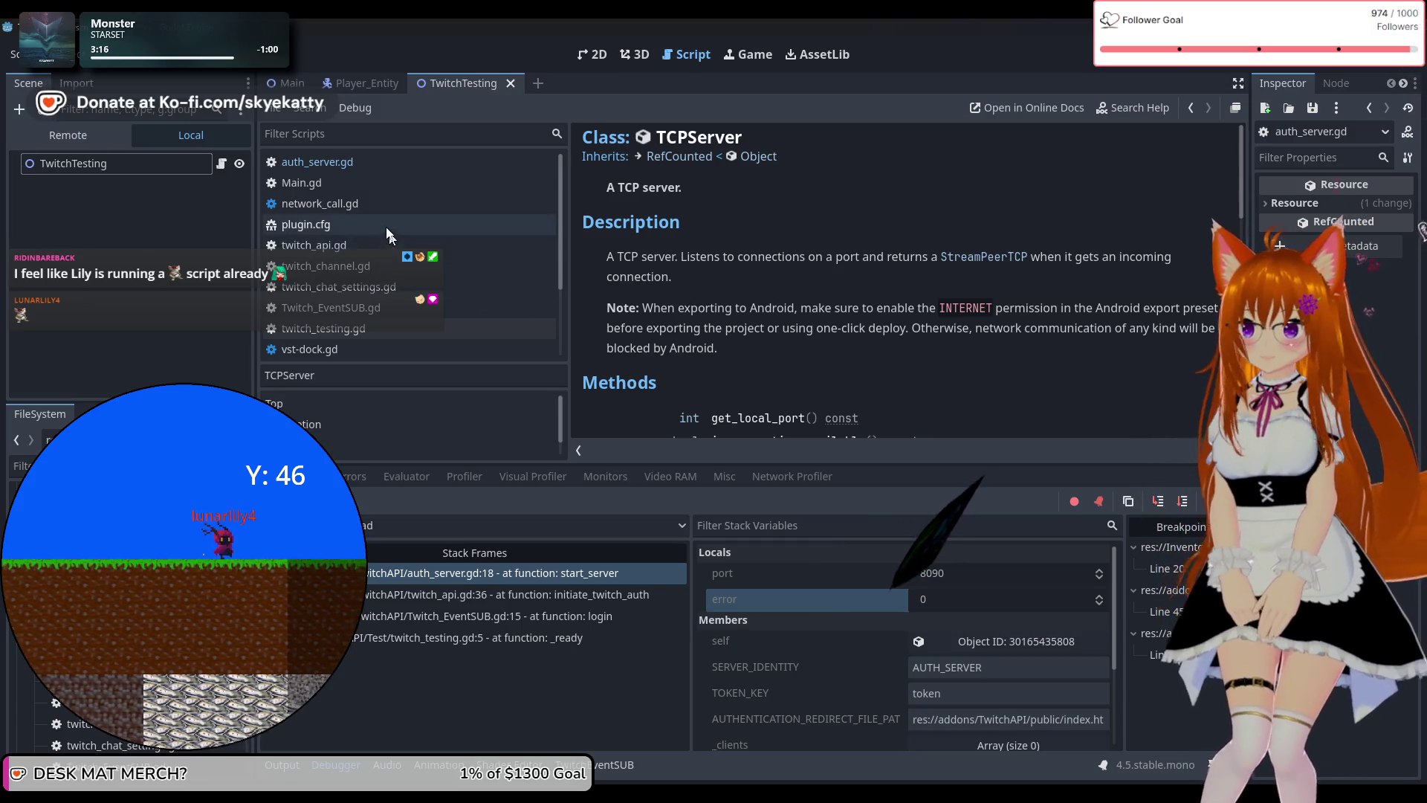
Continue from auth_server.gd to the twitch_api.gd:45 breakpoint, check redirect_uri and url, then resume.
{"action": "left_click", "coordinate": [375, 184]}
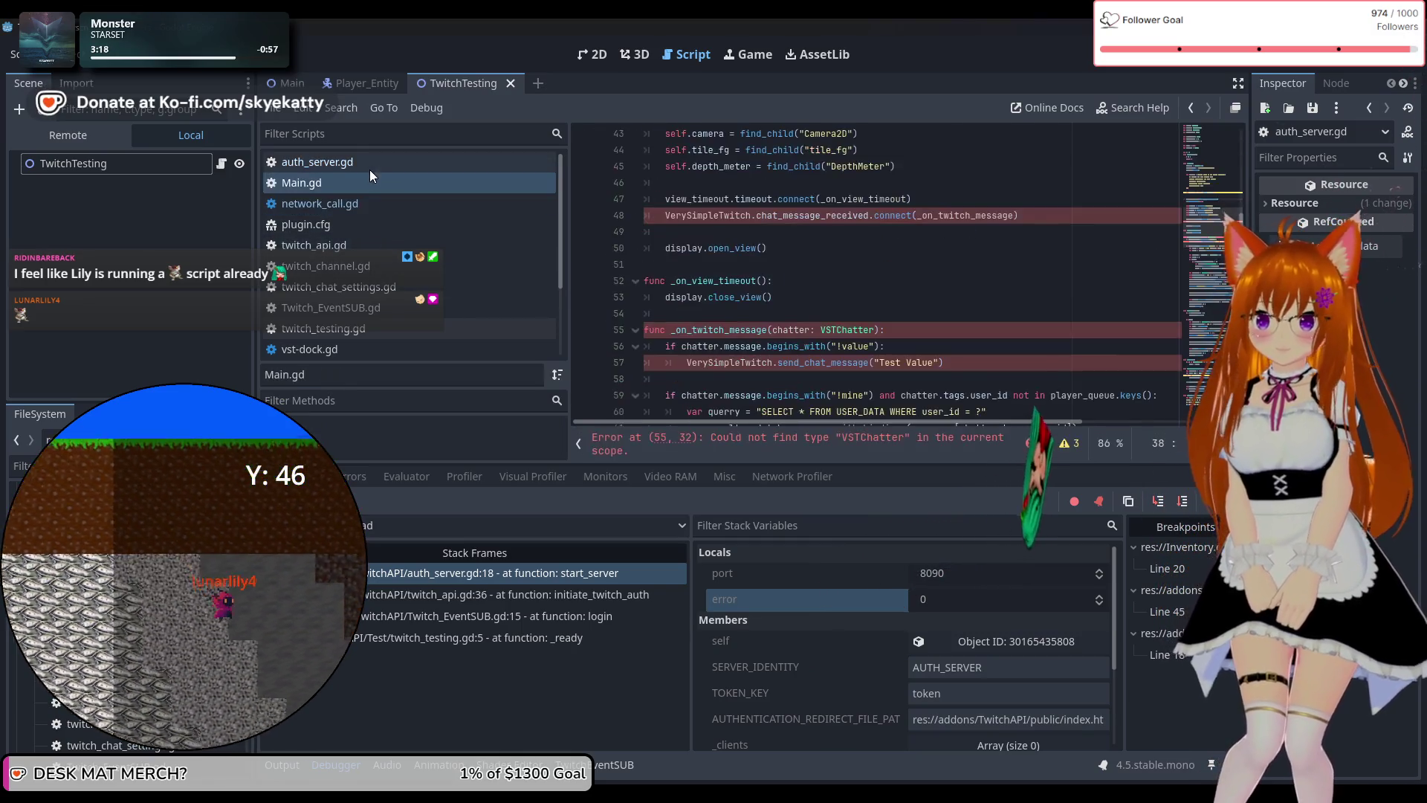
{"action": "left_click", "coordinate": [371, 165]}
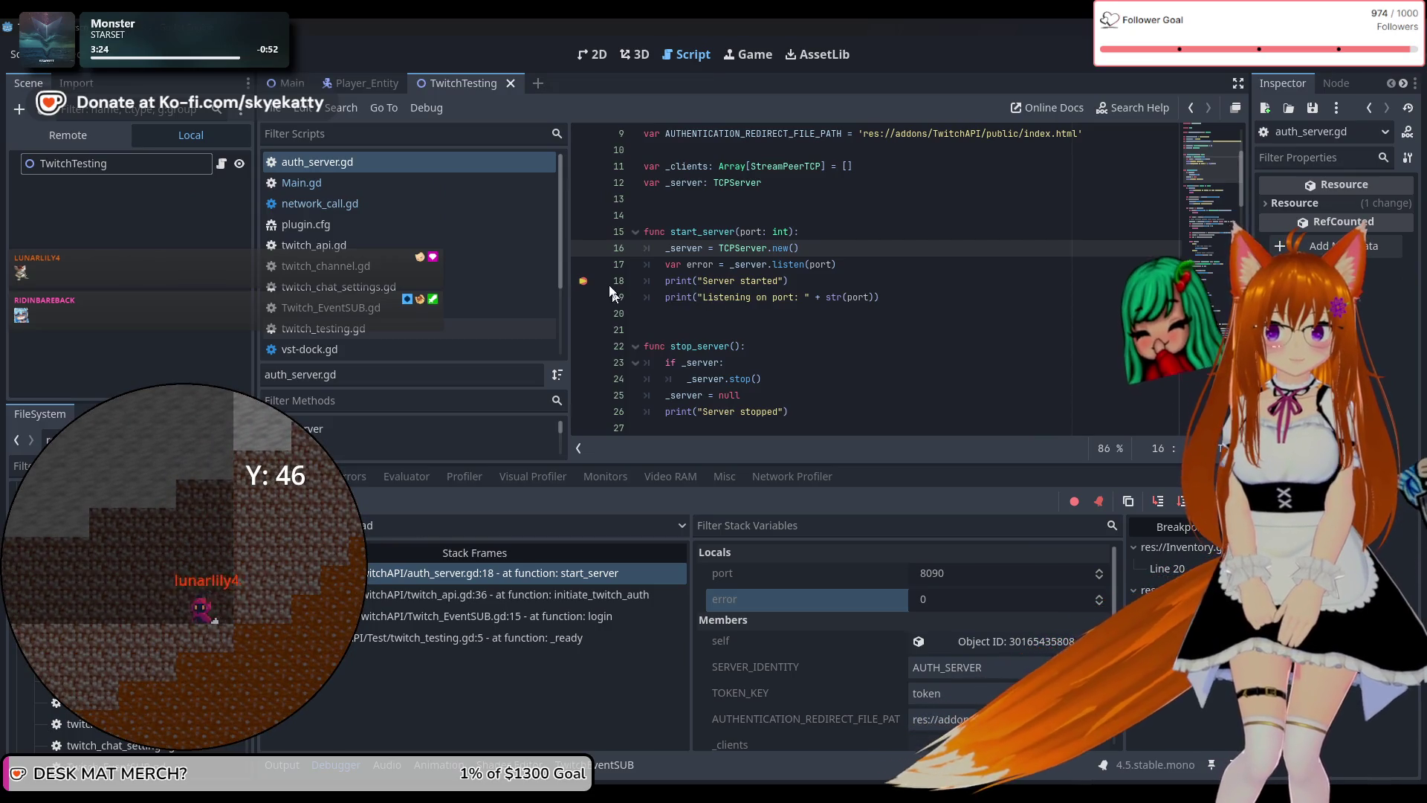
{"action": "key", "text": "F12"}
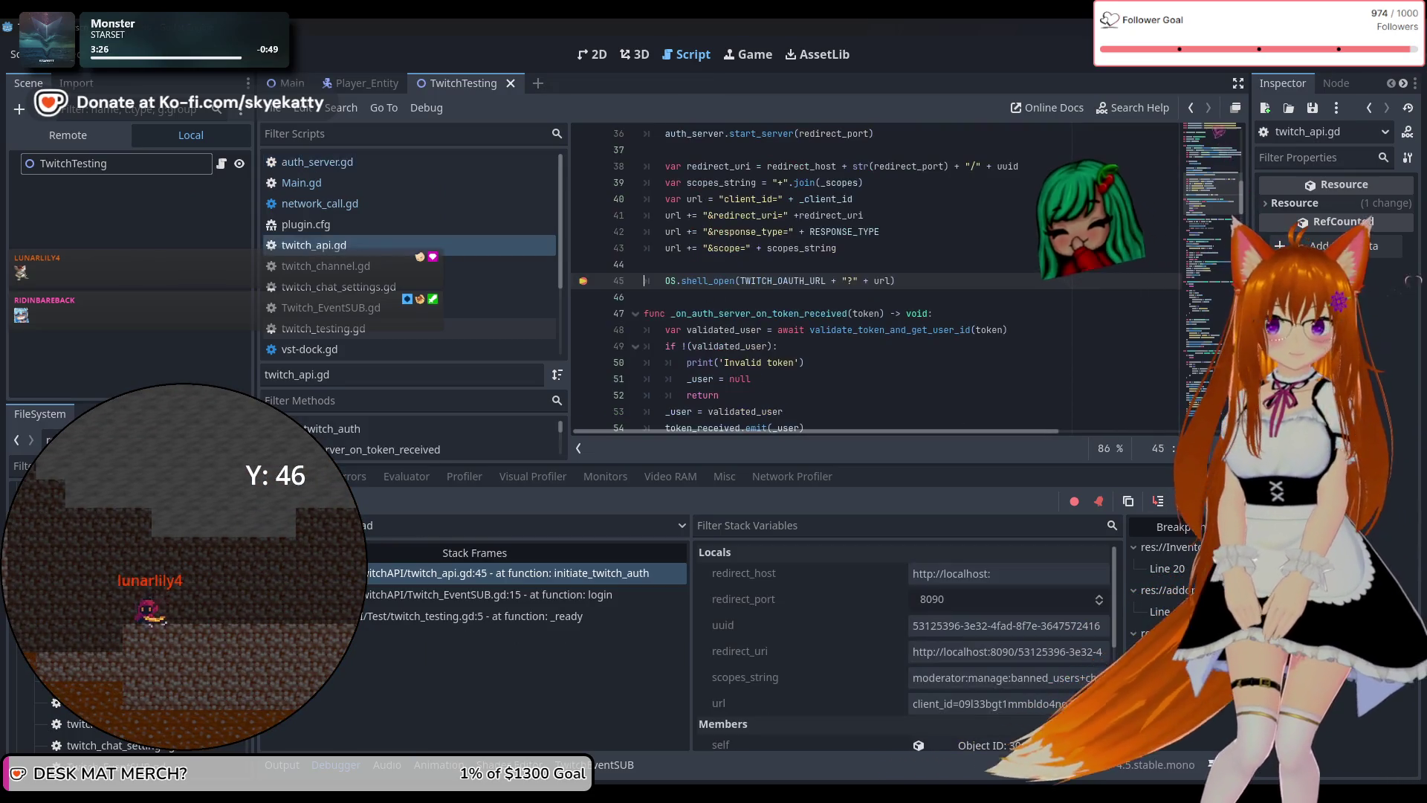
{"action": "key", "text": "F12"}
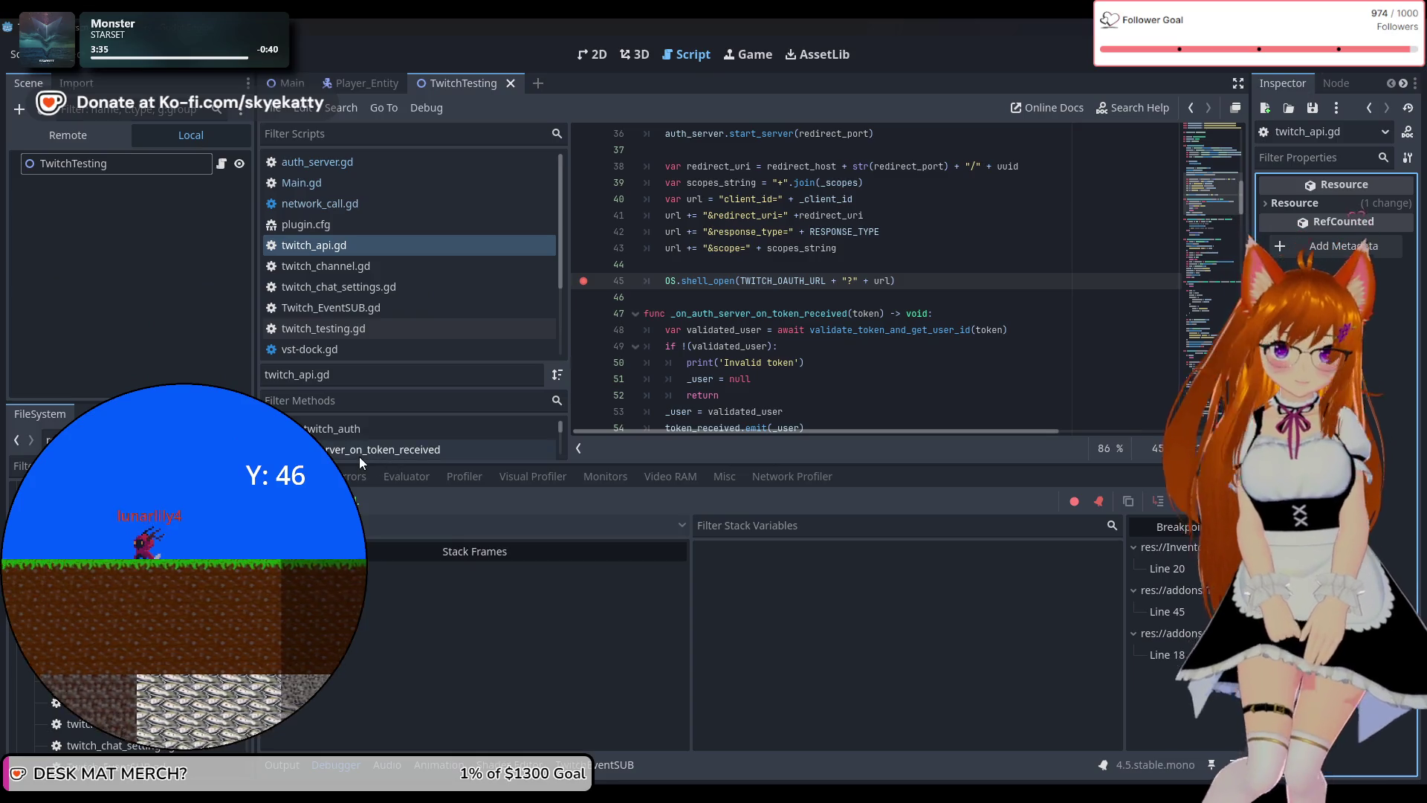
{"action": "scroll", "coordinate": [359, 456], "scroll_direction": "down", "scroll_amount": 1}
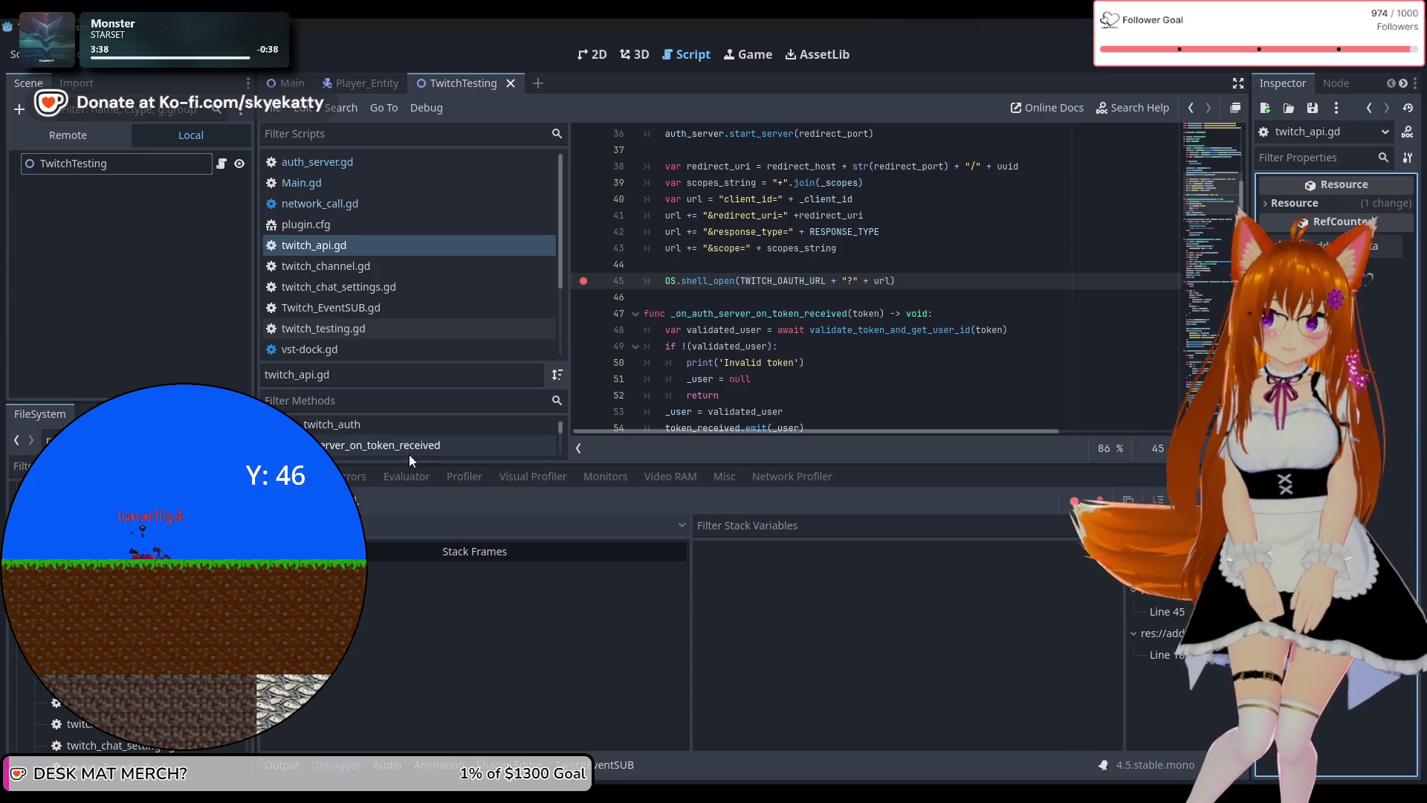
{"action": "scroll", "coordinate": [410, 452], "scroll_direction": "down", "scroll_amount": 2}
{"action": "scroll", "coordinate": [420, 427], "scroll_direction": "up", "scroll_amount": 1}
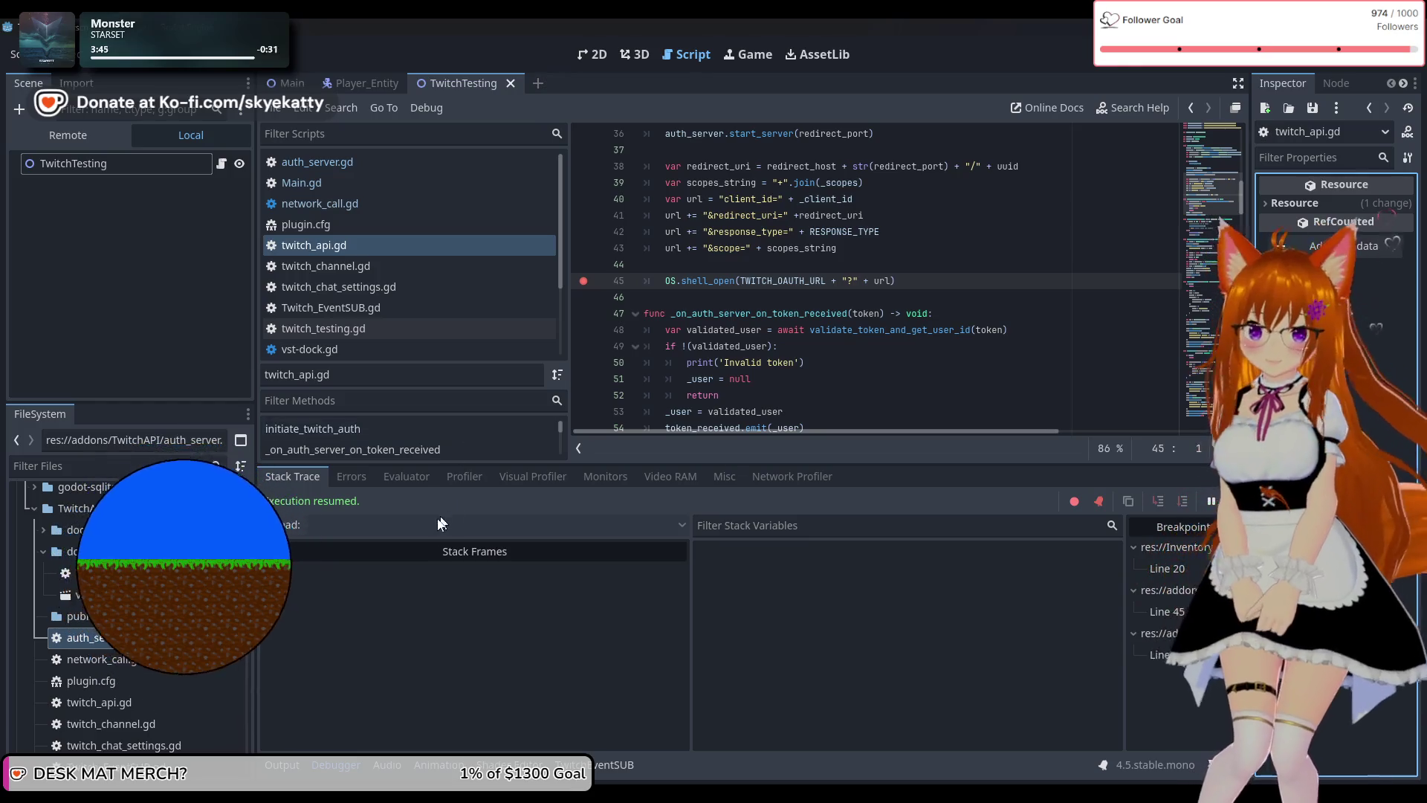
Confirm the debugger's Errors tab is empty, then show the Output log with port 8090 and code 4003 disconnects.
{"action": "left_click", "coordinate": [351, 477]}
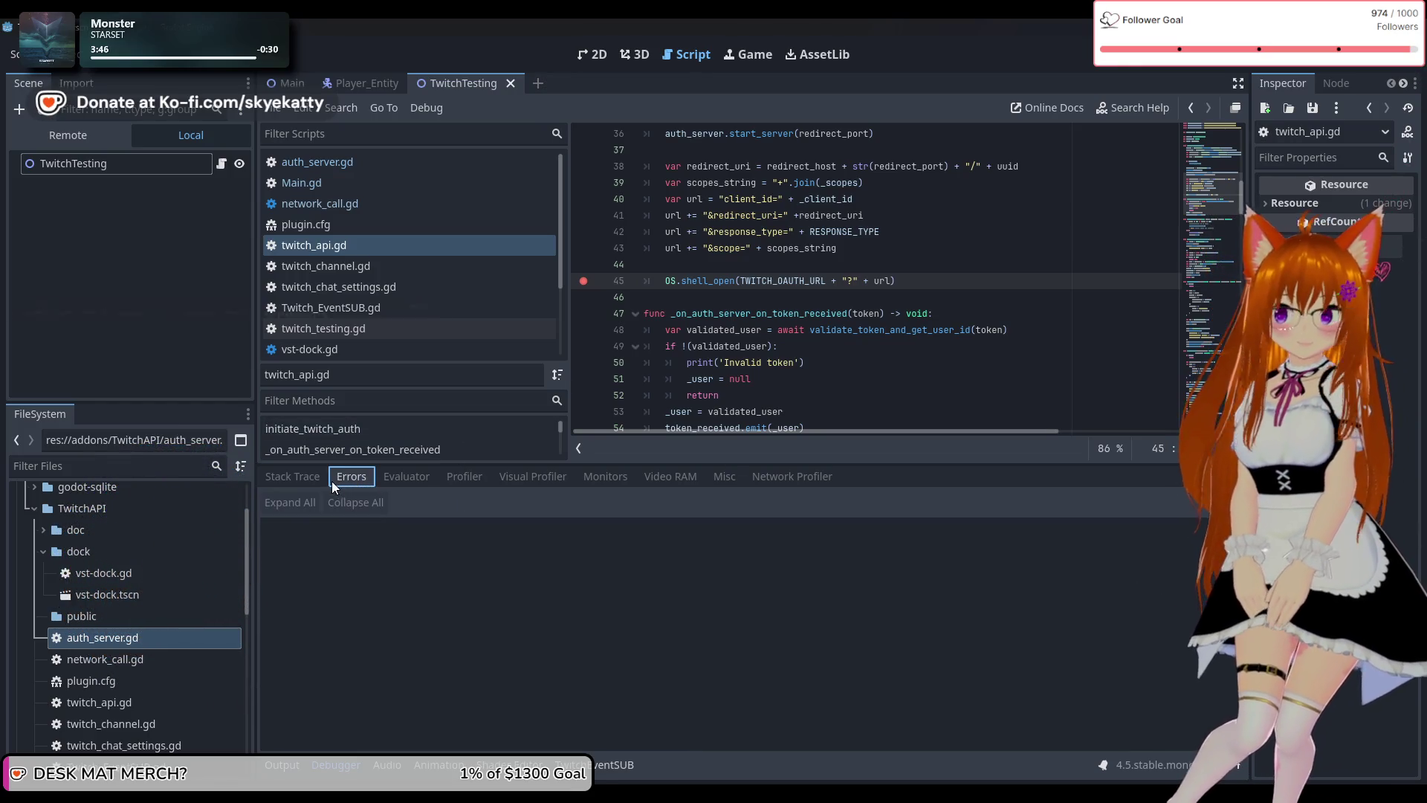
{"action": "left_click", "coordinate": [325, 478]}
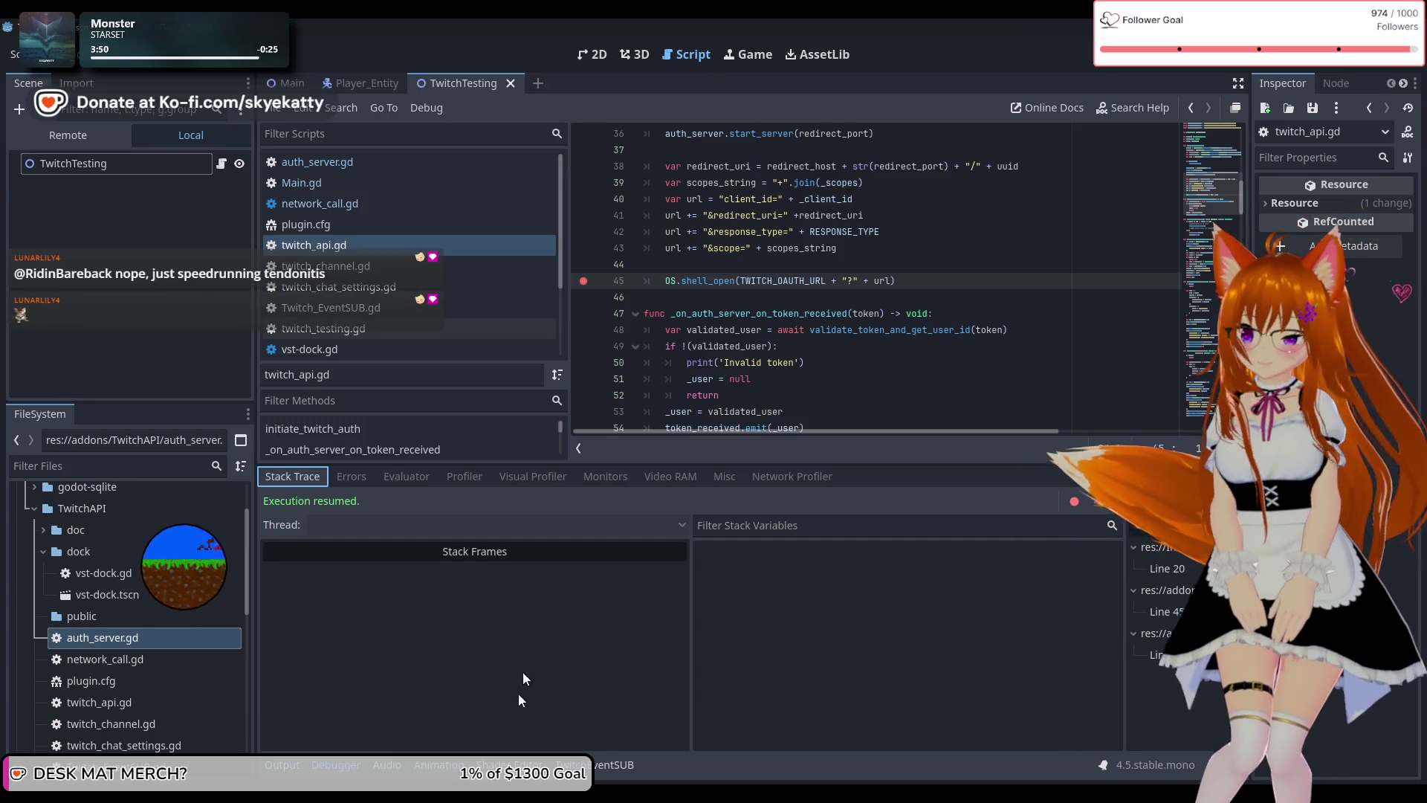
{"action": "left_click", "coordinate": [282, 764]}
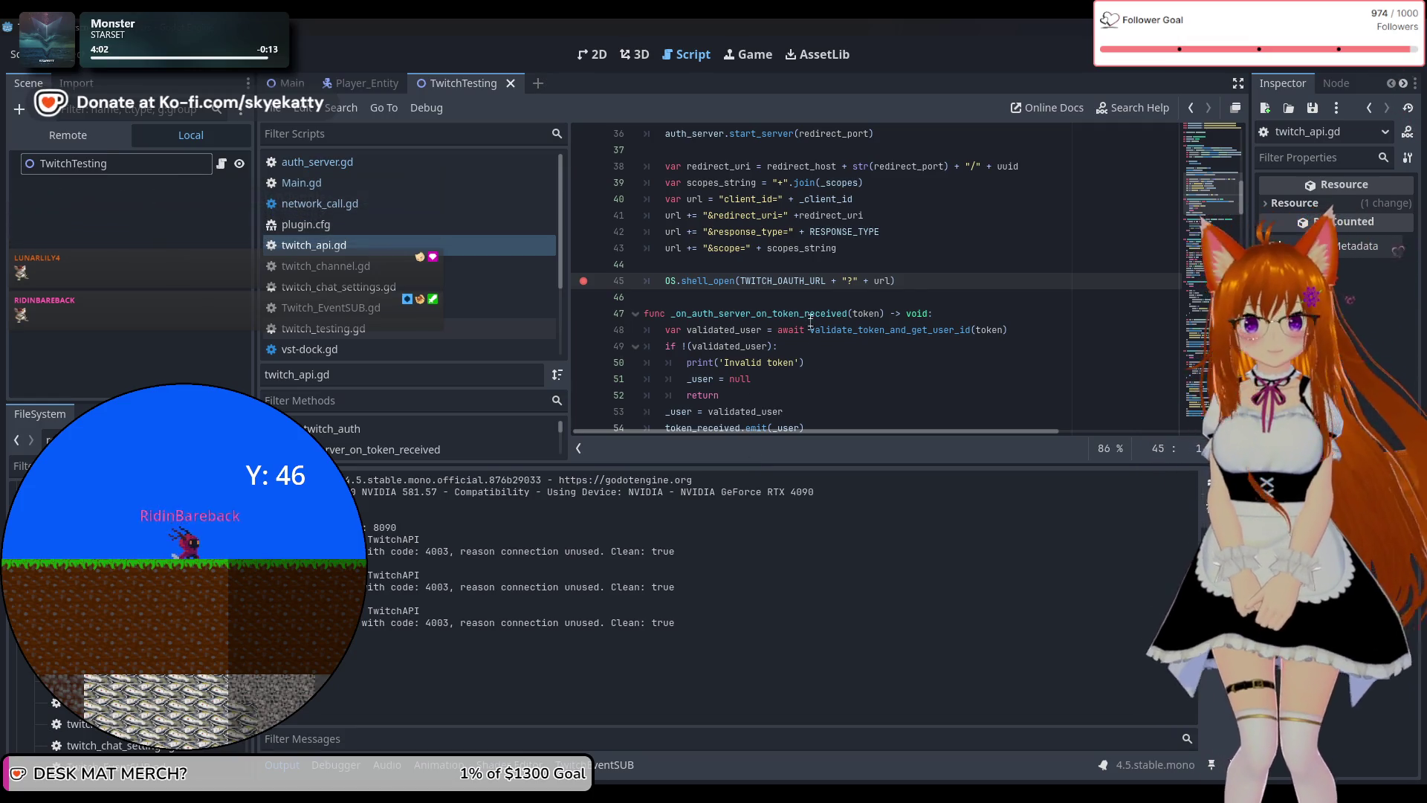
Review how initiate_twitch_auth builds the OAuth URL in twitch_api.gd.
{"action": "scroll", "coordinate": [803, 297], "scroll_direction": "down", "scroll_amount": 2}
{"action": "scroll", "coordinate": [805, 305], "scroll_direction": "up", "scroll_amount": 1}
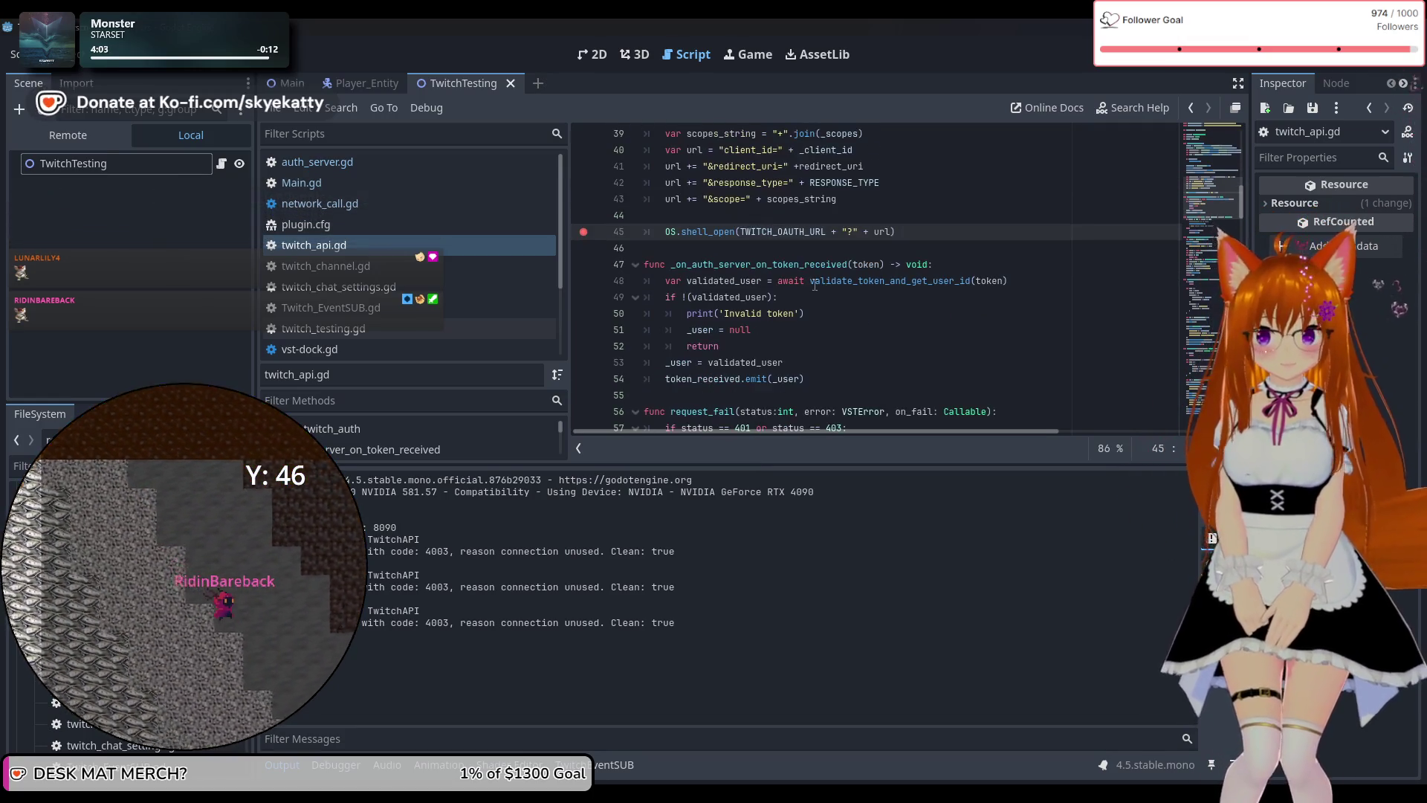
{"action": "scroll", "coordinate": [804, 284], "scroll_direction": "down", "scroll_amount": 1}
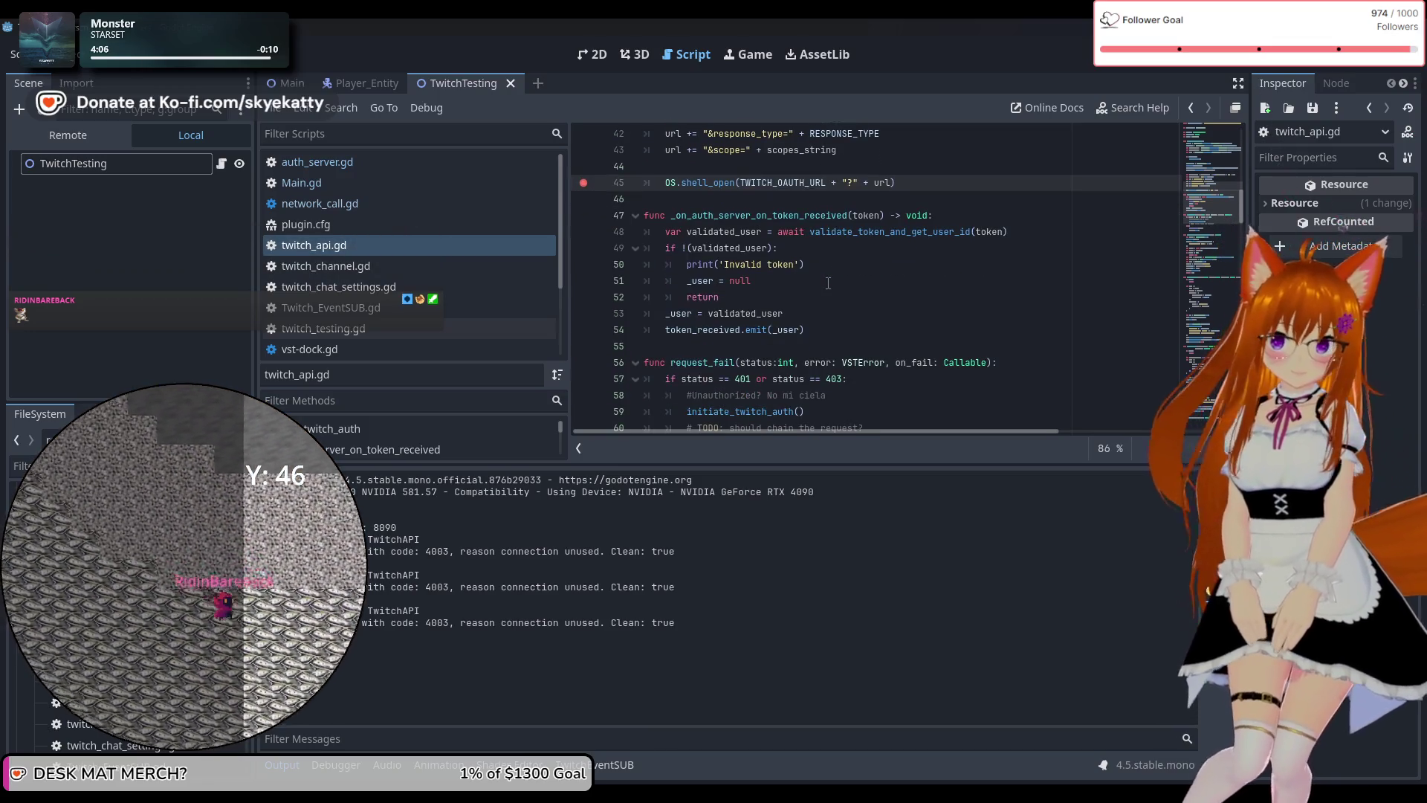
{"action": "scroll", "coordinate": [829, 283], "scroll_direction": "up", "scroll_amount": 1}
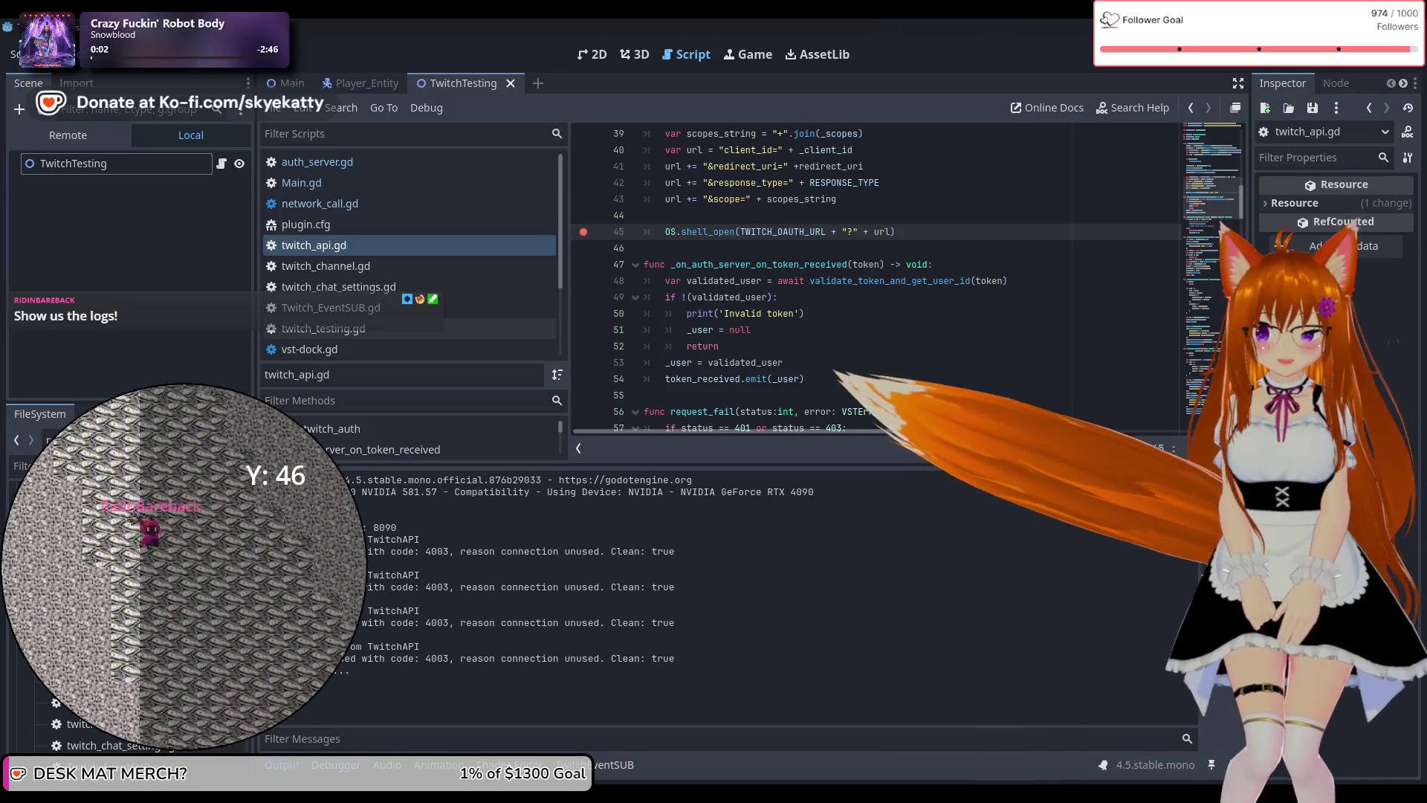
{"action": "scroll", "coordinate": [938, 276], "scroll_direction": "up", "scroll_amount": 2}
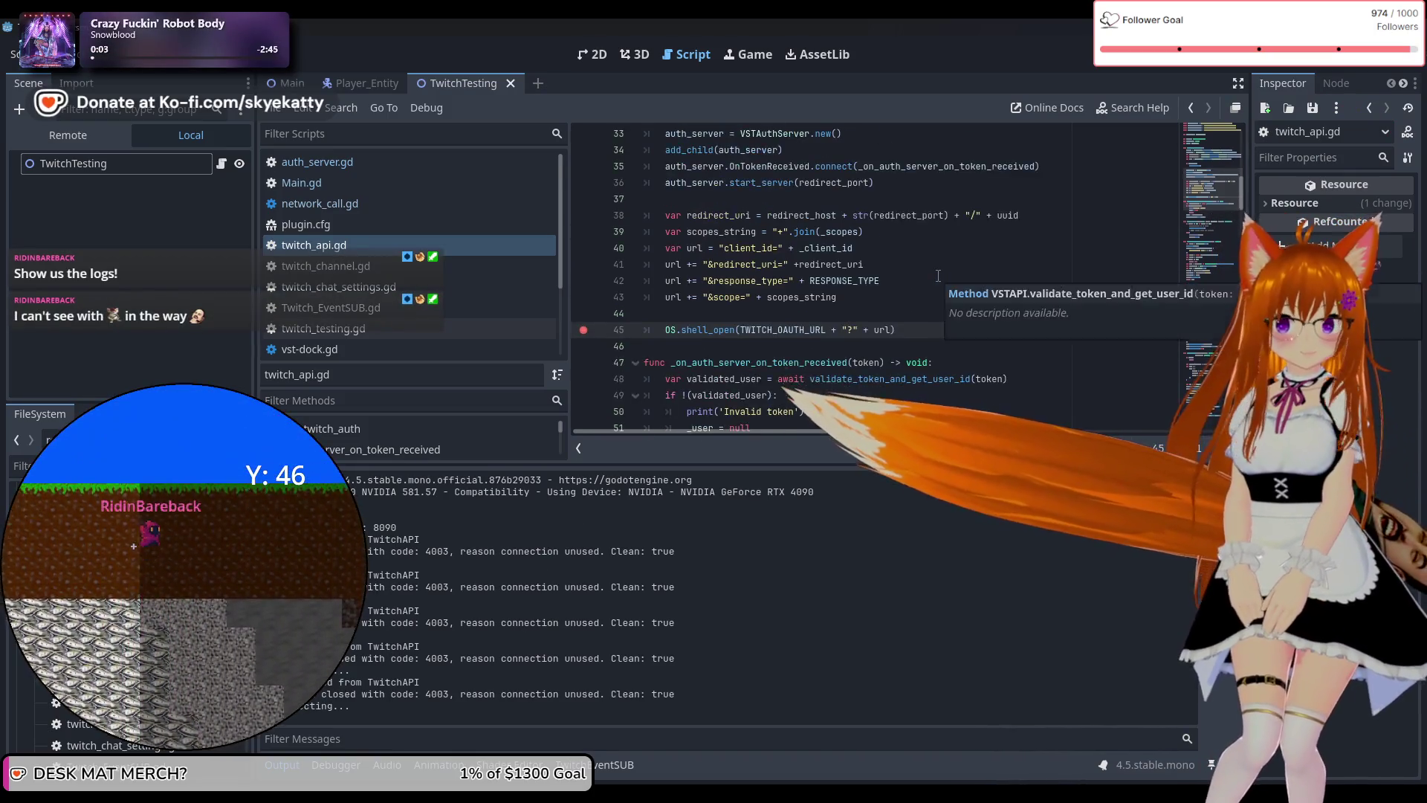
{"action": "scroll", "coordinate": [938, 276], "scroll_direction": "up", "scroll_amount": 5}
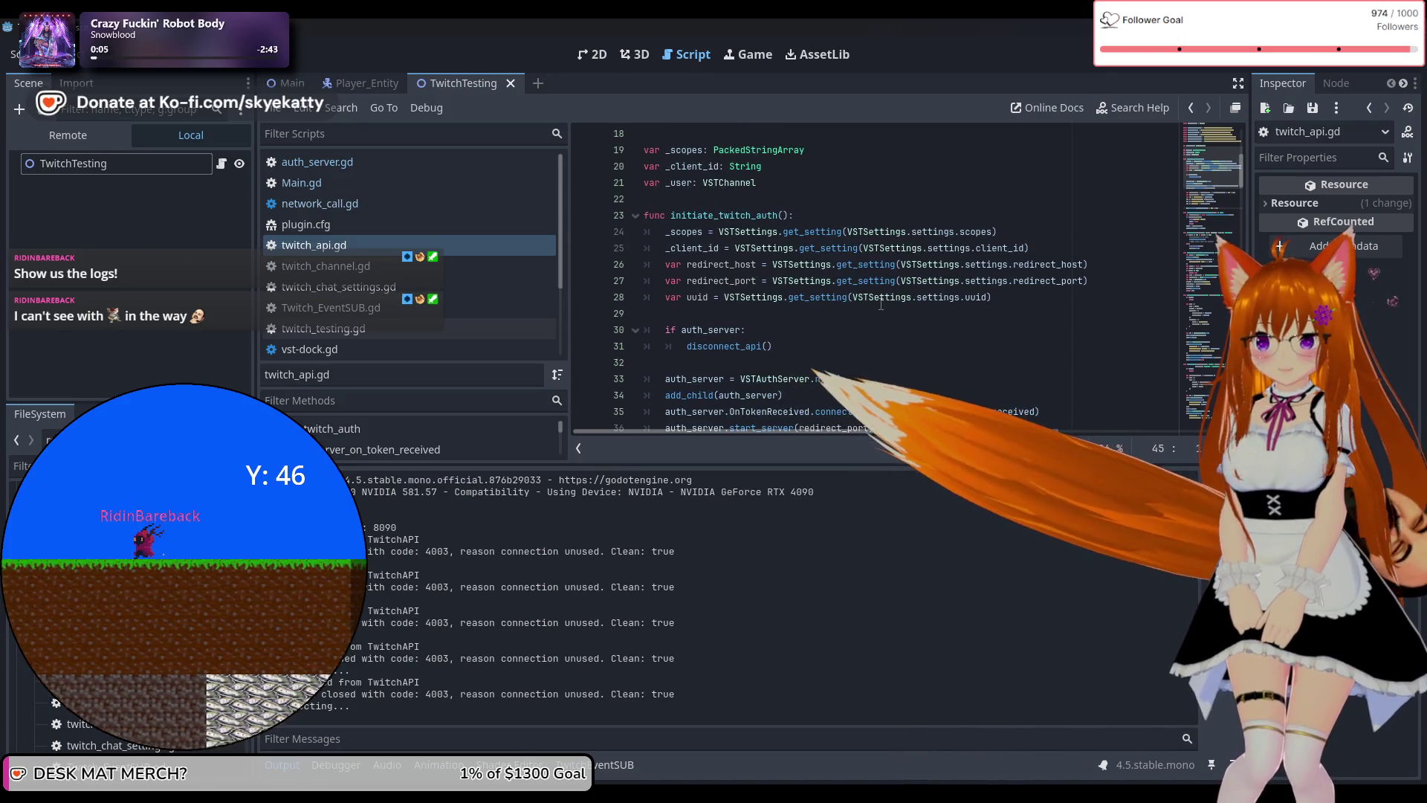
Read validate_token_and_get_user_id's Twitch token check, then switch to auth_server.gd.
{"action": "scroll", "coordinate": [877, 298], "scroll_direction": "down", "scroll_amount": 5}
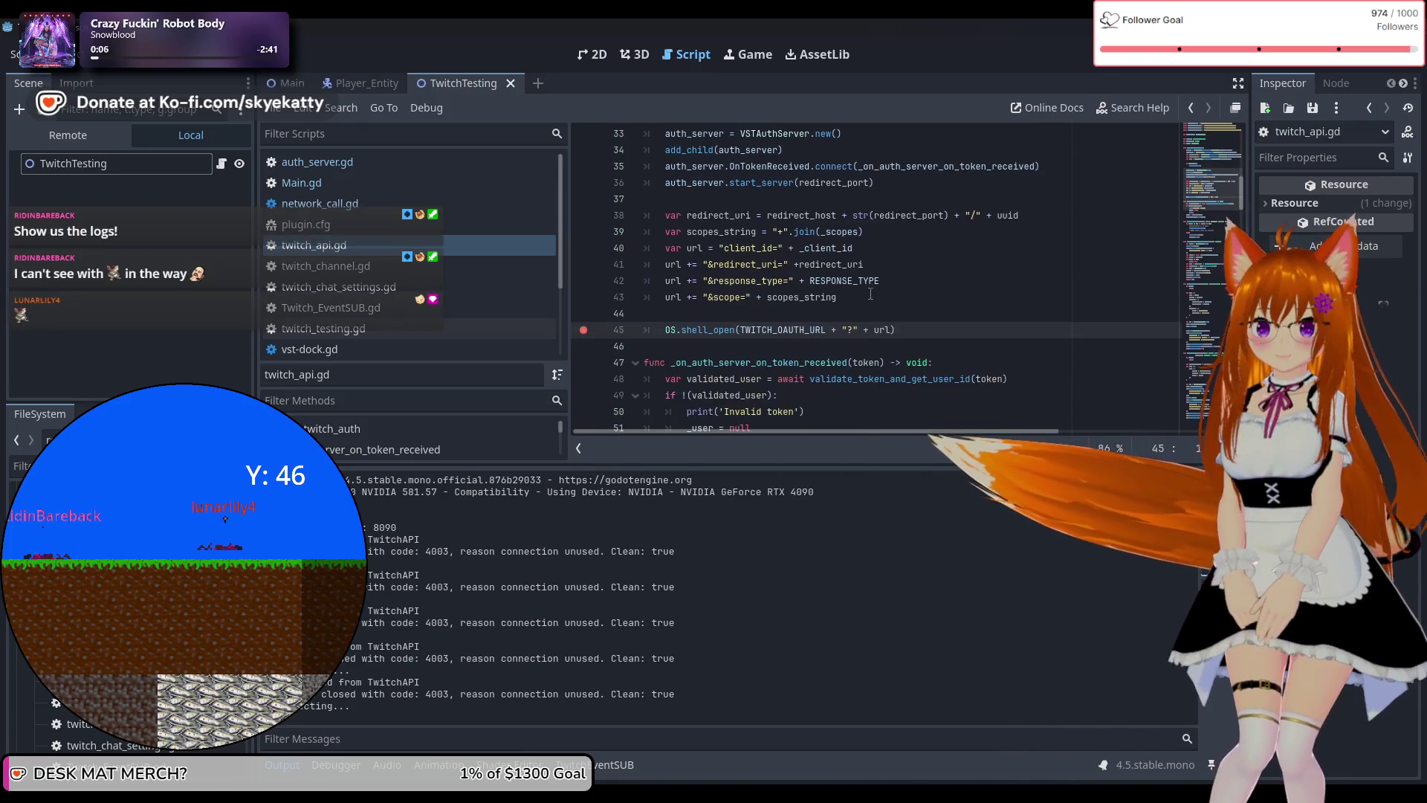
{"action": "scroll", "coordinate": [870, 293], "scroll_direction": "down", "scroll_amount": 3}
{"action": "scroll", "coordinate": [871, 278], "scroll_direction": "down", "scroll_amount": 5}
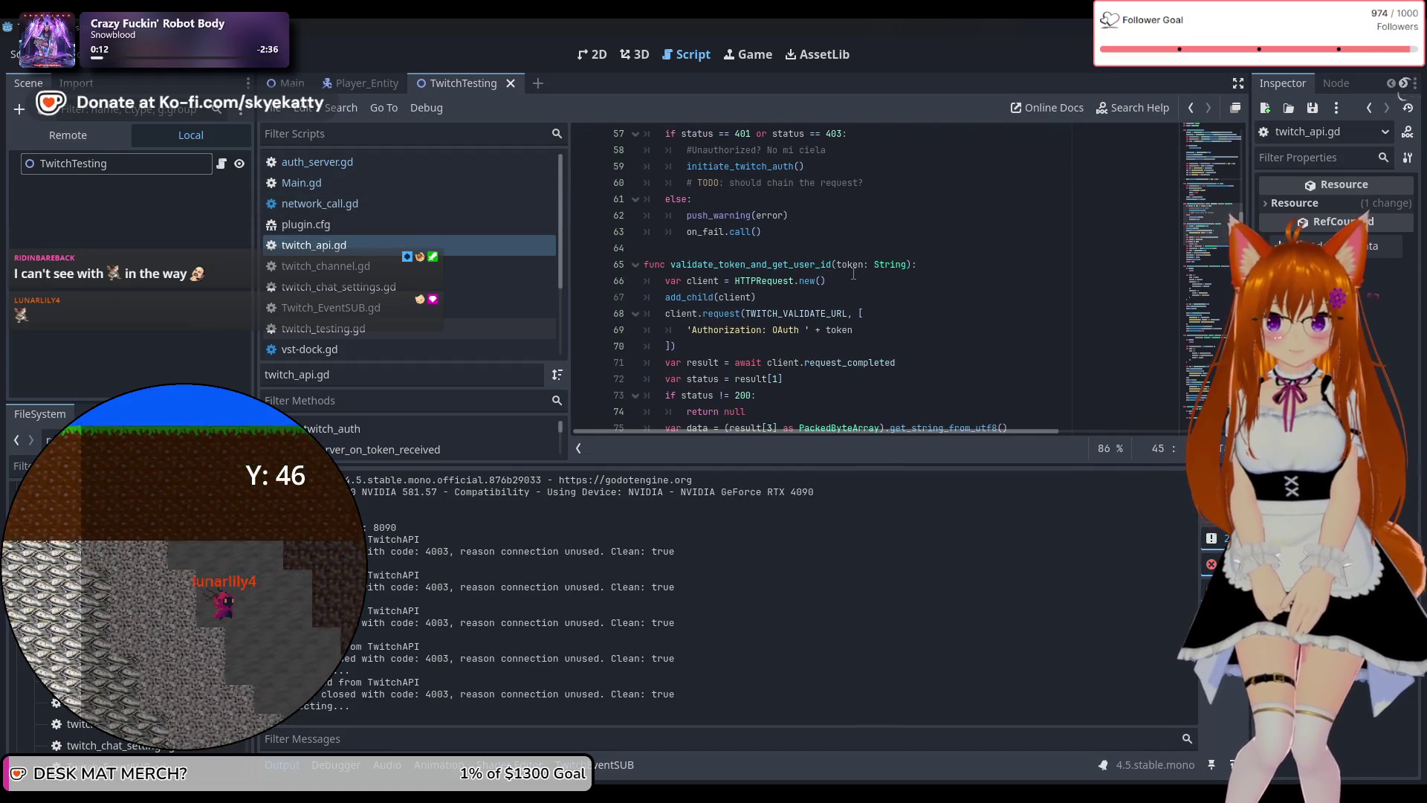
{"action": "scroll", "coordinate": [853, 275], "scroll_direction": "down", "scroll_amount": 2}
{"action": "scroll", "coordinate": [854, 273], "scroll_direction": "up", "scroll_amount": 1}
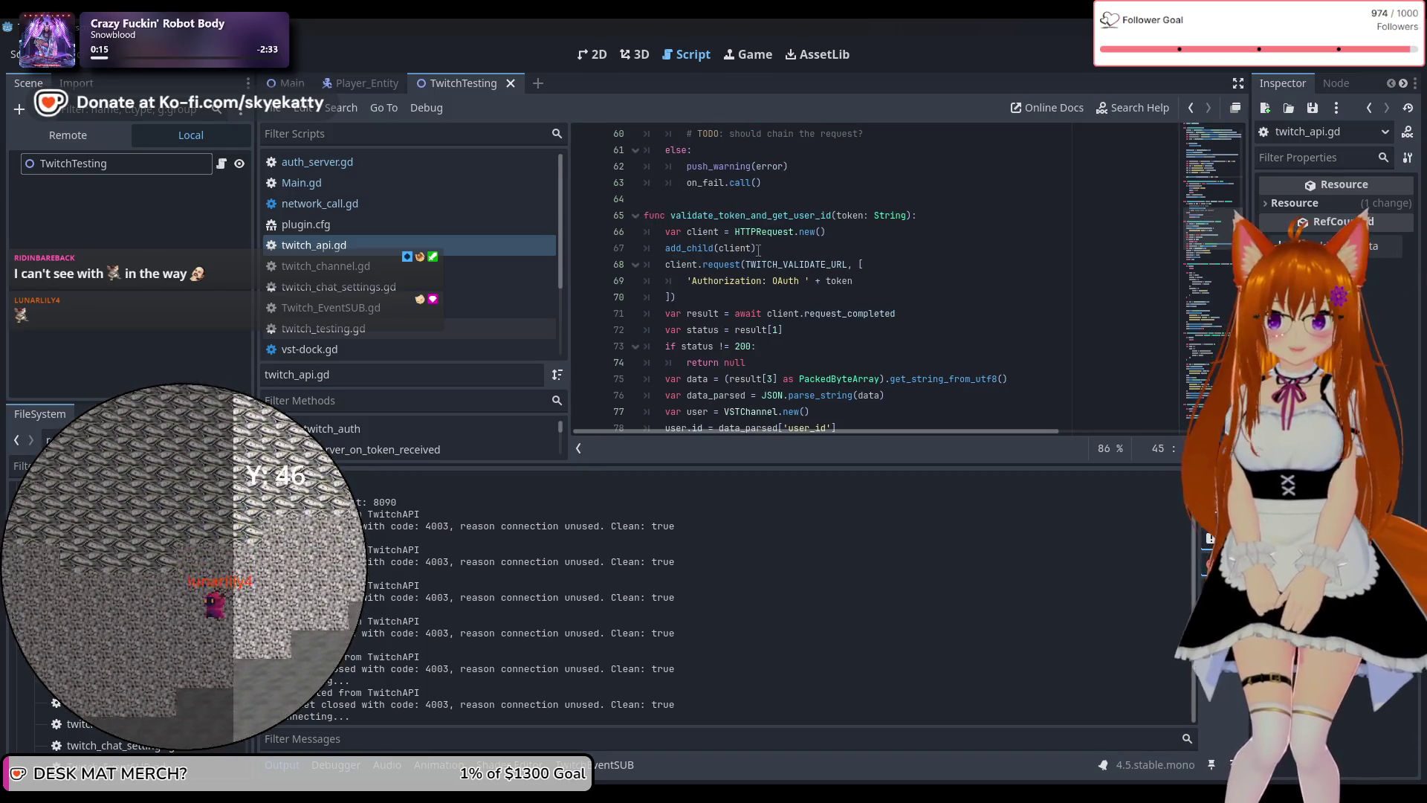
{"action": "scroll", "coordinate": [758, 250], "scroll_direction": "down", "scroll_amount": 5}
{"action": "scroll", "coordinate": [759, 250], "scroll_direction": "up", "scroll_amount": 2}
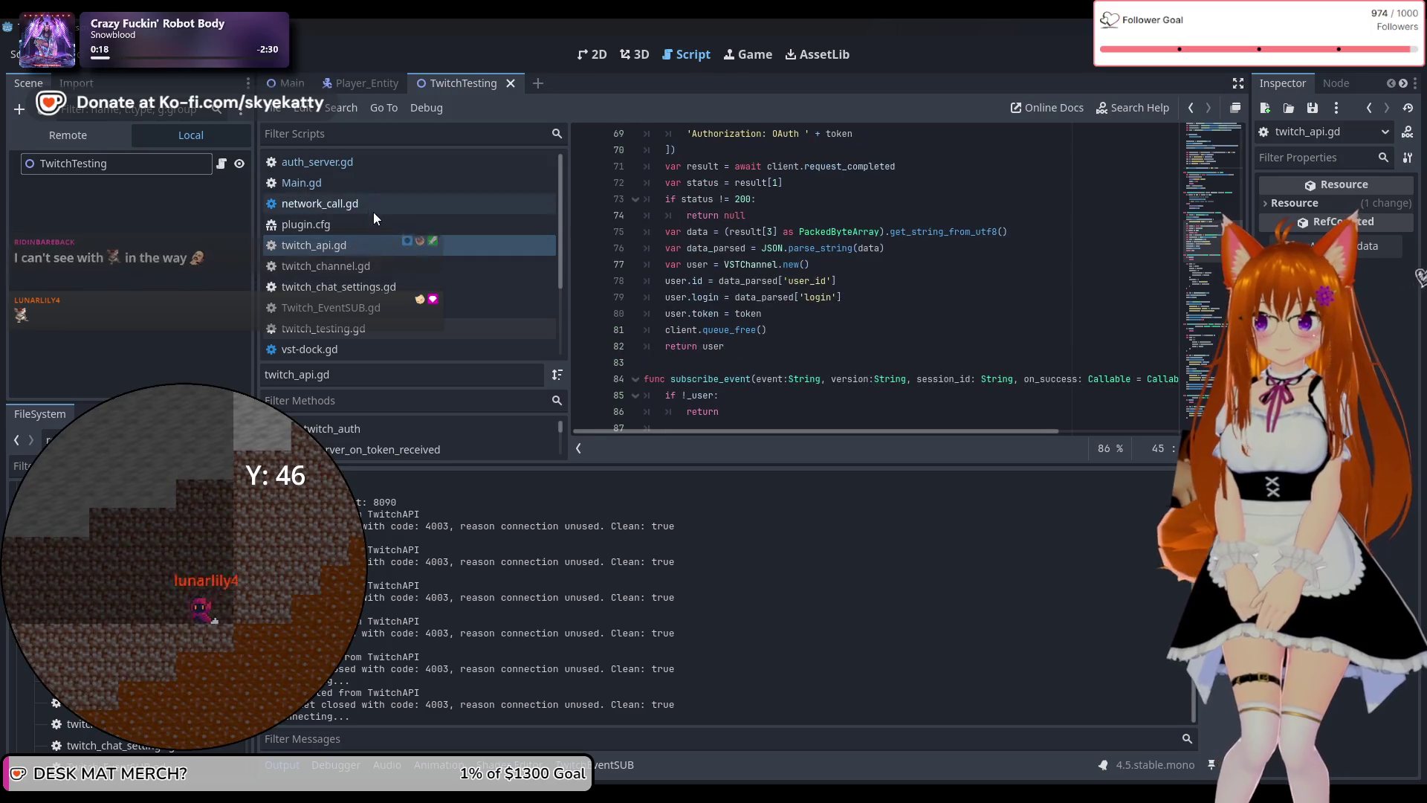
{"action": "left_click", "coordinate": [369, 163]}
{"action": "scroll", "coordinate": [764, 263], "scroll_direction": "down", "scroll_amount": 2}
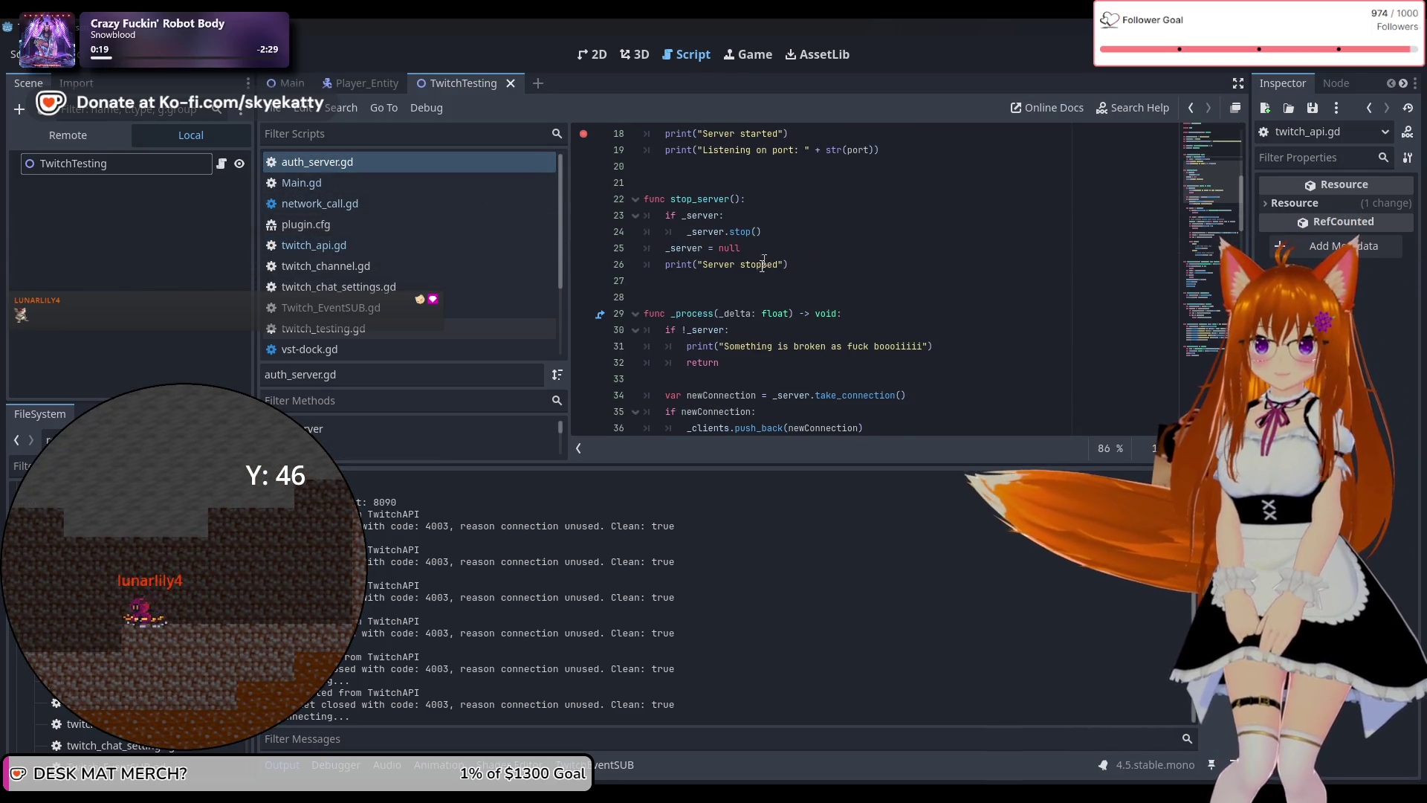
{"action": "scroll", "coordinate": [744, 245], "scroll_direction": "down", "scroll_amount": 3}
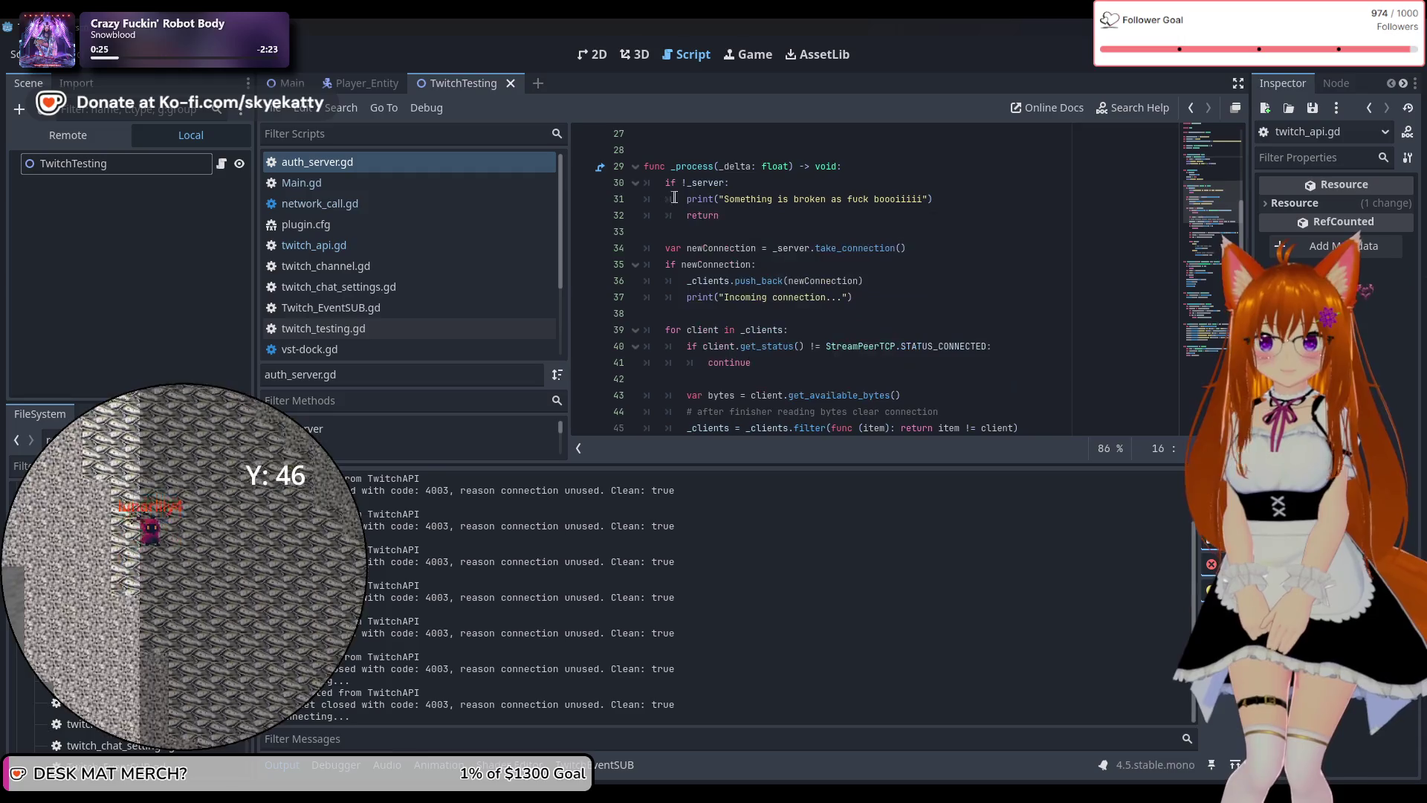
{"action": "scroll", "coordinate": [695, 220], "scroll_direction": "up", "scroll_amount": 1}
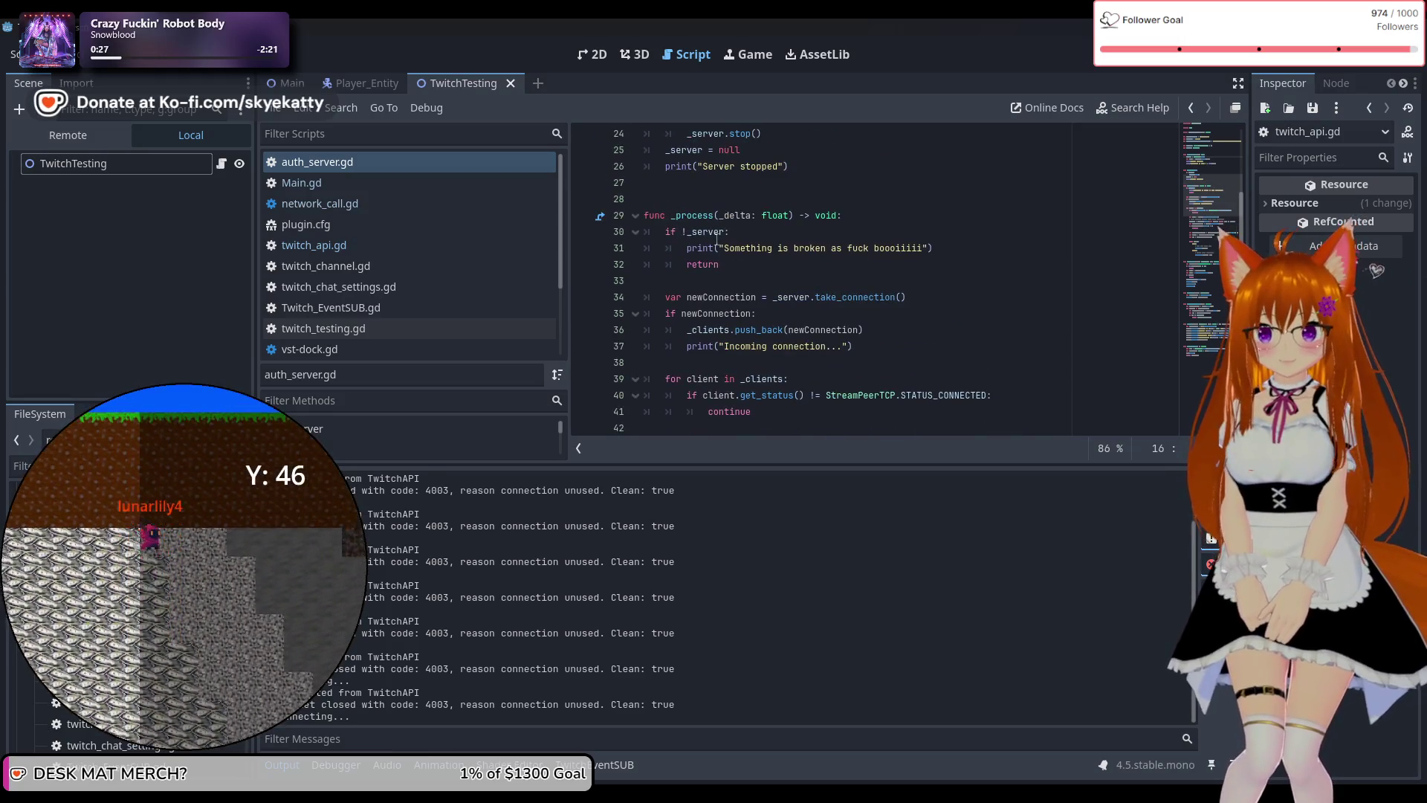
{"action": "scroll", "coordinate": [706, 245], "scroll_direction": "down", "scroll_amount": 3}
{"action": "scroll", "coordinate": [681, 256], "scroll_direction": "up", "scroll_amount": 2}
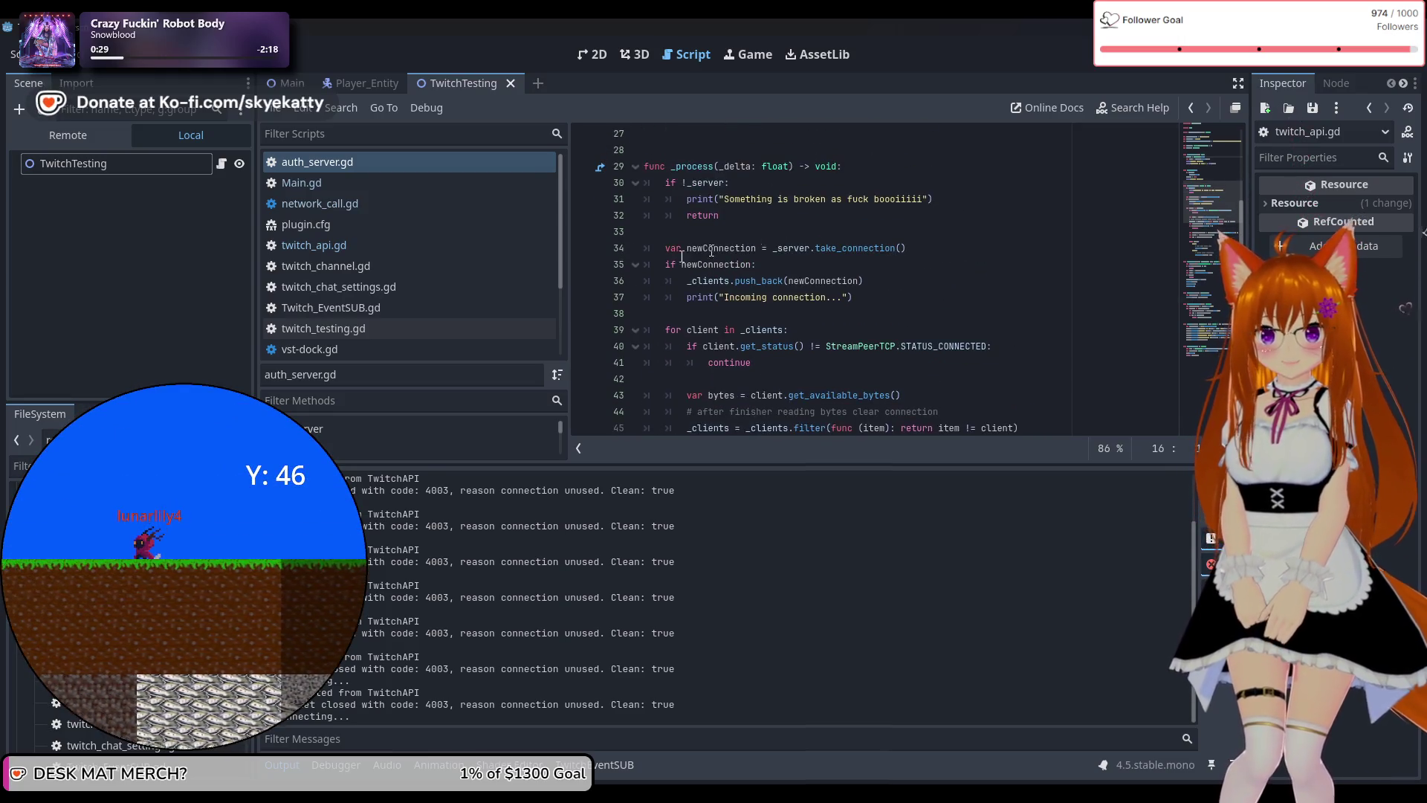
{"action": "scroll", "coordinate": [706, 252], "scroll_direction": "down", "scroll_amount": 1}
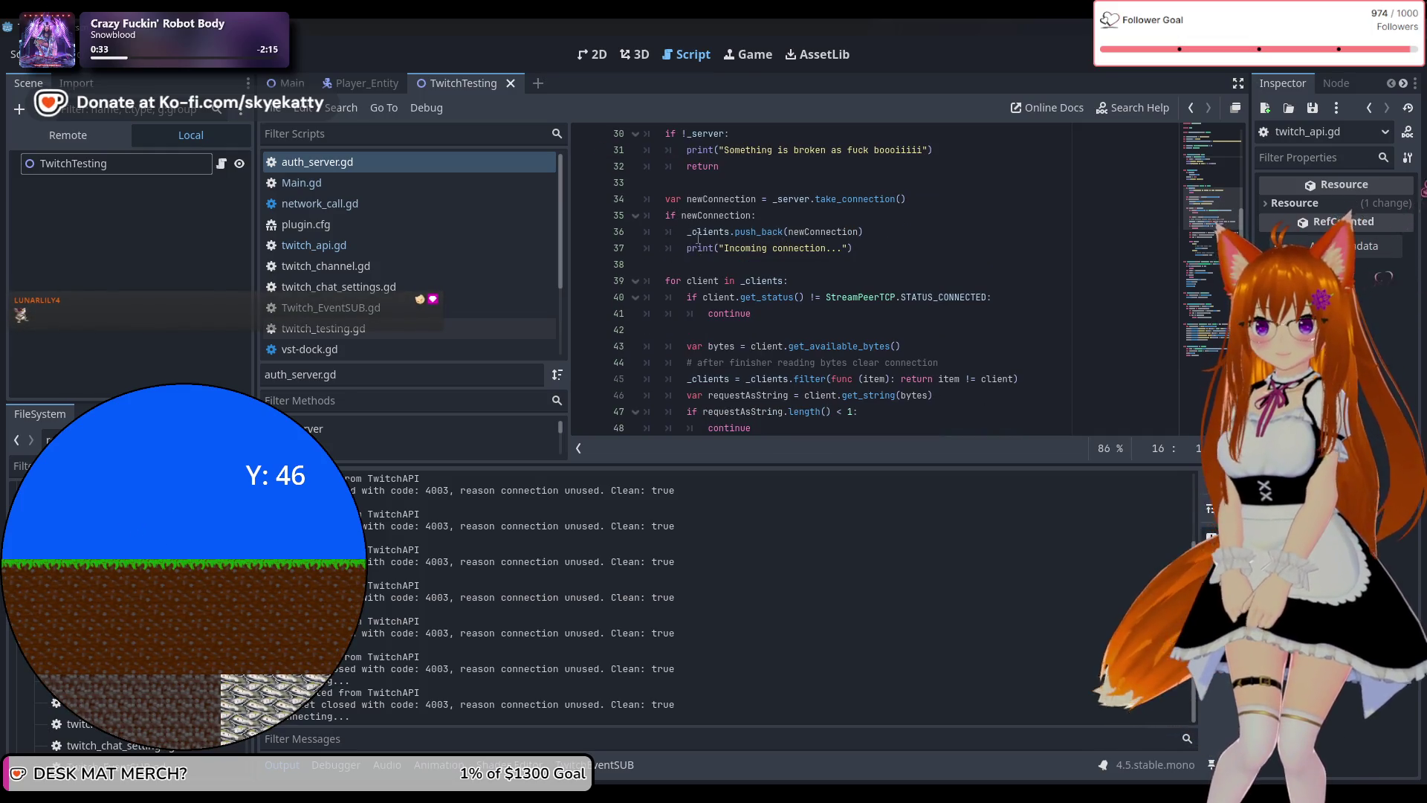
{"action": "left_click", "coordinate": [729, 248]}
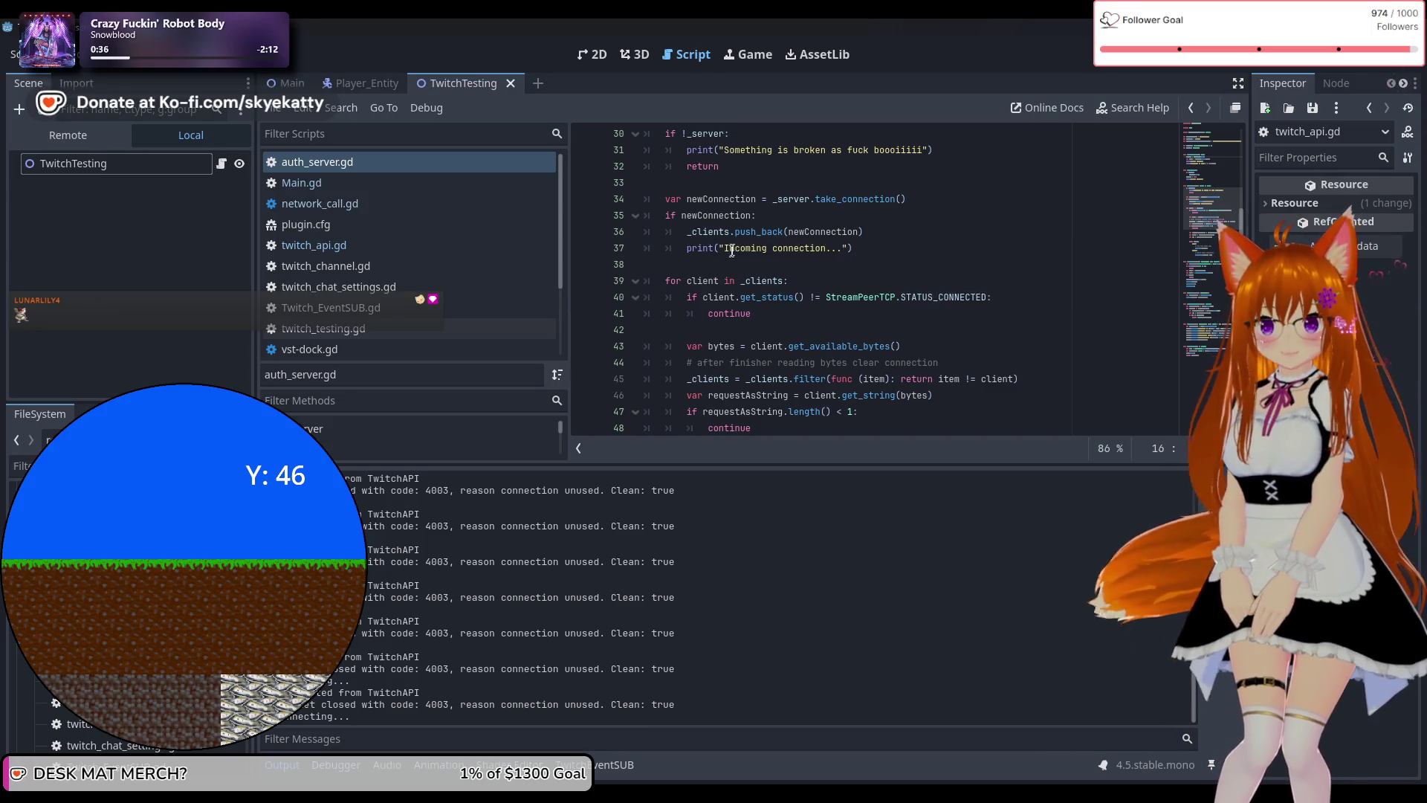
{"action": "key", "text": "shift+End"}
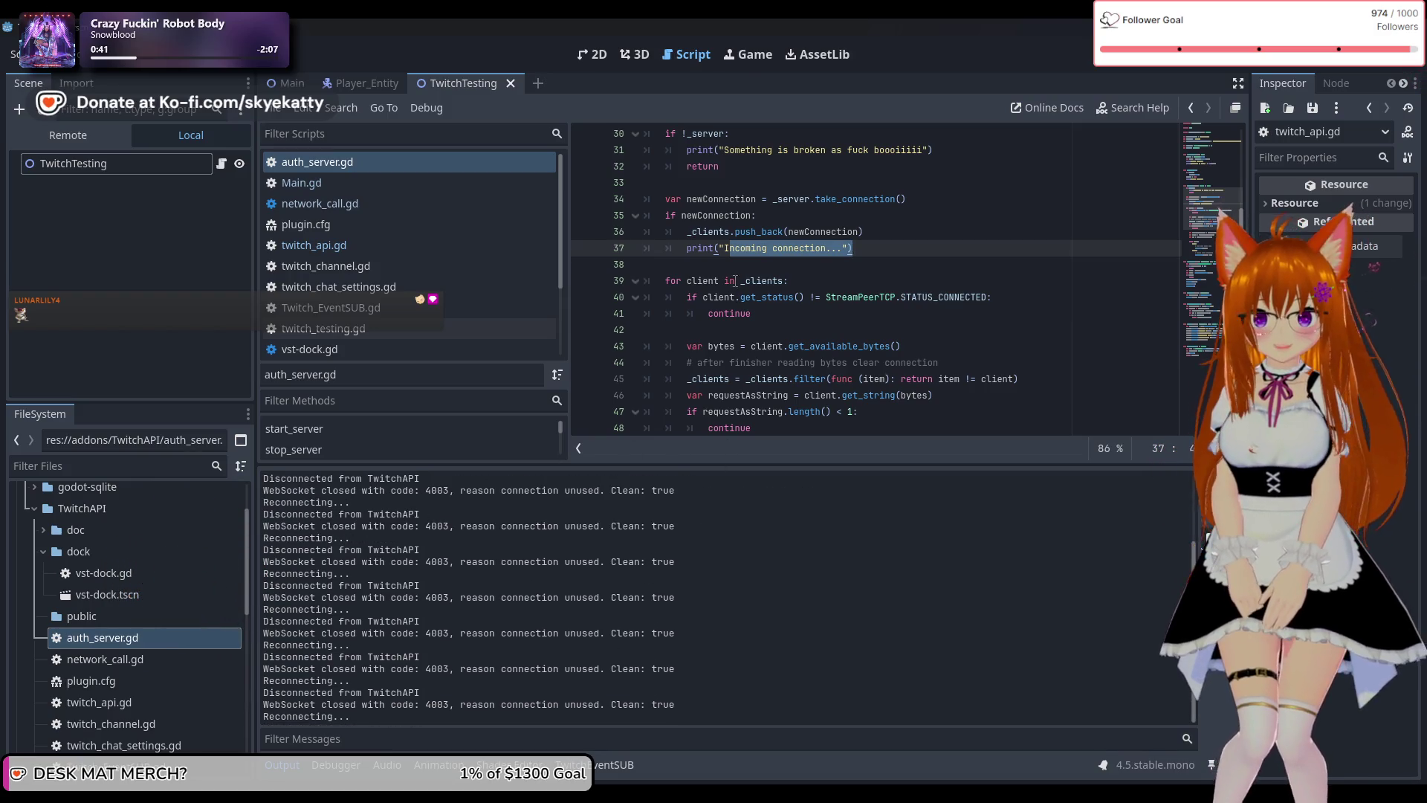
{"action": "scroll", "coordinate": [842, 295], "scroll_direction": "up", "scroll_amount": 2}
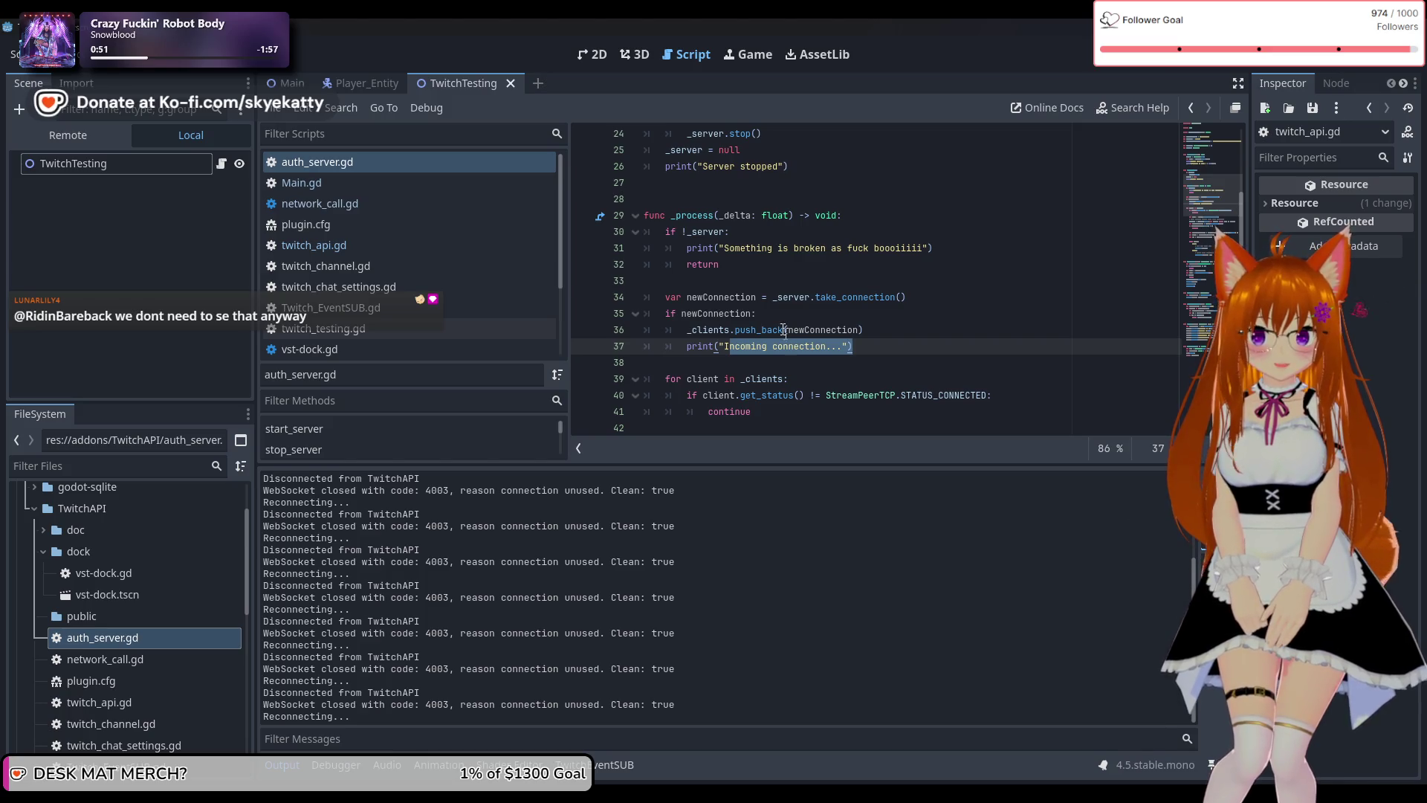
{"action": "scroll", "coordinate": [779, 328], "scroll_direction": "down", "scroll_amount": 2}
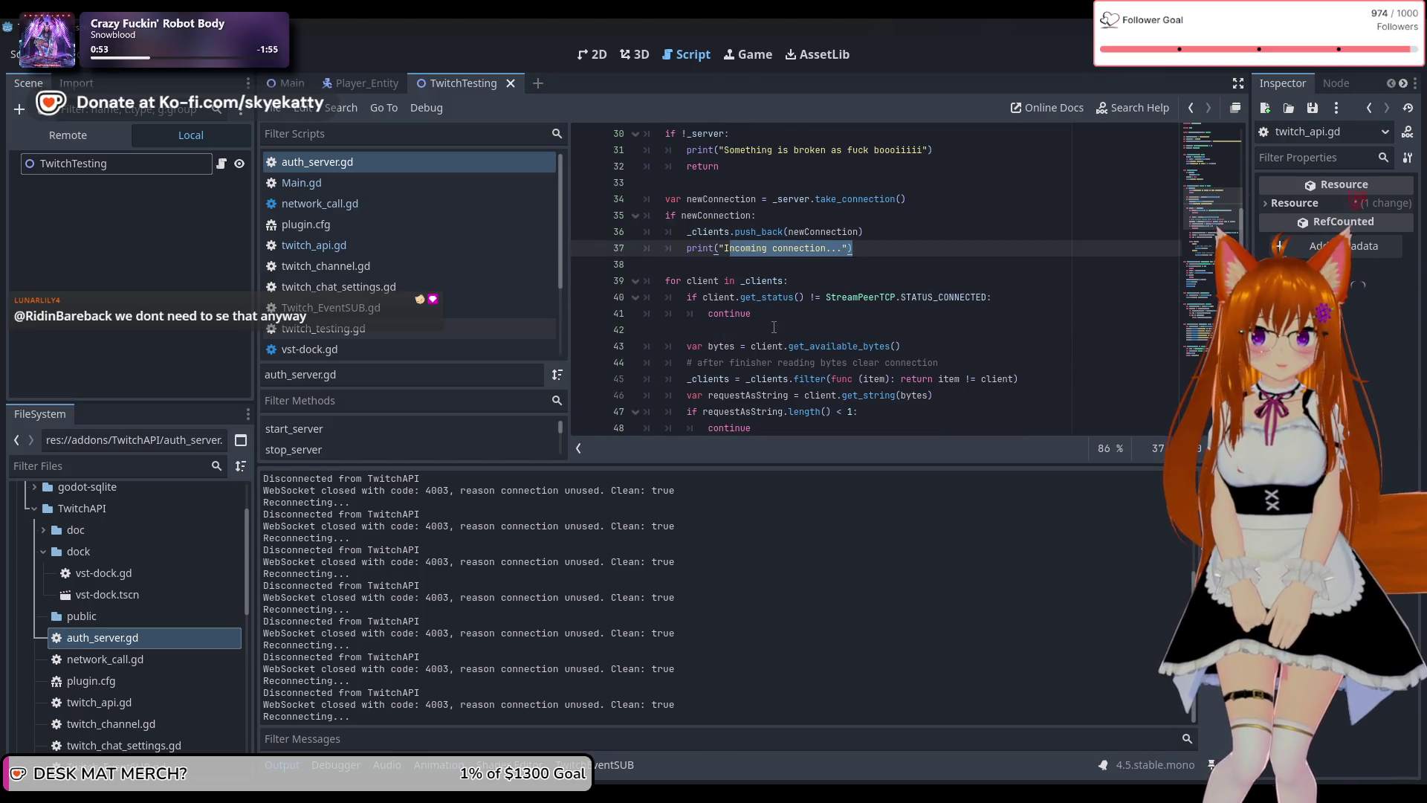
{"action": "left_click", "coordinate": [824, 281]}
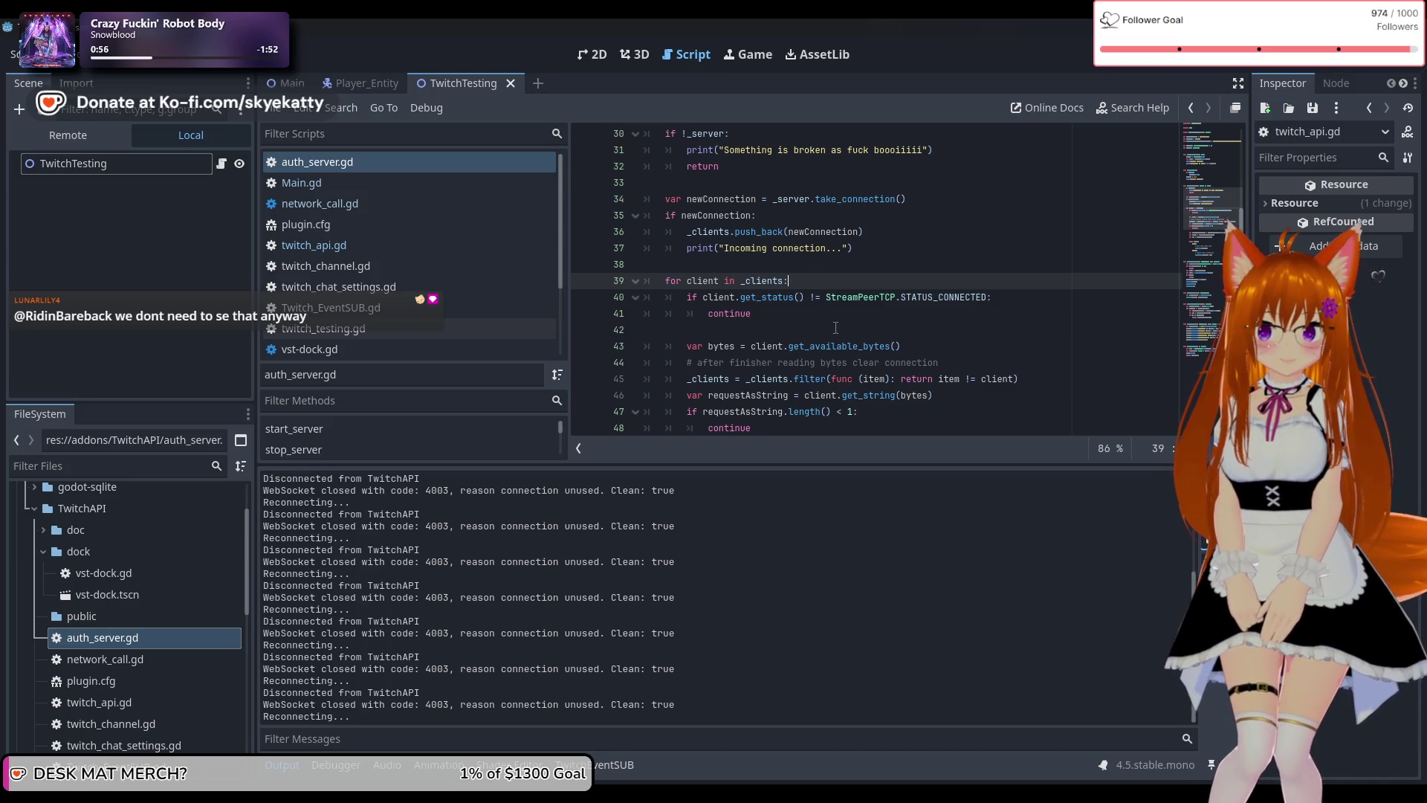
{"action": "scroll", "coordinate": [836, 327], "scroll_direction": "down", "scroll_amount": 1}
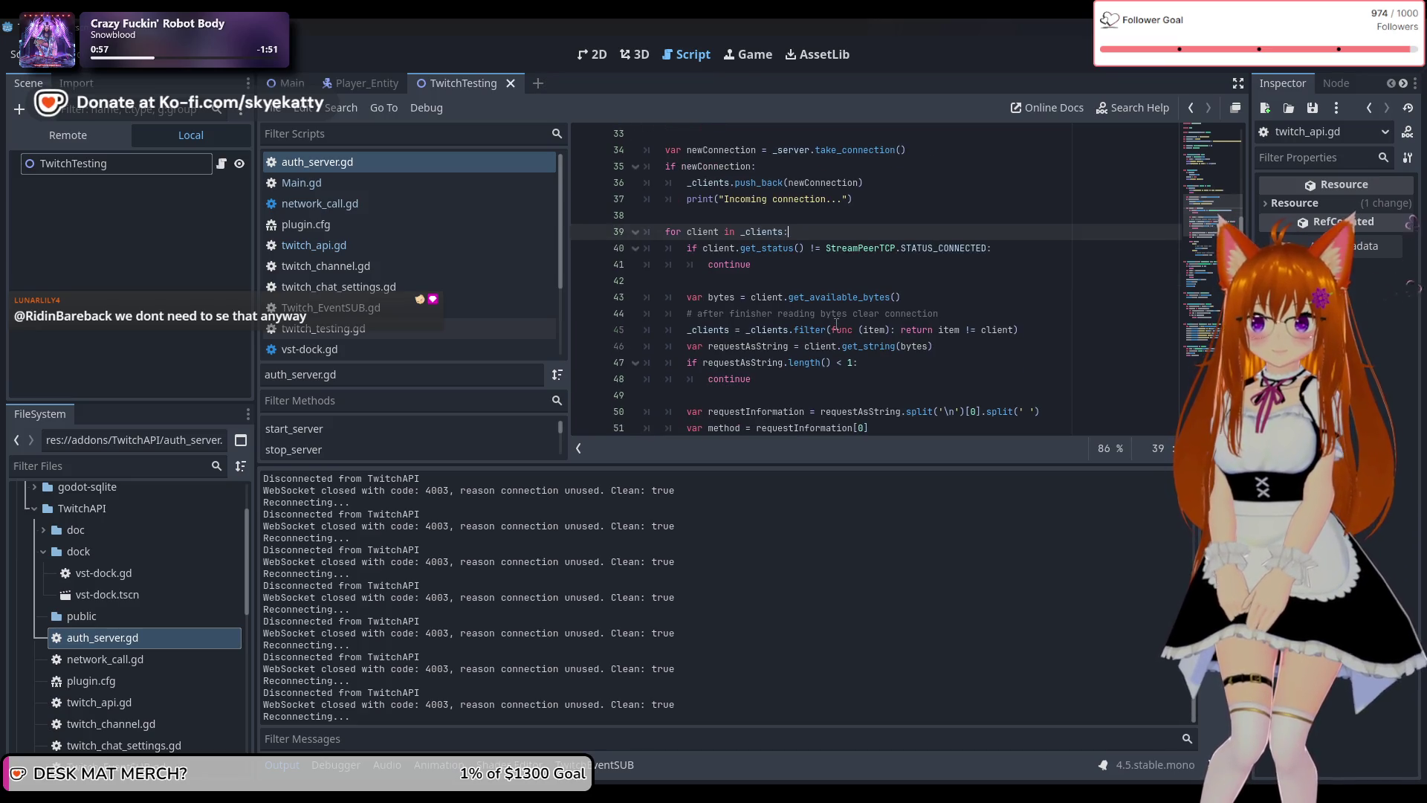
{"action": "scroll", "coordinate": [836, 325], "scroll_direction": "down", "scroll_amount": 1}
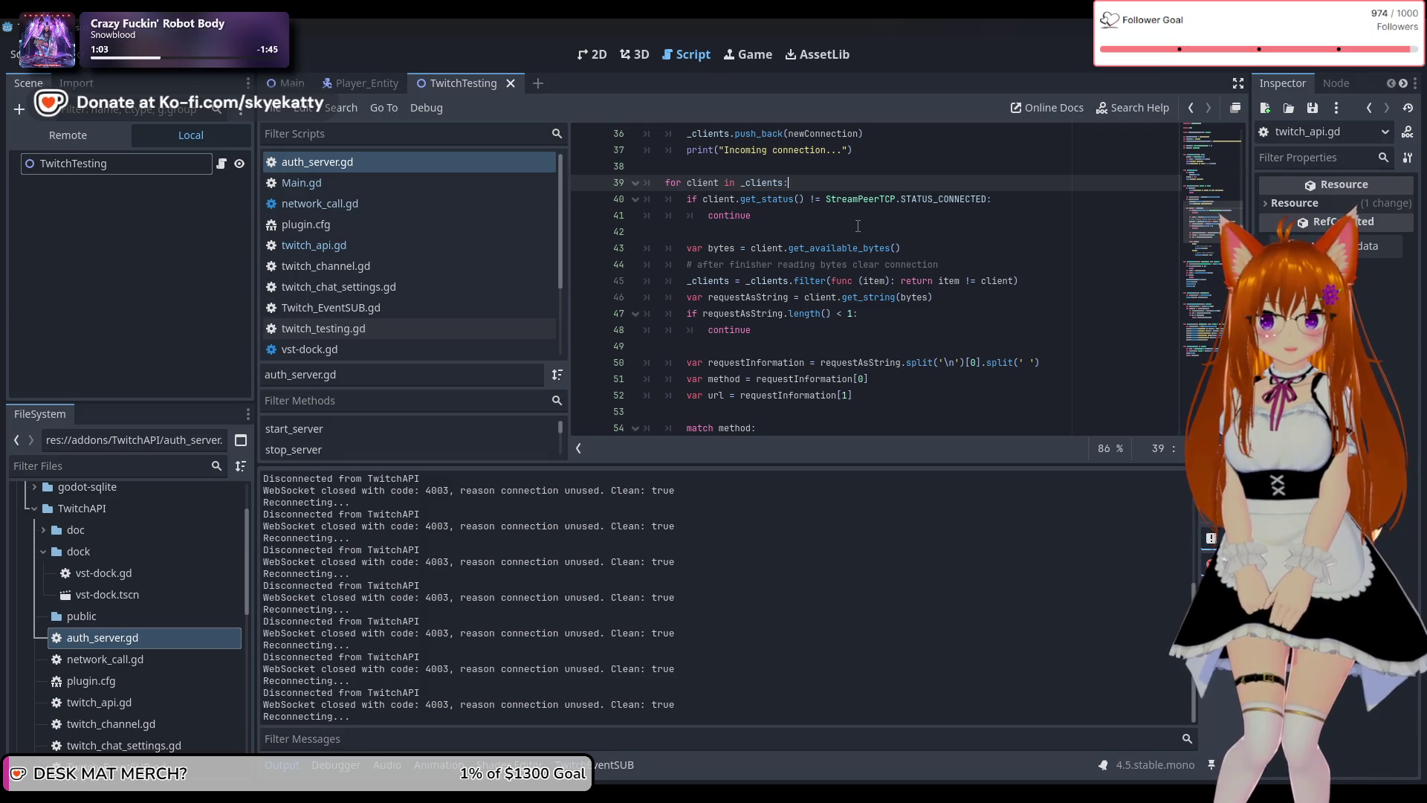
{"action": "scroll", "coordinate": [859, 226], "scroll_direction": "up", "scroll_amount": 1}
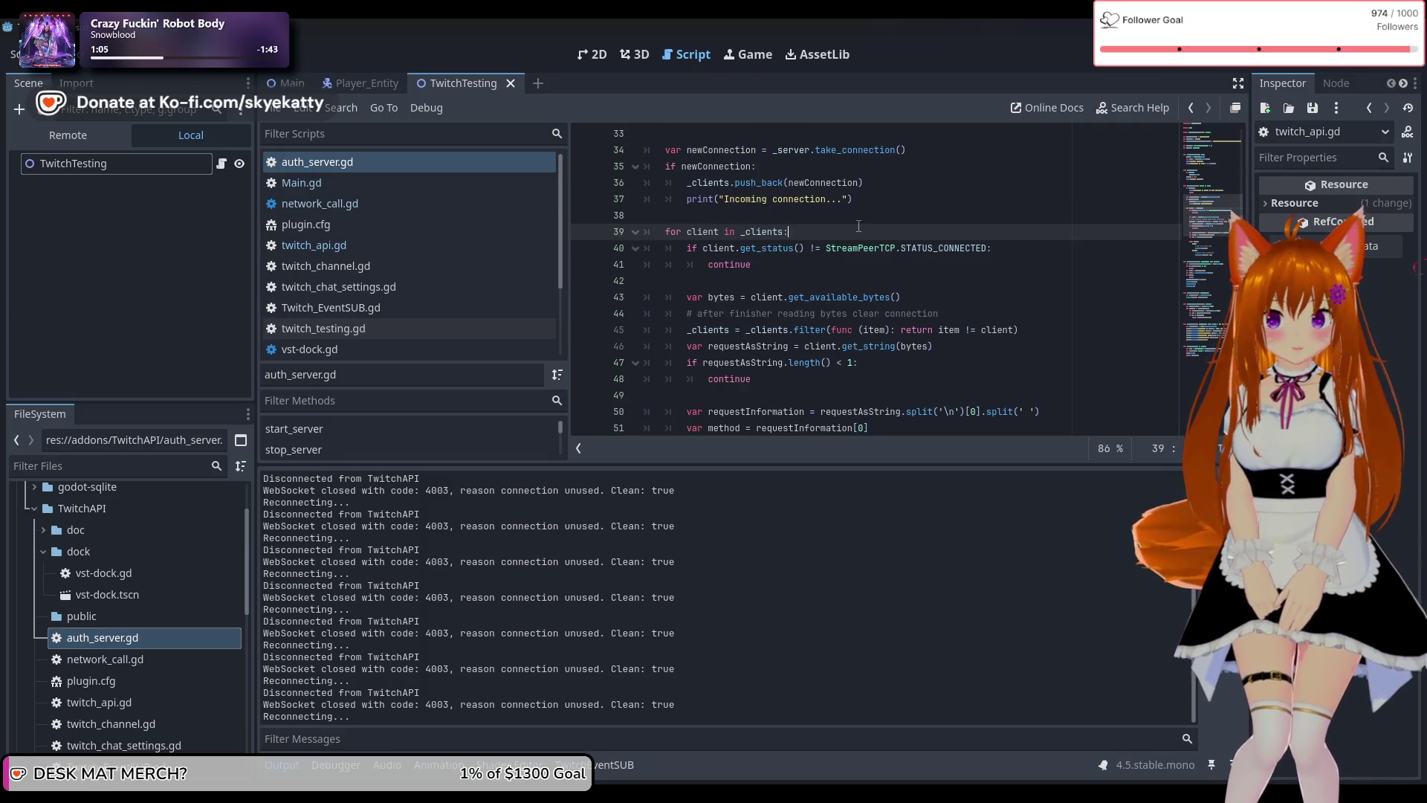
{"action": "scroll", "coordinate": [858, 226], "scroll_direction": "down", "scroll_amount": 3}
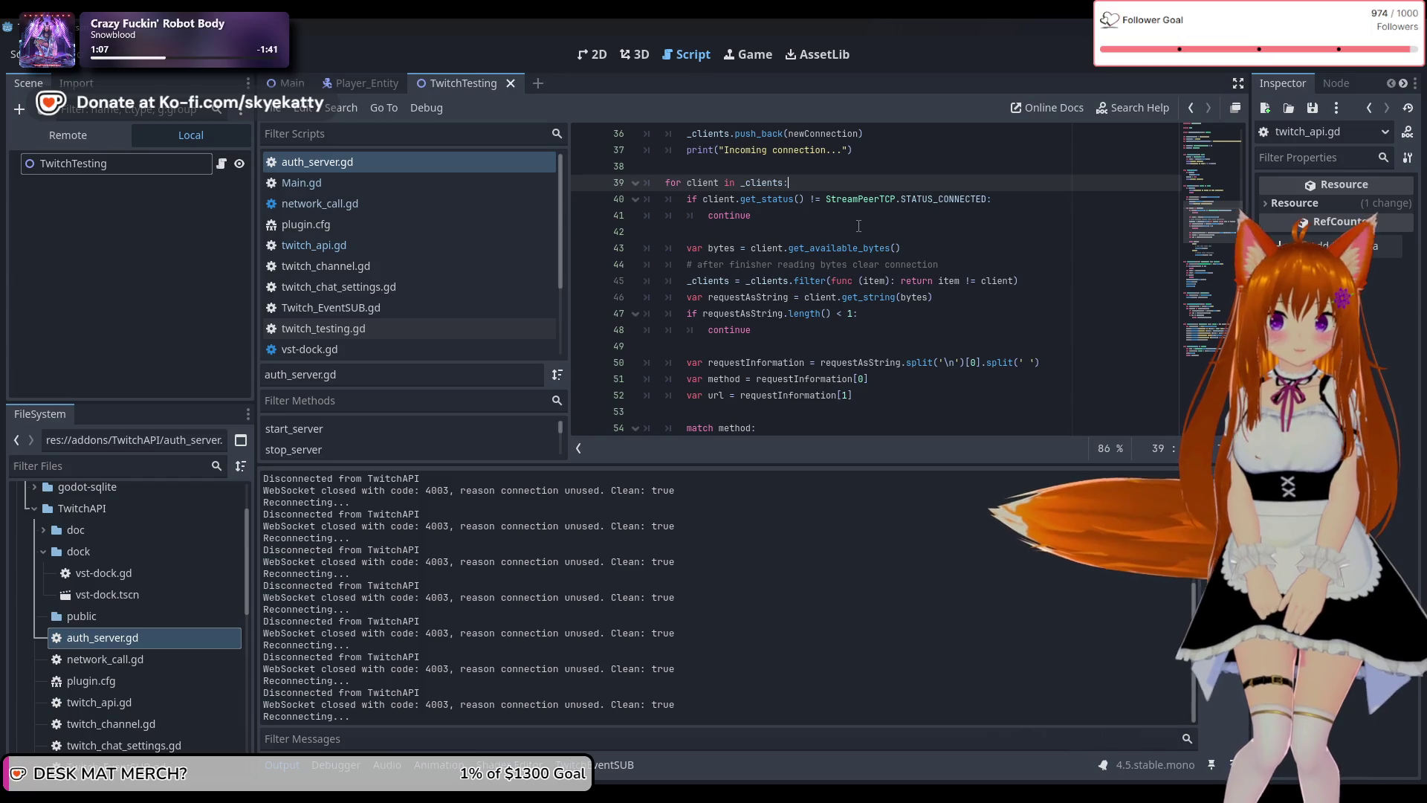
{"action": "scroll", "coordinate": [858, 226], "scroll_direction": "down", "scroll_amount": 4}
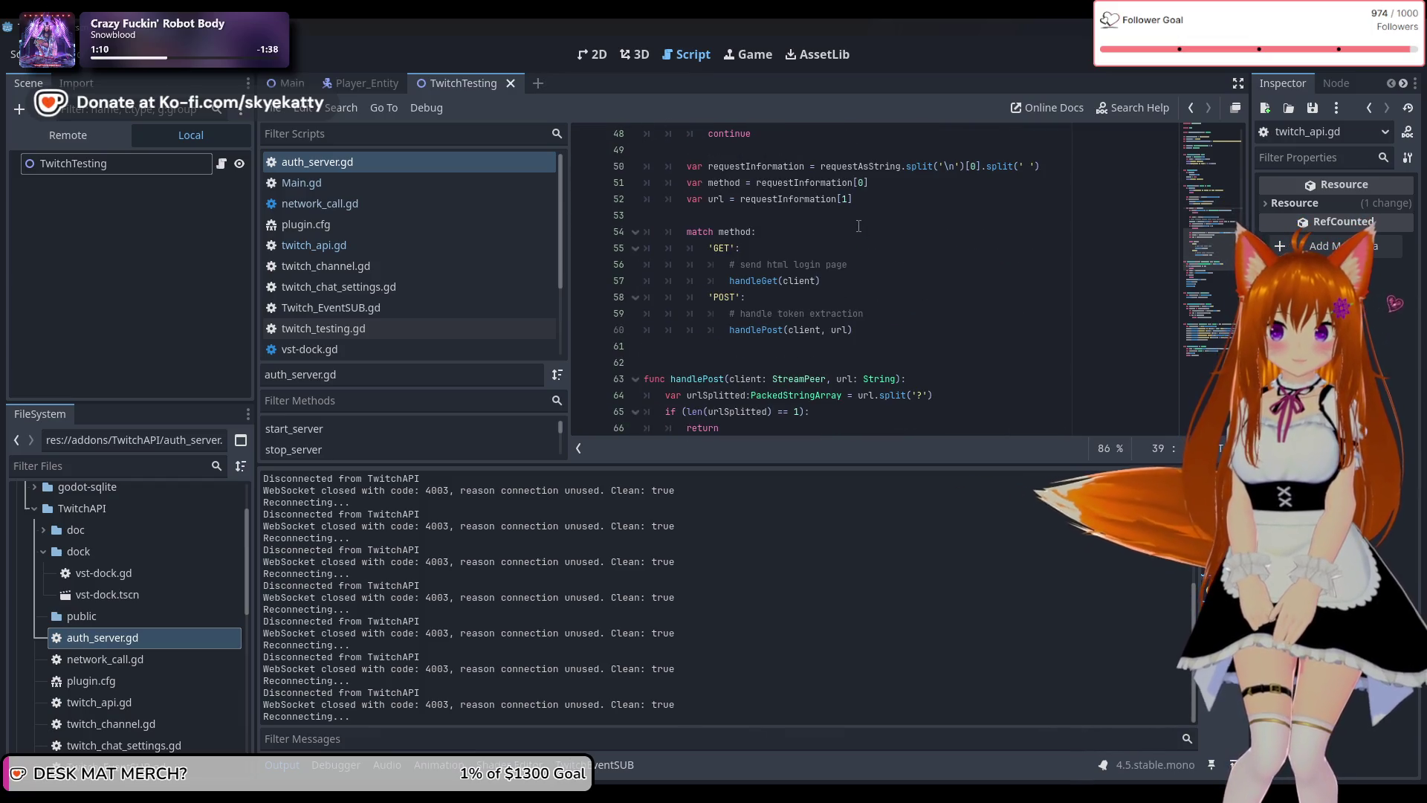
{"action": "scroll", "coordinate": [859, 226], "scroll_direction": "down", "scroll_amount": 7}
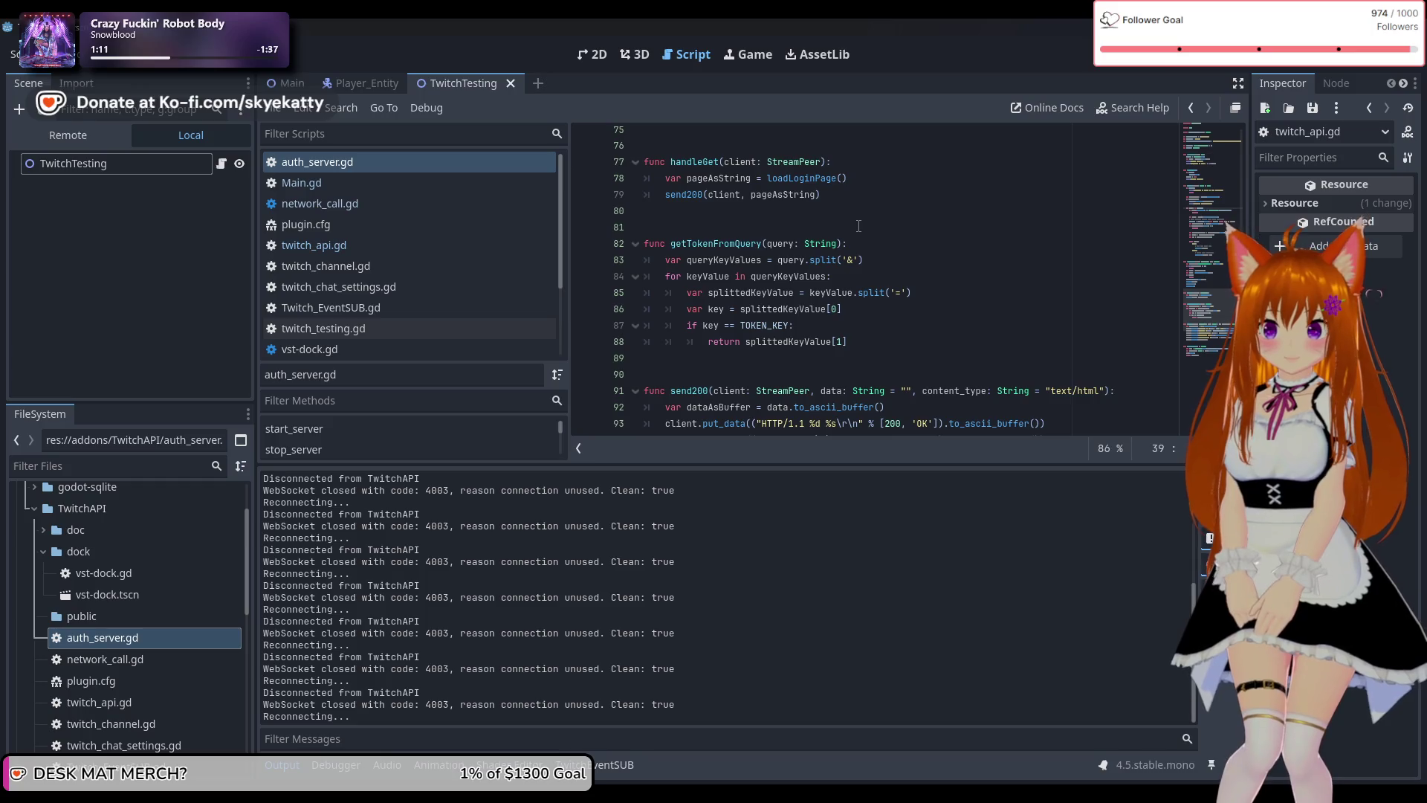
{"action": "scroll", "coordinate": [858, 226], "scroll_direction": "down", "scroll_amount": 3}
{"action": "scroll", "coordinate": [859, 226], "scroll_direction": "down", "scroll_amount": 2}
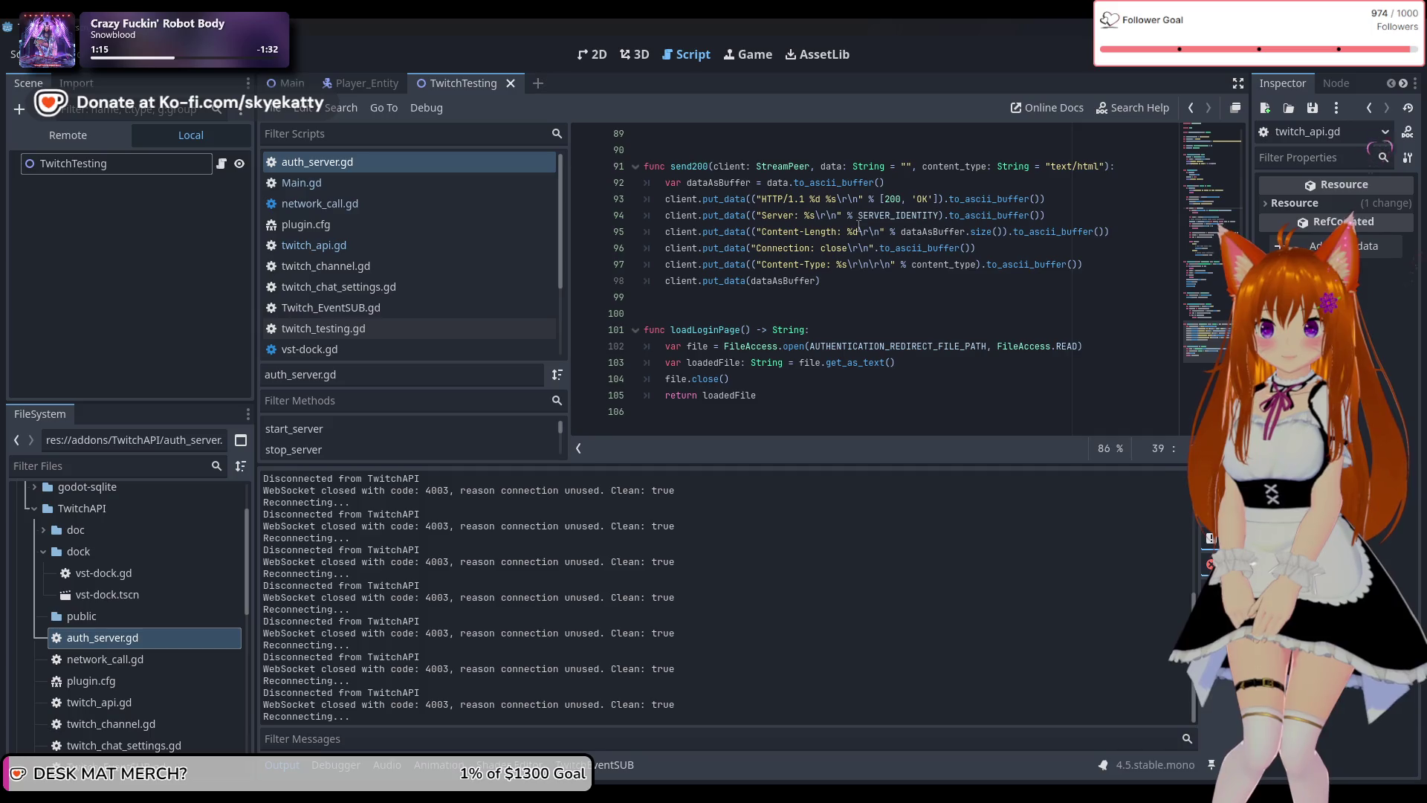
{"action": "left_click", "coordinate": [698, 329]}
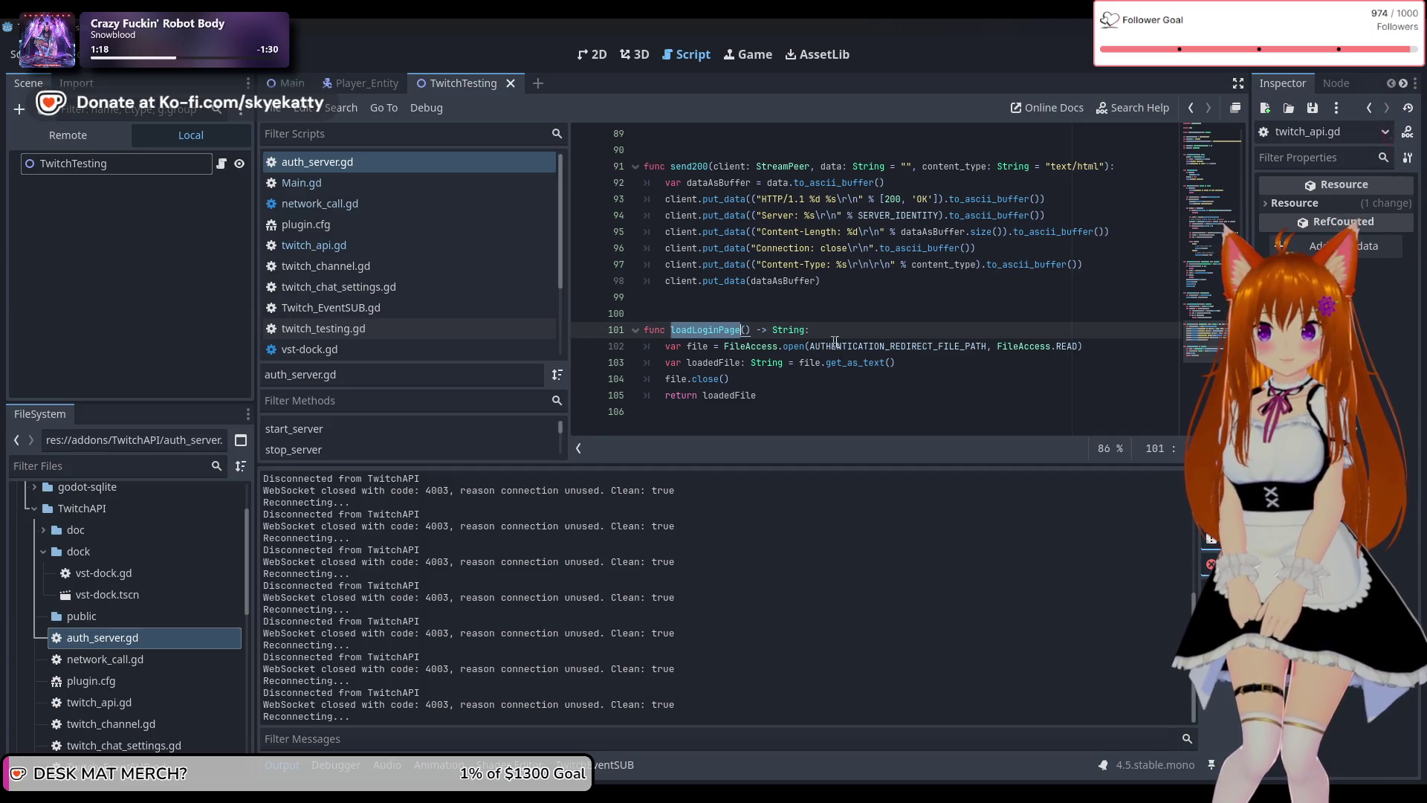
{"action": "left_click", "coordinate": [924, 347]}
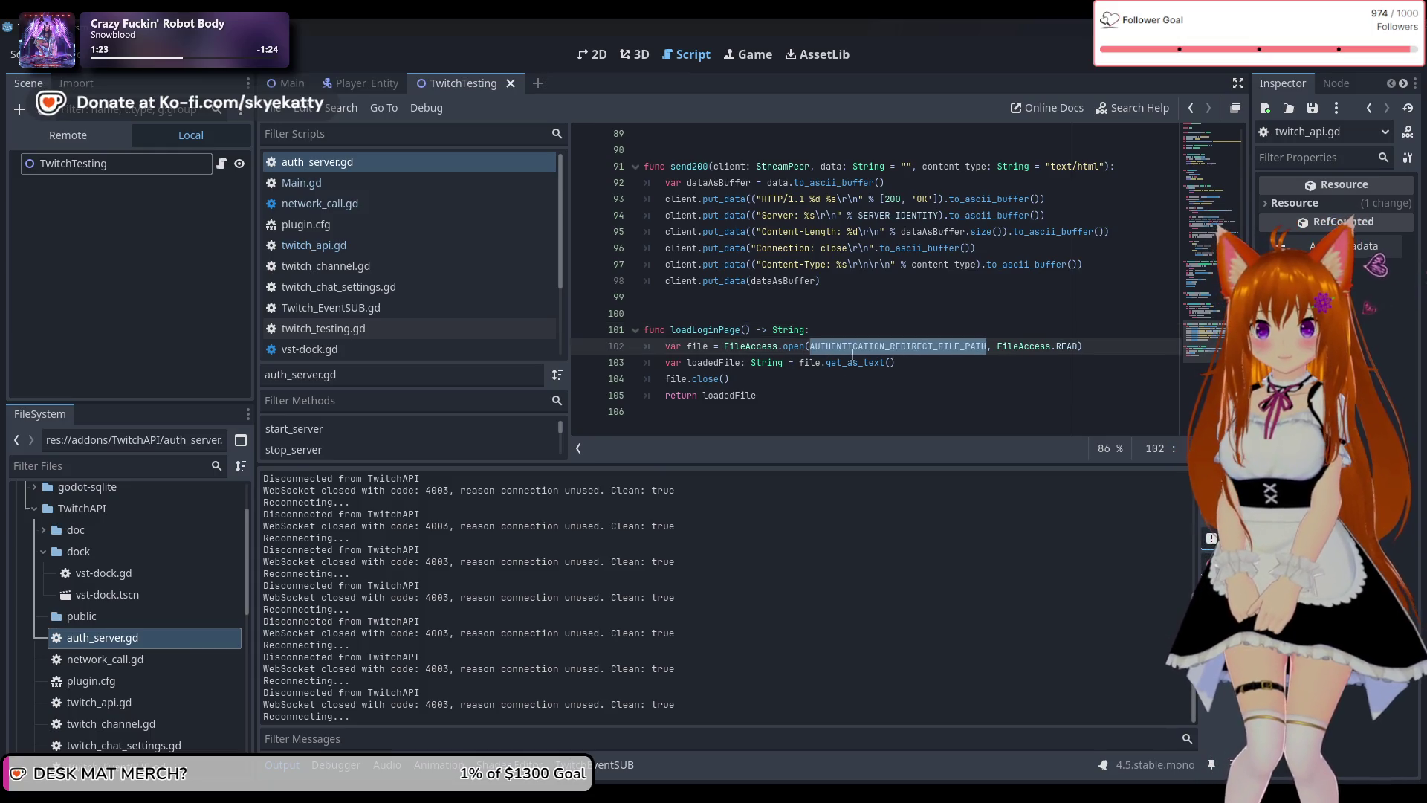
{"action": "mouse_move", "coordinate": [955, 347]}
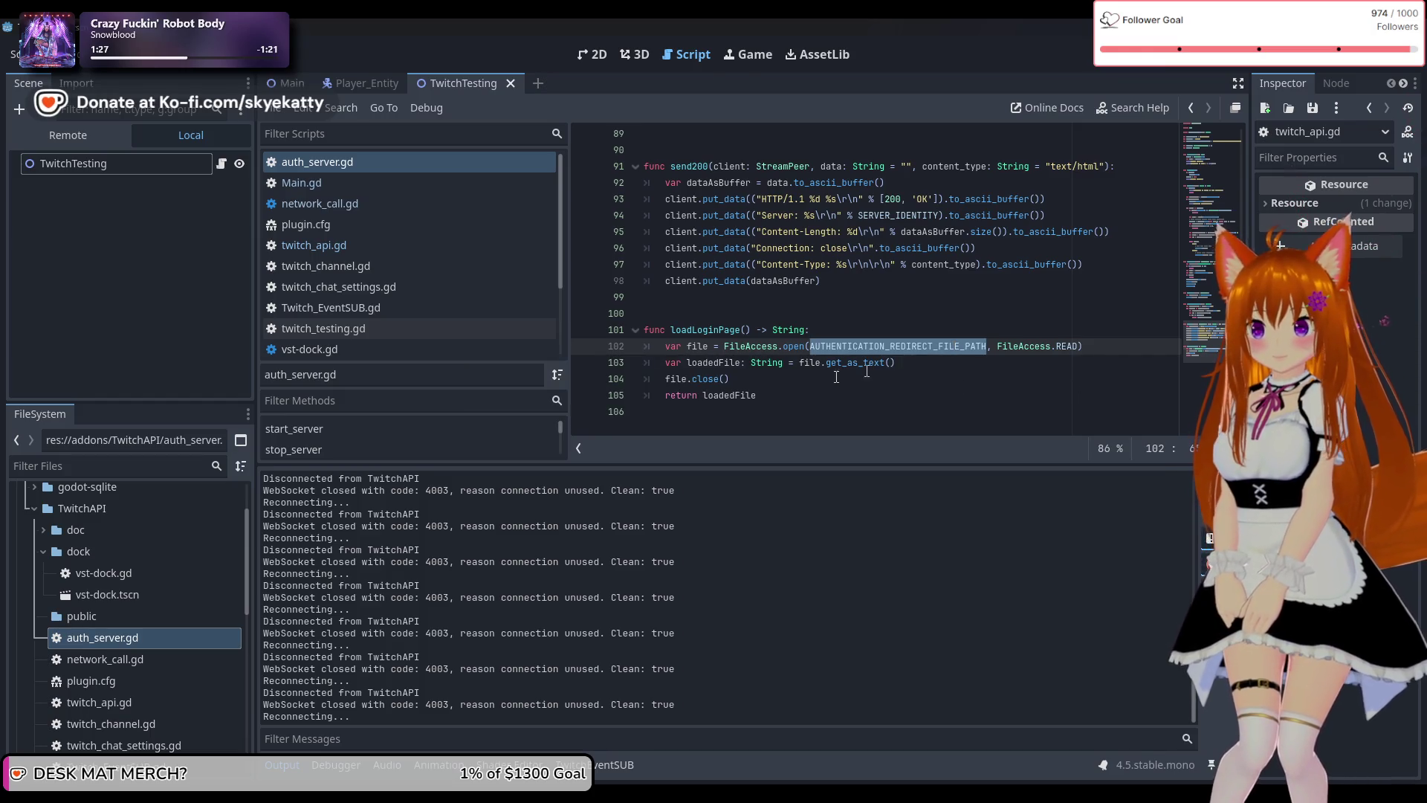
{"action": "left_click", "coordinate": [1047, 357]}
{"action": "left_click", "coordinate": [774, 395]}
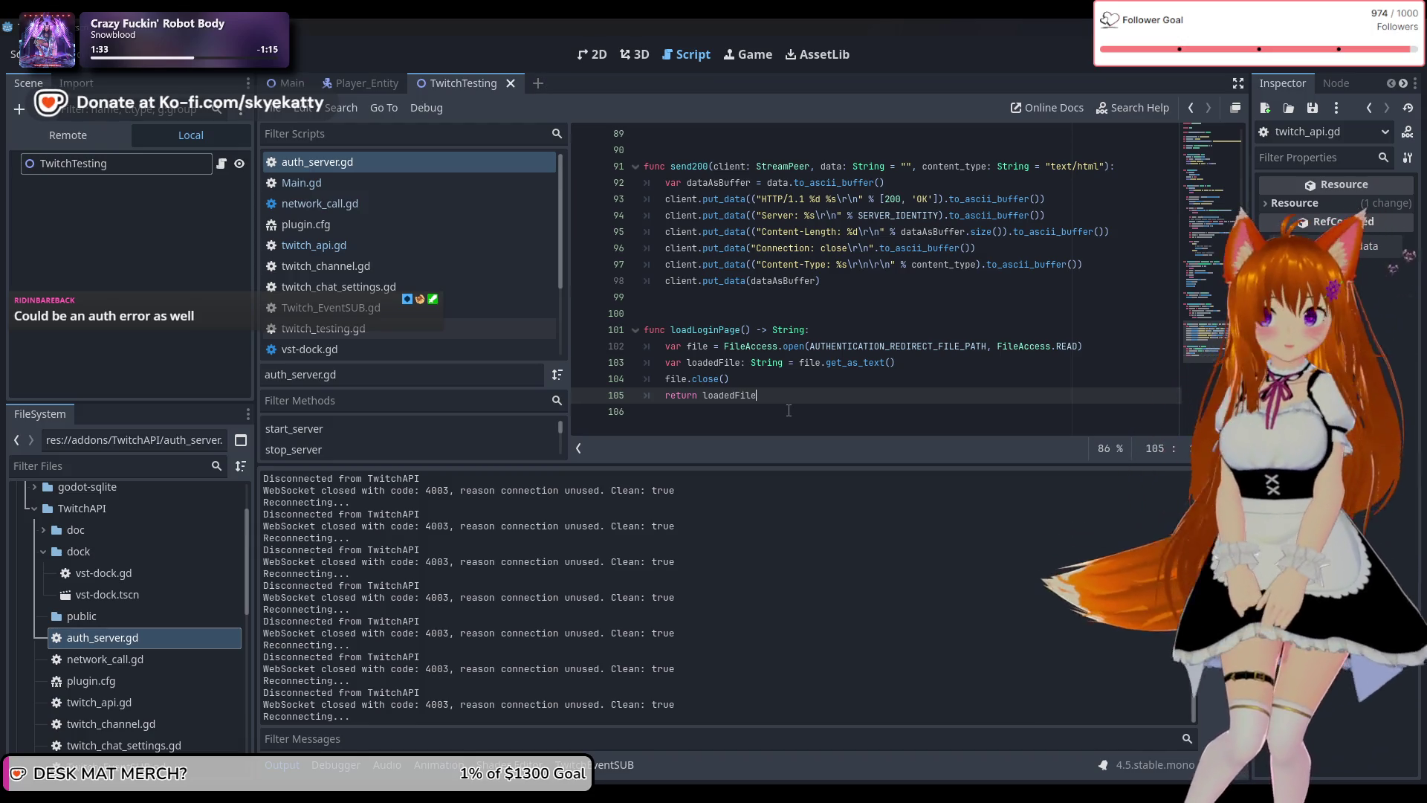
{"action": "double_click", "coordinate": [748, 395]}
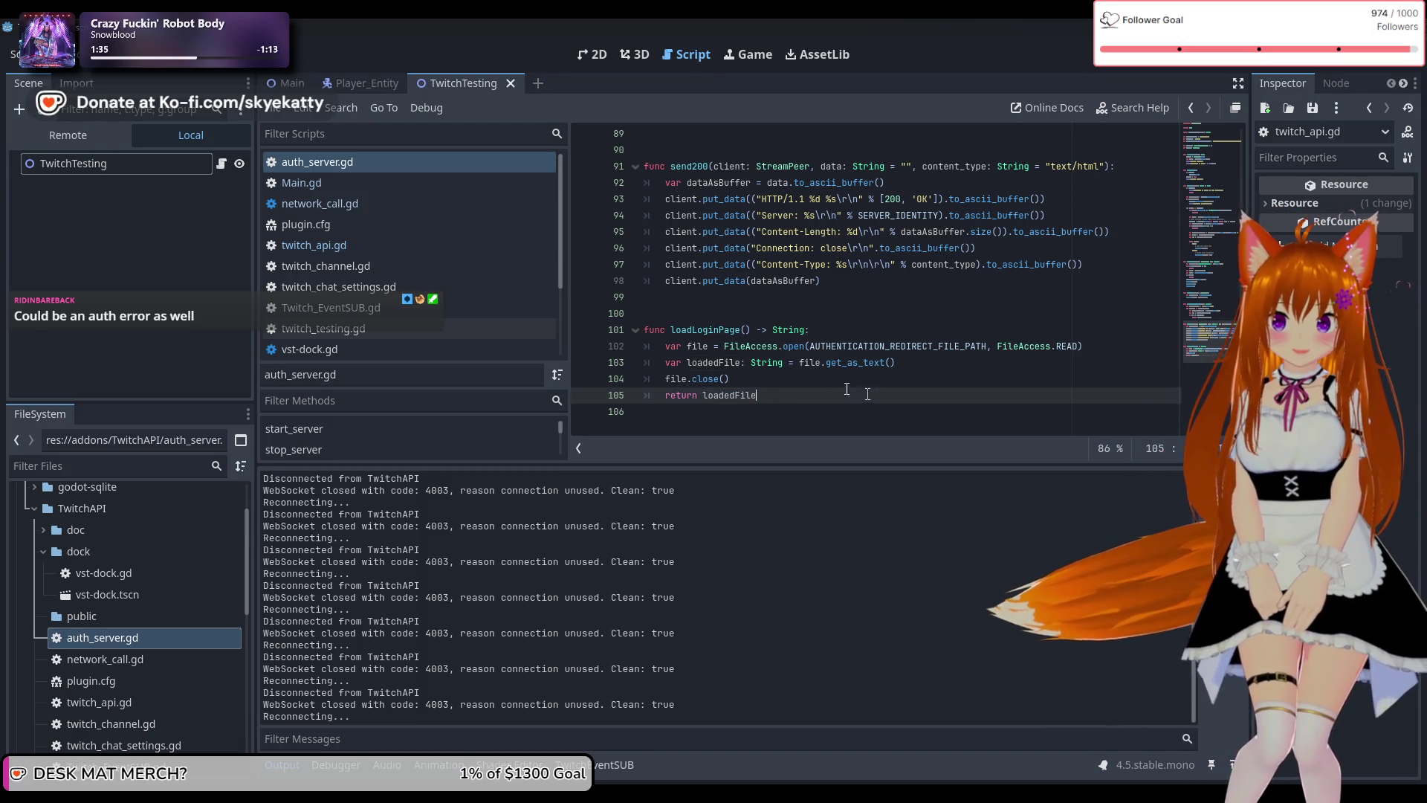
{"action": "key", "text": "Up"}
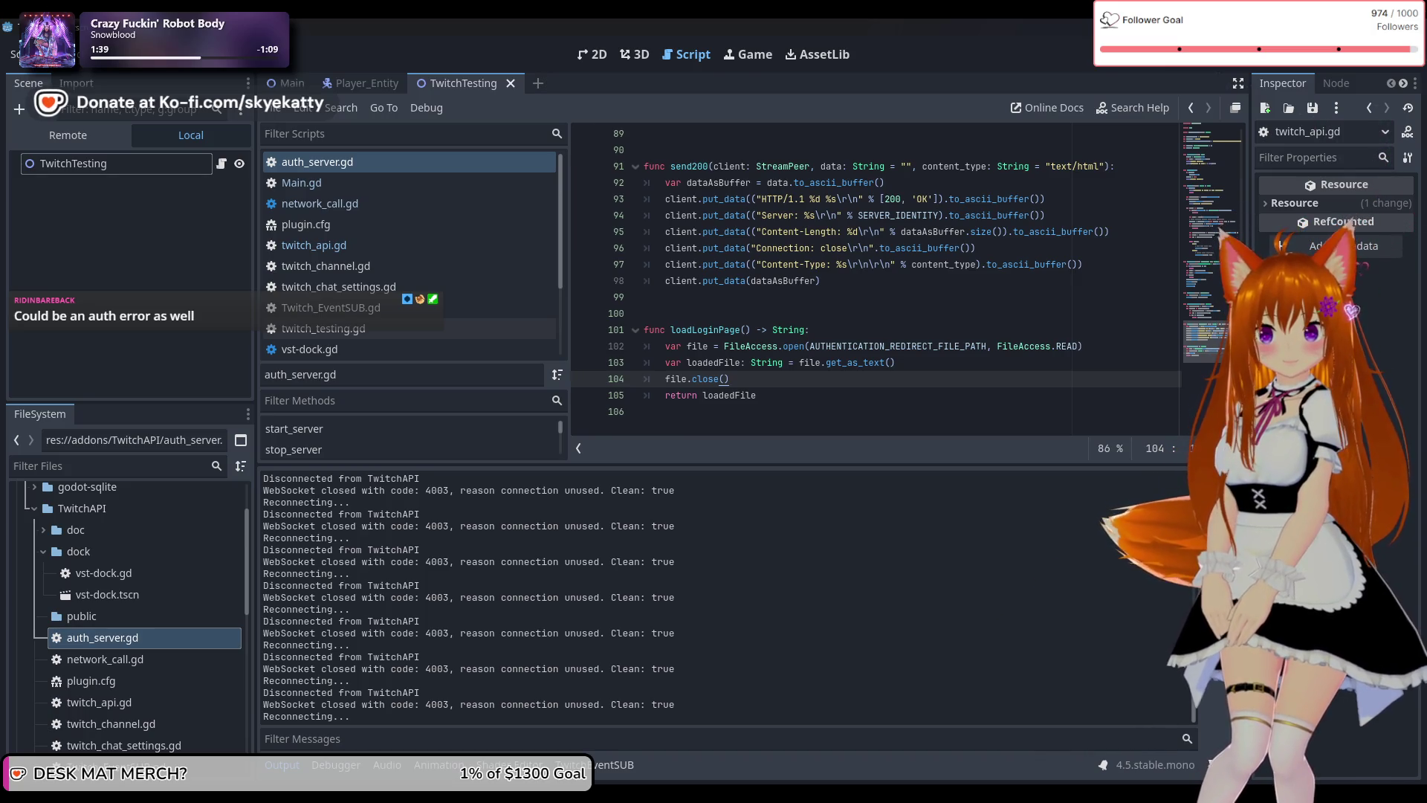
{"action": "scroll", "coordinate": [881, 201], "scroll_direction": "up", "scroll_amount": 20}
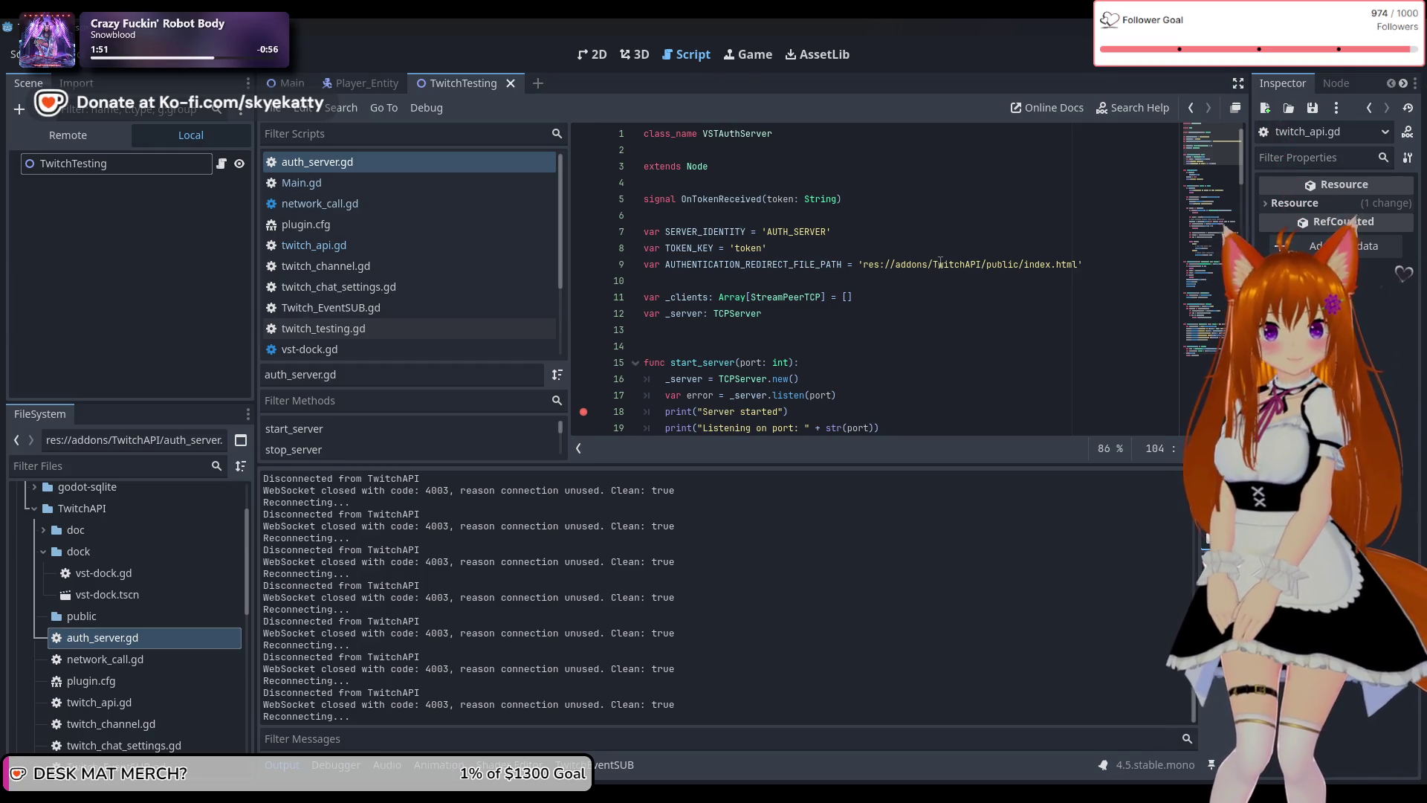
{"action": "scroll", "coordinate": [936, 262], "scroll_direction": "down", "scroll_amount": 1}
{"action": "scroll", "coordinate": [934, 262], "scroll_direction": "up", "scroll_amount": 1}
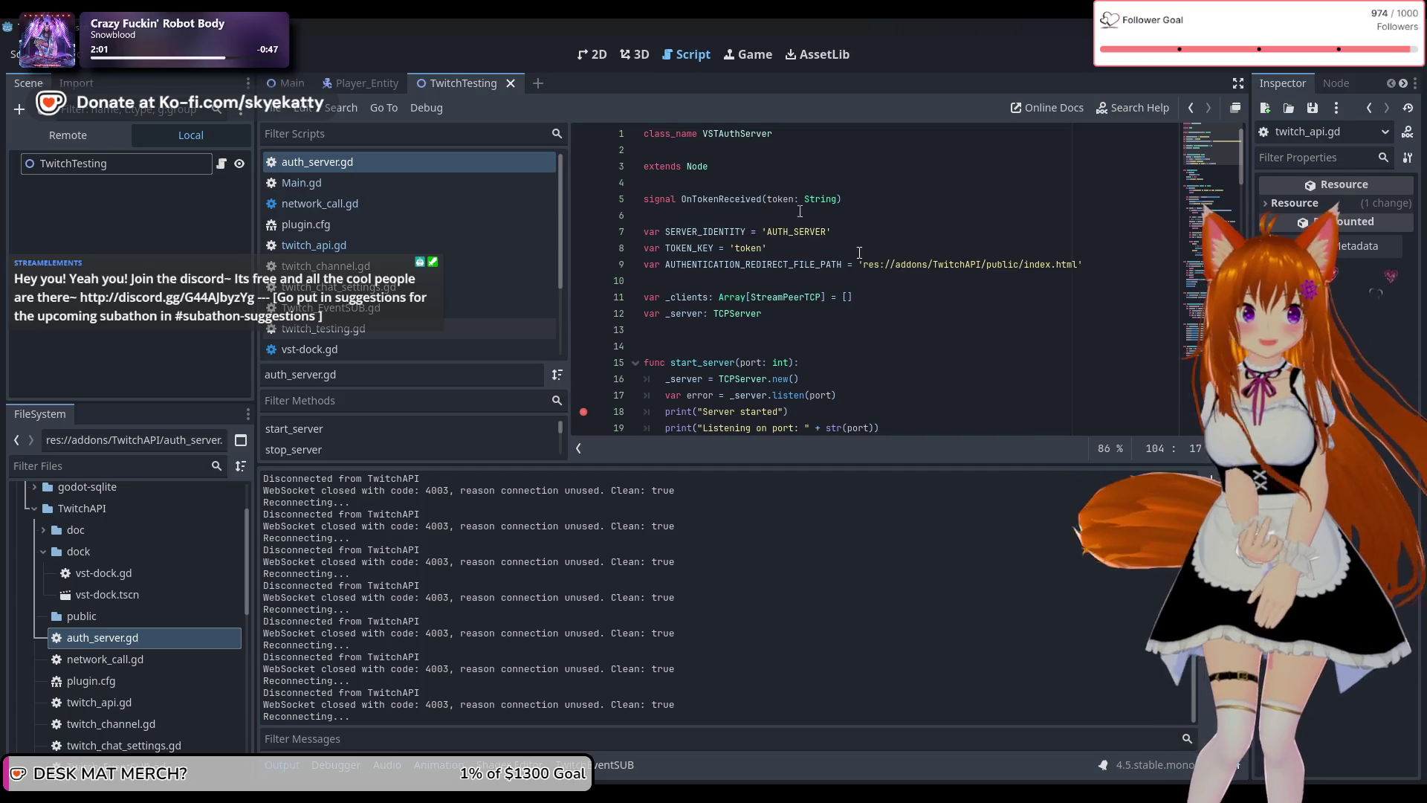
{"action": "mouse_move", "coordinate": [894, 266]}
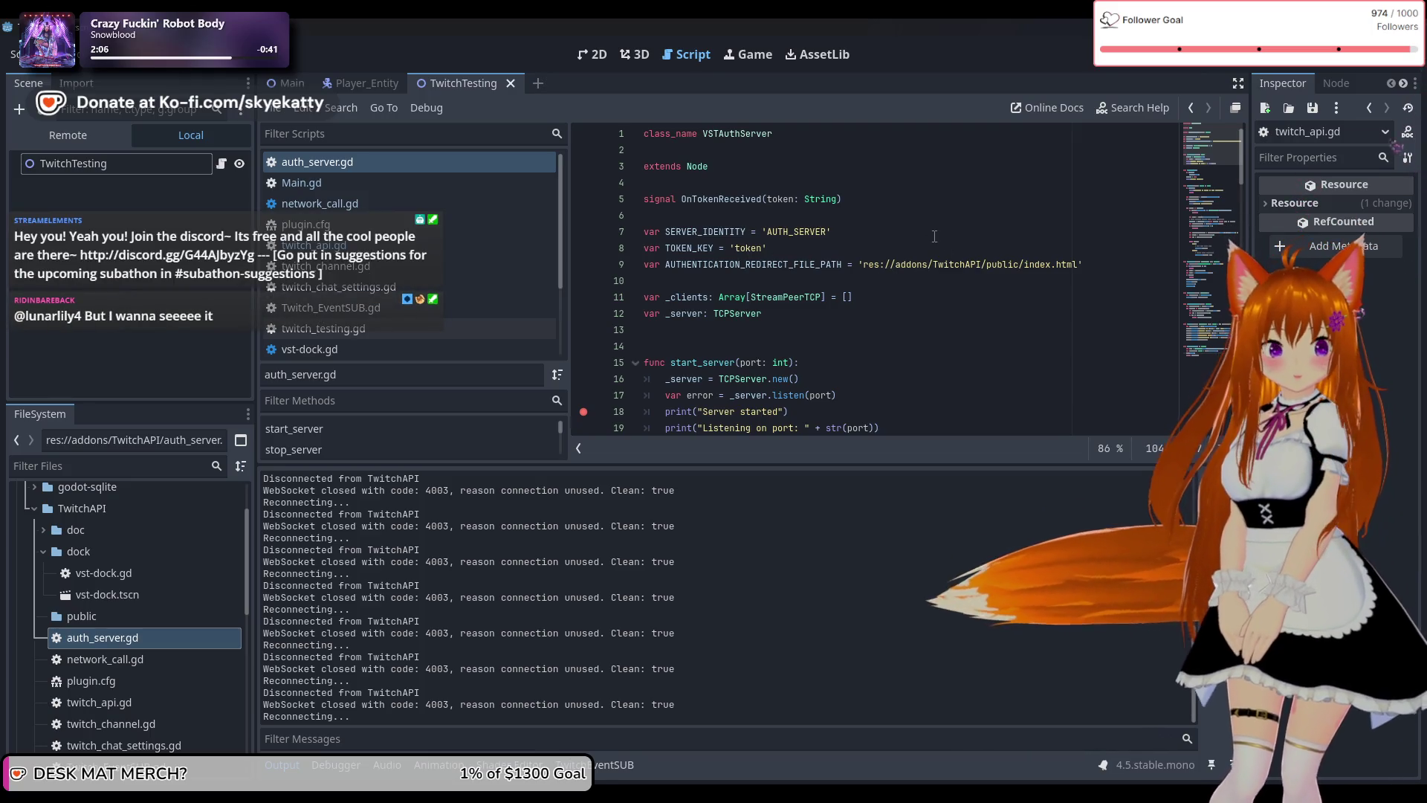
{"action": "scroll", "coordinate": [934, 236], "scroll_direction": "down", "scroll_amount": 12}
{"action": "scroll", "coordinate": [855, 244], "scroll_direction": "up", "scroll_amount": 5}
{"action": "scroll", "coordinate": [788, 247], "scroll_direction": "down", "scroll_amount": 4}
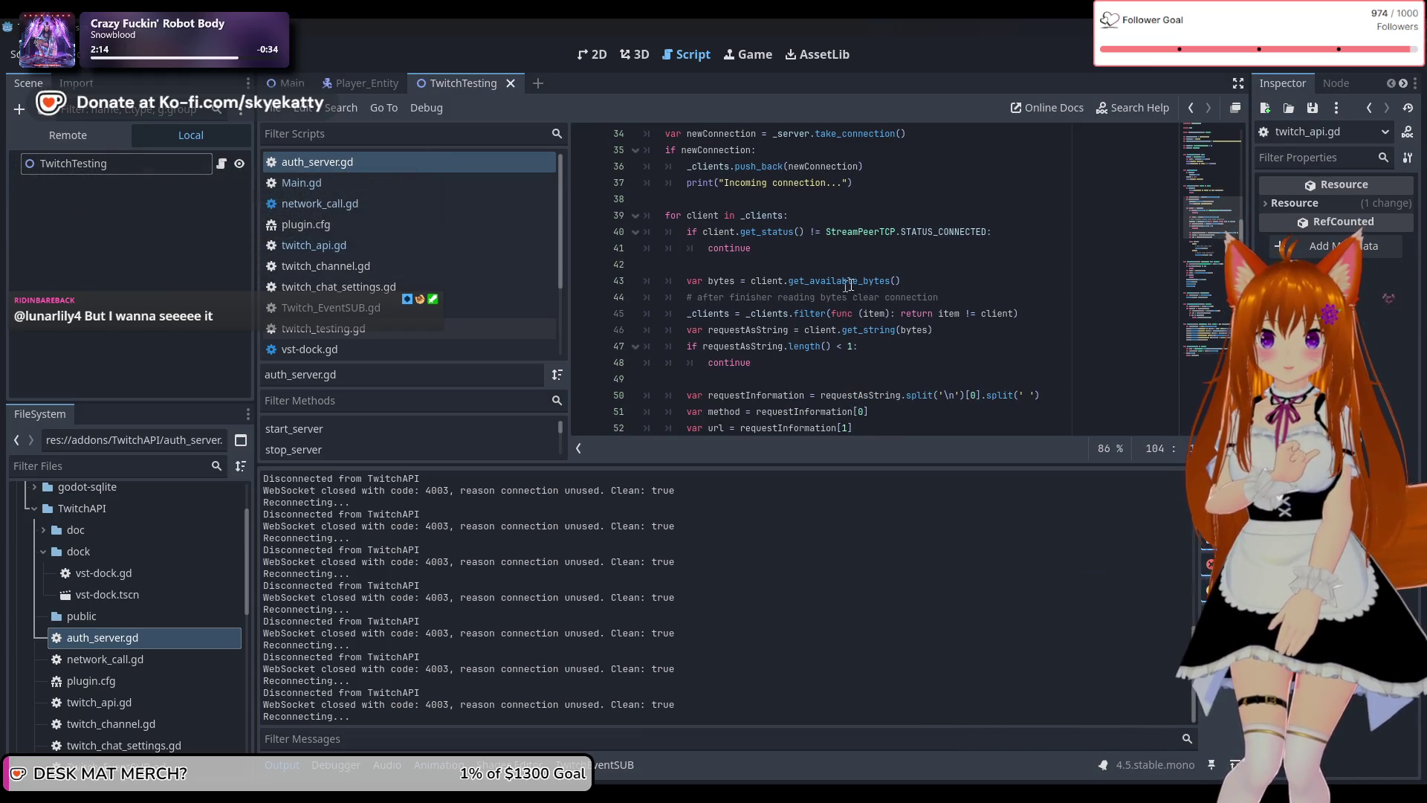
{"action": "scroll", "coordinate": [817, 288], "scroll_direction": "down", "scroll_amount": 1}
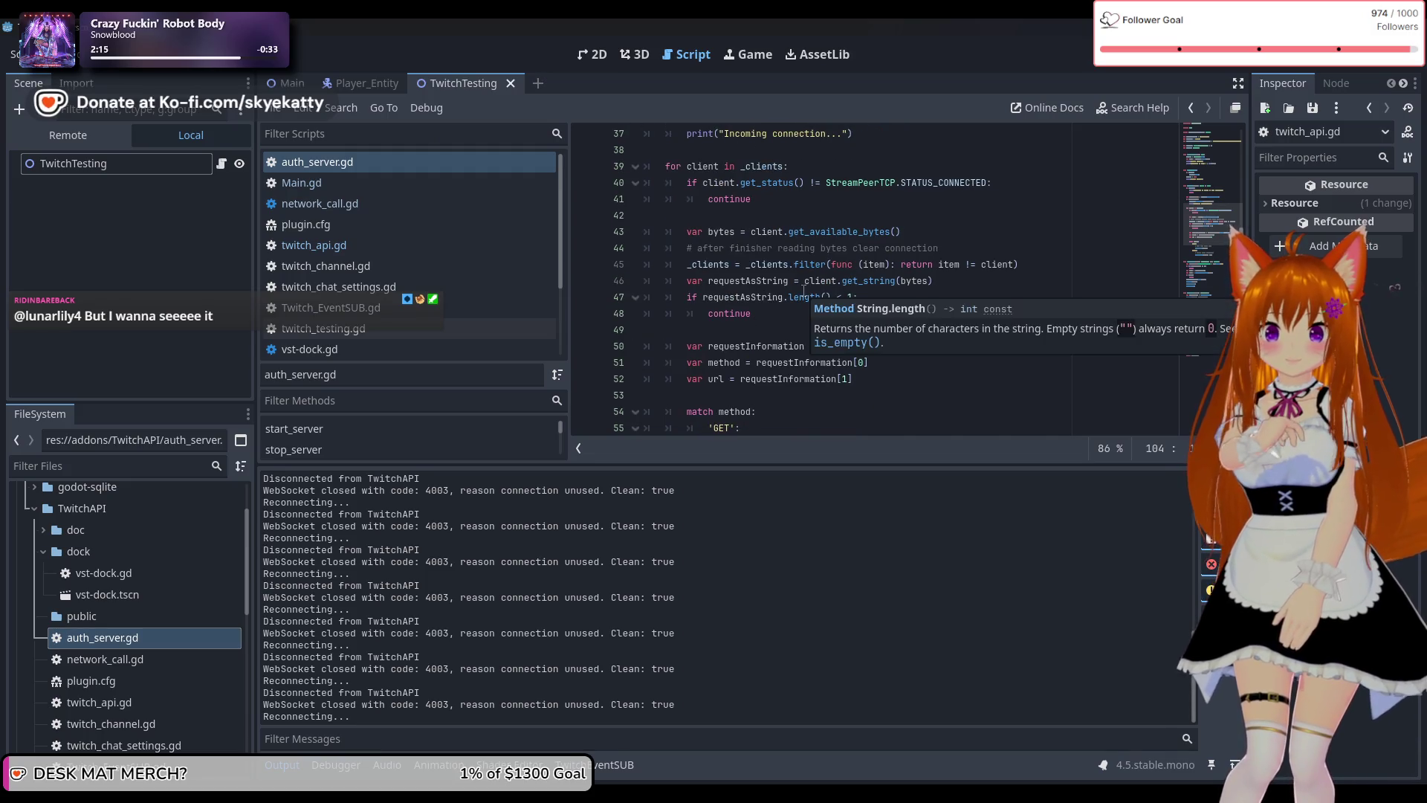
{"action": "scroll", "coordinate": [745, 300], "scroll_direction": "down", "scroll_amount": 1}
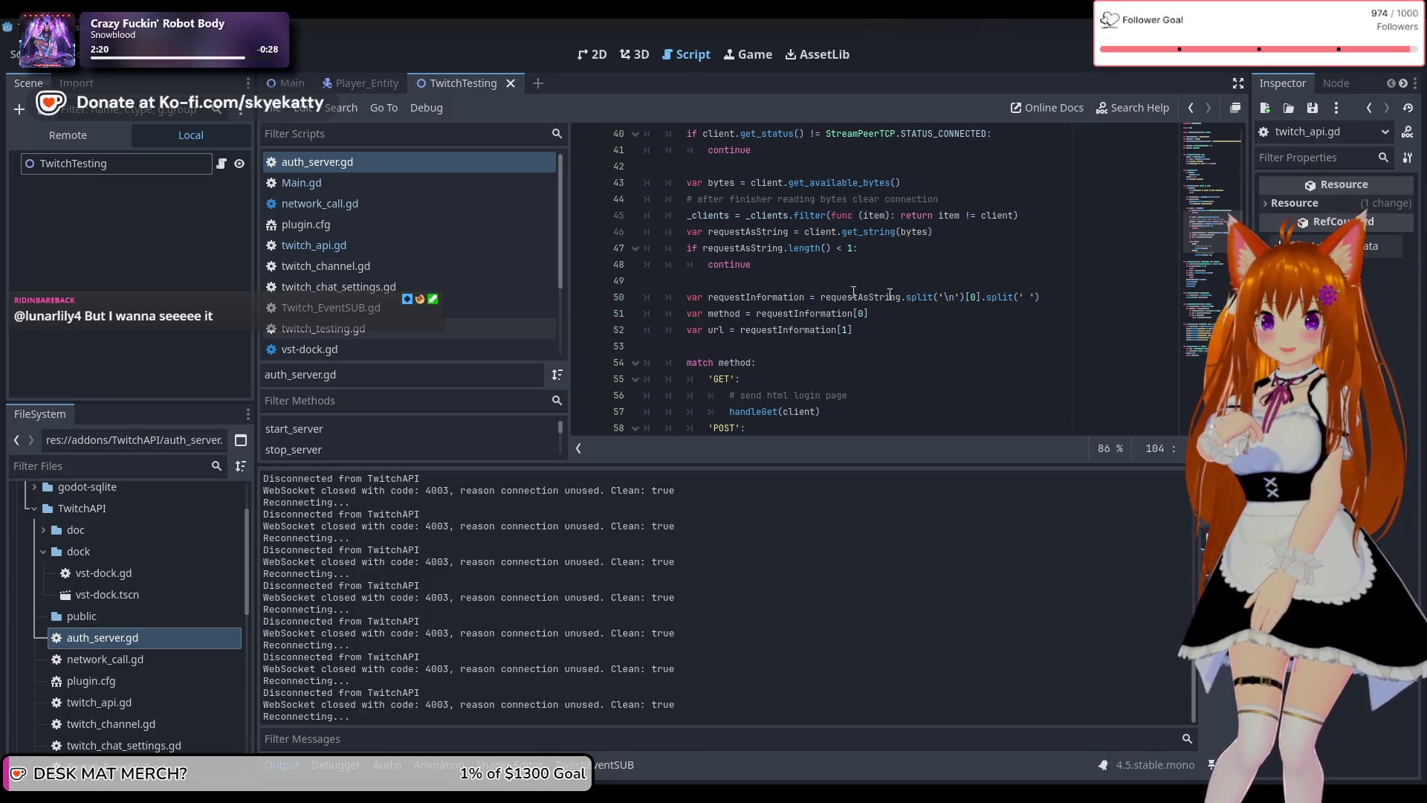
{"action": "scroll", "coordinate": [969, 334], "scroll_direction": "down", "scroll_amount": 2}
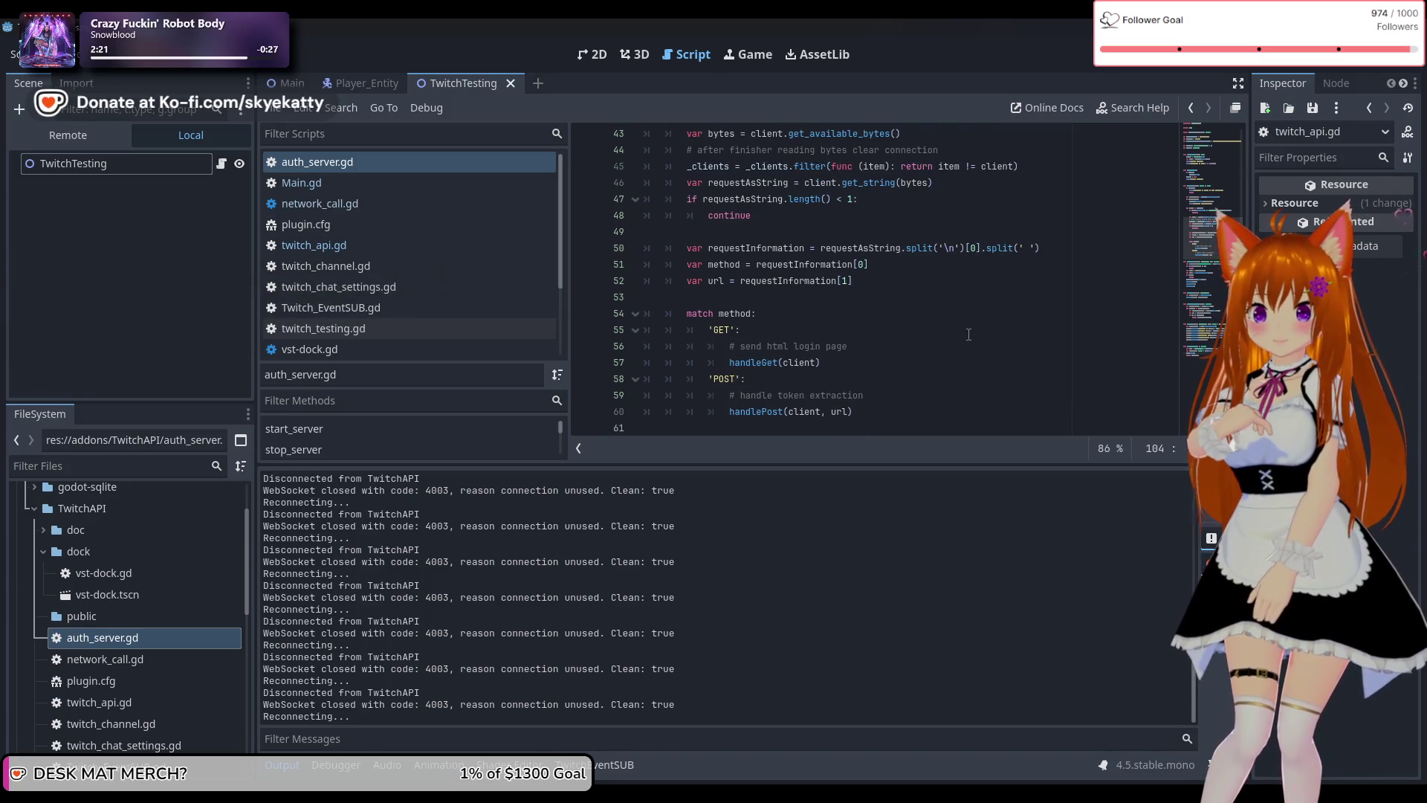
{"action": "scroll", "coordinate": [969, 332], "scroll_direction": "down", "scroll_amount": 4}
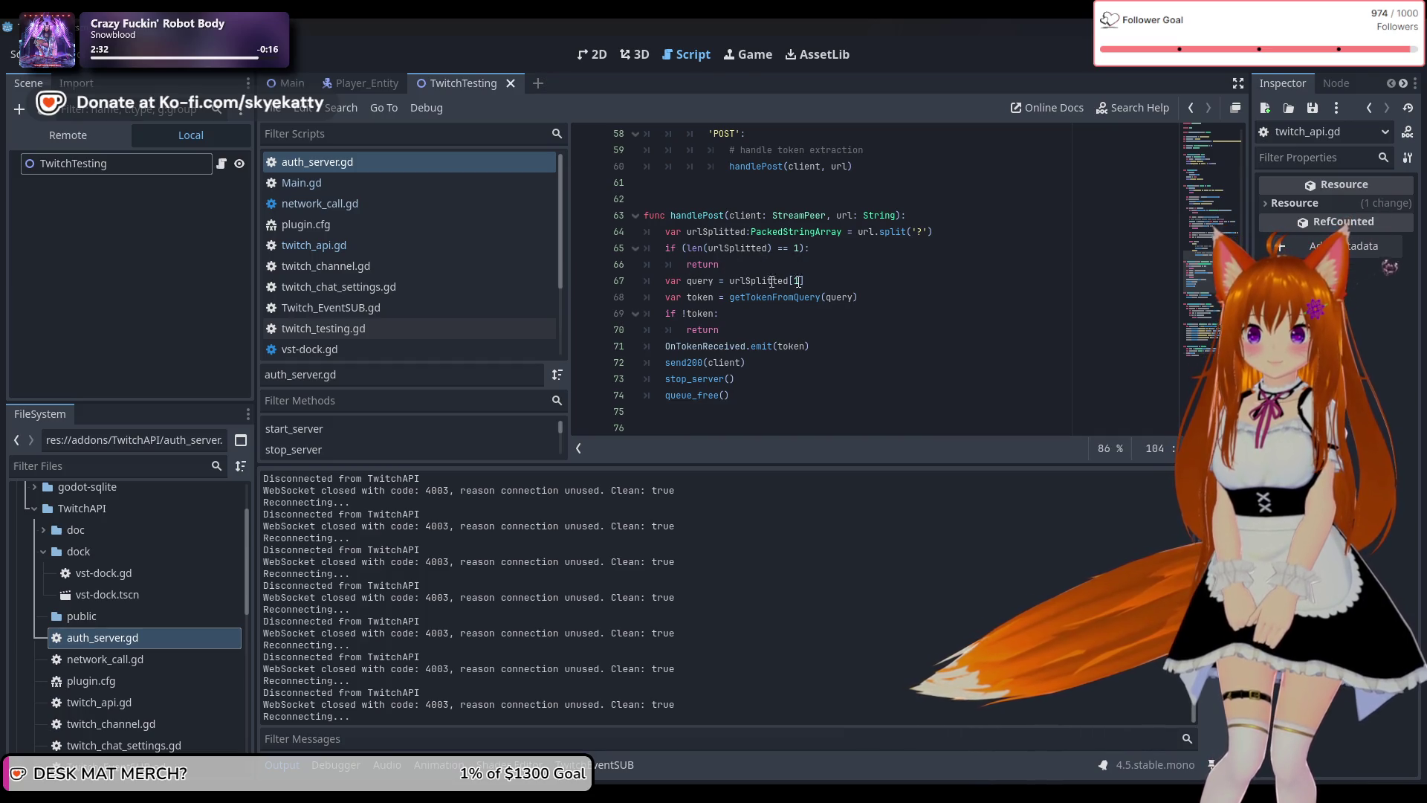
{"action": "scroll", "coordinate": [773, 291], "scroll_direction": "down", "scroll_amount": 3}
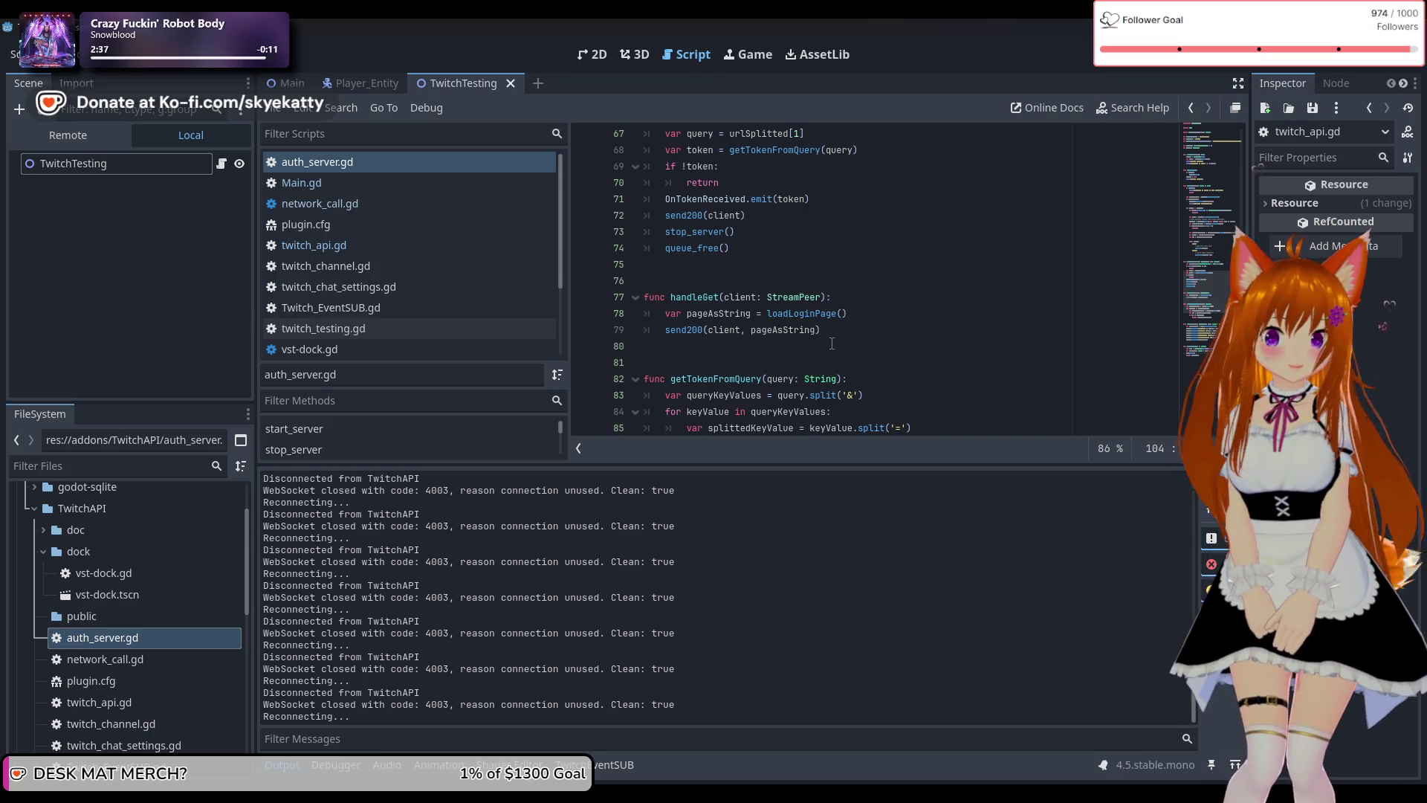
Scroll auth_server.gd to _process, where line 40 skips clients that are not connected.
{"action": "scroll", "coordinate": [832, 344], "scroll_direction": "up", "scroll_amount": 1}
{"action": "scroll", "coordinate": [830, 321], "scroll_direction": "up", "scroll_amount": 1}
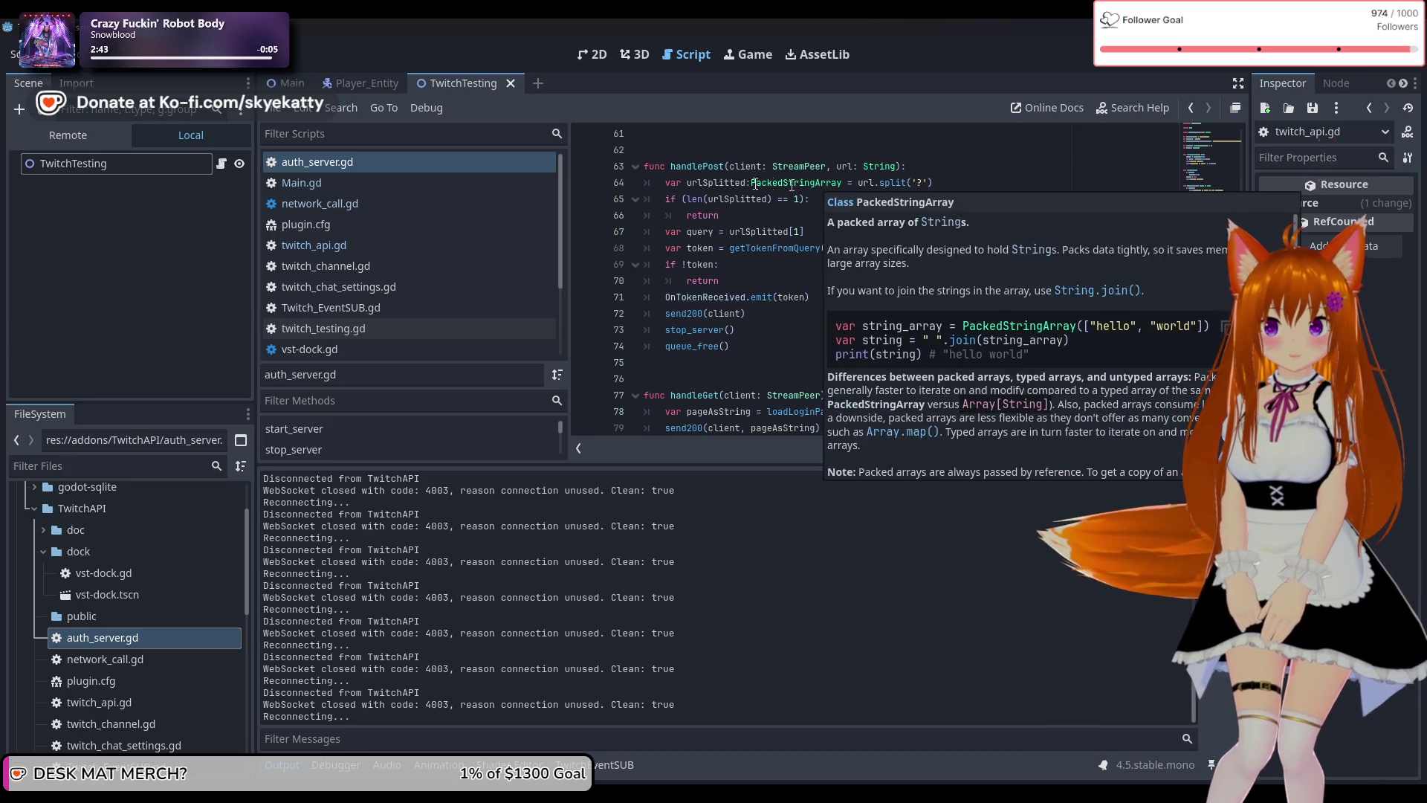
{"action": "scroll", "coordinate": [727, 232], "scroll_direction": "up", "scroll_amount": 1}
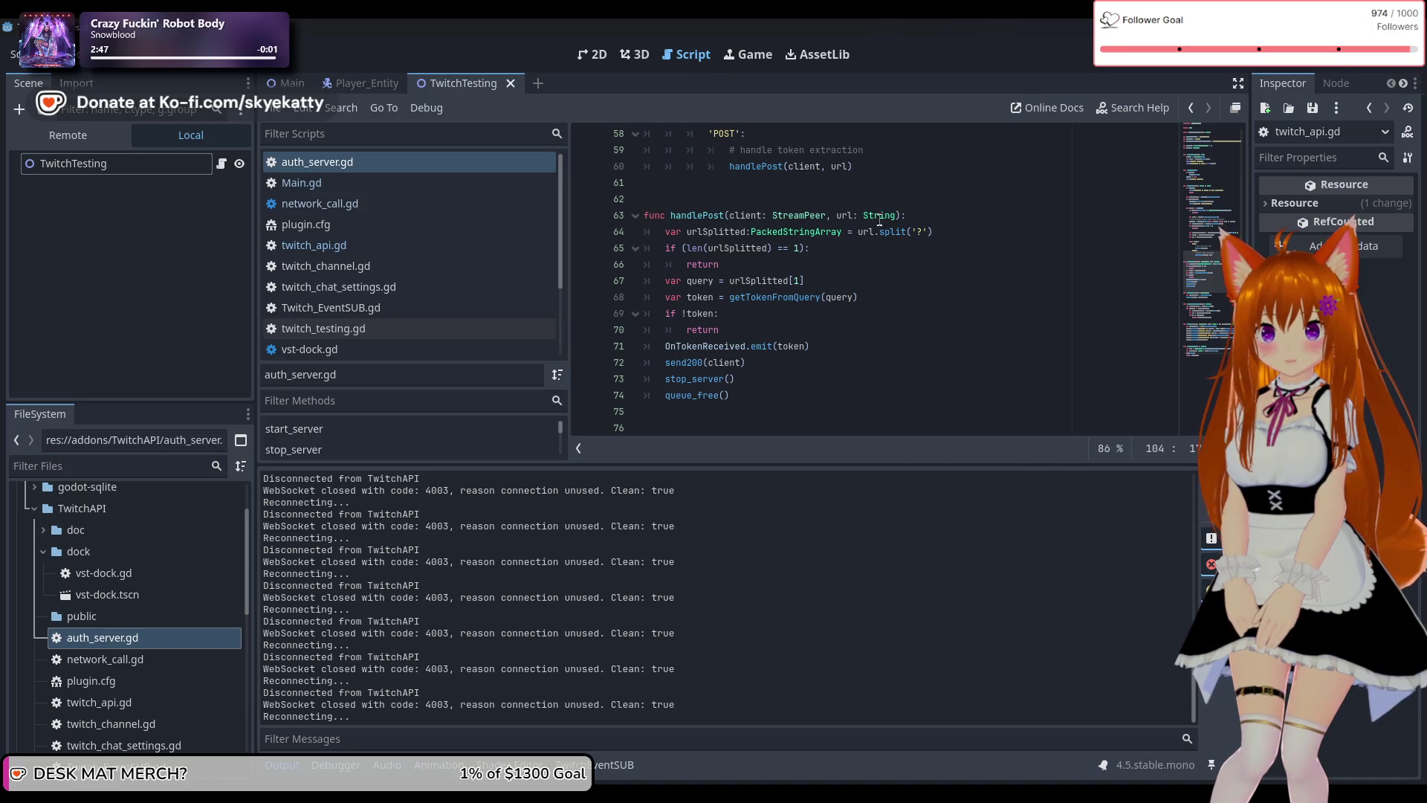
{"action": "scroll", "coordinate": [838, 238], "scroll_direction": "down", "scroll_amount": 1}
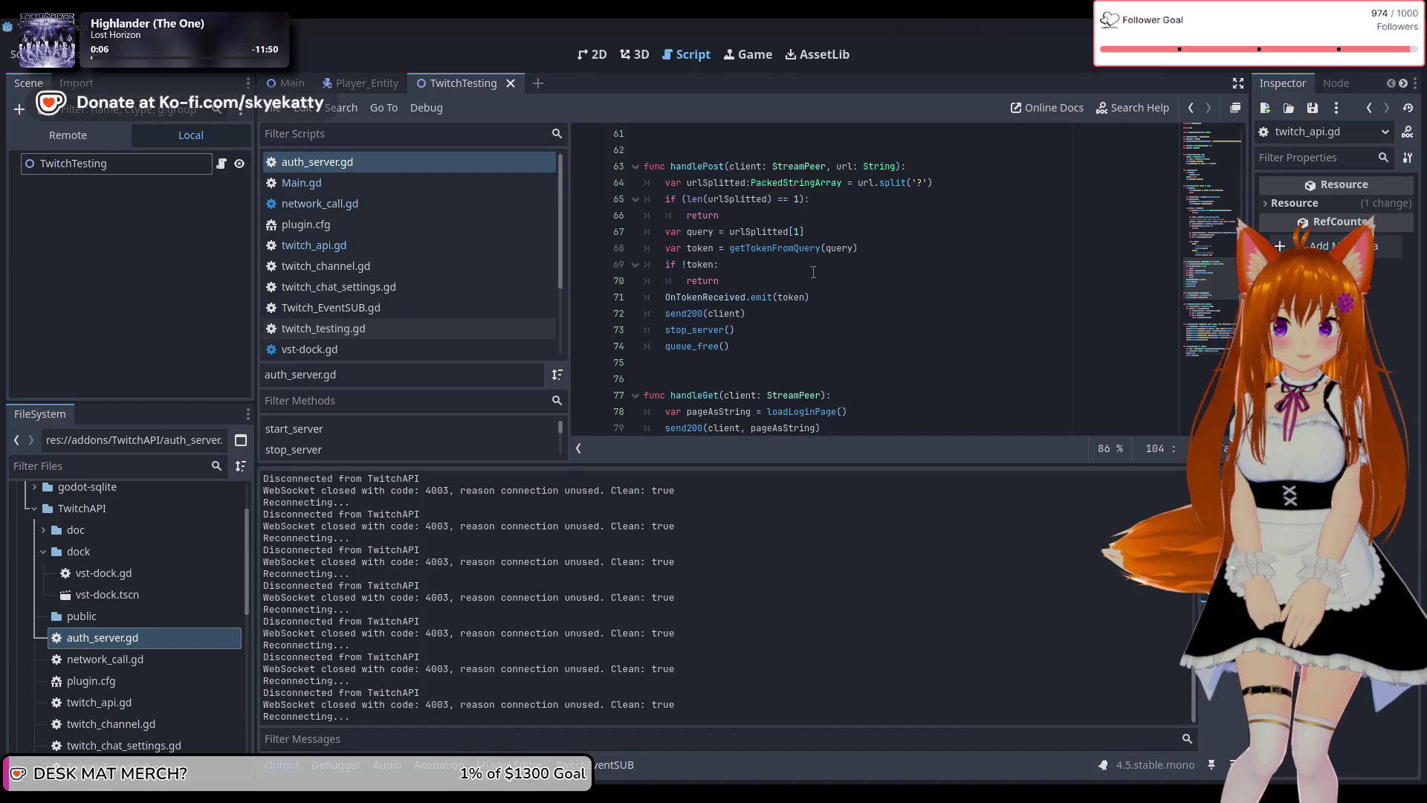
{"action": "scroll", "coordinate": [810, 268], "scroll_direction": "up", "scroll_amount": 2}
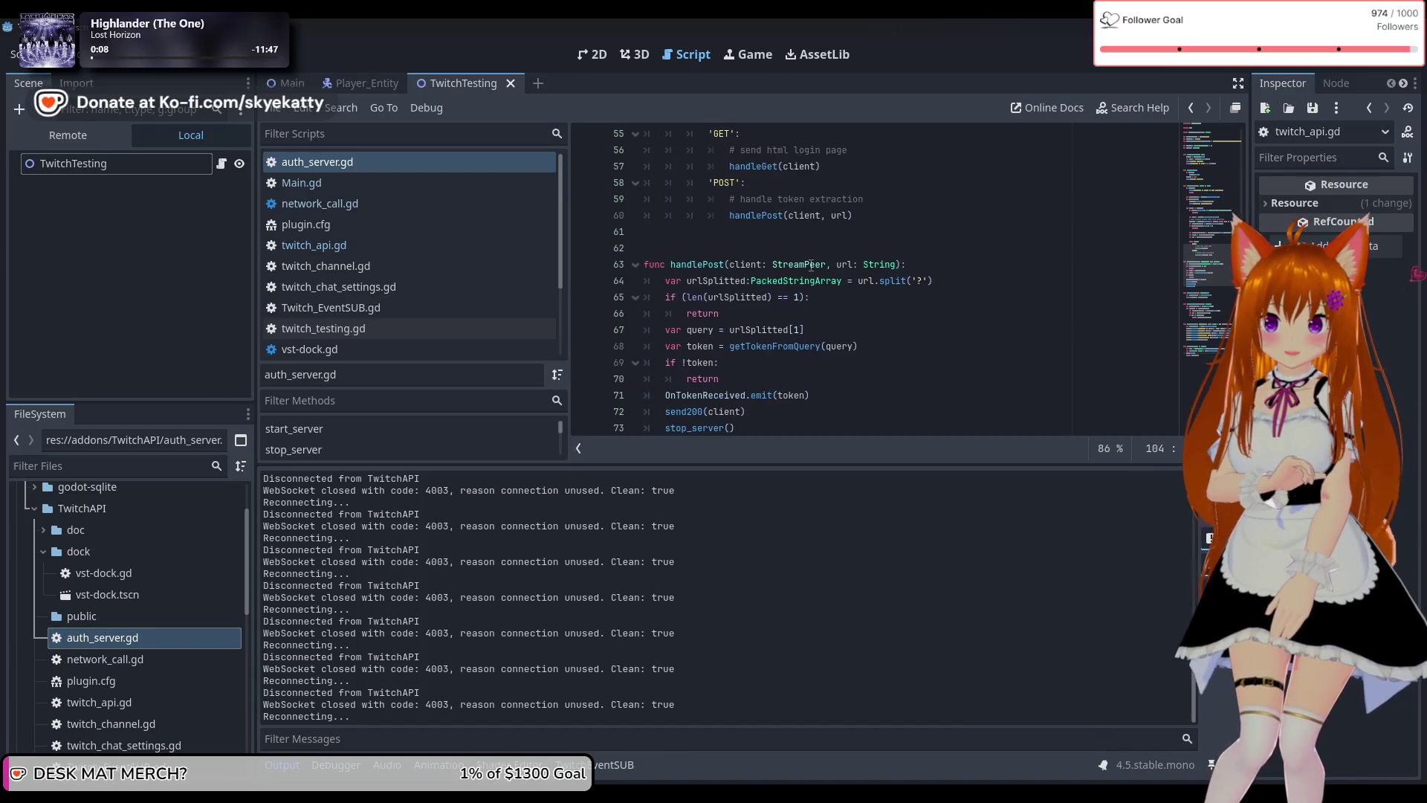
{"action": "scroll", "coordinate": [810, 264], "scroll_direction": "down", "scroll_amount": 1}
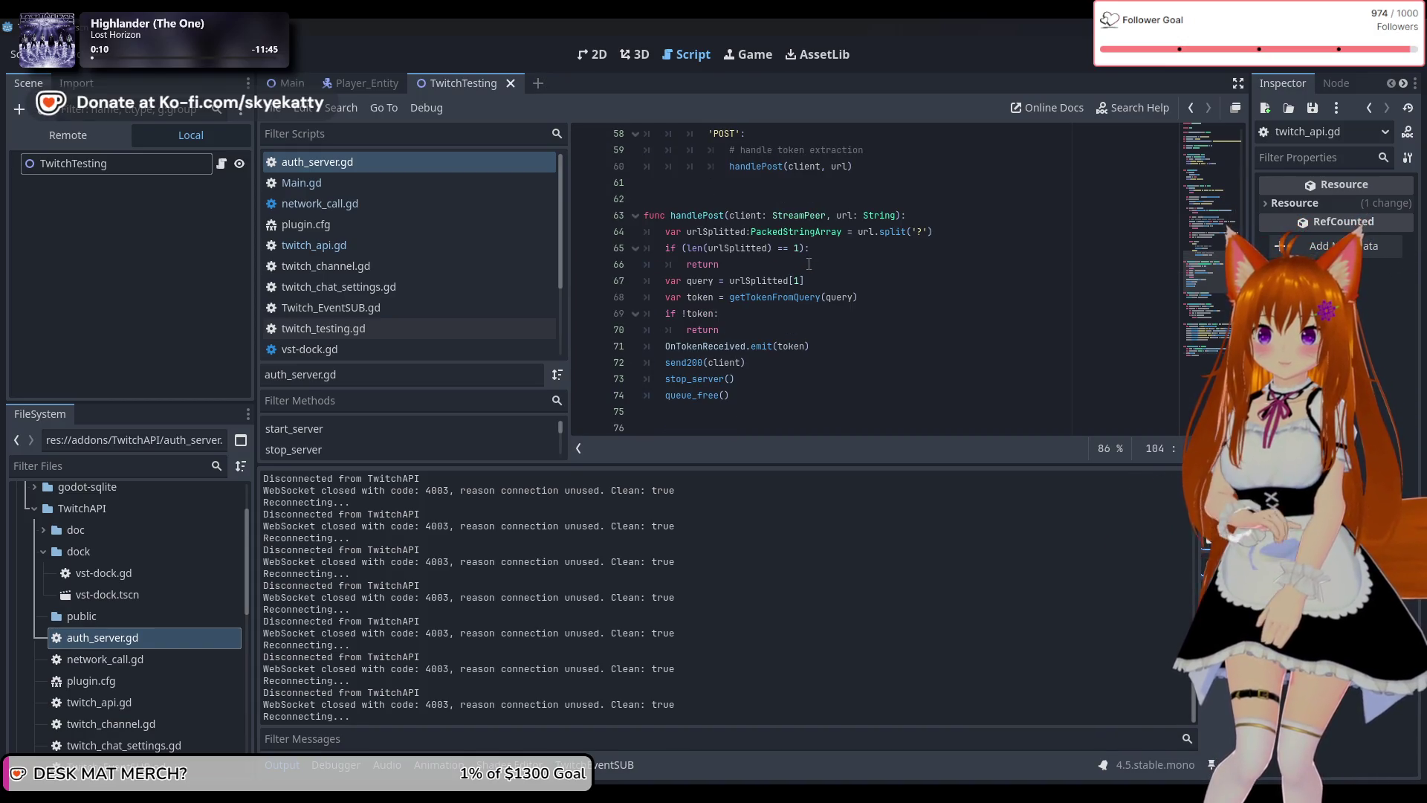
{"action": "scroll", "coordinate": [808, 264], "scroll_direction": "up", "scroll_amount": 10}
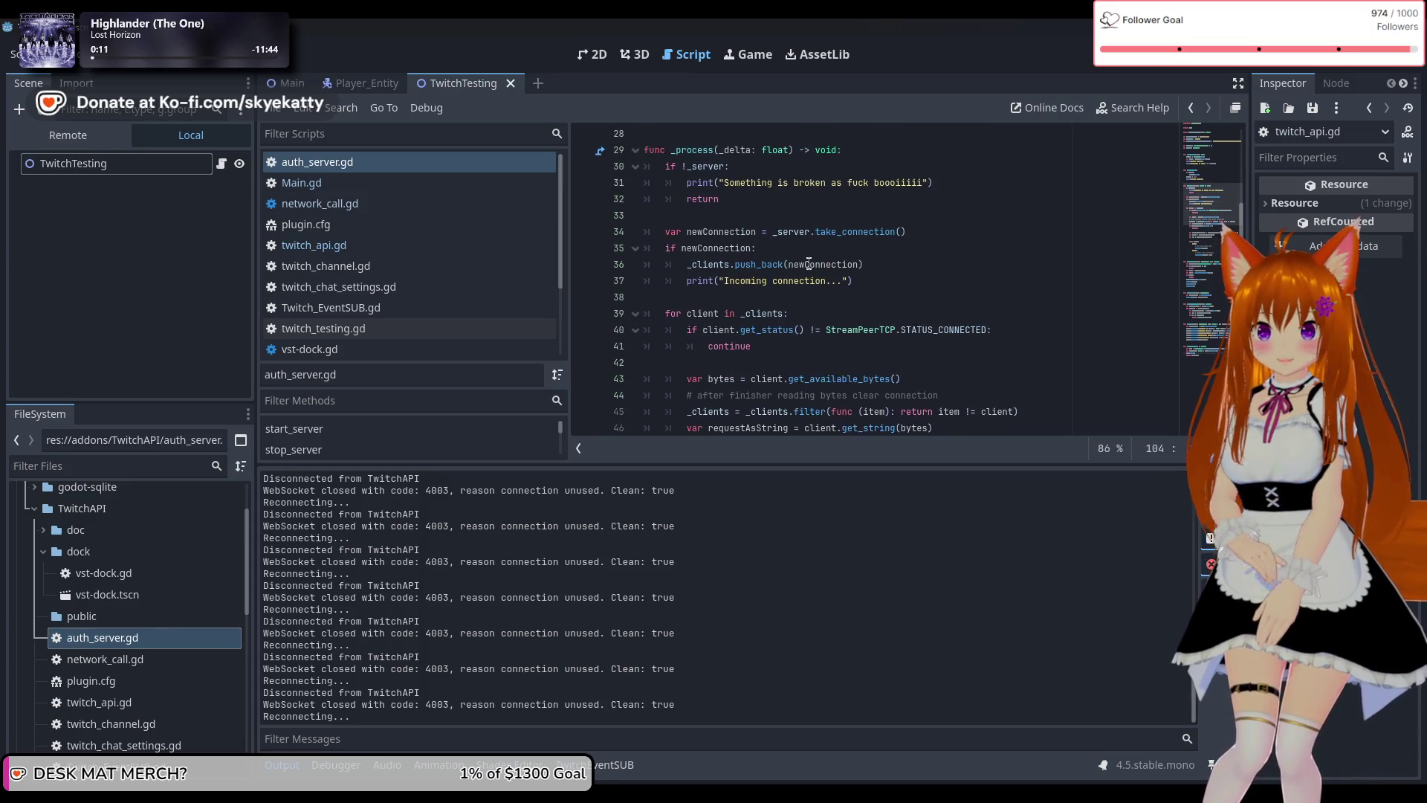
{"action": "scroll", "coordinate": [809, 261], "scroll_direction": "down", "scroll_amount": 1}
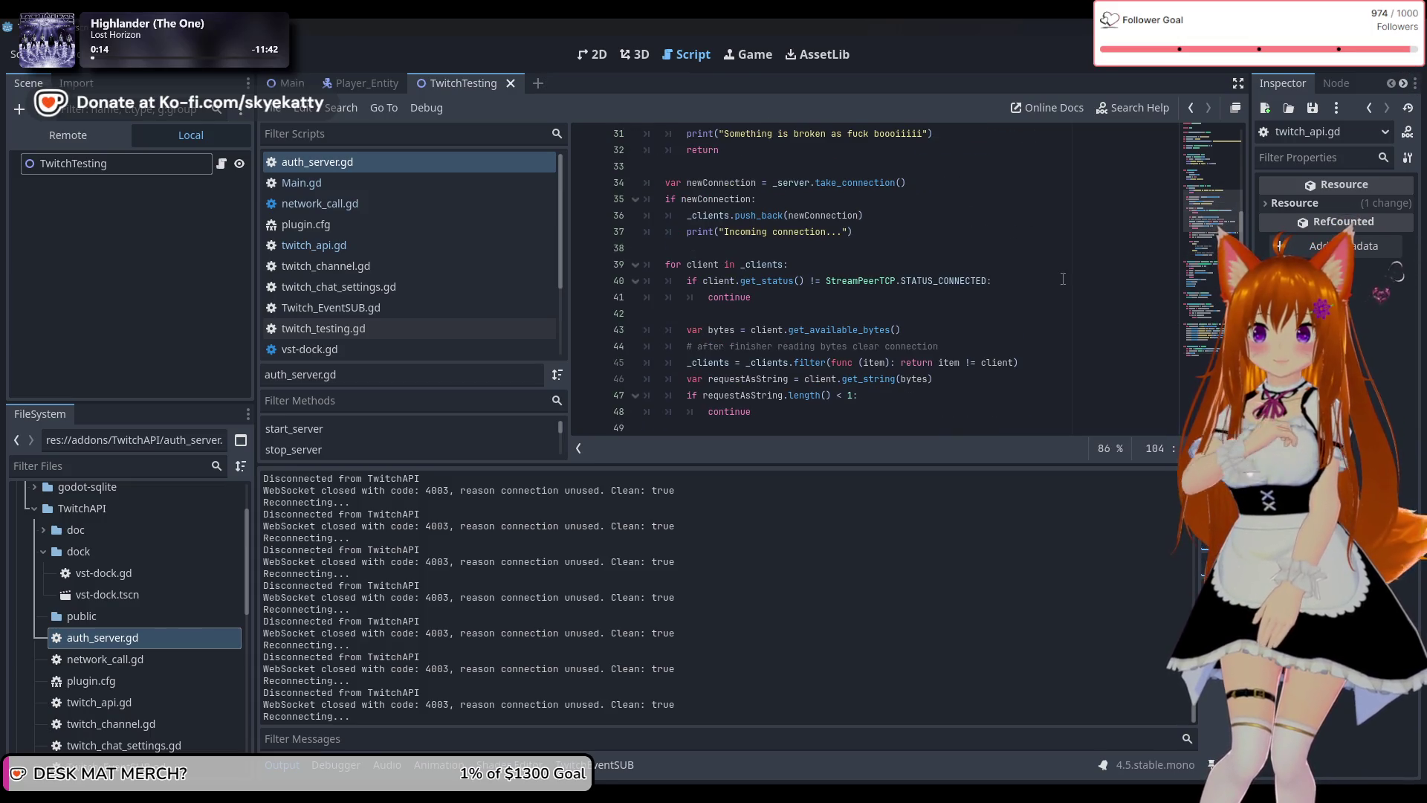
{"action": "scroll", "coordinate": [1046, 279], "scroll_direction": "down", "scroll_amount": 2}
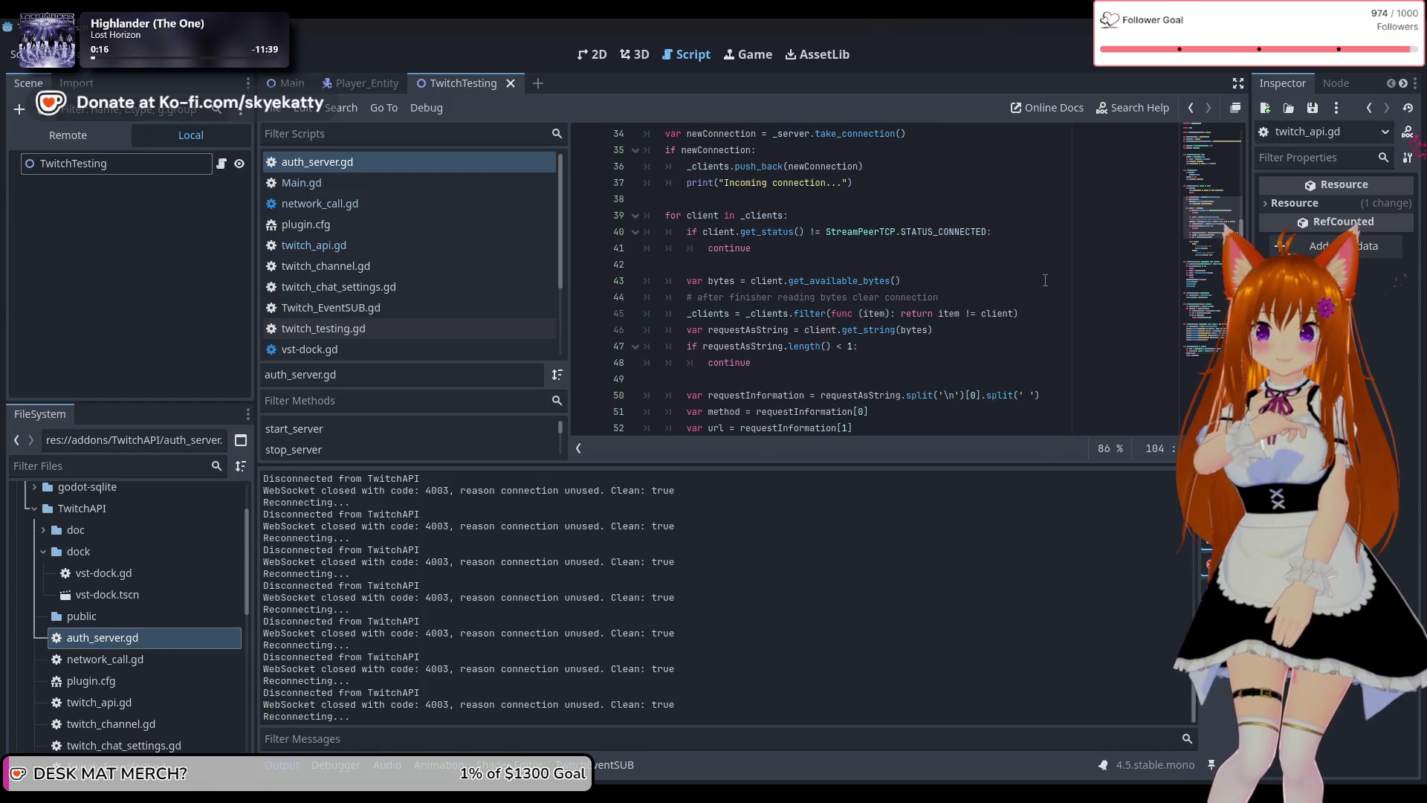
{"action": "scroll", "coordinate": [1044, 279], "scroll_direction": "down", "scroll_amount": 1}
{"action": "scroll", "coordinate": [1044, 279], "scroll_direction": "up", "scroll_amount": 1}
{"action": "scroll", "coordinate": [1044, 279], "scroll_direction": "up", "scroll_amount": 4}
{"action": "scroll", "coordinate": [787, 321], "scroll_direction": "down", "scroll_amount": 2}
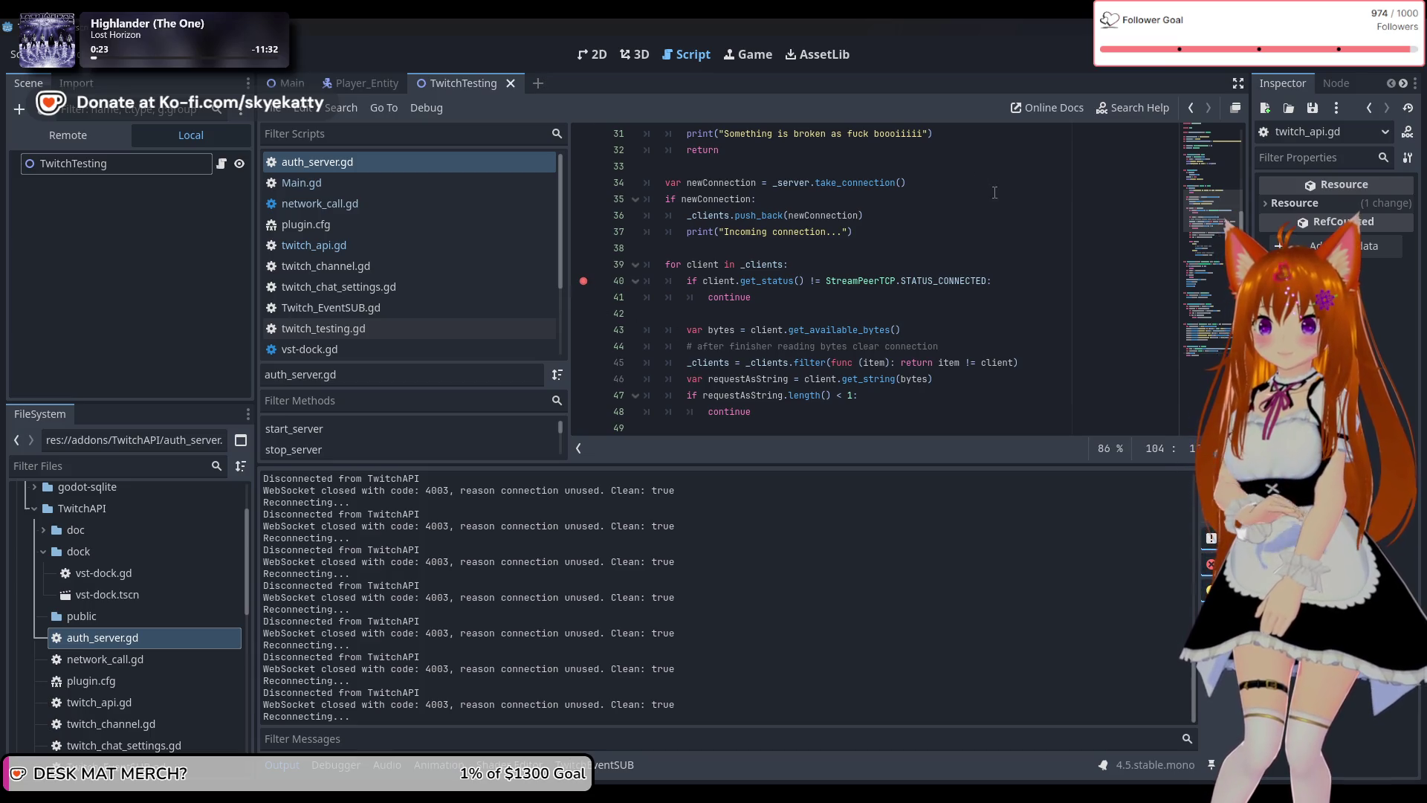
Stop the debug session, rerun the project, and resume past the twitch_api.gd line-45 breakpoint.
{"action": "scroll", "coordinate": [634, 238], "scroll_direction": "up", "scroll_amount": 8}
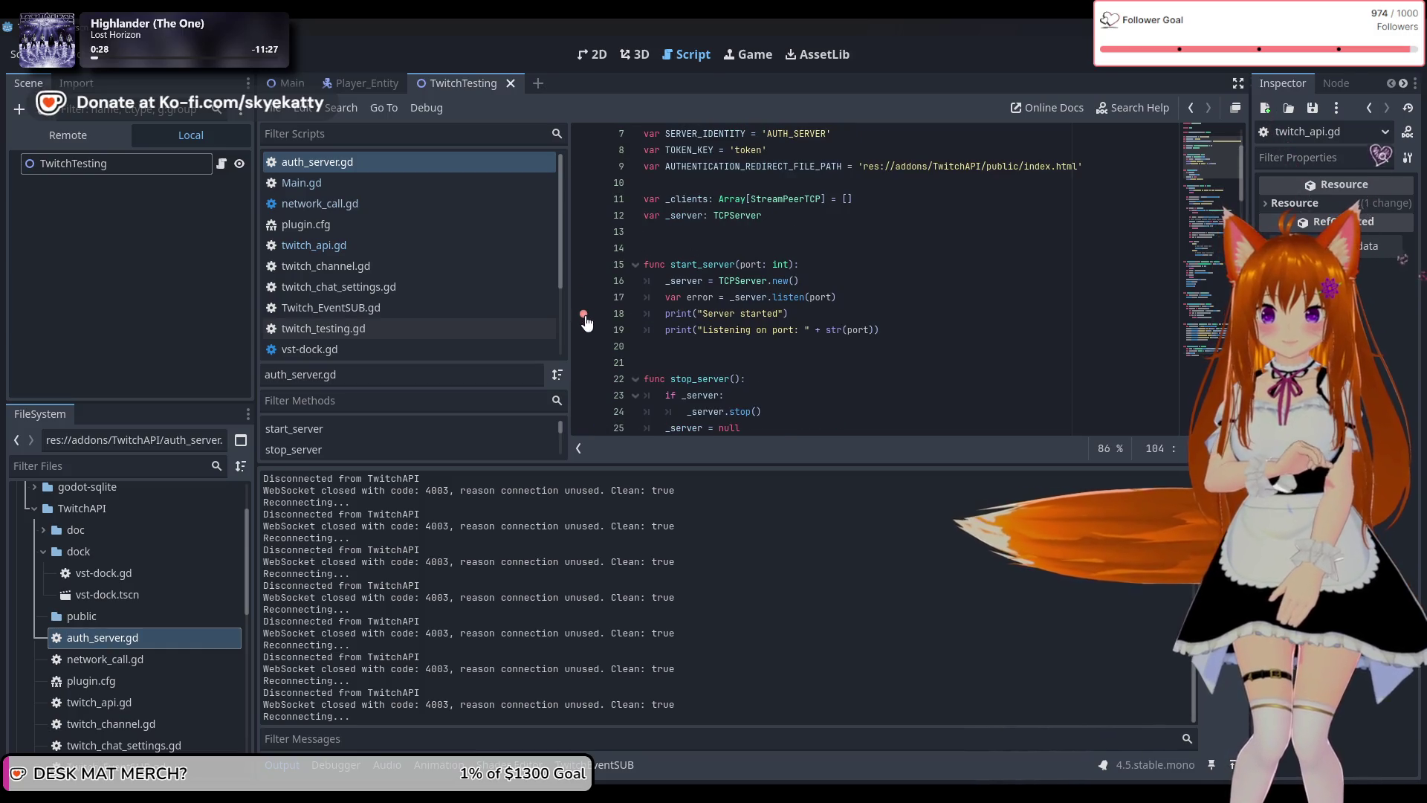
{"action": "scroll", "coordinate": [631, 292], "scroll_direction": "up", "scroll_amount": 2}
{"action": "scroll", "coordinate": [741, 261], "scroll_direction": "down", "scroll_amount": 8}
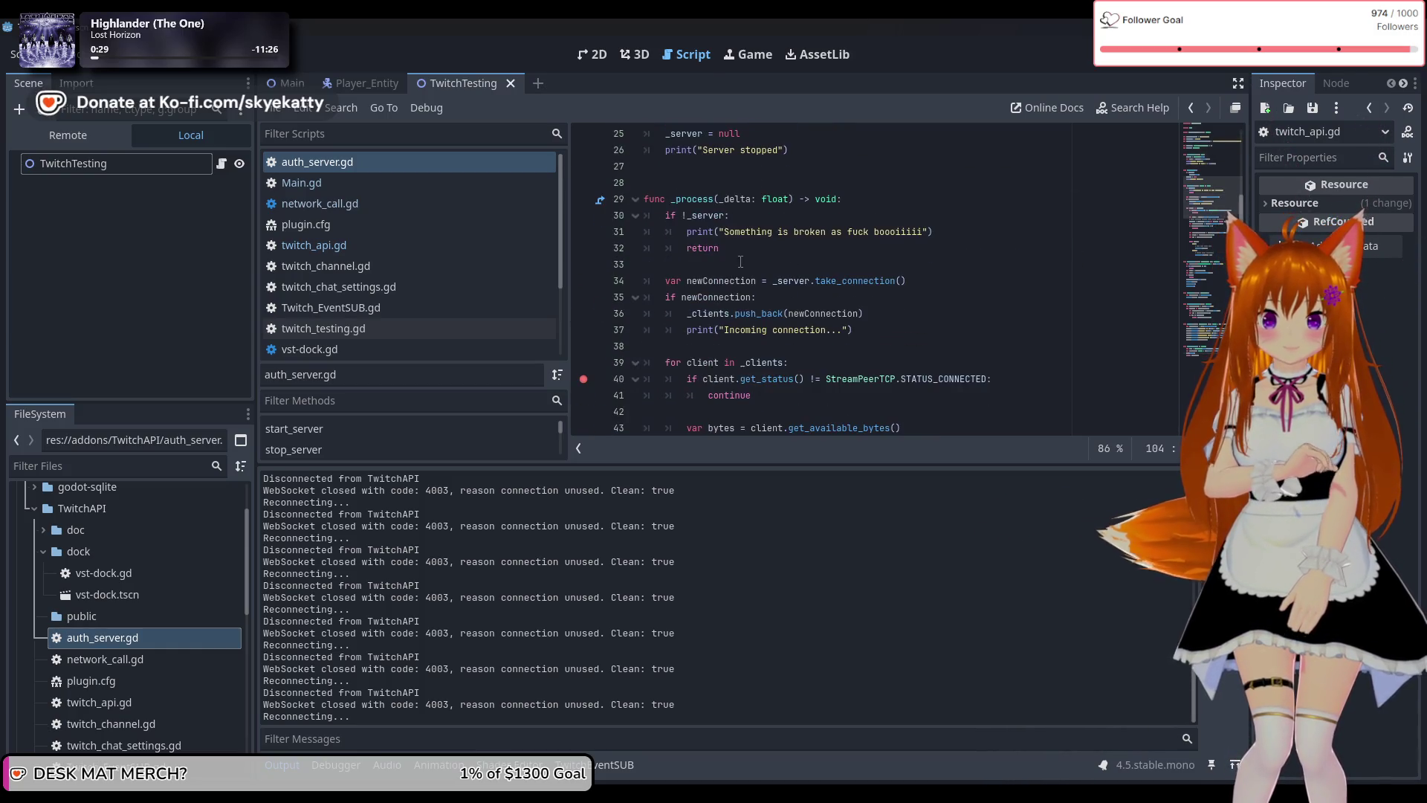
{"action": "left_click", "coordinate": [1225, 68]}
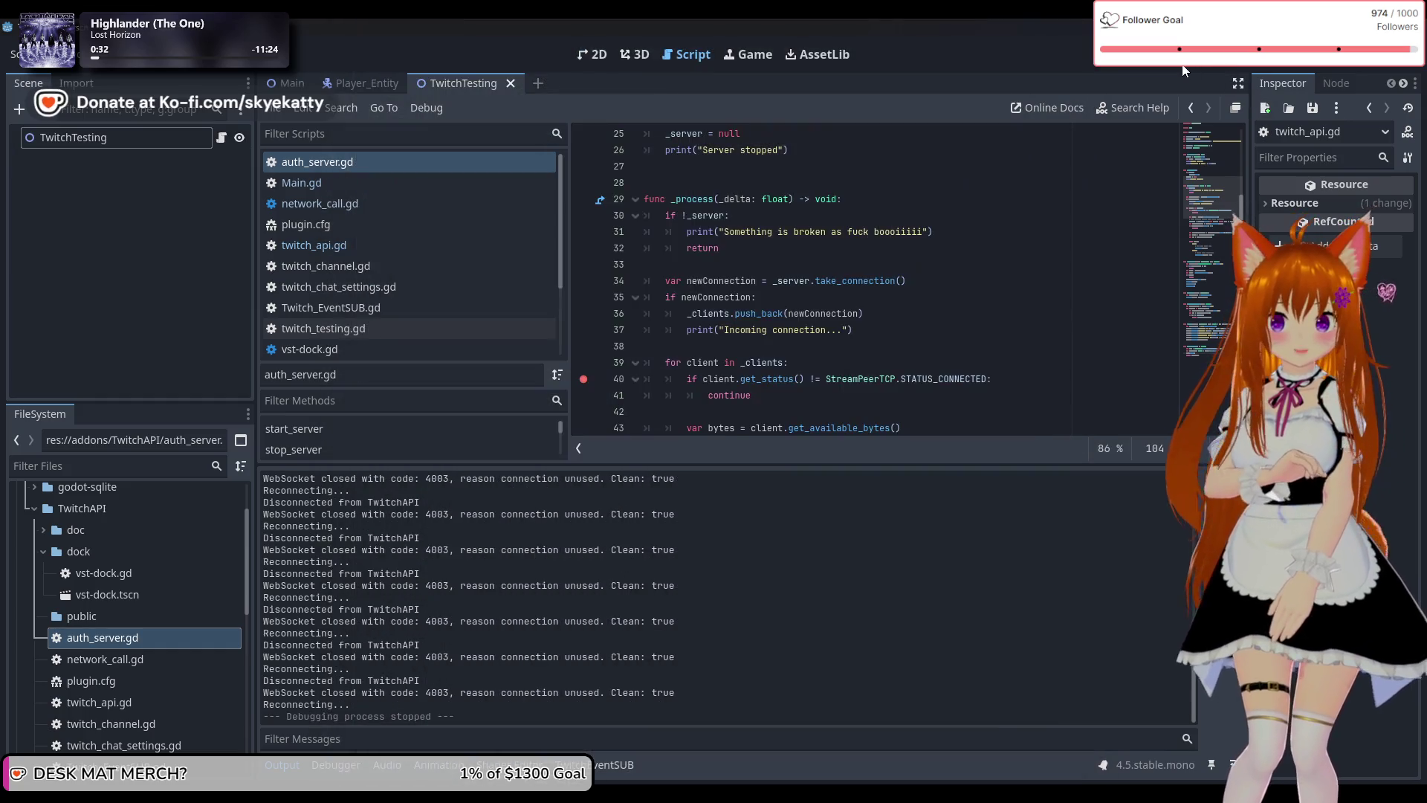
{"action": "left_click", "coordinate": [1178, 65]}
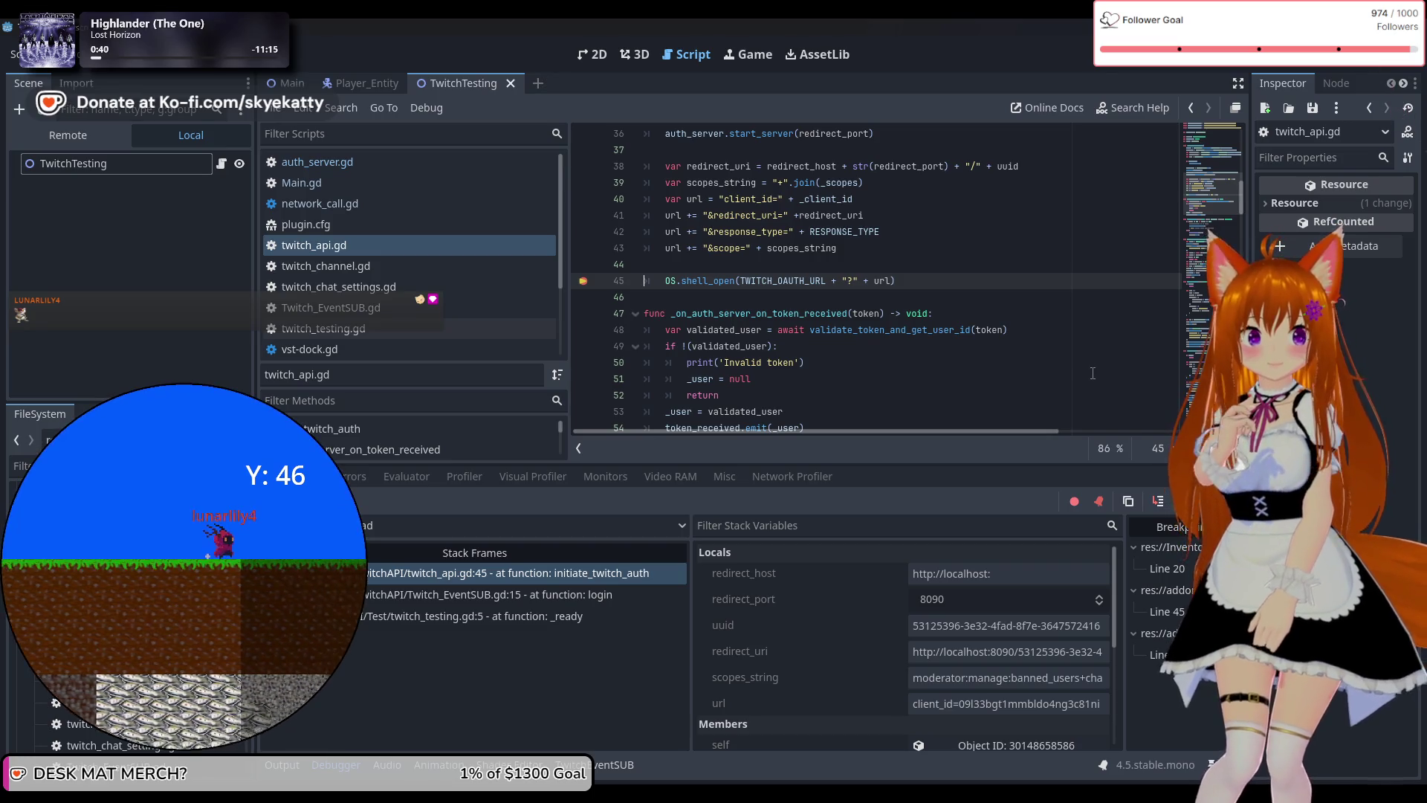
{"action": "key", "text": "F12"}
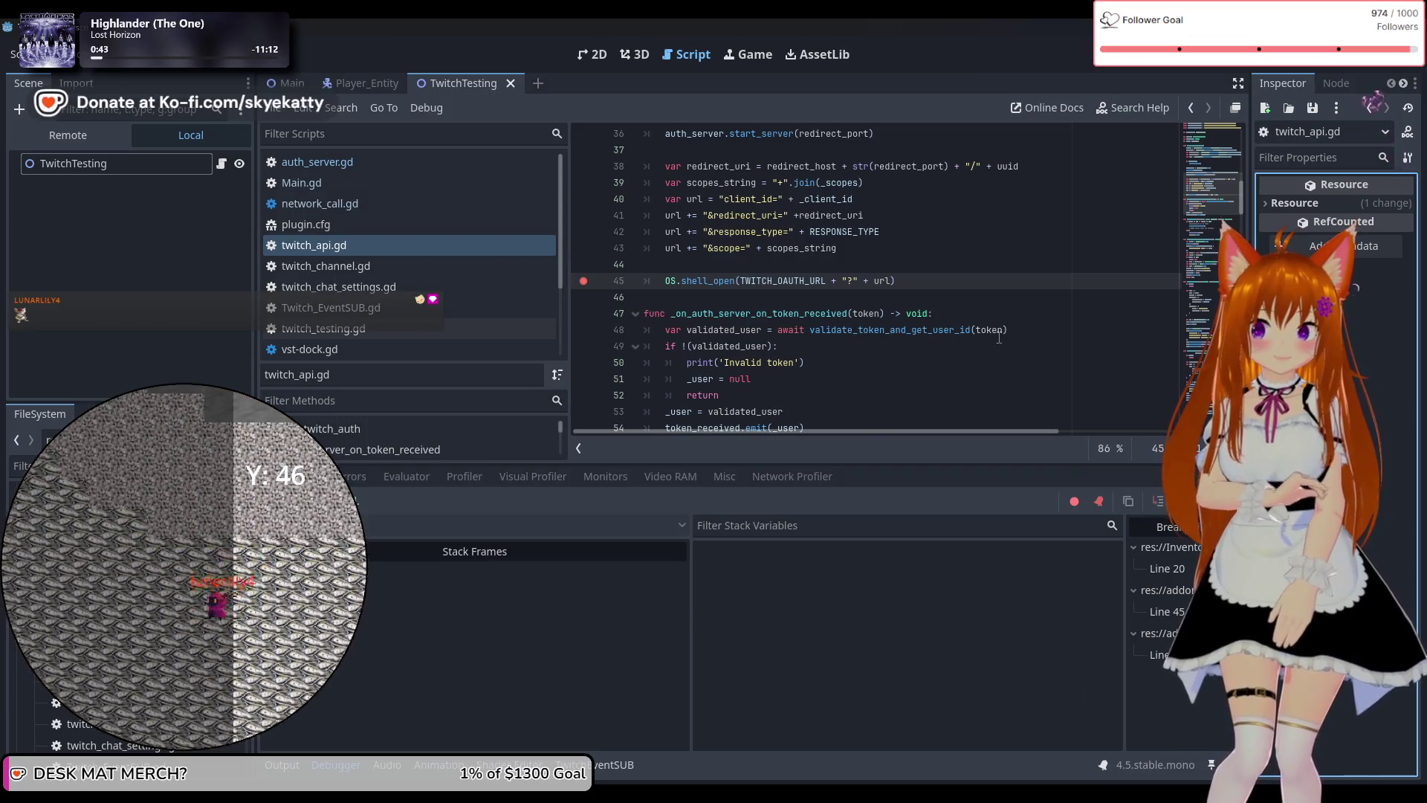
Open auth_server.gd in the script editor and look through its code.
{"action": "scroll", "coordinate": [999, 338], "scroll_direction": "down", "scroll_amount": 10}
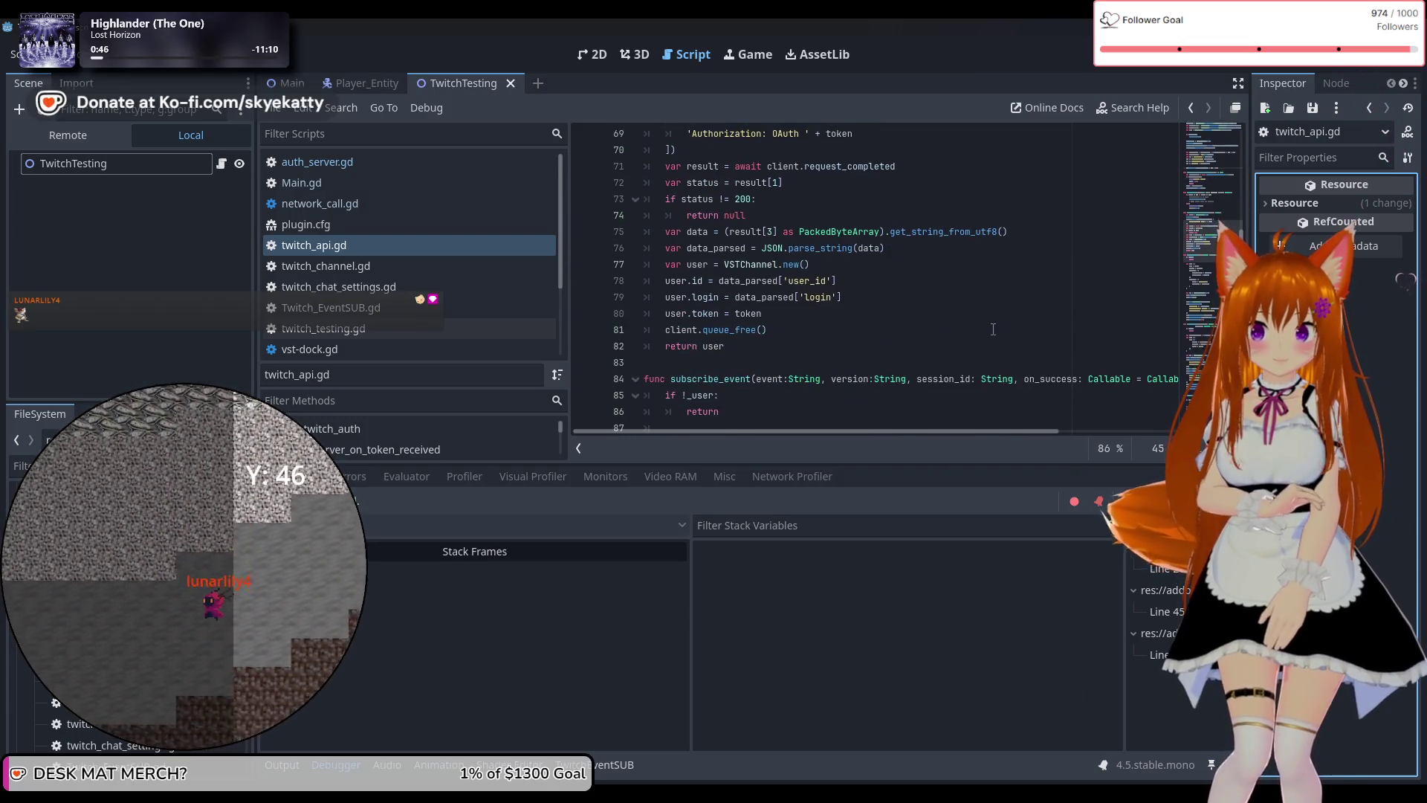
{"action": "scroll", "coordinate": [993, 329], "scroll_direction": "down", "scroll_amount": 8}
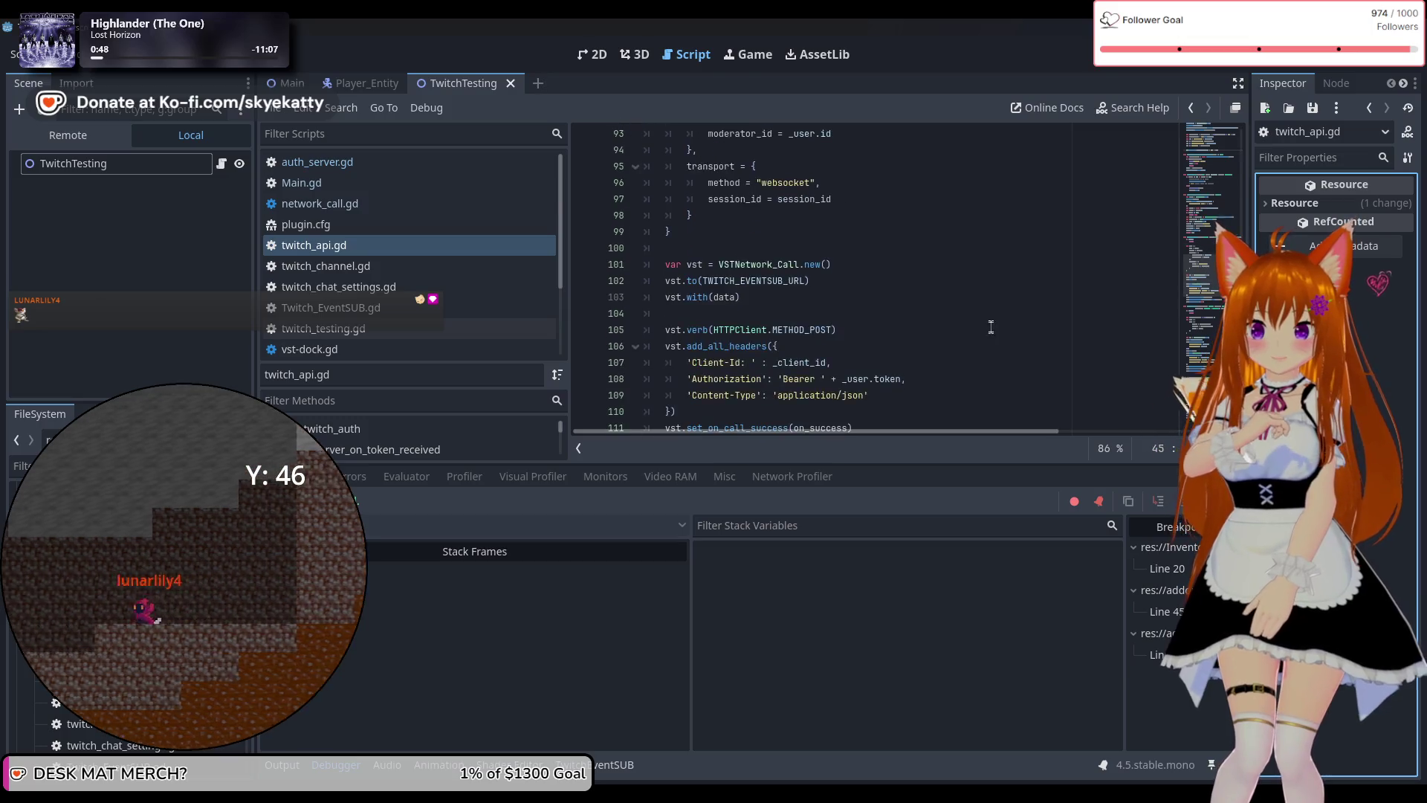
{"action": "scroll", "coordinate": [990, 327], "scroll_direction": "down", "scroll_amount": 4}
{"action": "scroll", "coordinate": [991, 327], "scroll_direction": "up", "scroll_amount": 12}
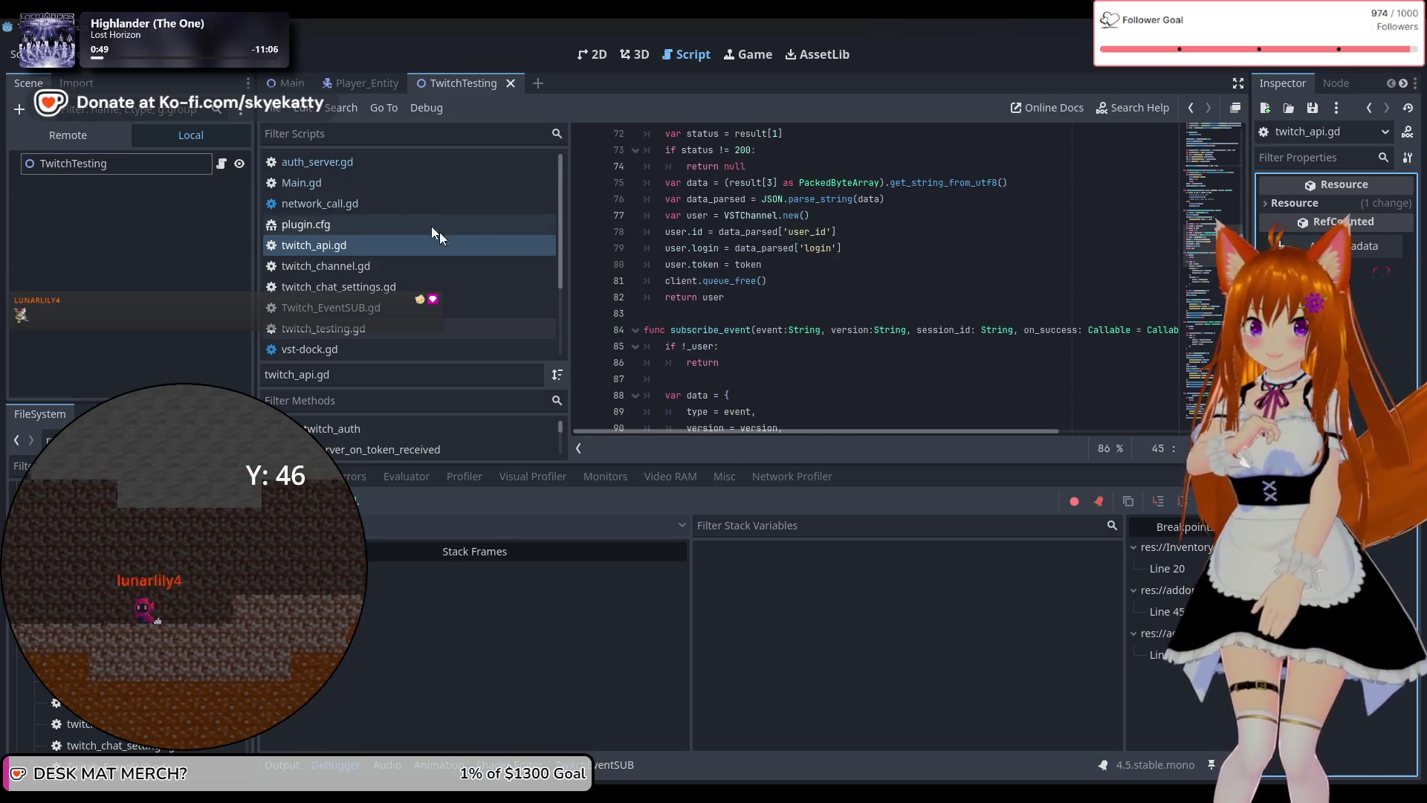
{"action": "left_click", "coordinate": [426, 163]}
{"action": "scroll", "coordinate": [654, 234], "scroll_direction": "down", "scroll_amount": 3}
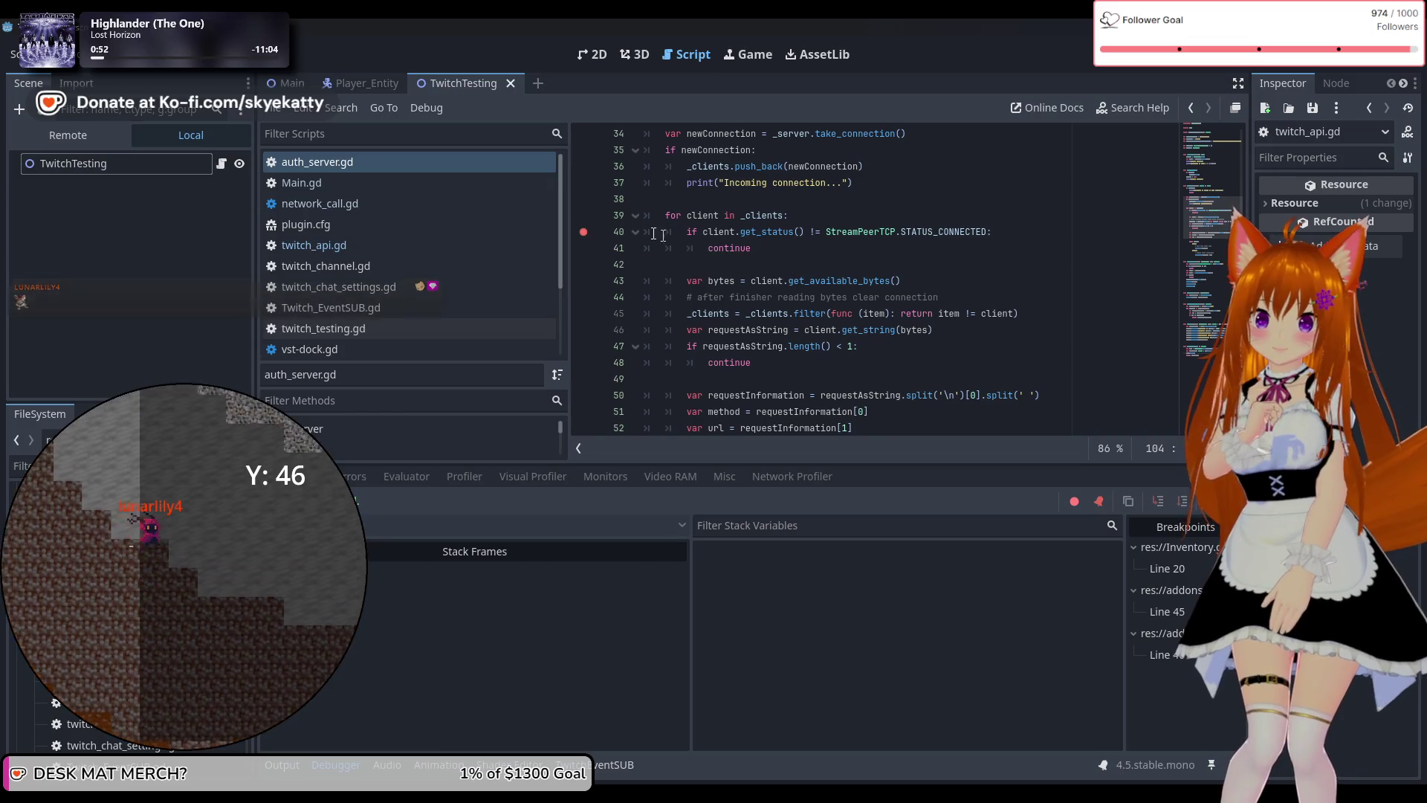
{"action": "scroll", "coordinate": [654, 234], "scroll_direction": "up", "scroll_amount": 3}
{"action": "scroll", "coordinate": [662, 236], "scroll_direction": "down", "scroll_amount": 1}
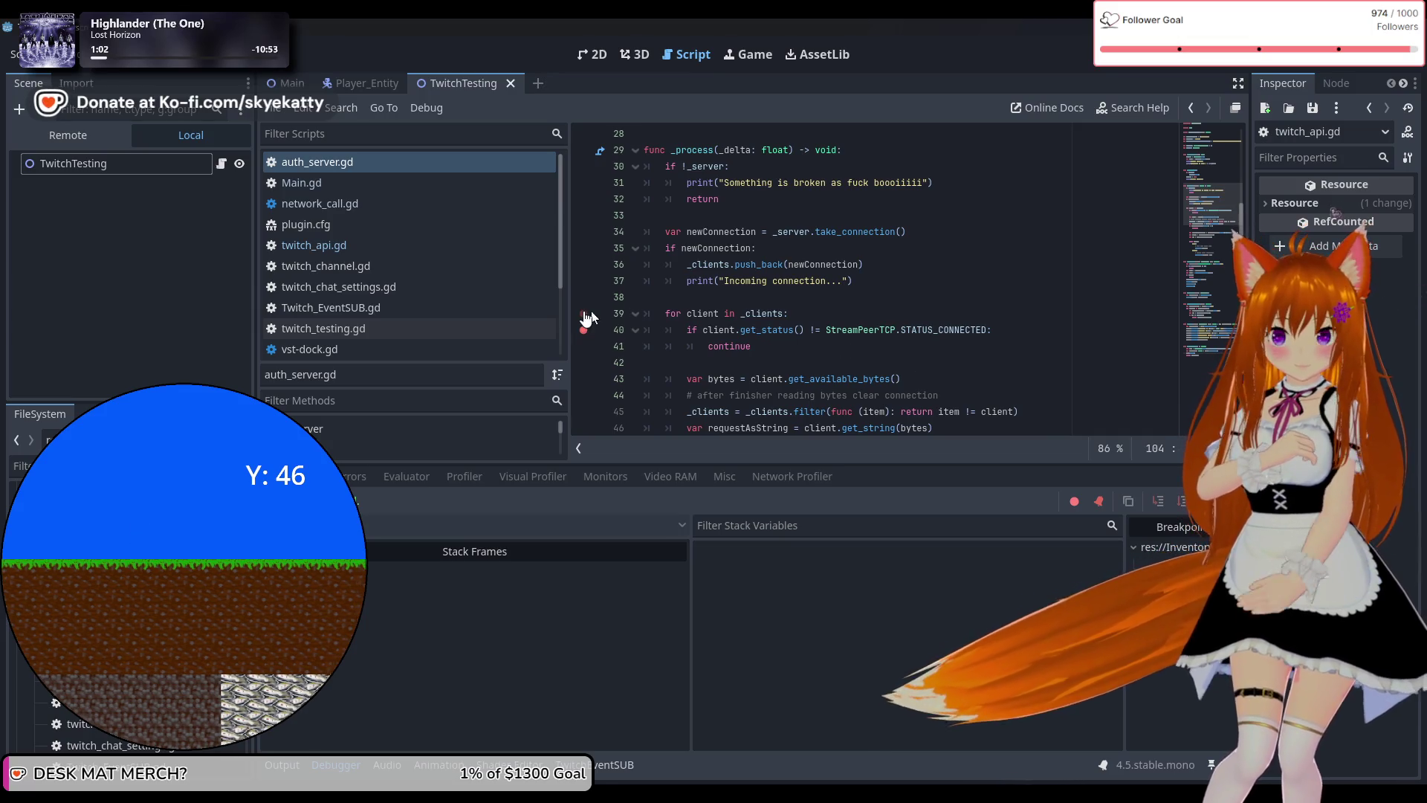
{"action": "mouse_move", "coordinate": [961, 330]}
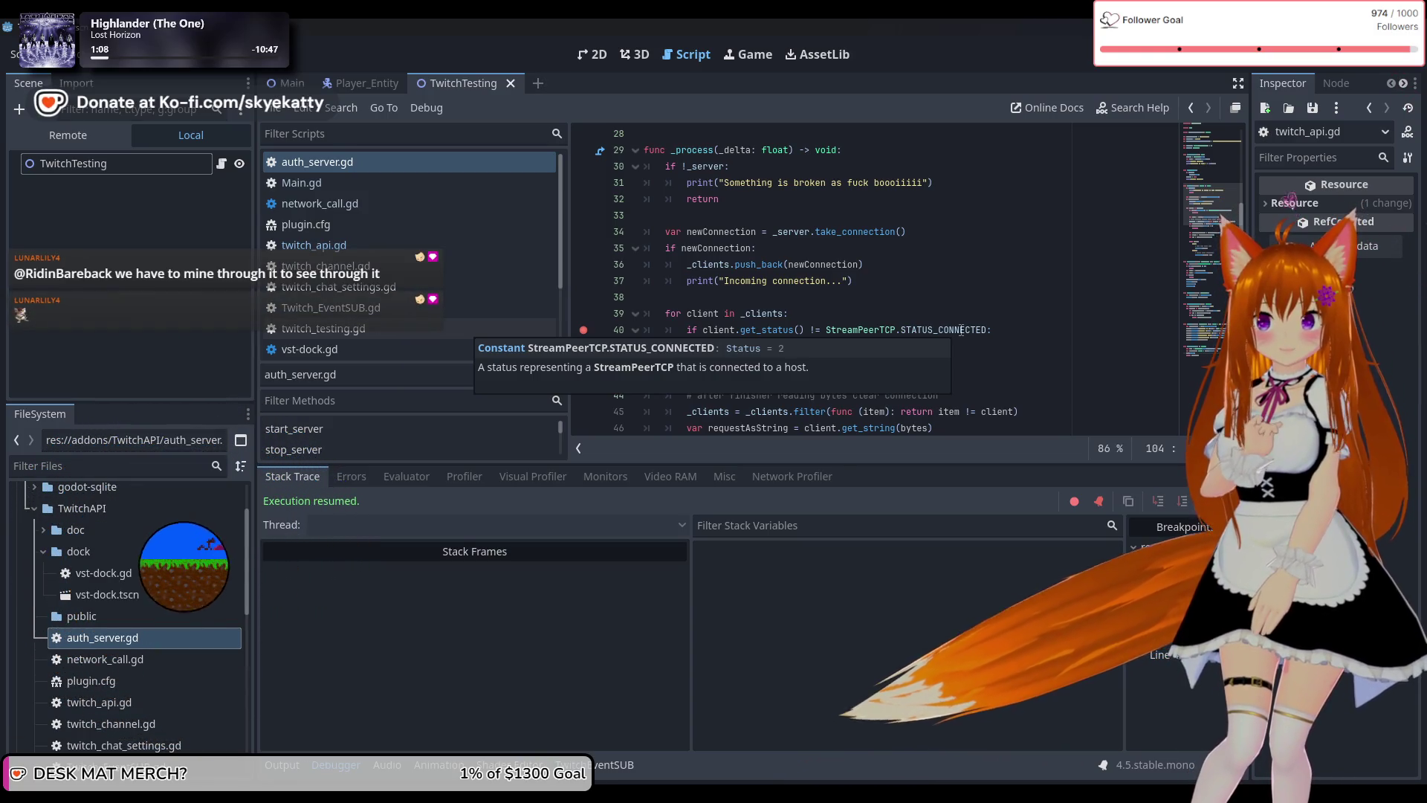
Select TCPServer on line 16 of start_server and bring up its context menu.
{"action": "scroll", "coordinate": [961, 330], "scroll_direction": "up", "scroll_amount": 2}
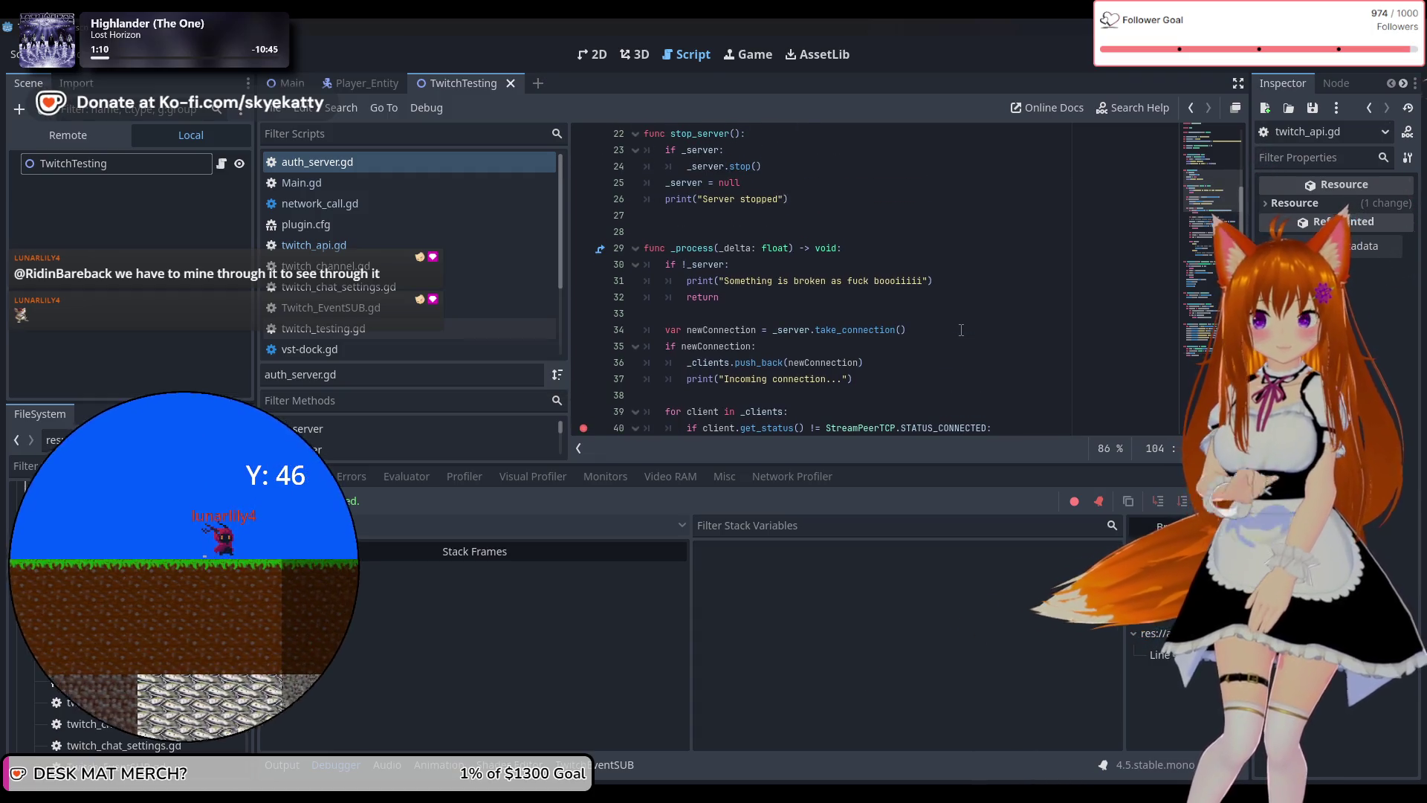
{"action": "scroll", "coordinate": [961, 330], "scroll_direction": "up", "scroll_amount": 2}
{"action": "scroll", "coordinate": [961, 330], "scroll_direction": "up", "scroll_amount": 3}
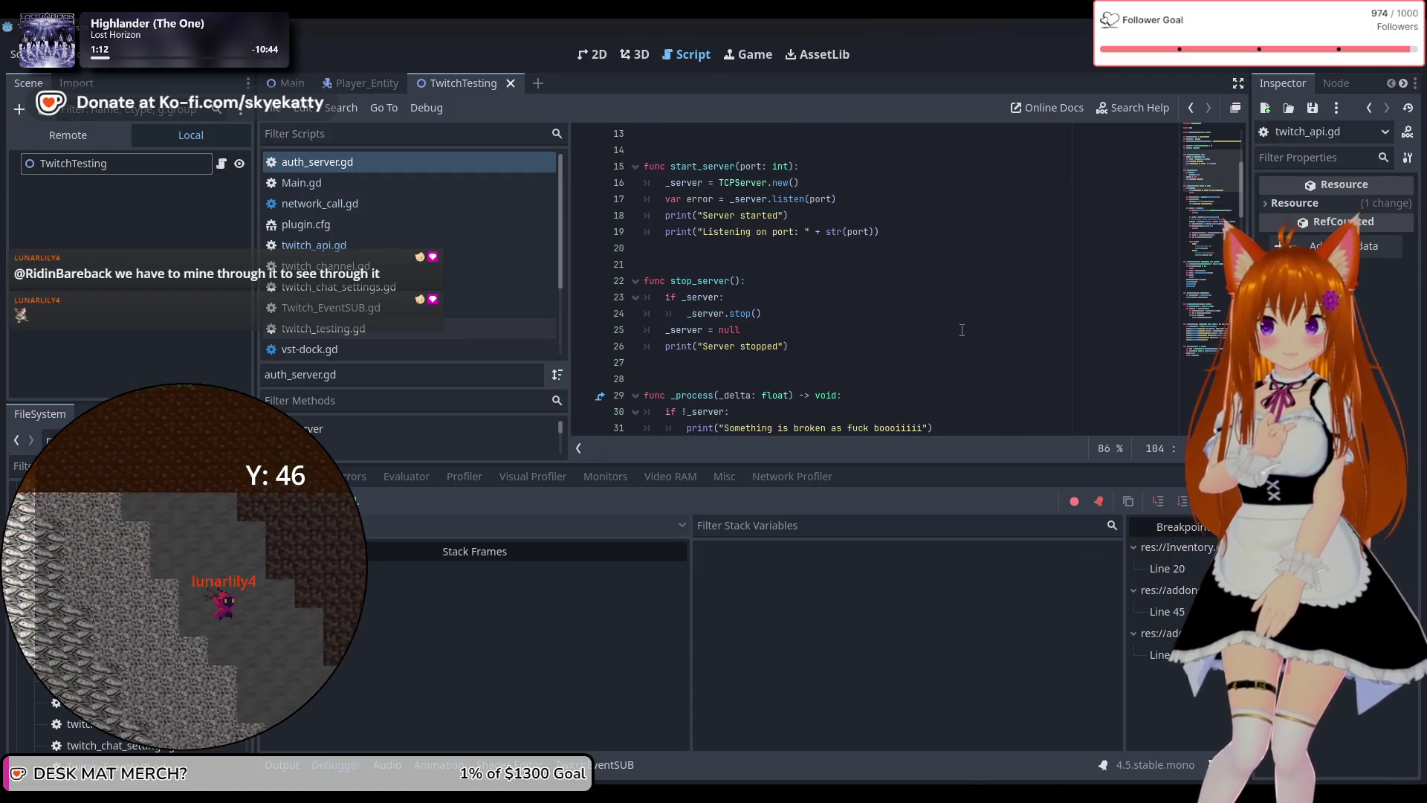
{"action": "double_click", "coordinate": [743, 280]}
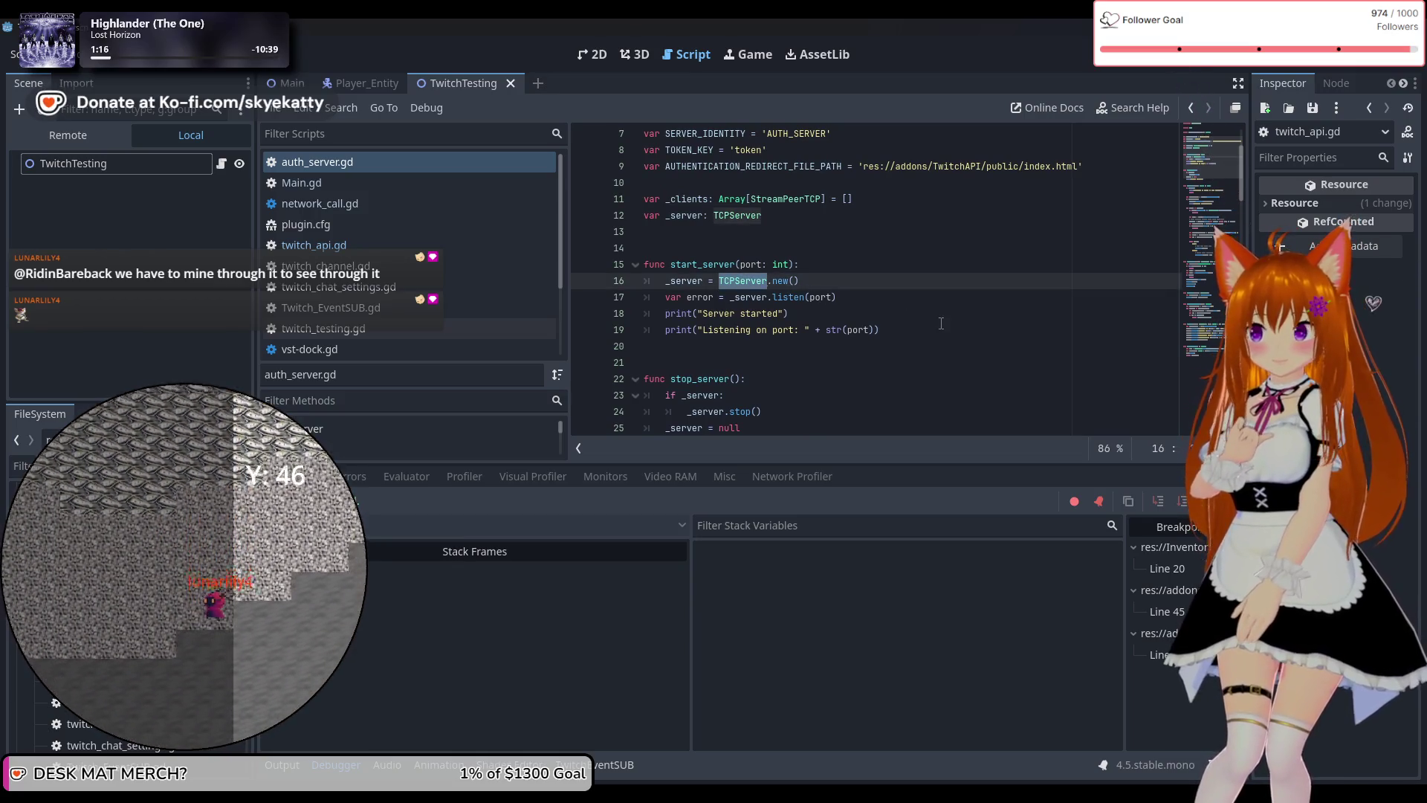
{"action": "scroll", "coordinate": [891, 315], "scroll_direction": "up", "scroll_amount": 1}
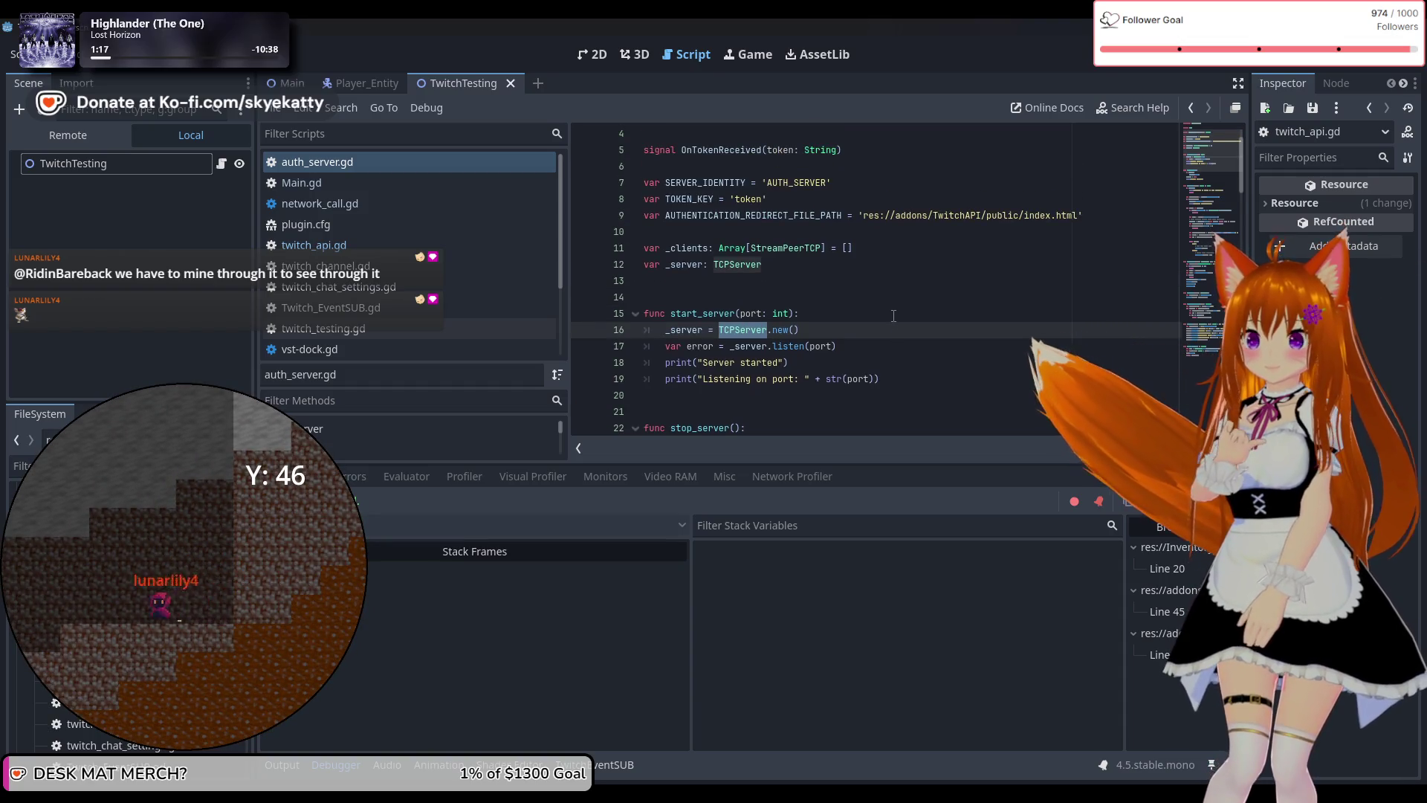
{"action": "right_click", "coordinate": [747, 335]}
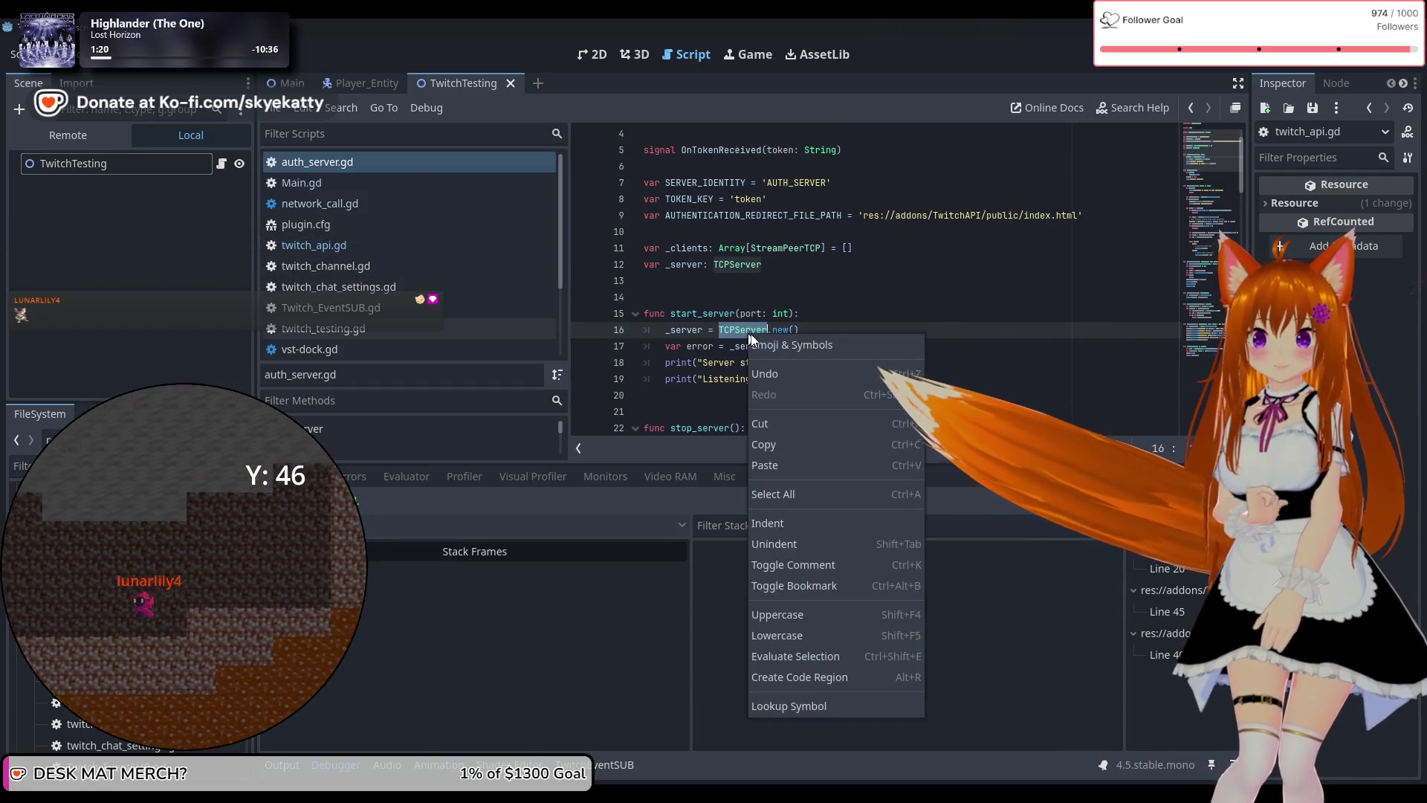
{"action": "left_click", "coordinate": [792, 704]}
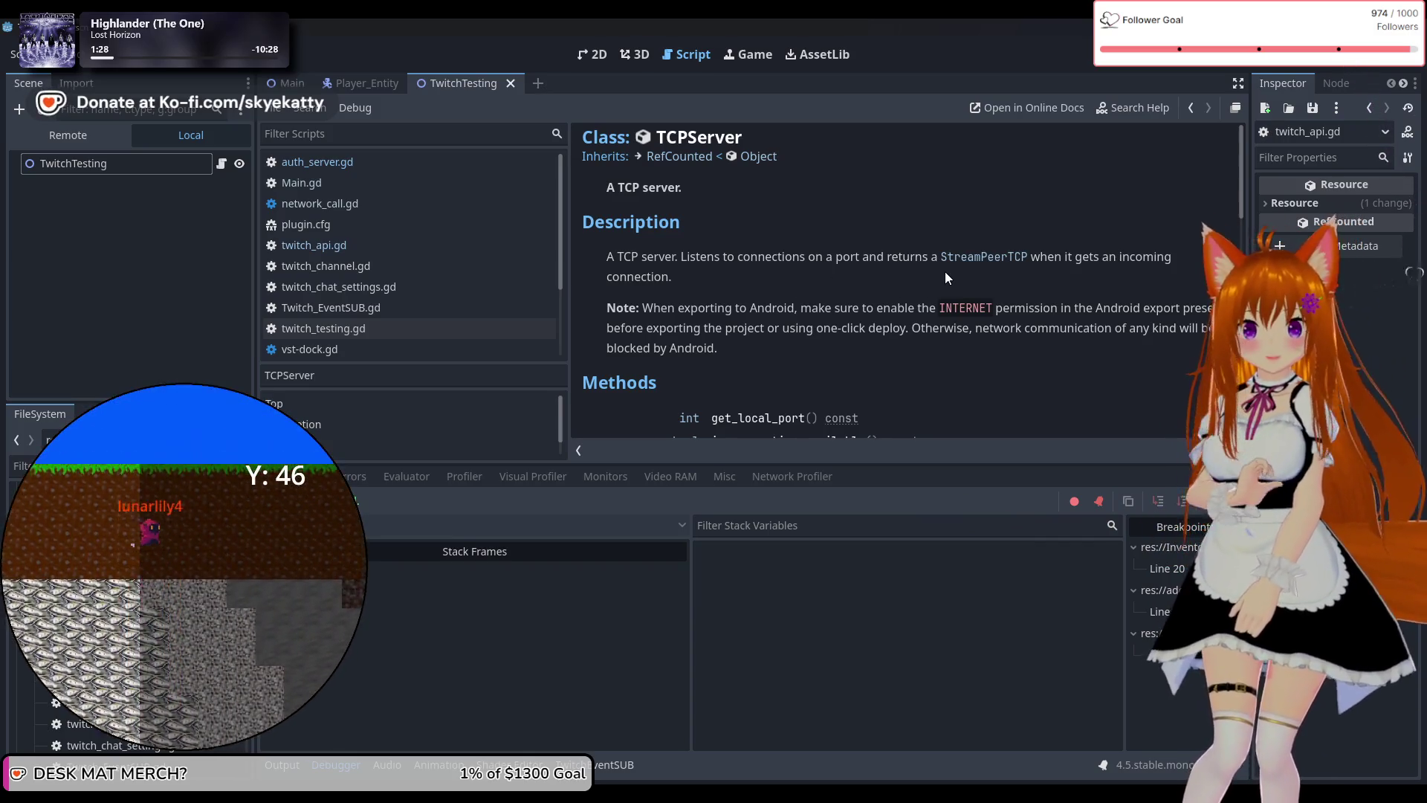
{"action": "scroll", "coordinate": [945, 275], "scroll_direction": "down", "scroll_amount": 4}
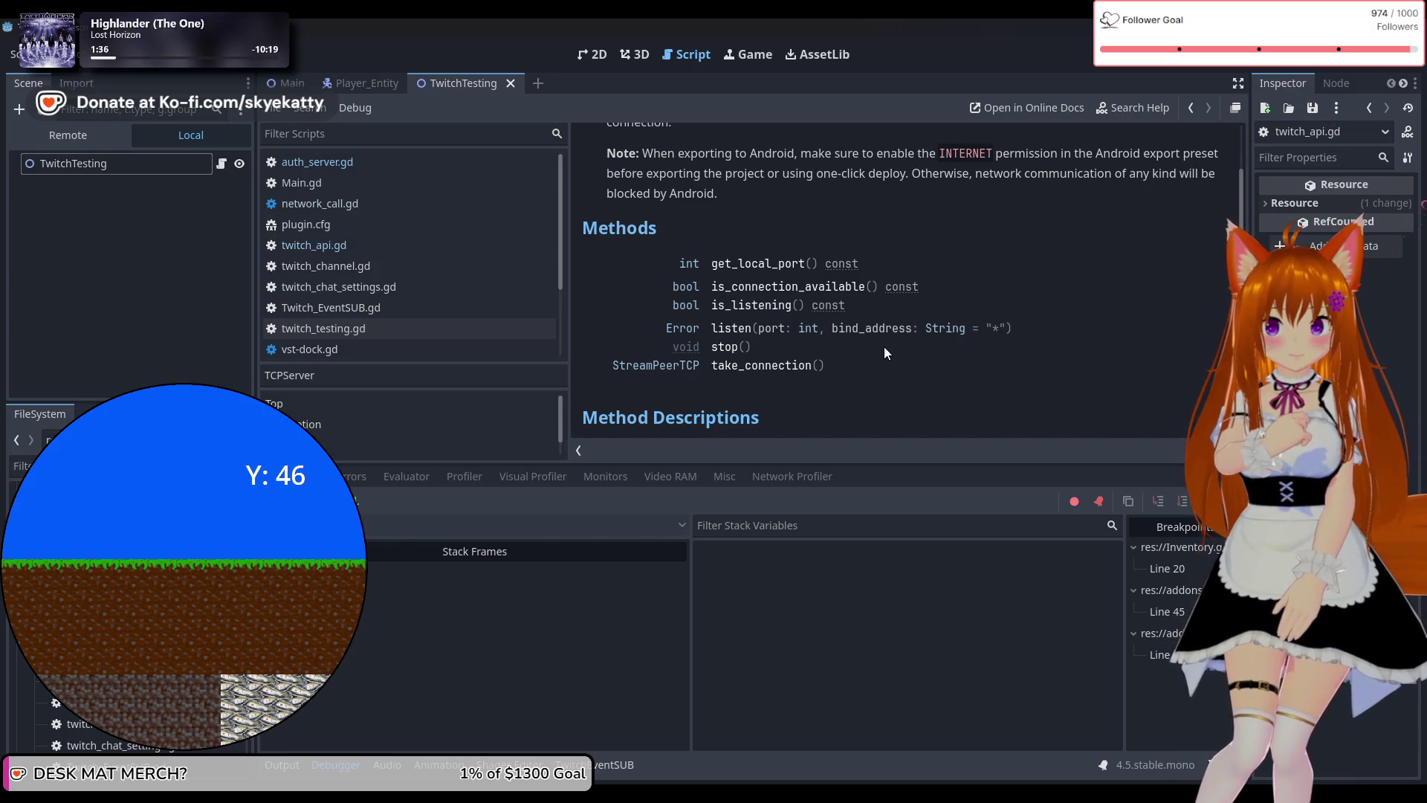
{"action": "scroll", "coordinate": [885, 346], "scroll_direction": "down", "scroll_amount": 2}
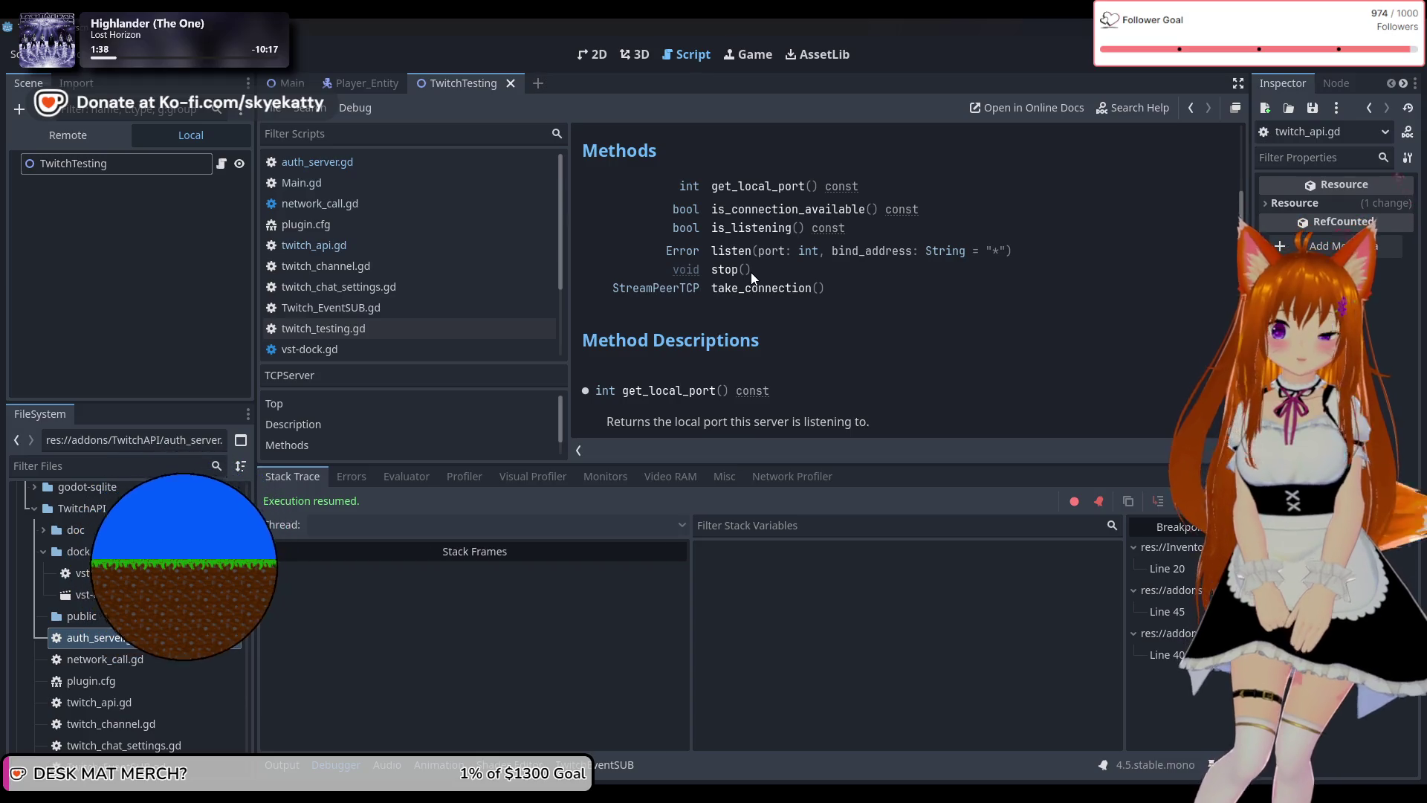
{"action": "scroll", "coordinate": [751, 273], "scroll_direction": "down", "scroll_amount": 3}
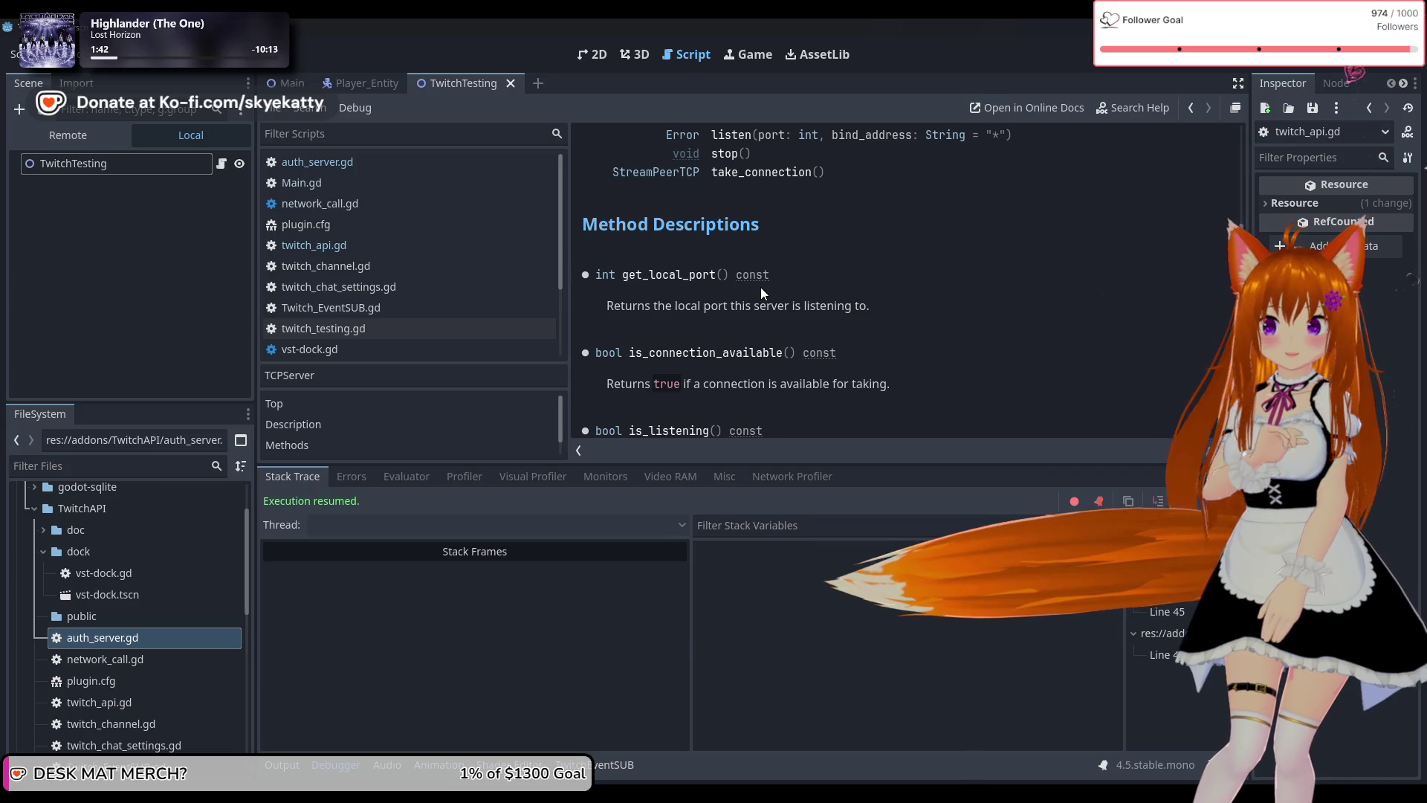
{"action": "scroll", "coordinate": [761, 286], "scroll_direction": "up", "scroll_amount": 2}
{"action": "scroll", "coordinate": [769, 279], "scroll_direction": "up", "scroll_amount": 2}
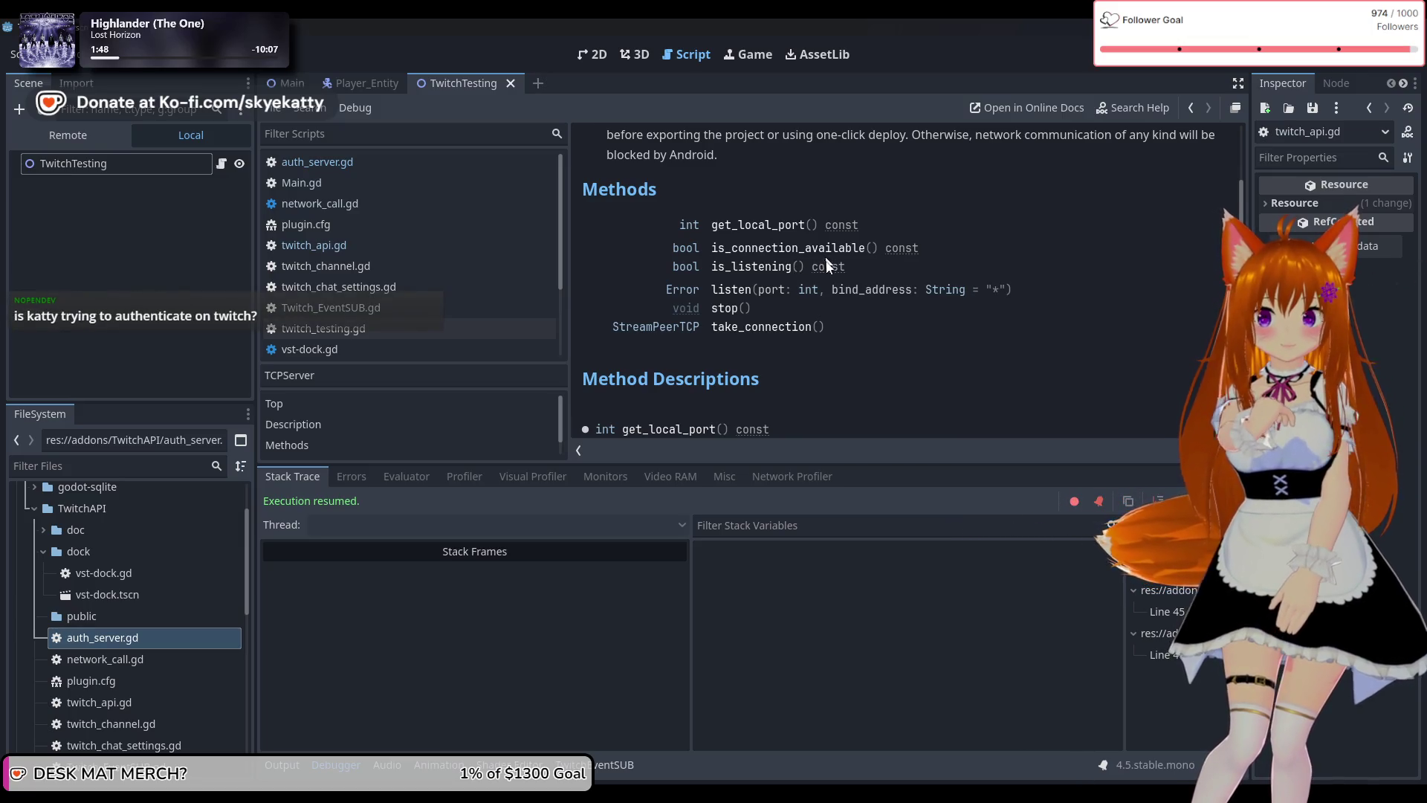
{"action": "mouse_move", "coordinate": [827, 261]}
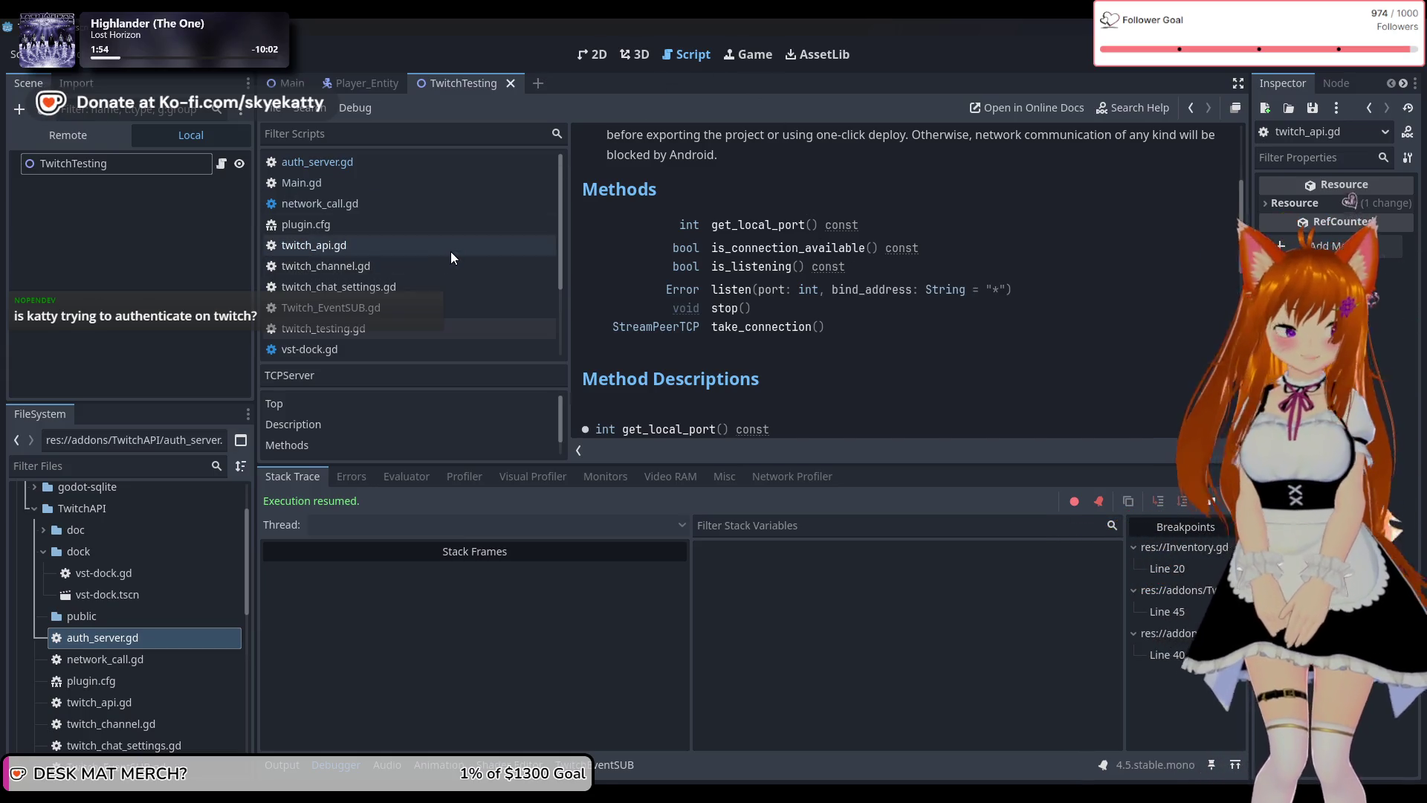
{"action": "left_click", "coordinate": [337, 166]}
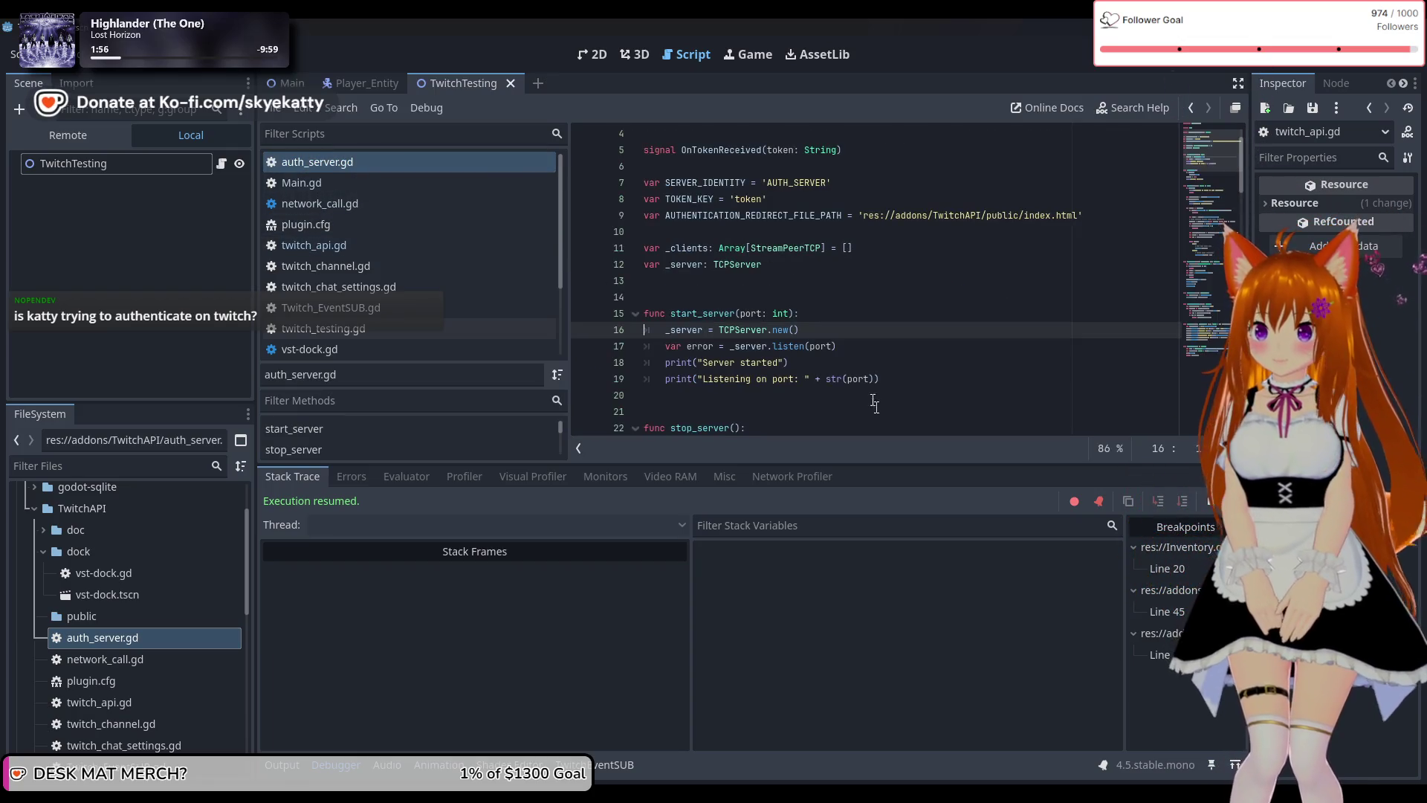
Add 'var is_listening = _server.is_listening()' after line 17 of start_server, then stop the project.
{"action": "scroll", "coordinate": [798, 369], "scroll_direction": "down", "scroll_amount": 1}
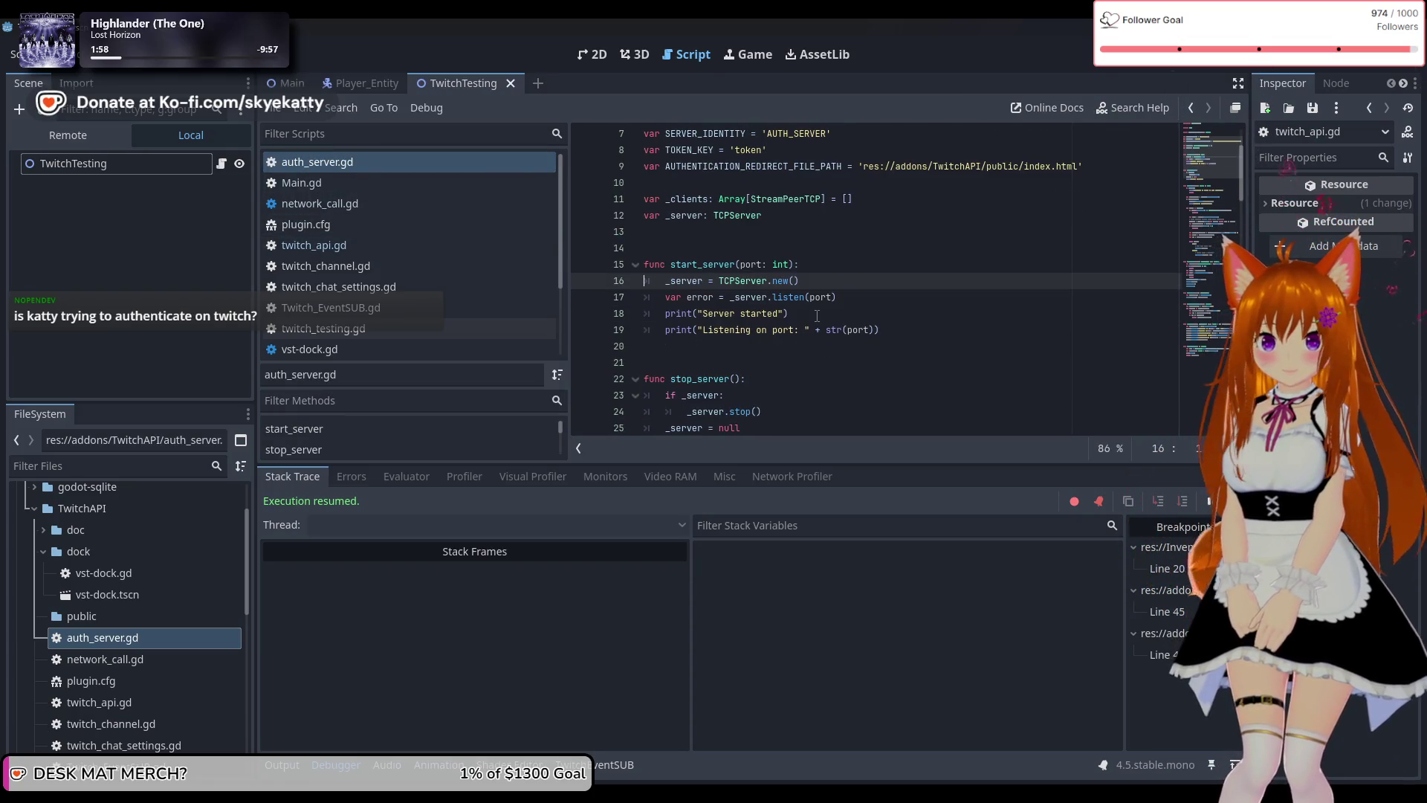
{"action": "mouse_move", "coordinate": [684, 312]}
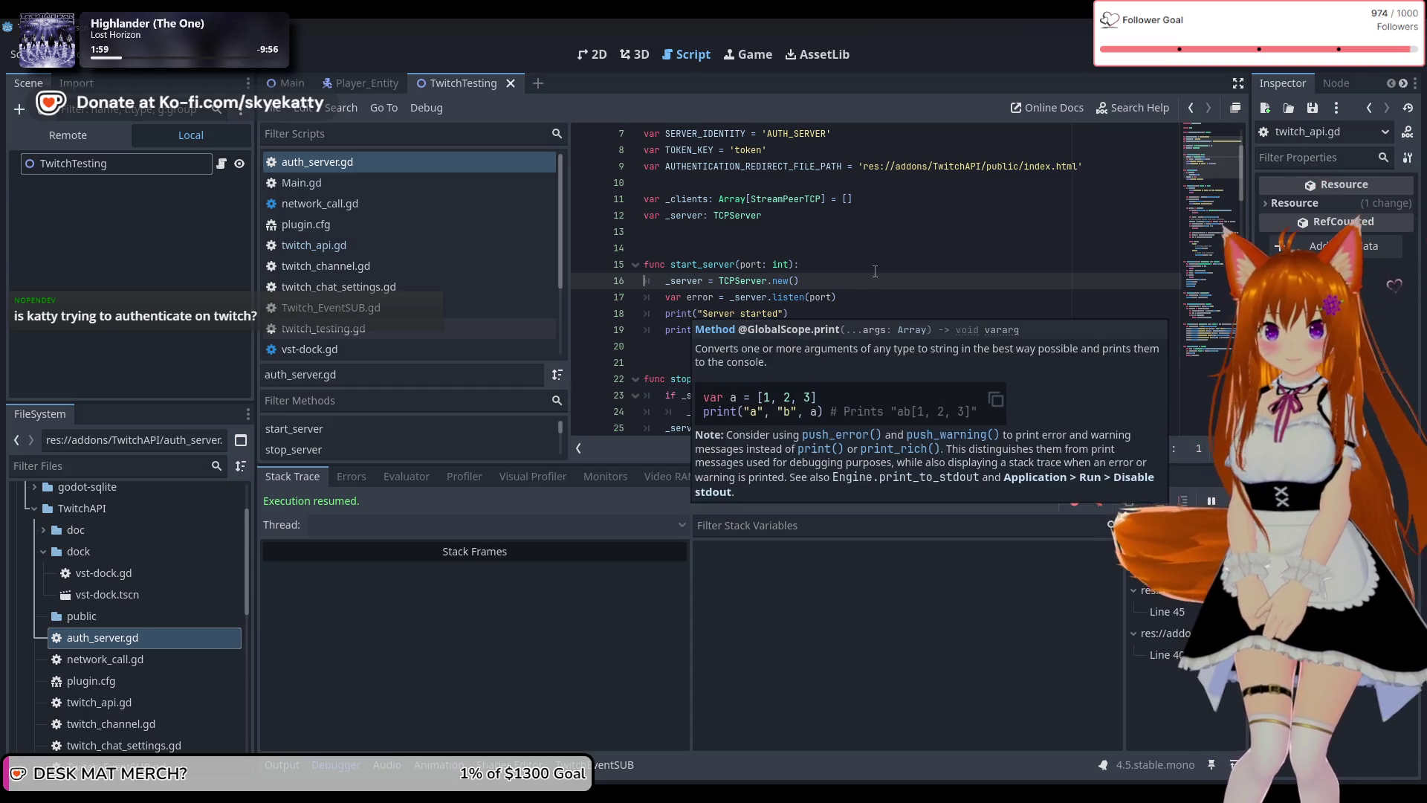
{"action": "scroll", "coordinate": [875, 270], "scroll_direction": "down", "scroll_amount": 1}
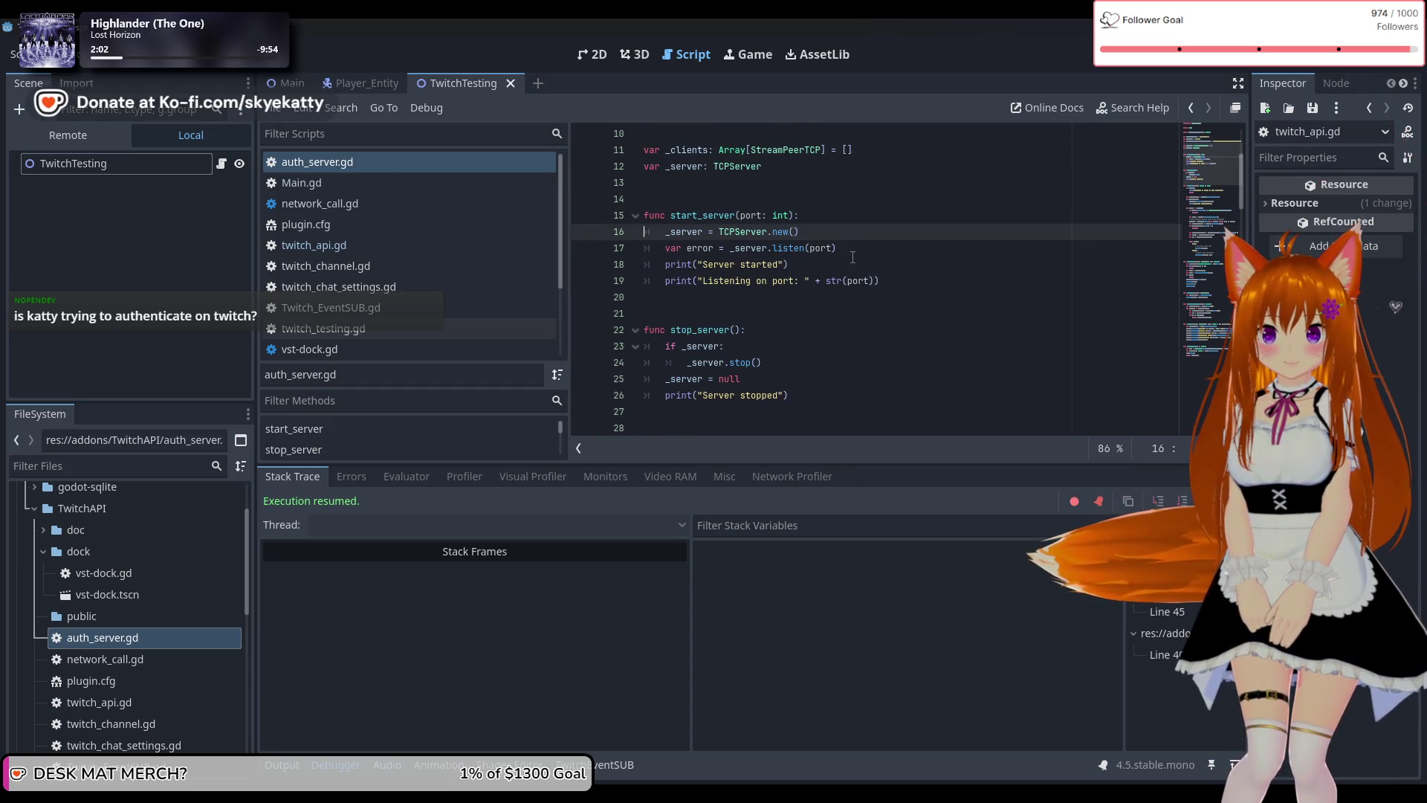
{"action": "left_click", "coordinate": [863, 249]}
{"action": "key", "text": "Return"}
{"action": "type", "text": "var is_listening ="}
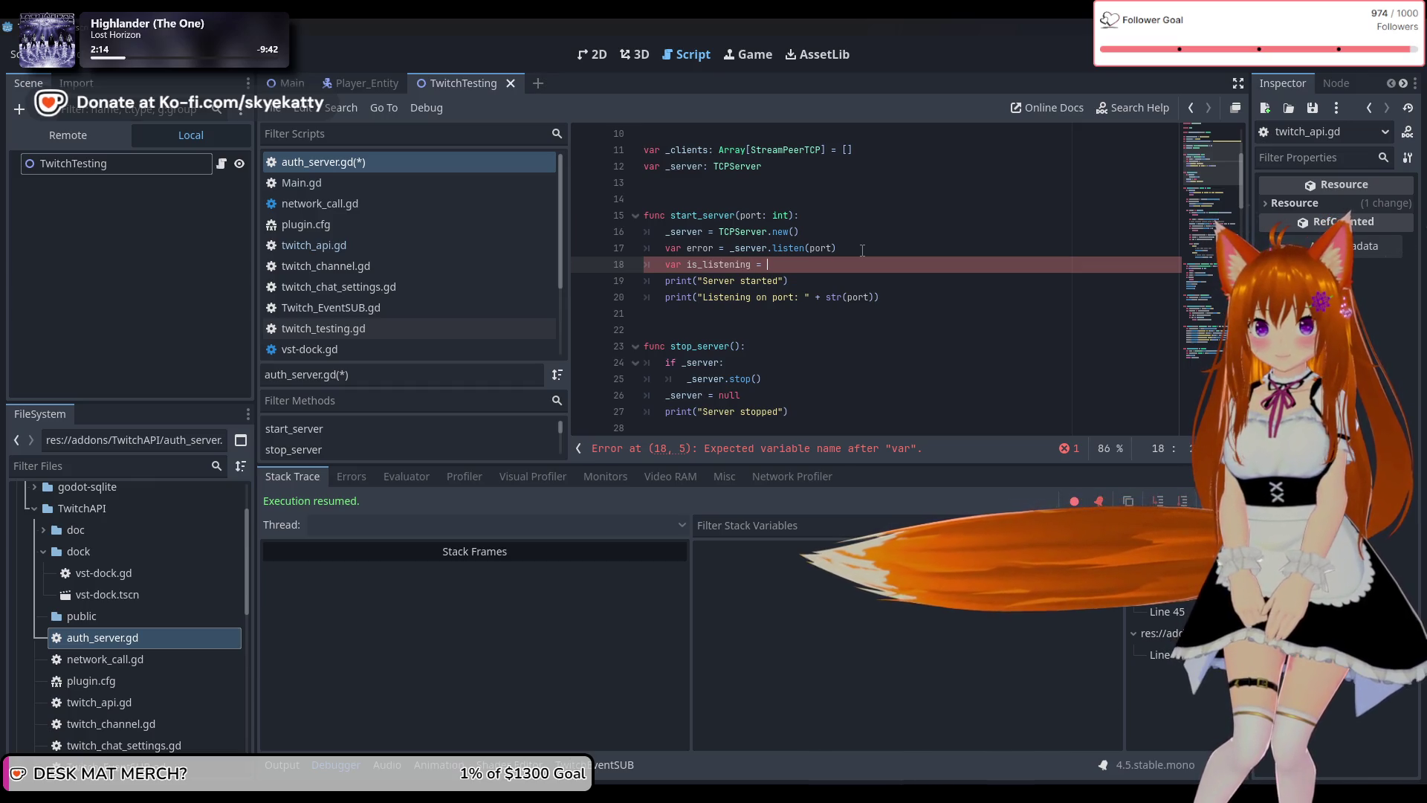
{"action": "type", "text": "_se"}
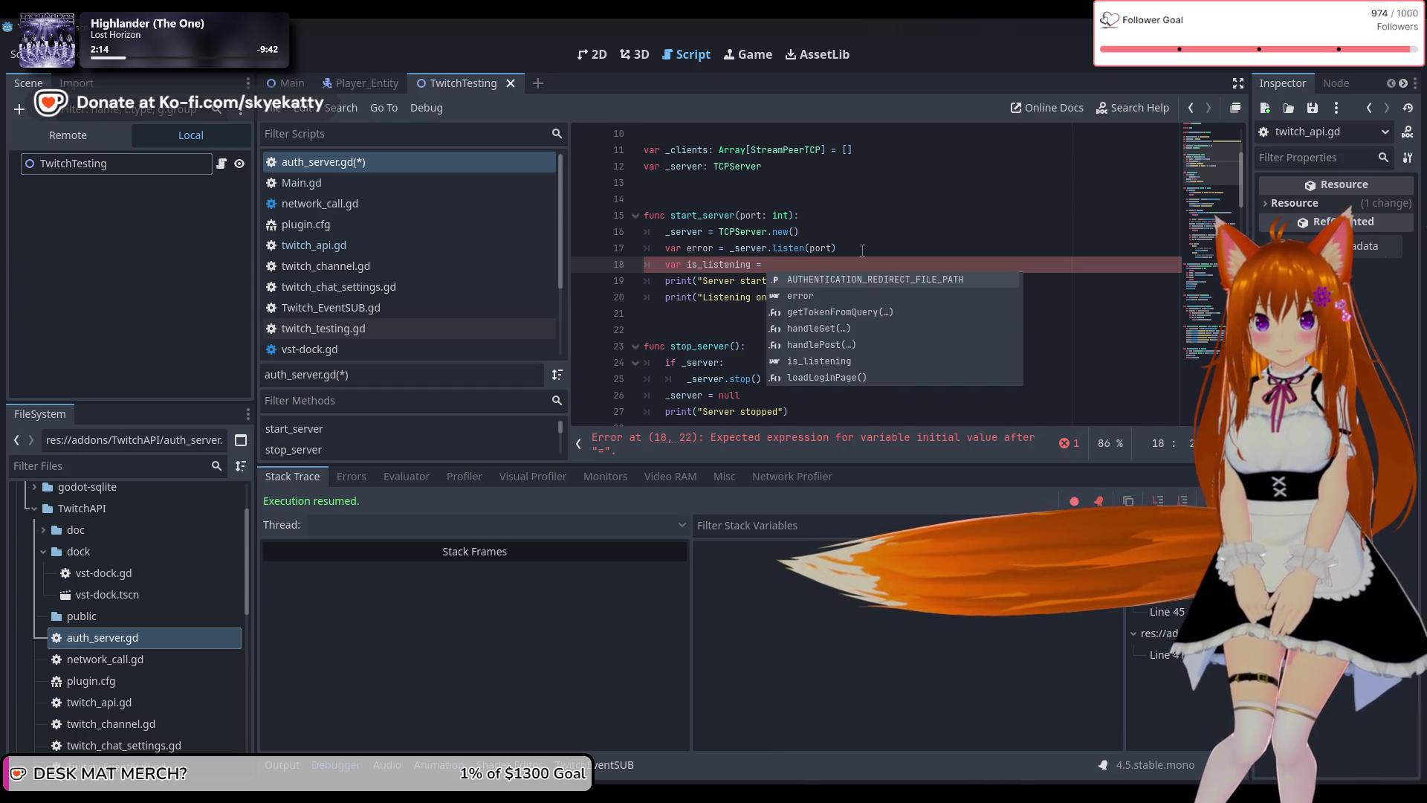
{"action": "type", "text": "rver.i"}
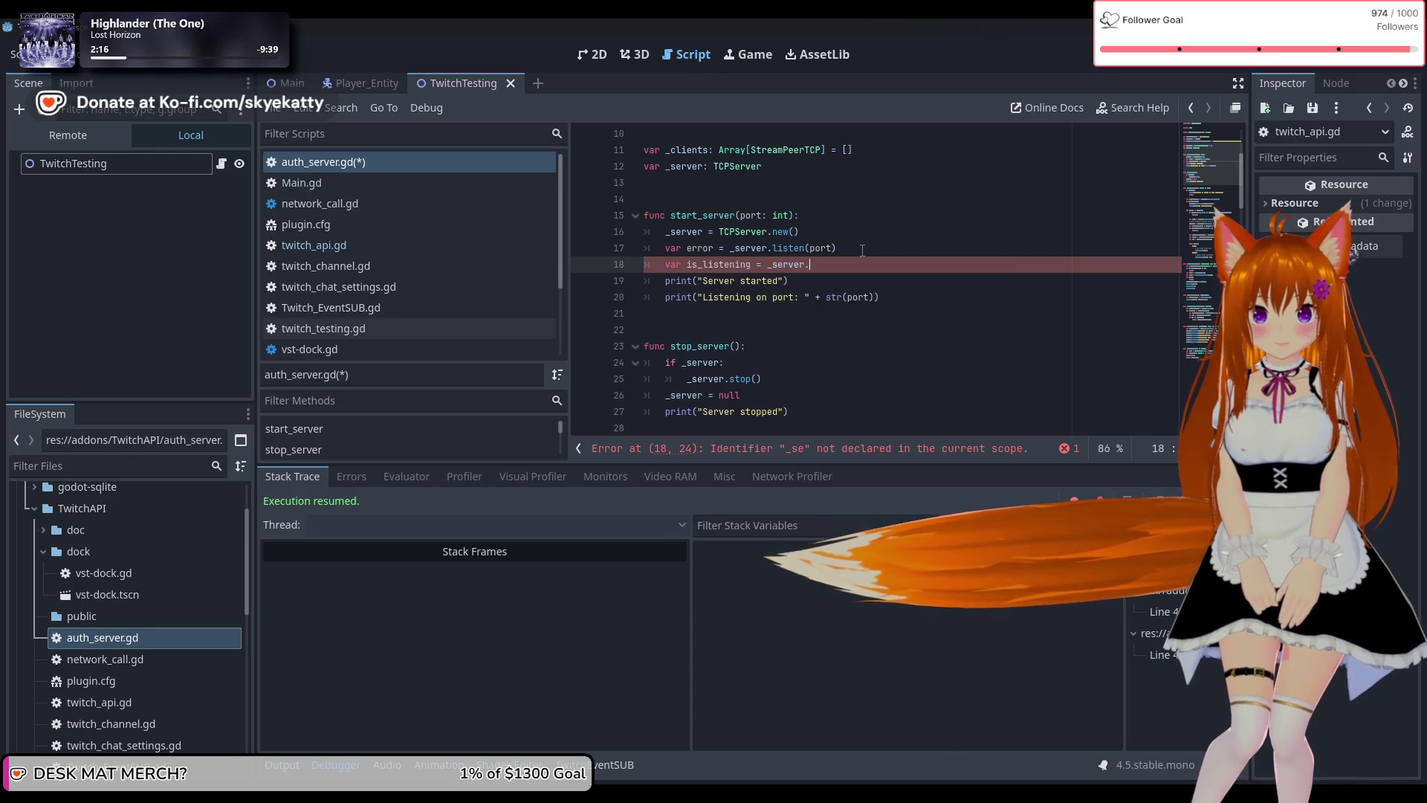
{"action": "key", "text": "Down"}
{"action": "key", "text": "Return"}
{"action": "left_click", "coordinate": [946, 264]}
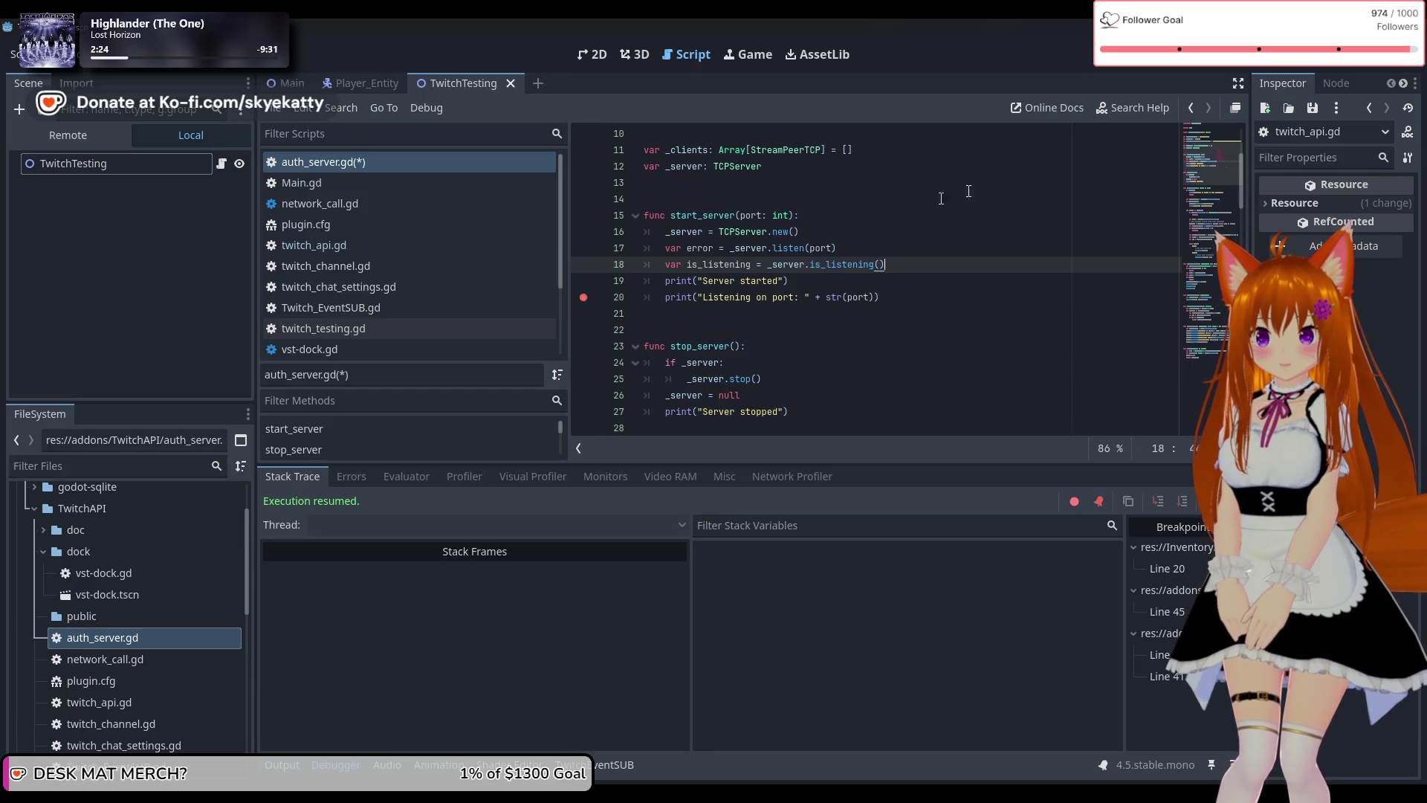
{"action": "left_click", "coordinate": [1186, 69]}
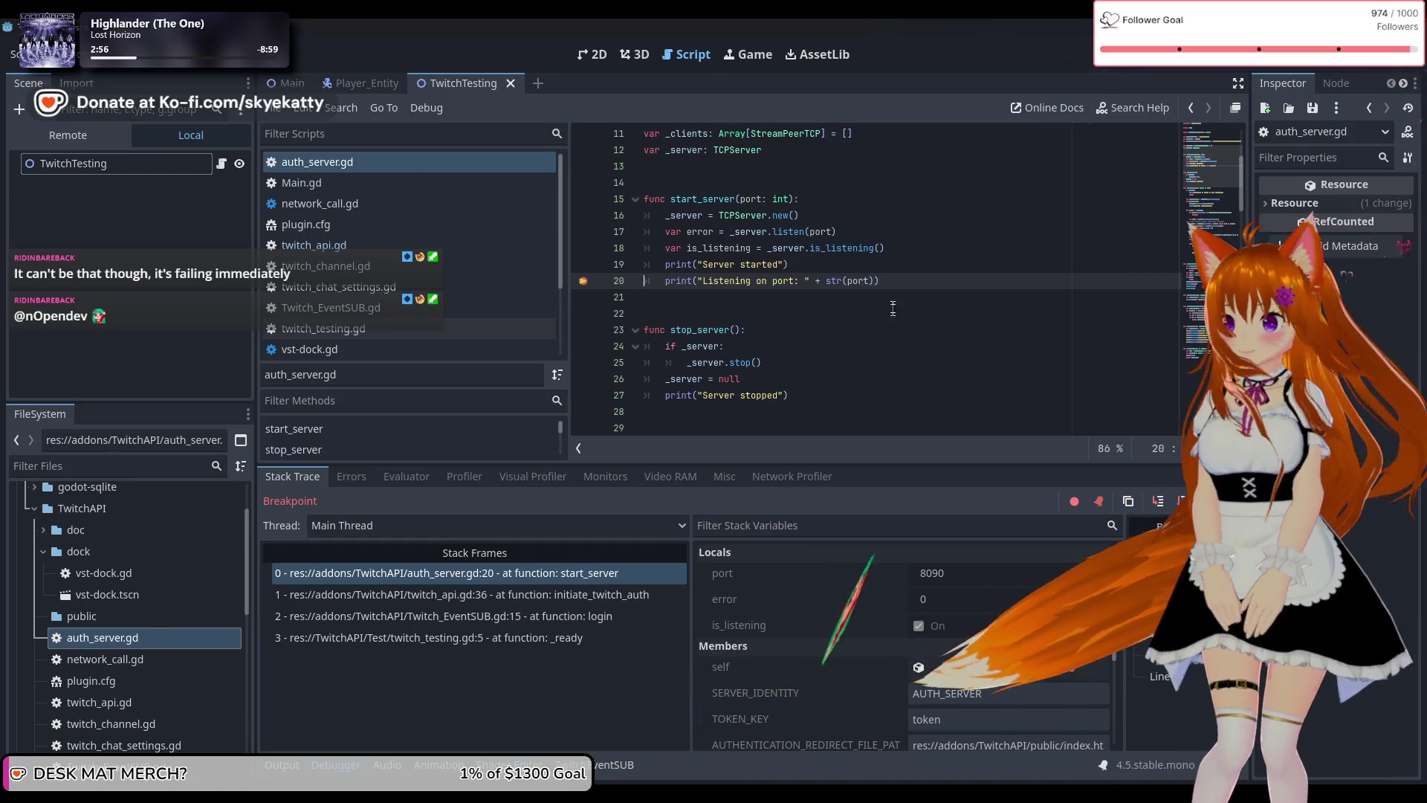
Scroll through start_server and place the caret at the end of line 19.
{"action": "scroll", "coordinate": [905, 318], "scroll_direction": "up", "scroll_amount": 2}
{"action": "scroll", "coordinate": [905, 318], "scroll_direction": "down", "scroll_amount": 3}
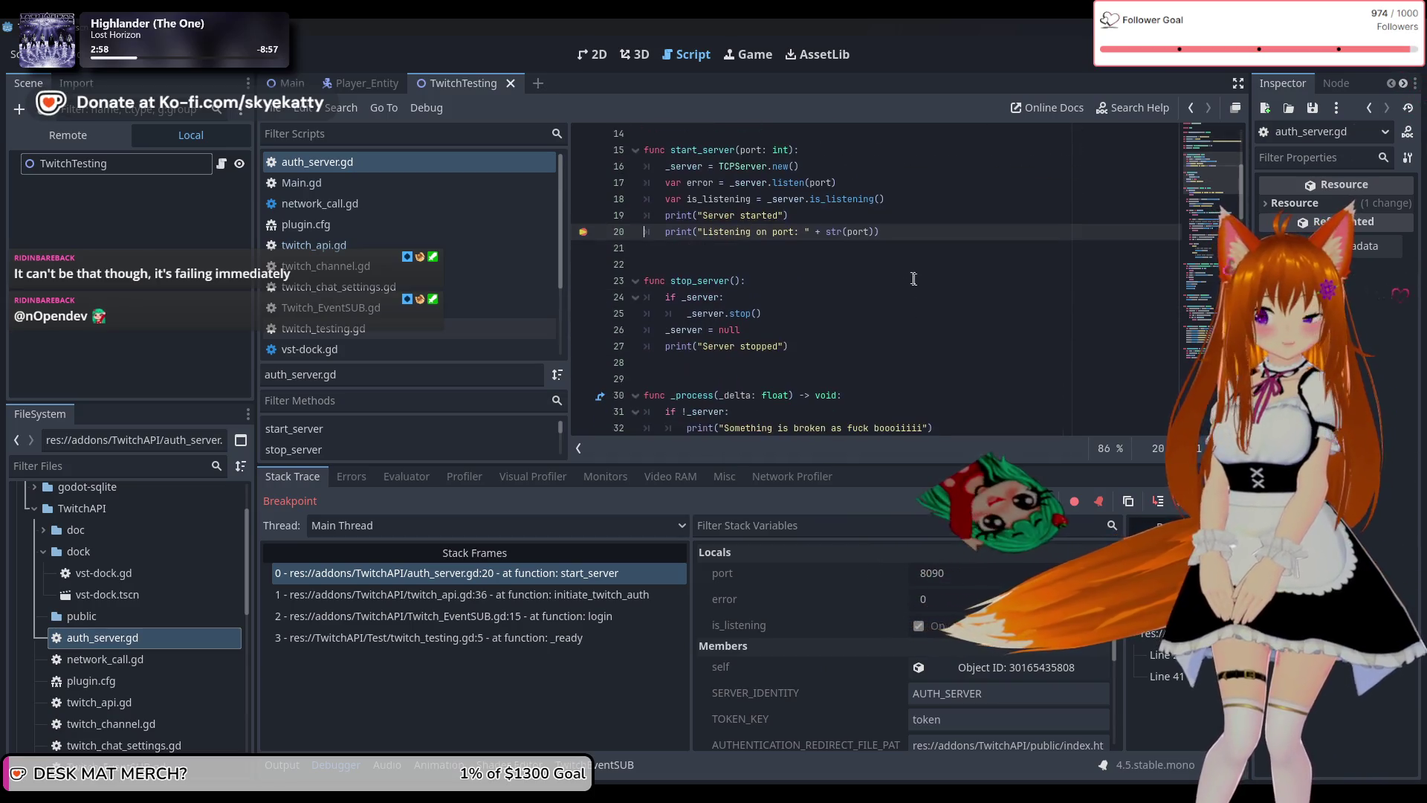
{"action": "scroll", "coordinate": [718, 398], "scroll_direction": "up", "scroll_amount": 2}
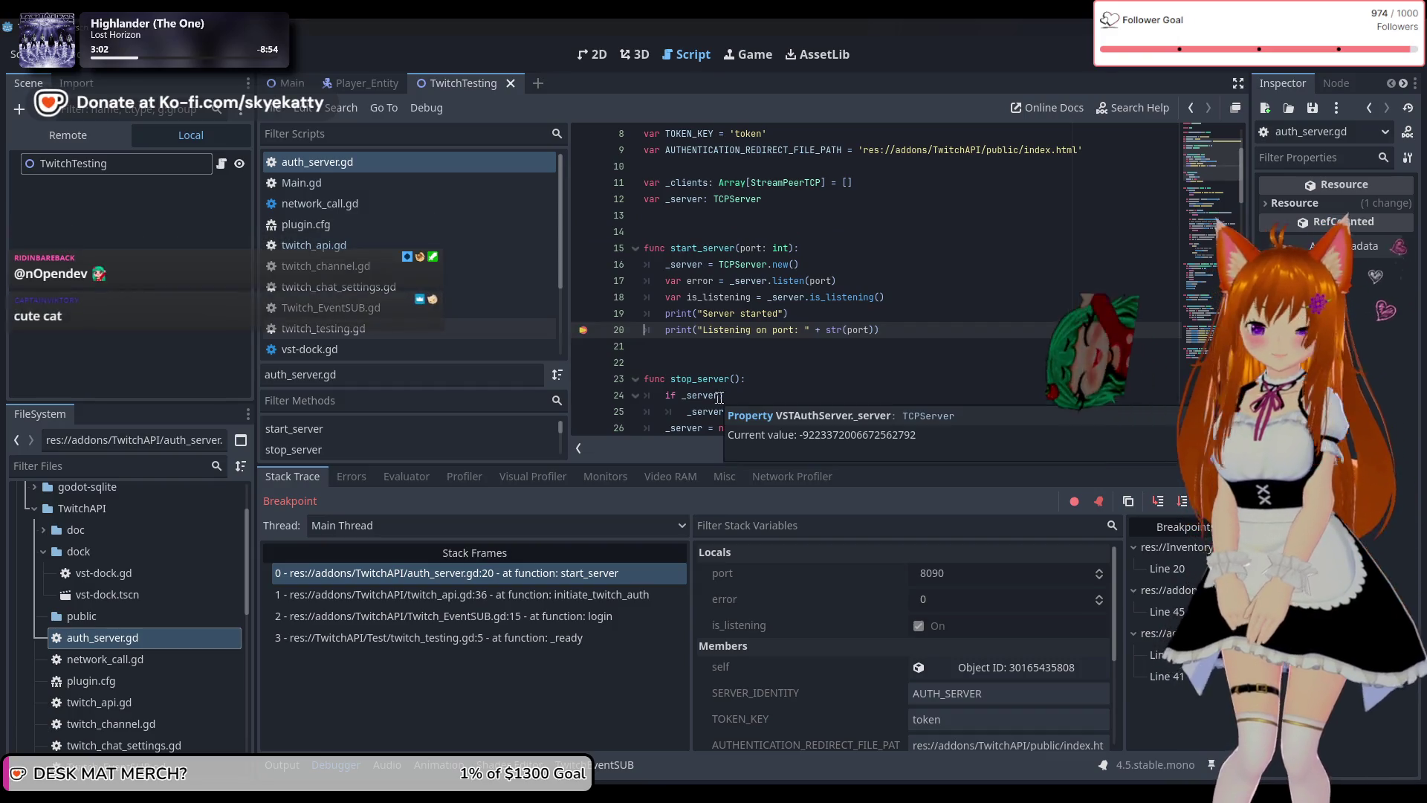
{"action": "scroll", "coordinate": [877, 370], "scroll_direction": "up", "scroll_amount": 1}
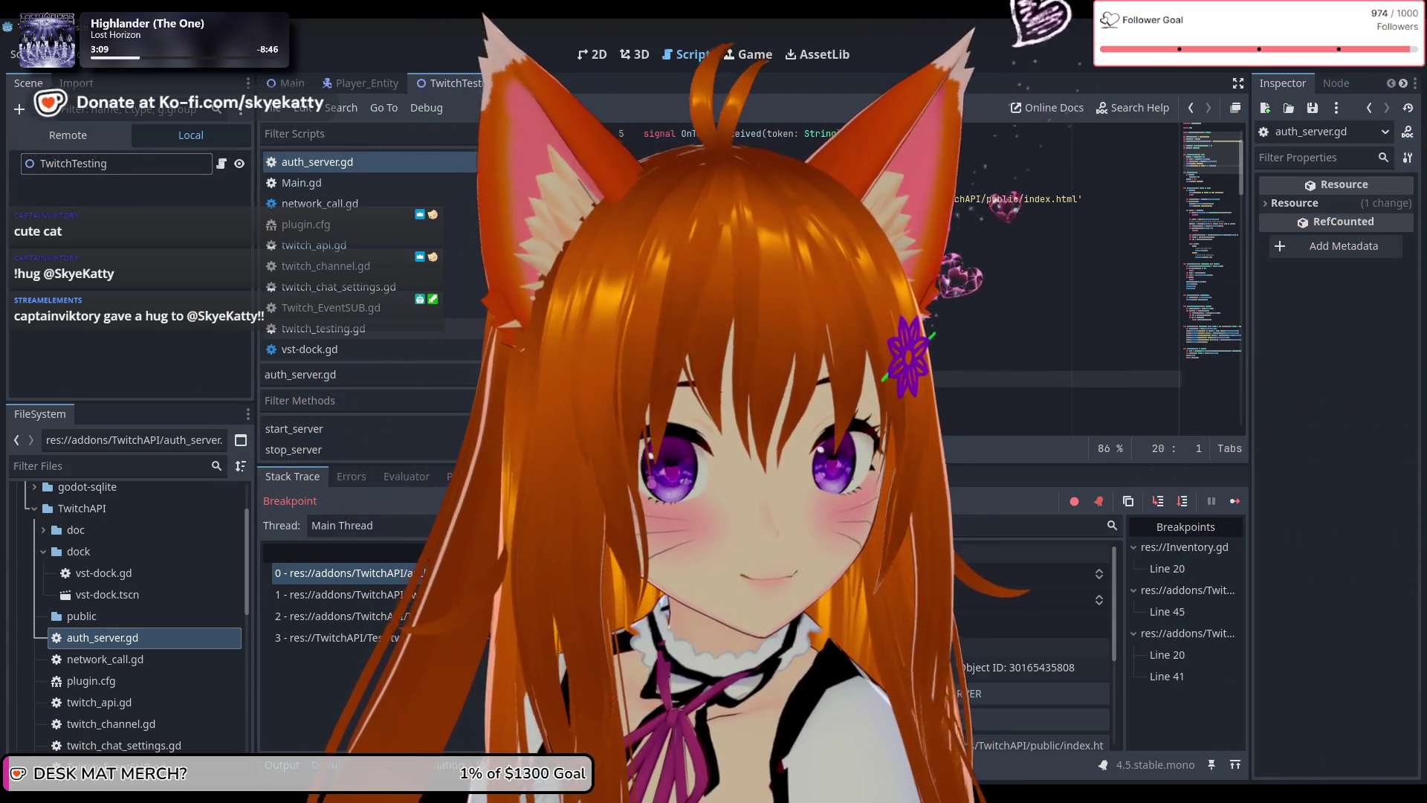
{"action": "left_click", "coordinate": [1190, 363]}
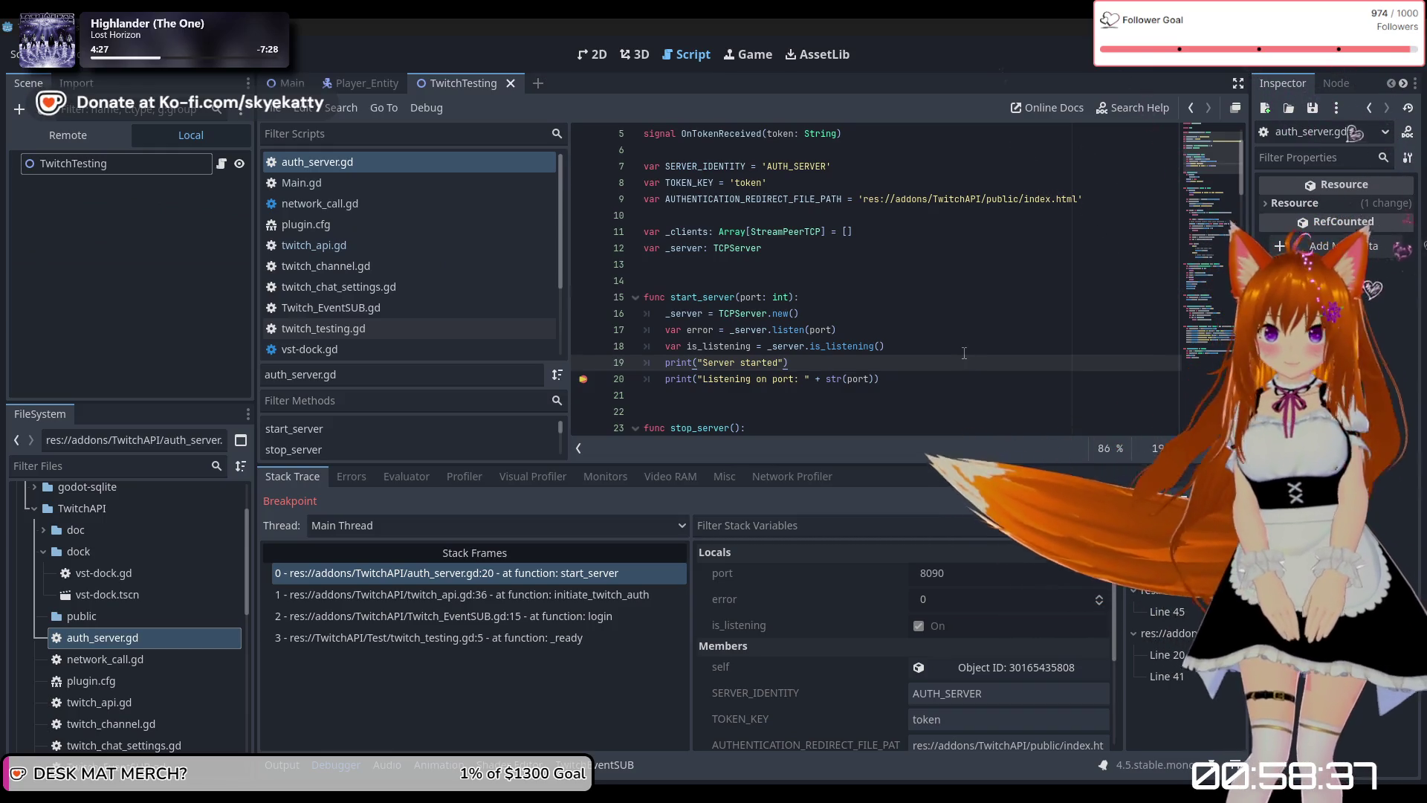
Read through auth_server.gd while execution stays paused in start_server.
{"action": "scroll", "coordinate": [964, 353], "scroll_direction": "down", "scroll_amount": 1}
{"action": "scroll", "coordinate": [879, 328], "scroll_direction": "down", "scroll_amount": 1}
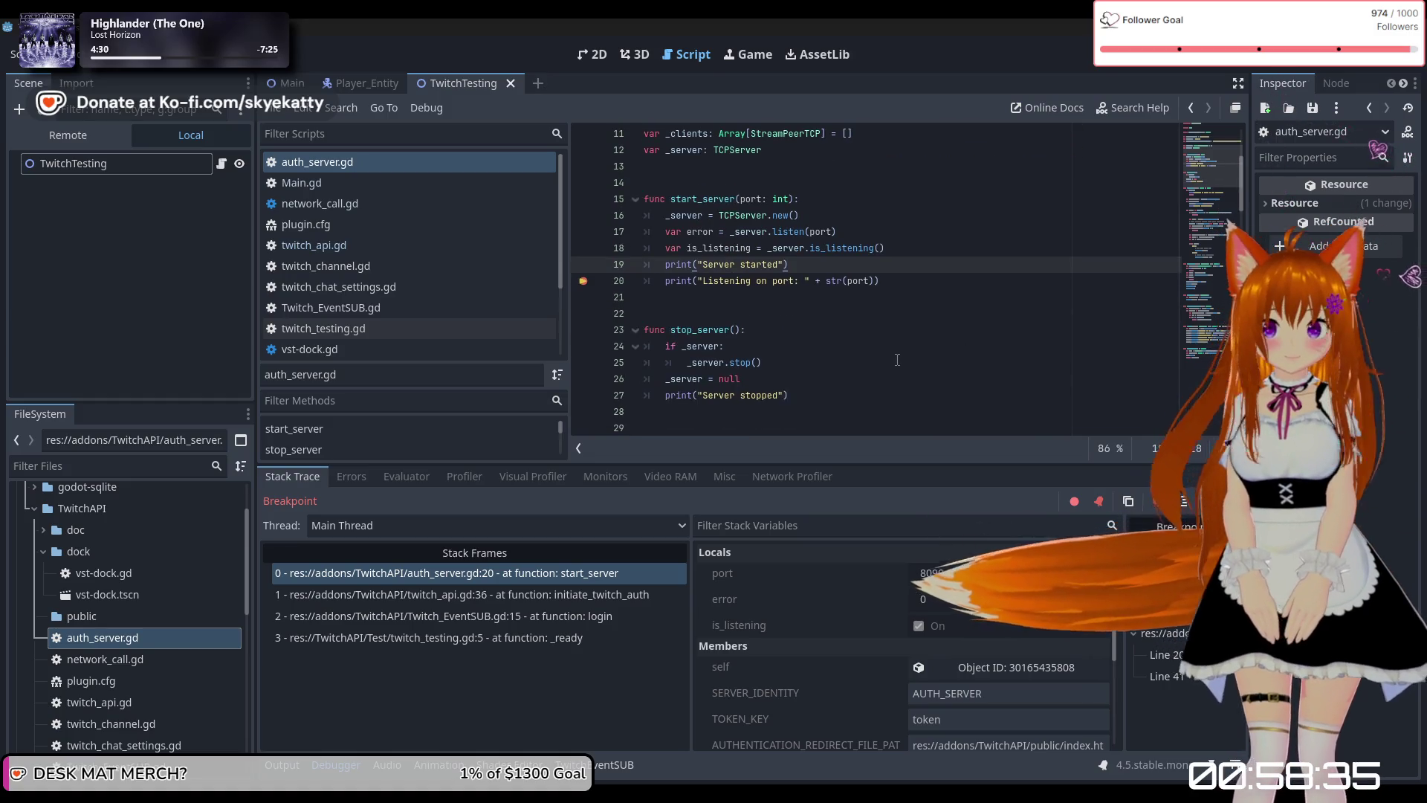
{"action": "mouse_move", "coordinate": [826, 286]}
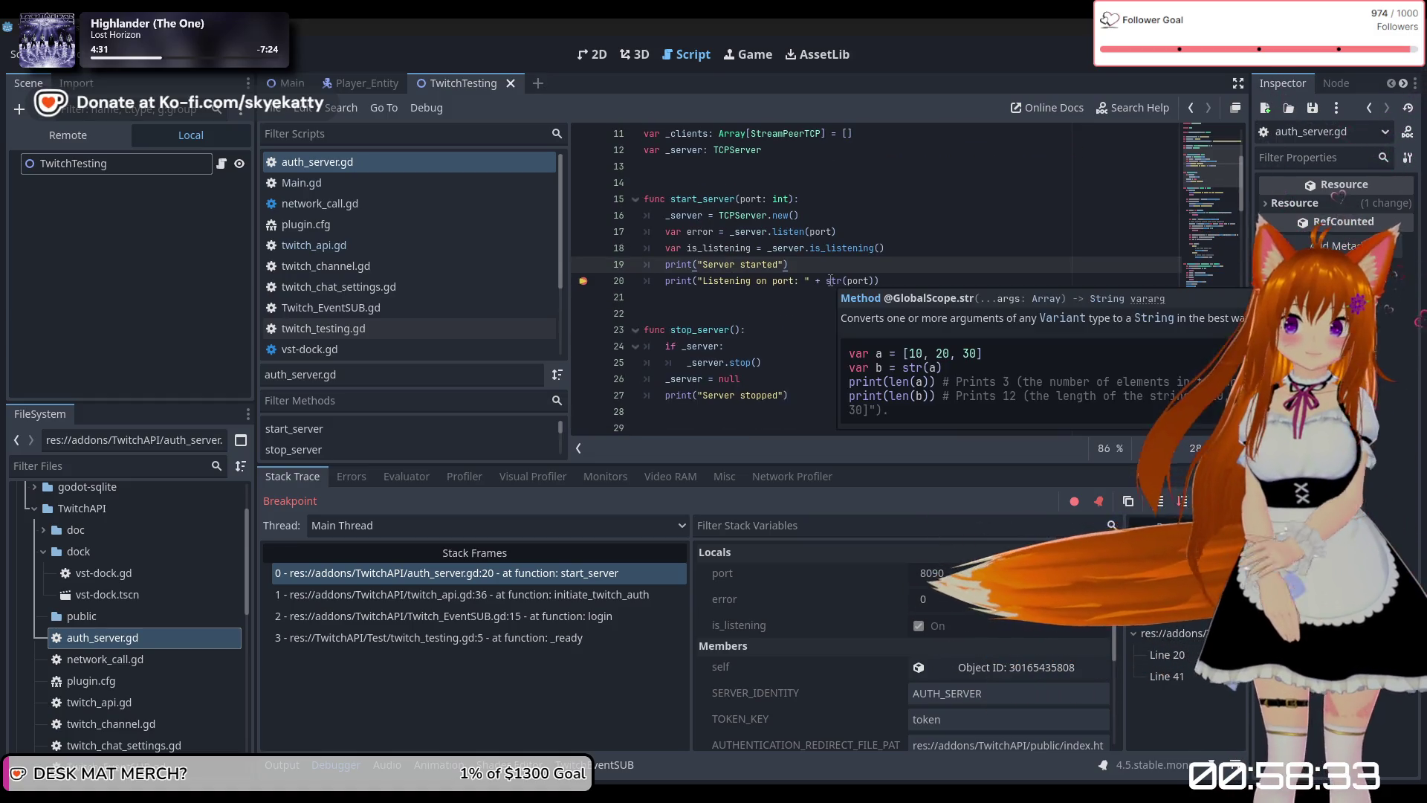
{"action": "scroll", "coordinate": [828, 295], "scroll_direction": "down", "scroll_amount": 1}
{"action": "scroll", "coordinate": [828, 295], "scroll_direction": "down", "scroll_amount": 2}
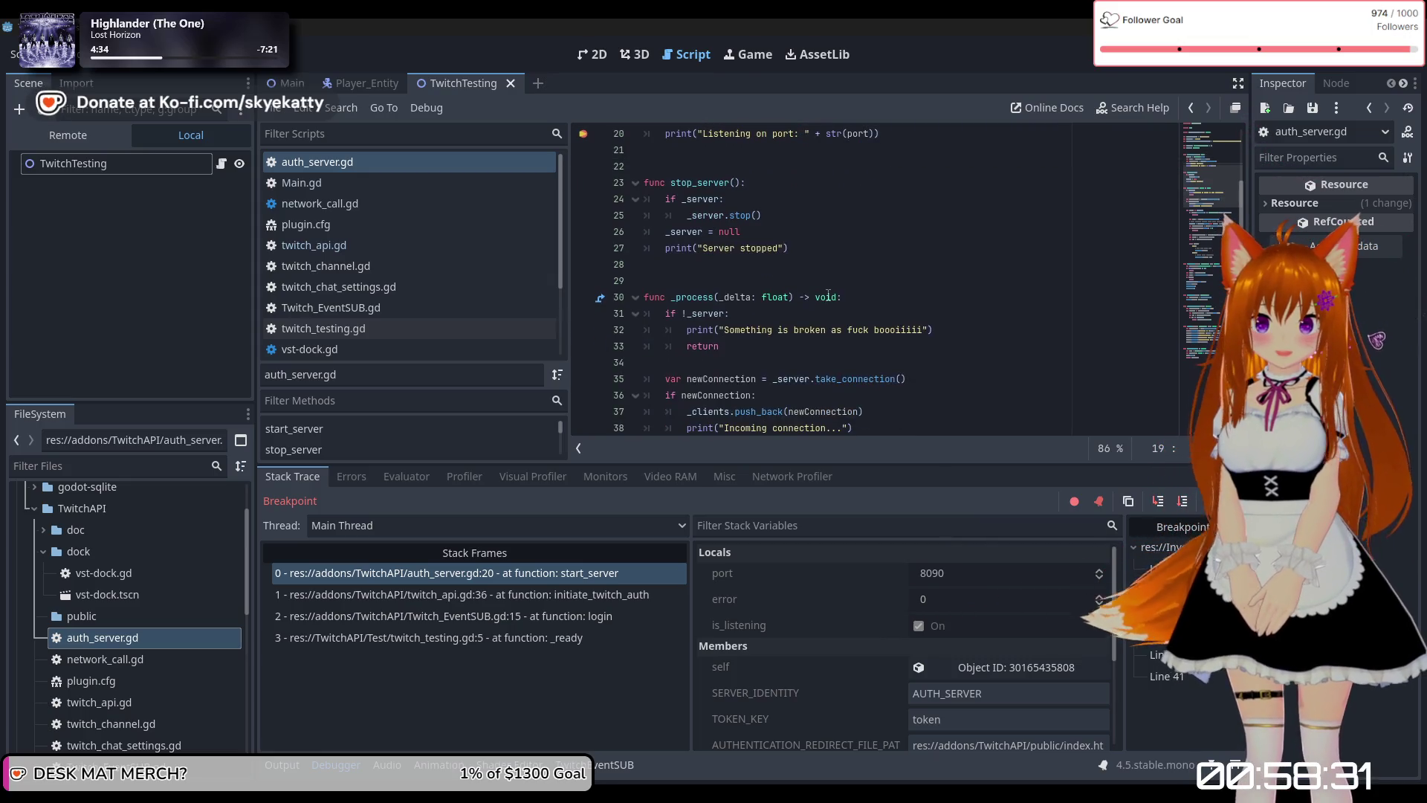
{"action": "scroll", "coordinate": [826, 295], "scroll_direction": "up", "scroll_amount": 2}
{"action": "scroll", "coordinate": [824, 298], "scroll_direction": "down", "scroll_amount": 1}
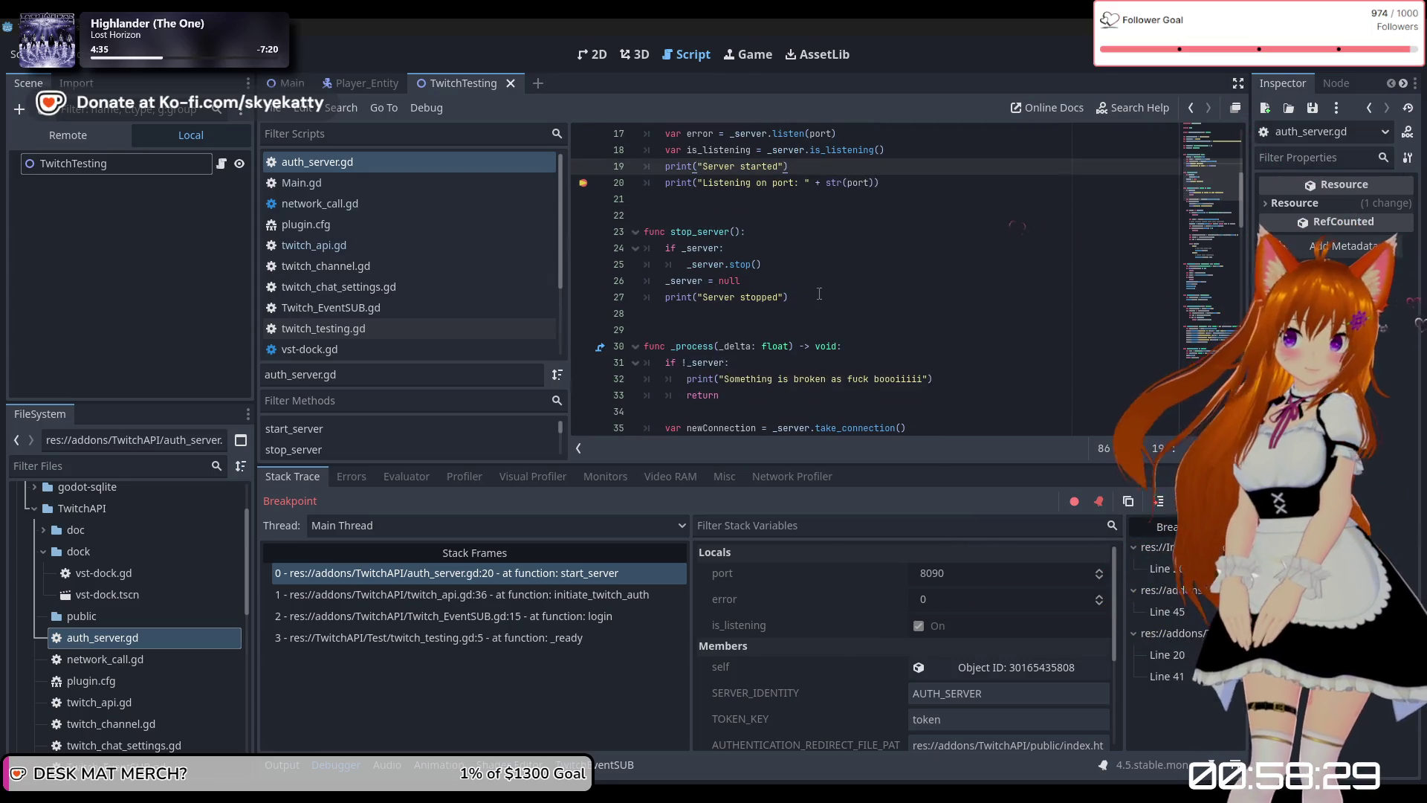
{"action": "scroll", "coordinate": [872, 600], "scroll_direction": "down", "scroll_amount": 1}
{"action": "scroll", "coordinate": [925, 424], "scroll_direction": "down", "scroll_amount": 3}
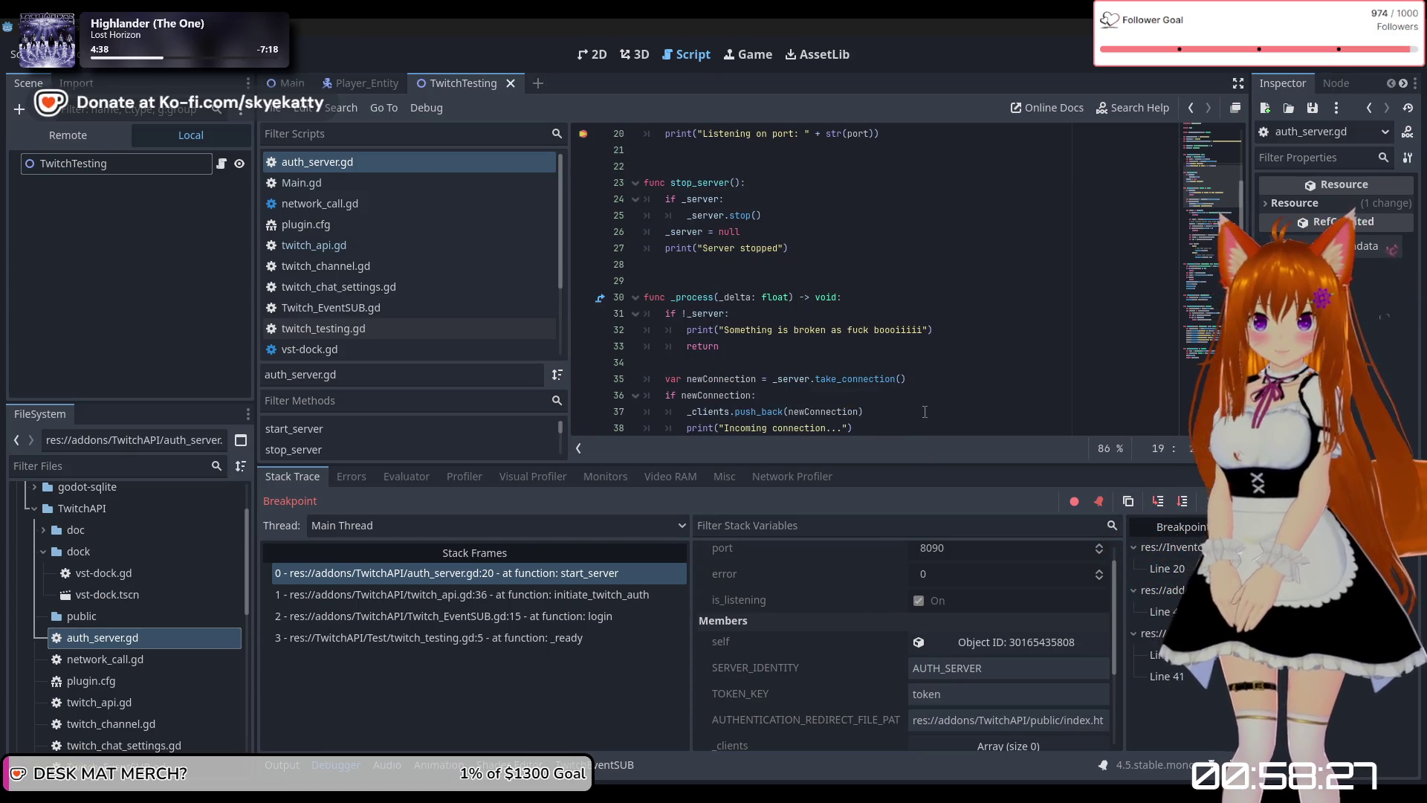
{"action": "scroll", "coordinate": [925, 390], "scroll_direction": "down", "scroll_amount": 2}
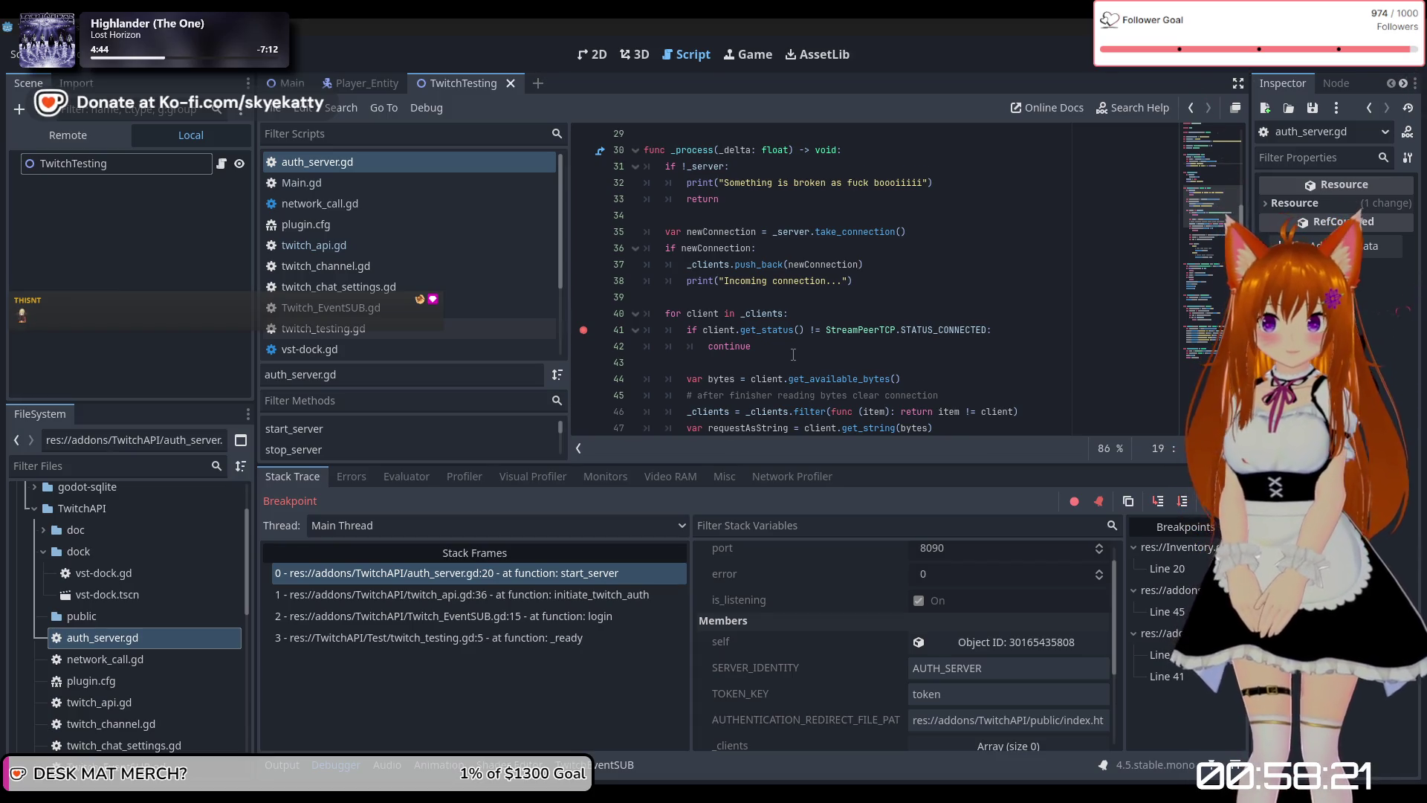
{"action": "scroll", "coordinate": [793, 354], "scroll_direction": "down", "scroll_amount": 3}
{"action": "scroll", "coordinate": [792, 353], "scroll_direction": "down", "scroll_amount": 9}
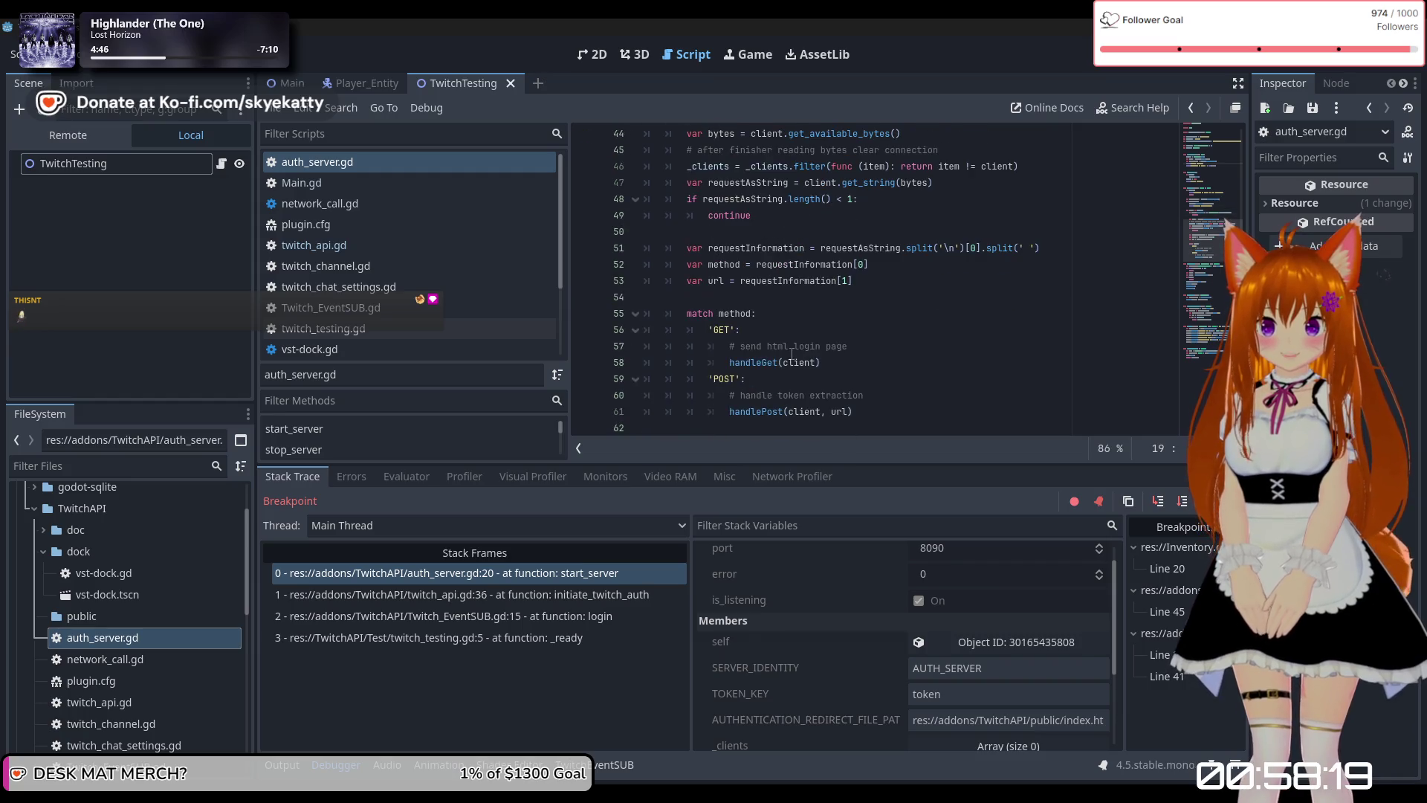
{"action": "scroll", "coordinate": [792, 353], "scroll_direction": "down", "scroll_amount": 8}
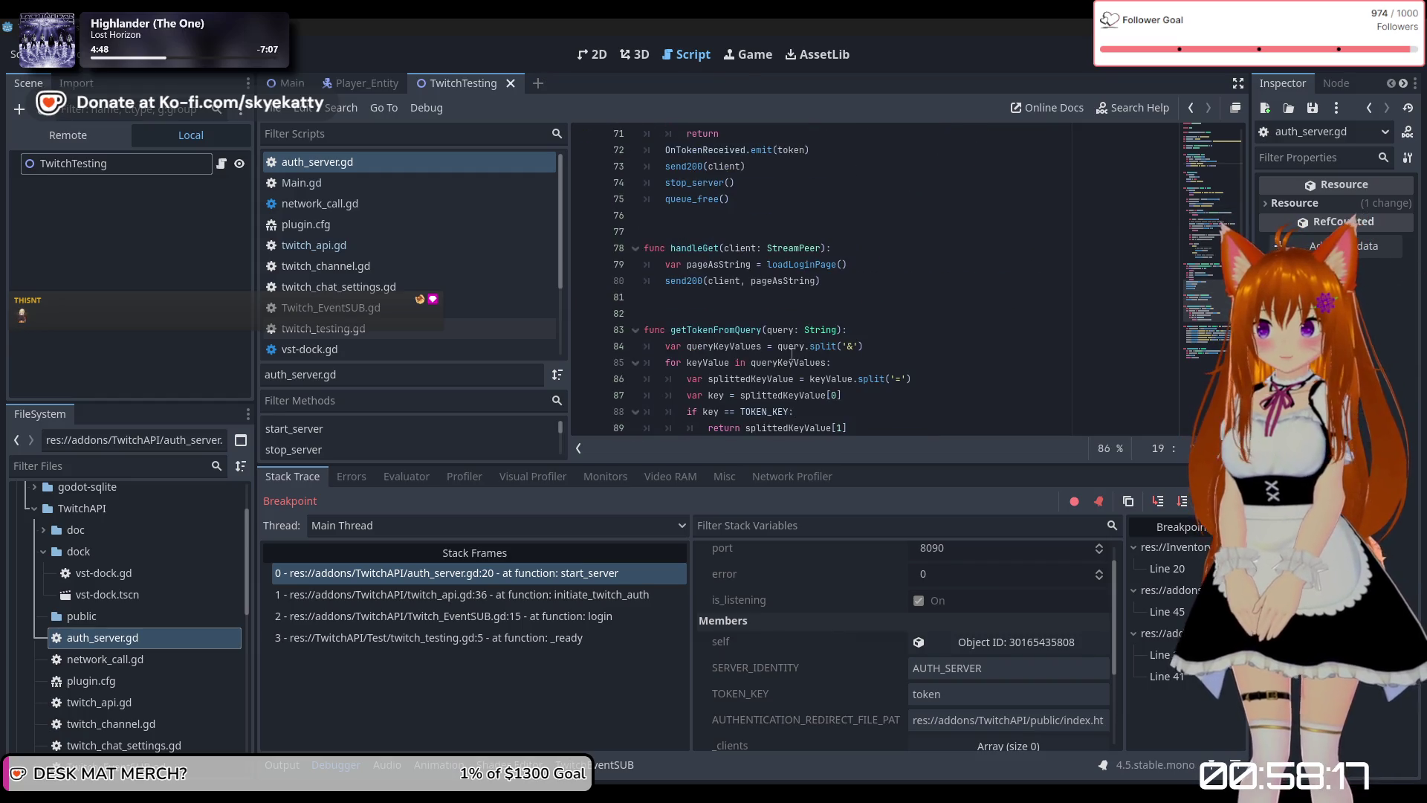
{"action": "scroll", "coordinate": [795, 355], "scroll_direction": "up", "scroll_amount": 20}
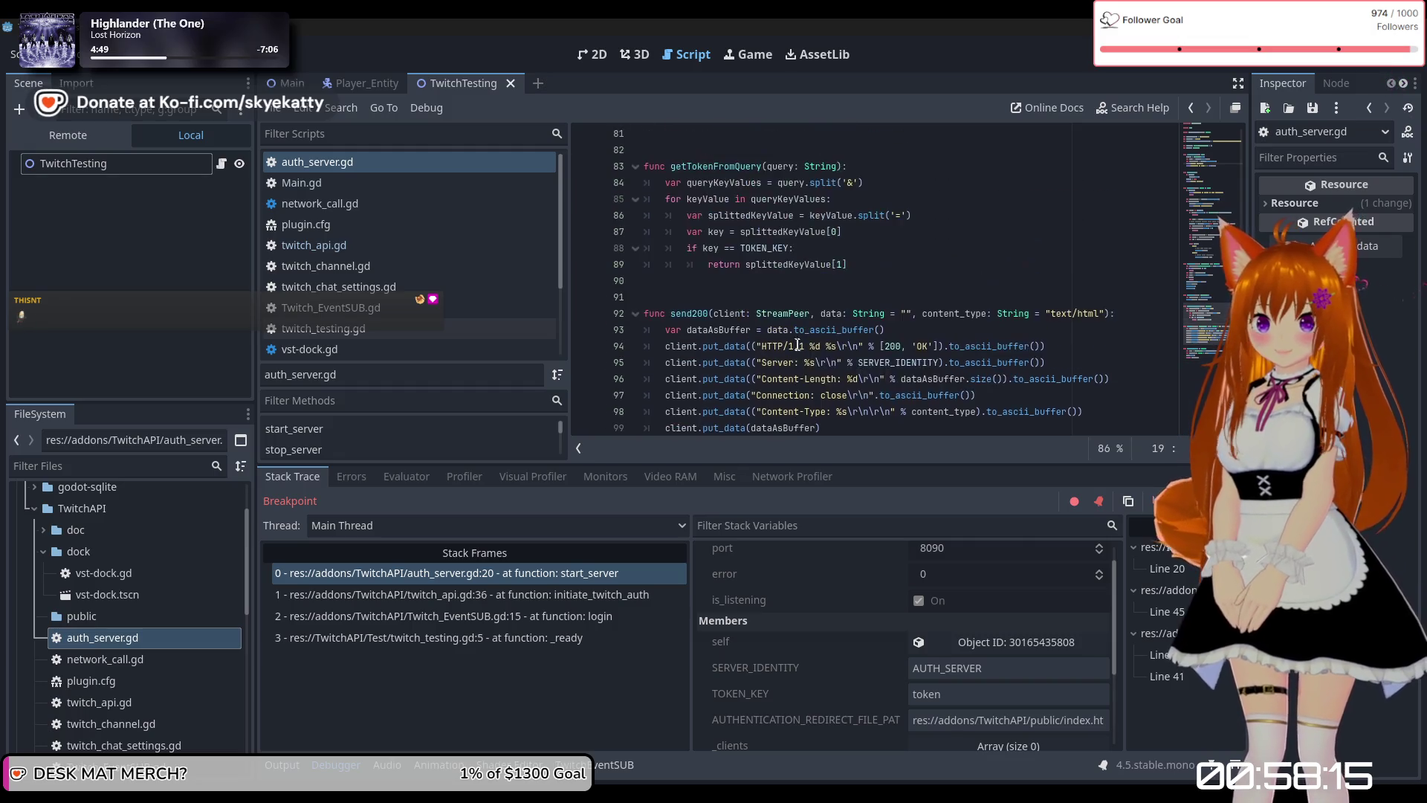
{"action": "scroll", "coordinate": [805, 347], "scroll_direction": "up", "scroll_amount": 7}
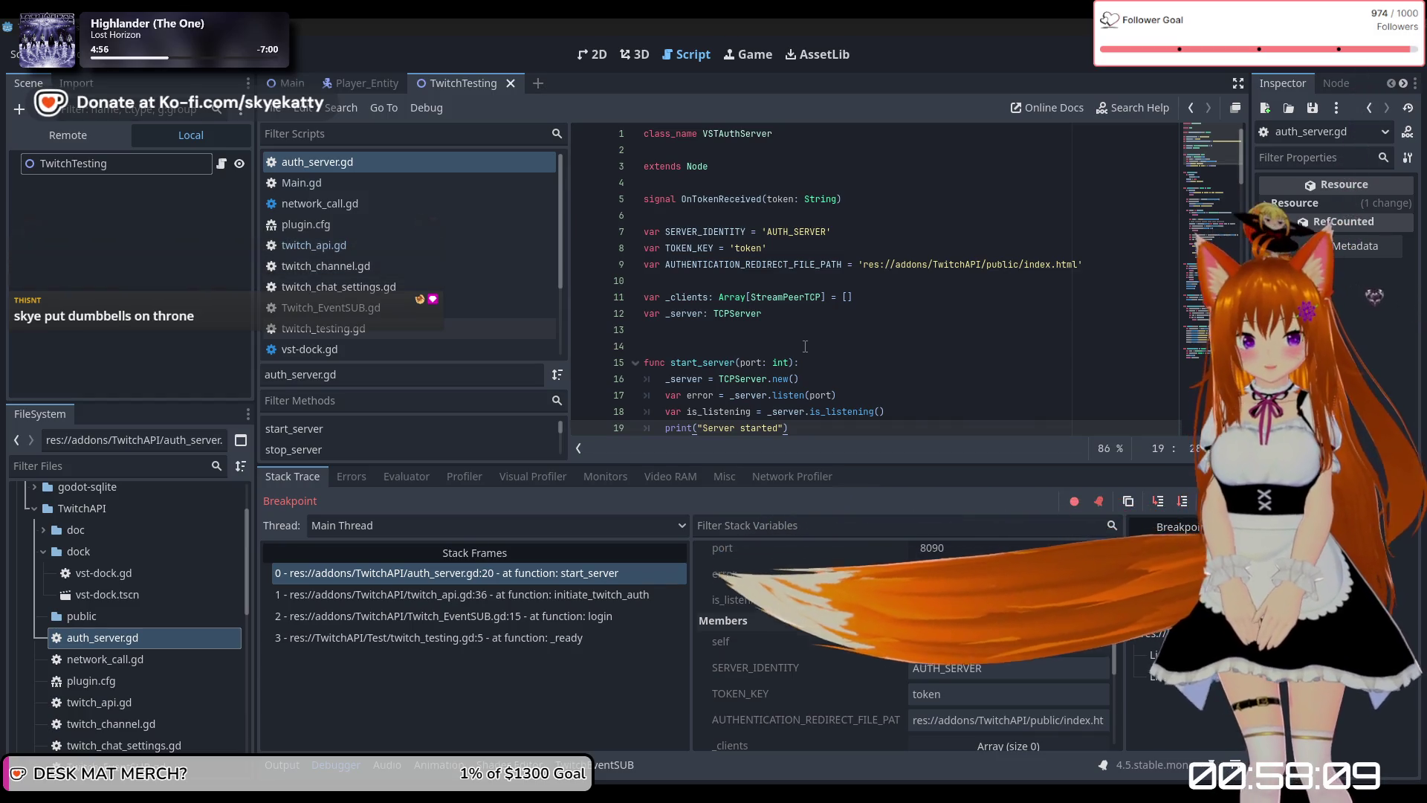
{"action": "scroll", "coordinate": [805, 347], "scroll_direction": "down", "scroll_amount": 2}
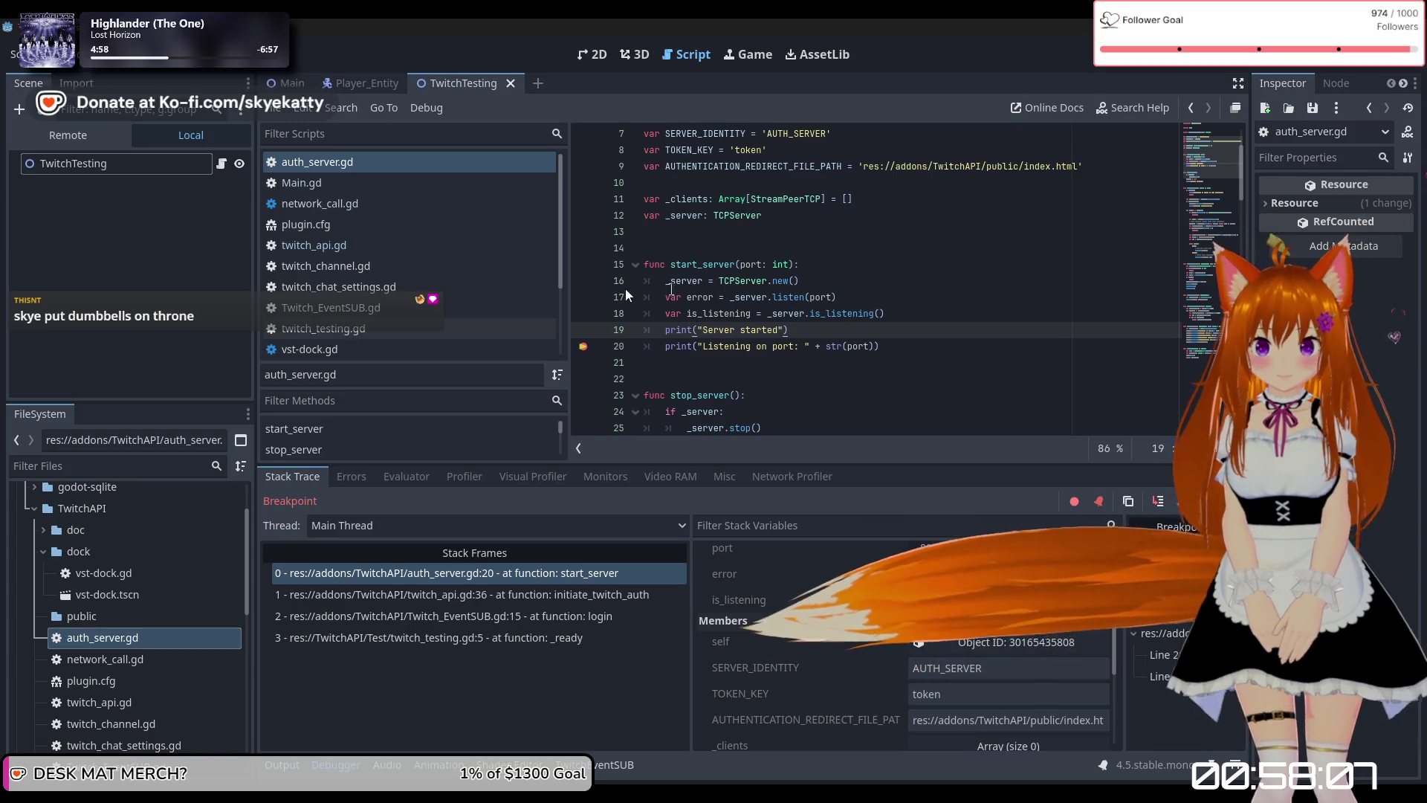
{"action": "scroll", "coordinate": [797, 232], "scroll_direction": "up", "scroll_amount": 2}
{"action": "scroll", "coordinate": [798, 232], "scroll_direction": "down", "scroll_amount": 3}
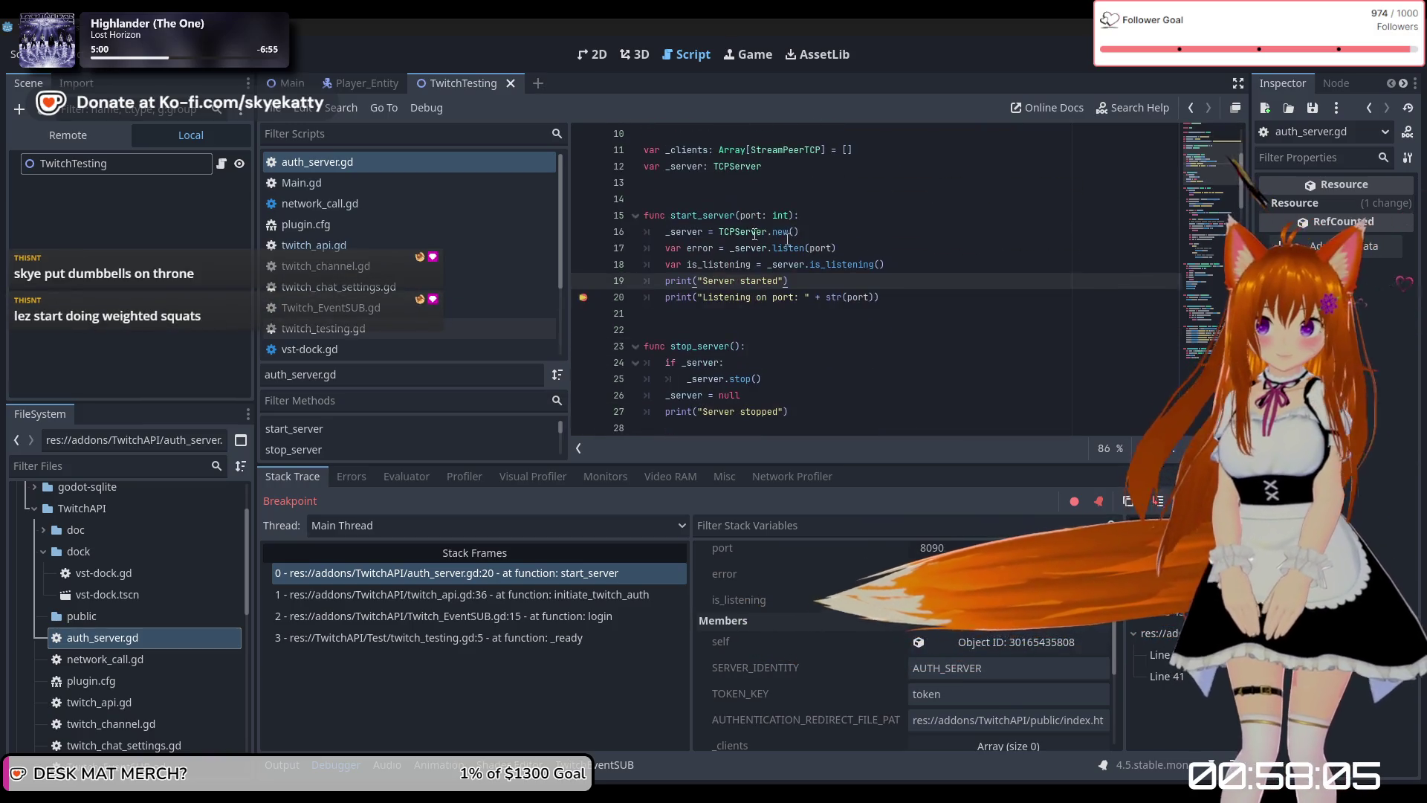
{"action": "mouse_move", "coordinate": [788, 295]}
{"action": "scroll", "coordinate": [774, 266], "scroll_direction": "up", "scroll_amount": 3}
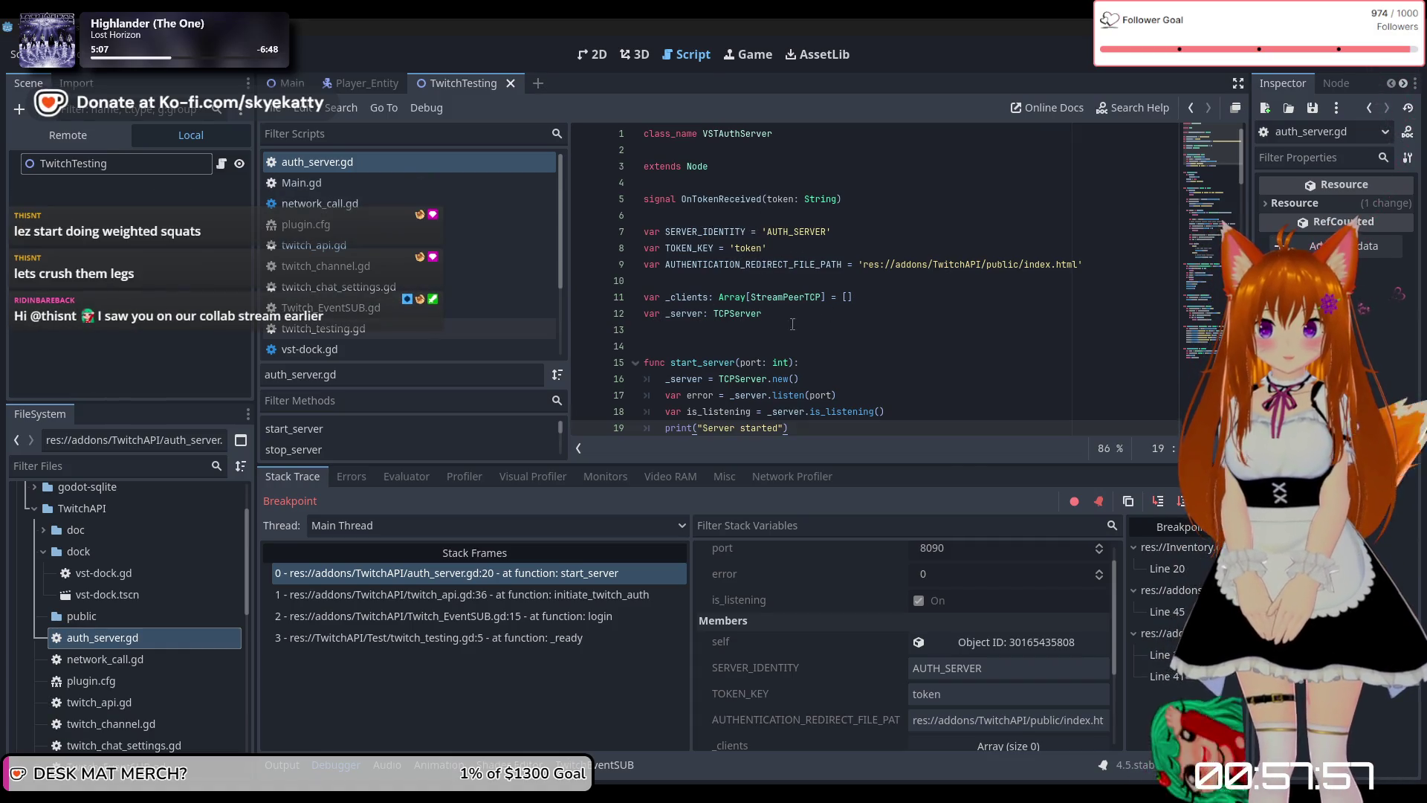
{"action": "scroll", "coordinate": [792, 324], "scroll_direction": "down", "scroll_amount": 1}
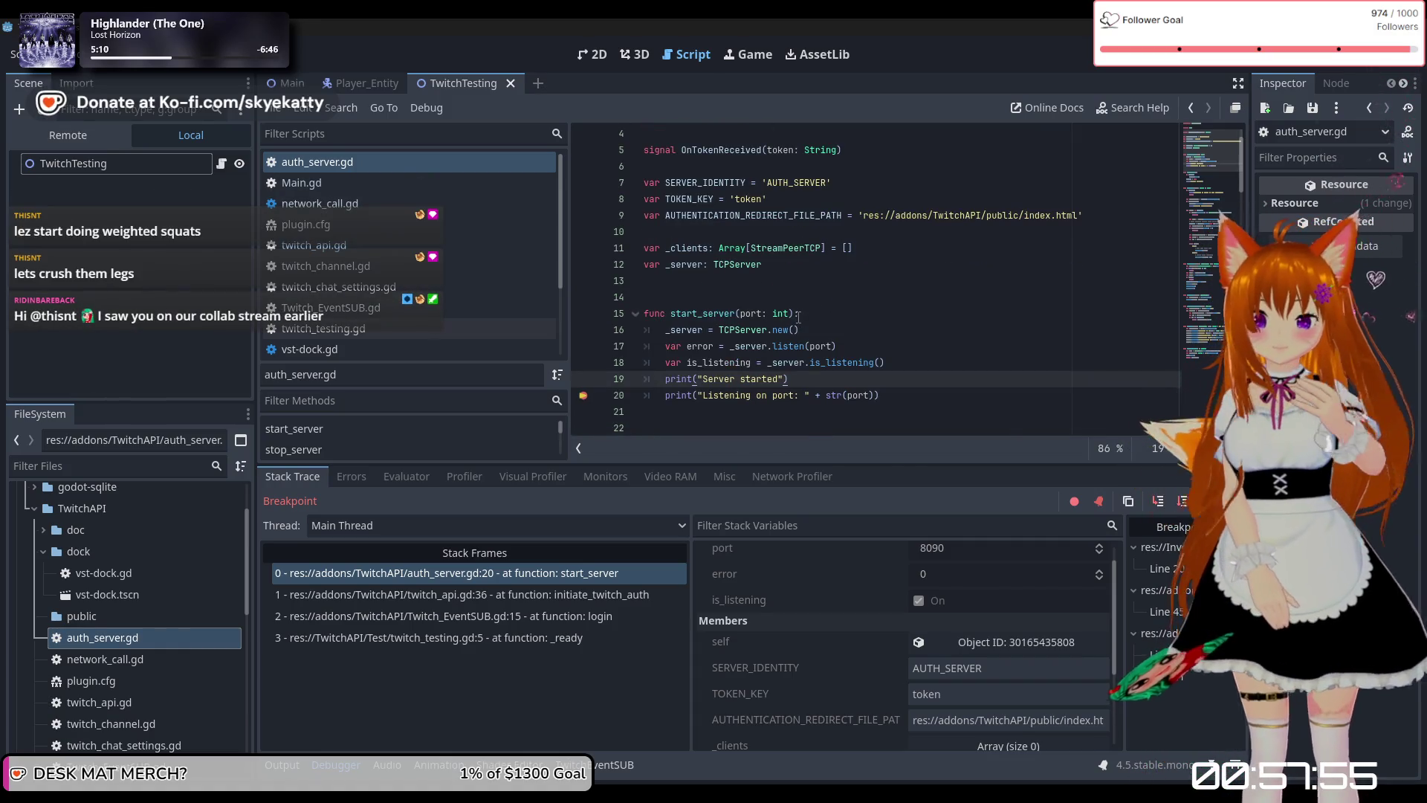
{"action": "scroll", "coordinate": [808, 313], "scroll_direction": "down", "scroll_amount": 5}
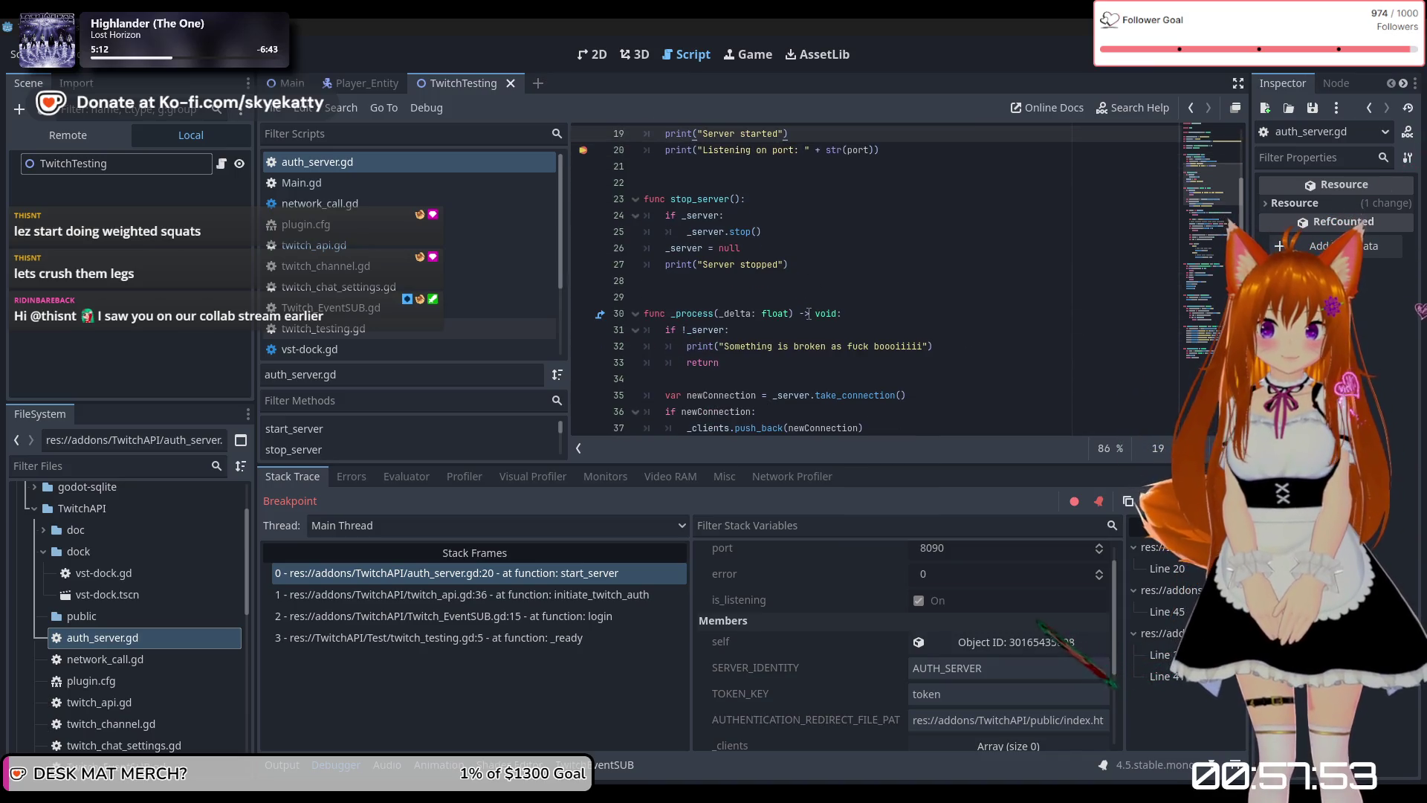
{"action": "scroll", "coordinate": [809, 313], "scroll_direction": "up", "scroll_amount": 6}
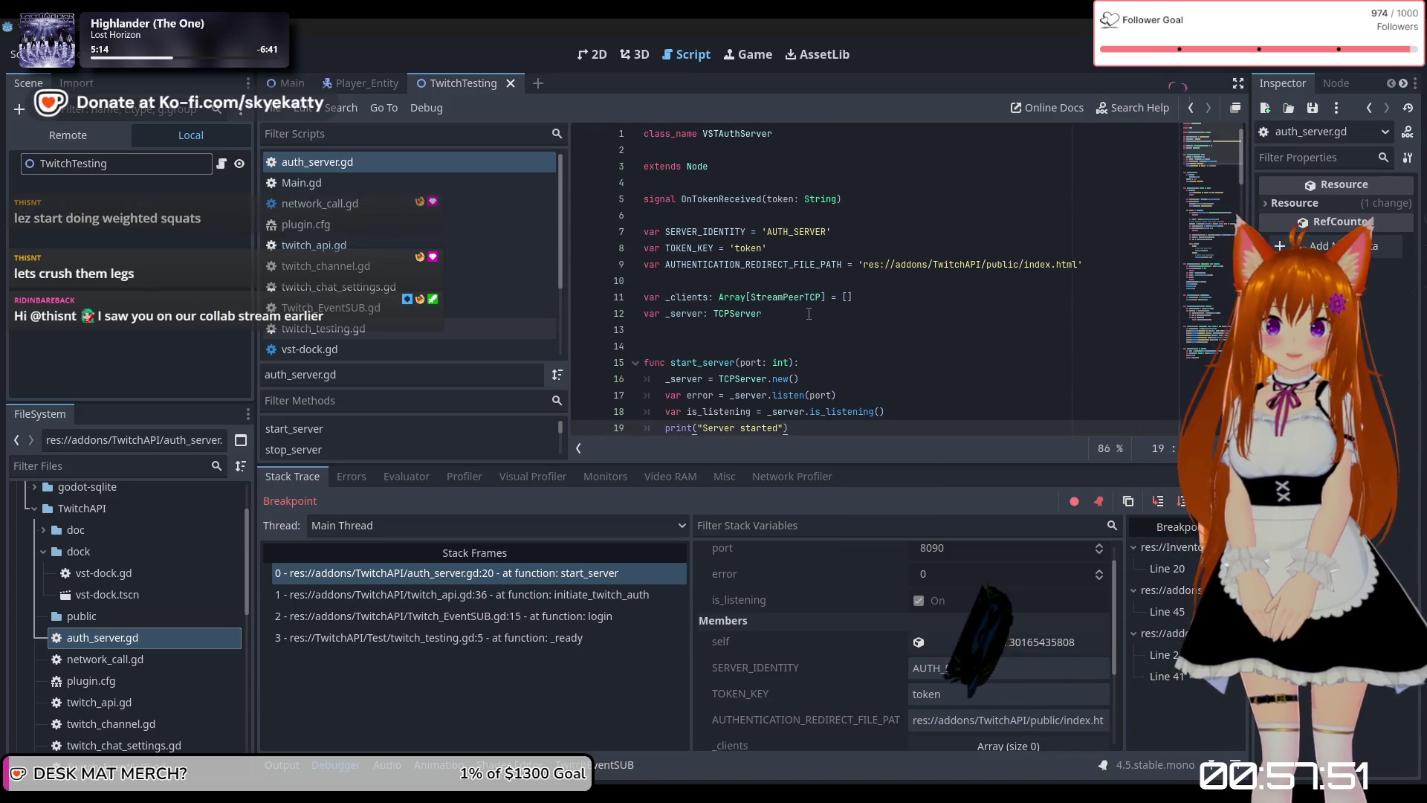
{"action": "scroll", "coordinate": [809, 313], "scroll_direction": "down", "scroll_amount": 3}
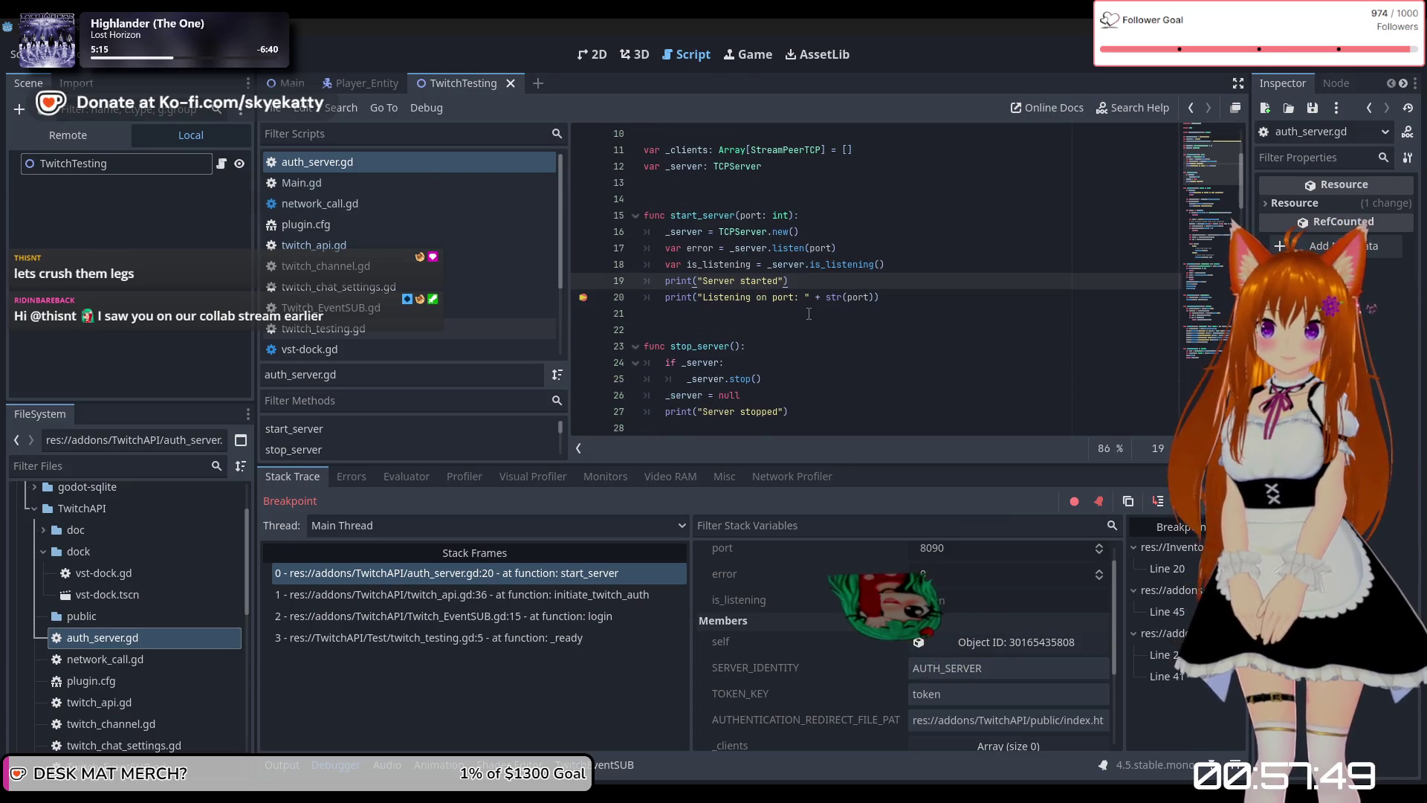
{"action": "scroll", "coordinate": [809, 313], "scroll_direction": "up", "scroll_amount": 3}
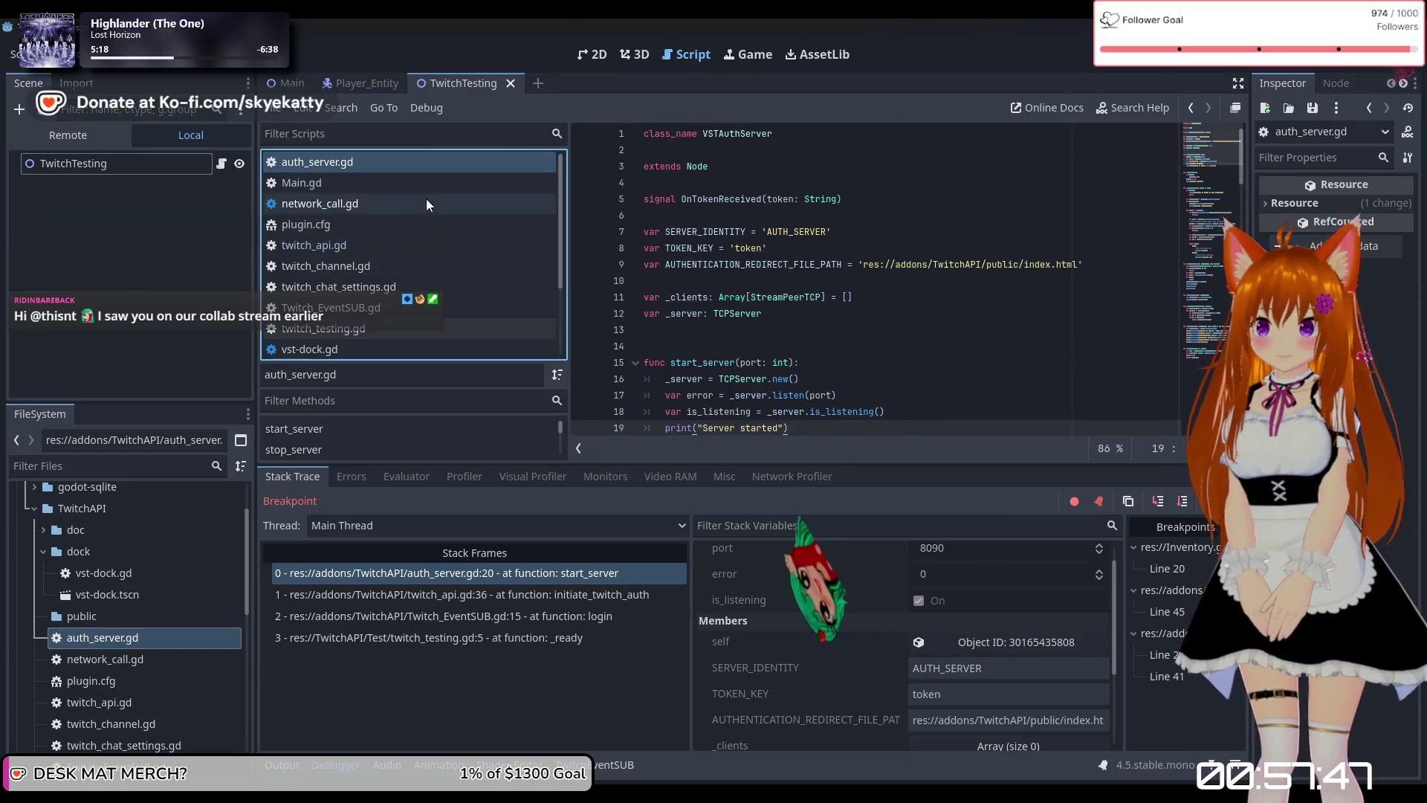
Switch between twitch_api.gd and auth_server.gd, ending on twitch_api.gd.
{"action": "left_click", "coordinate": [405, 239]}
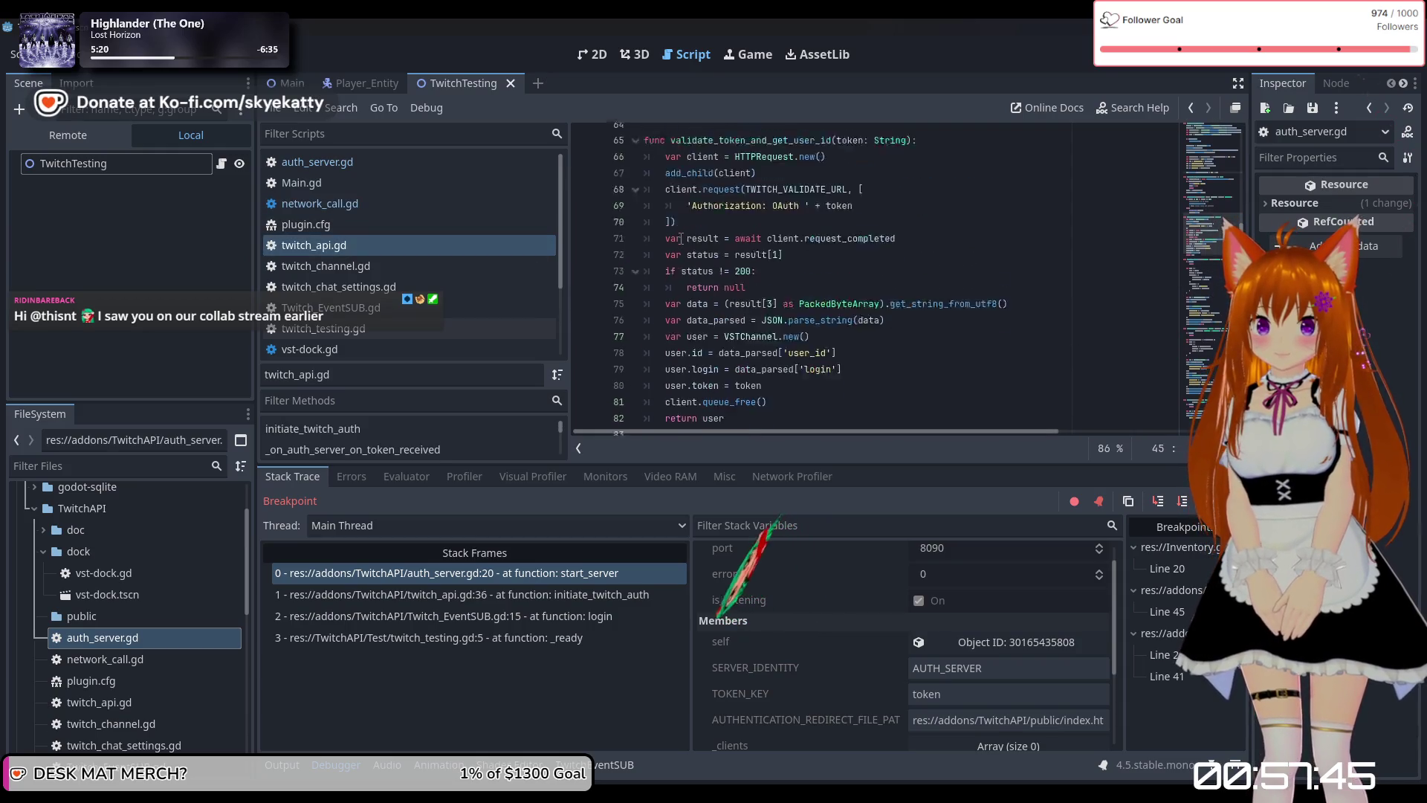
{"action": "scroll", "coordinate": [743, 241], "scroll_direction": "up", "scroll_amount": 20}
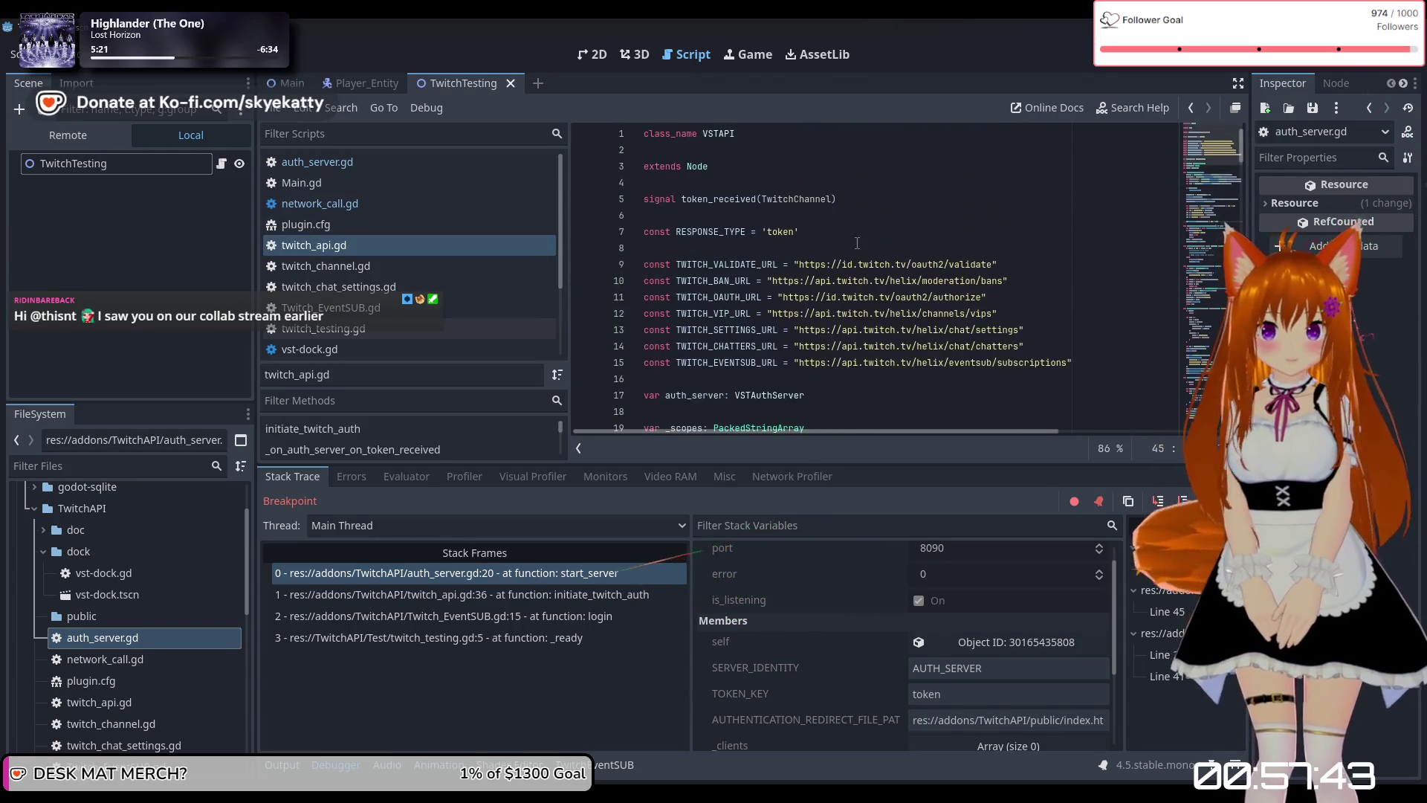
{"action": "left_click", "coordinate": [404, 167]}
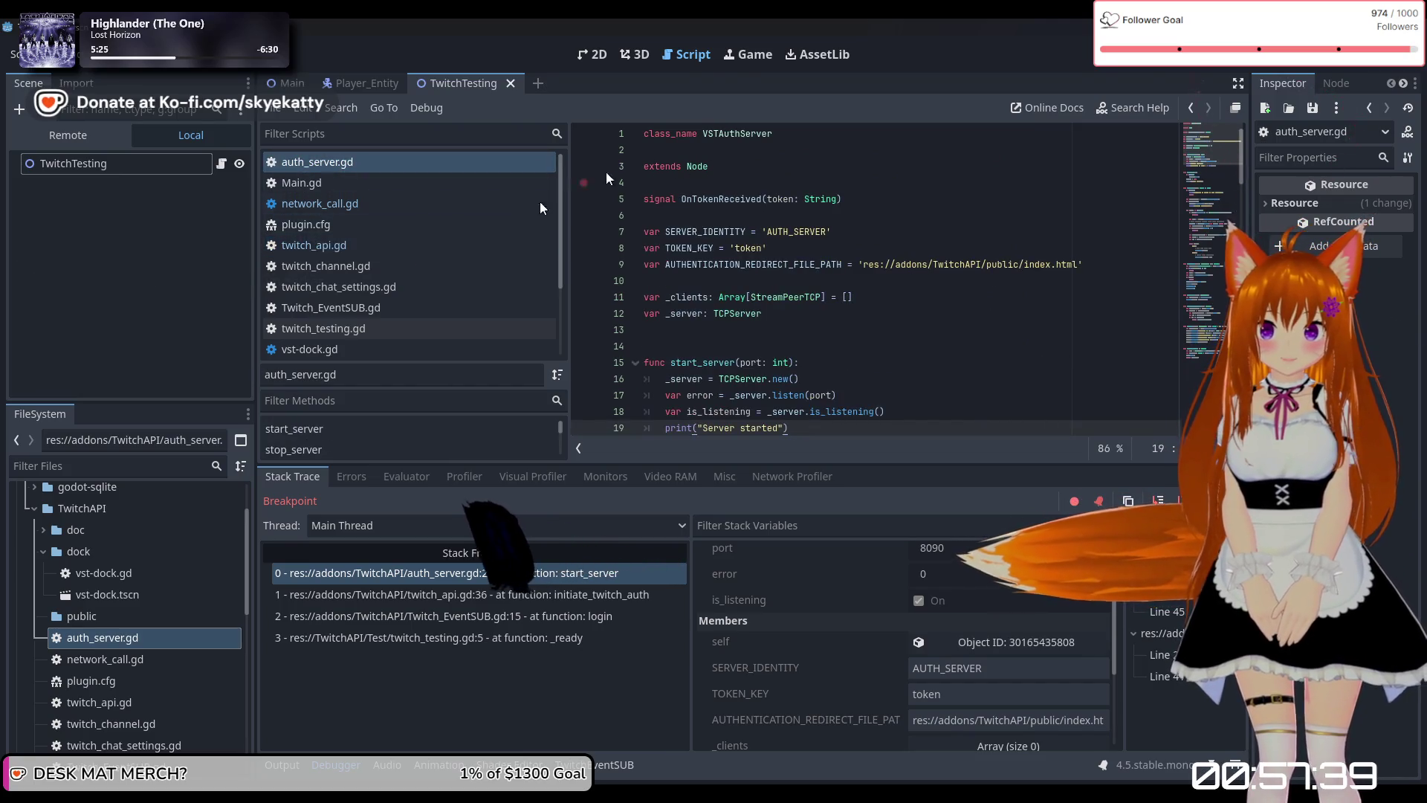
{"action": "left_click", "coordinate": [327, 265]}
{"action": "left_click", "coordinate": [367, 244]}
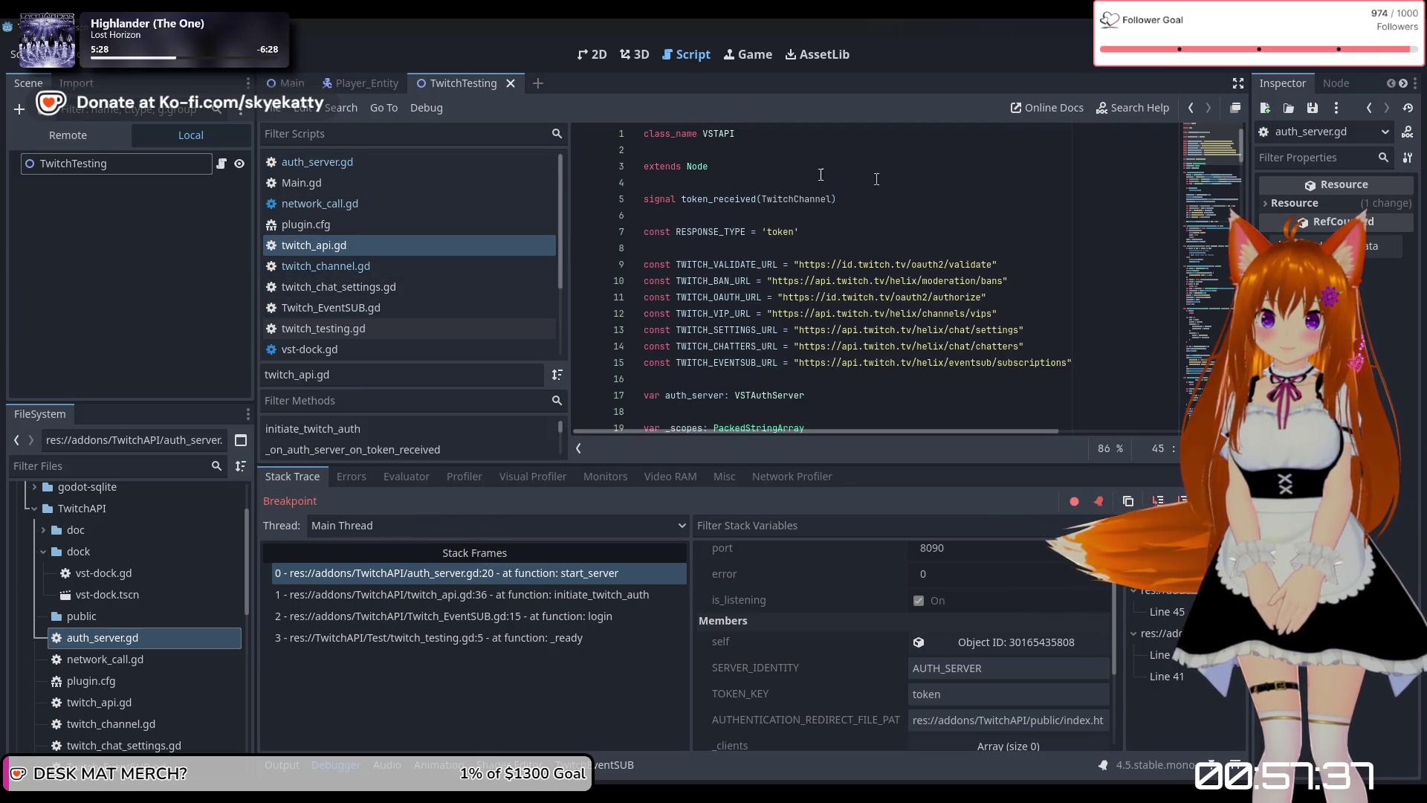
Scroll to initiate_twitch_auth and place the caret after add_child(auth_server) on line 34.
{"action": "scroll", "coordinate": [723, 255], "scroll_direction": "down", "scroll_amount": 4}
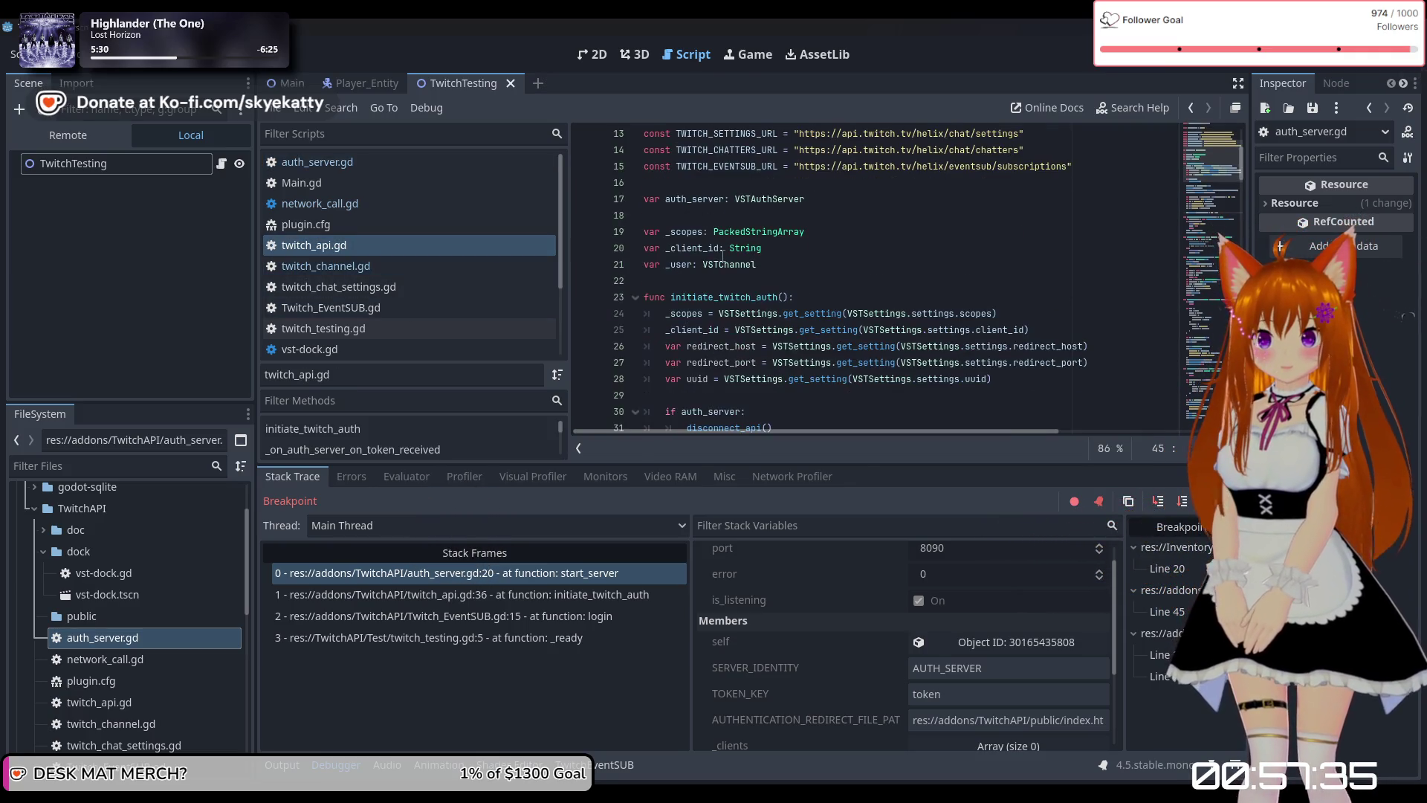
{"action": "scroll", "coordinate": [838, 264], "scroll_direction": "down", "scroll_amount": 2}
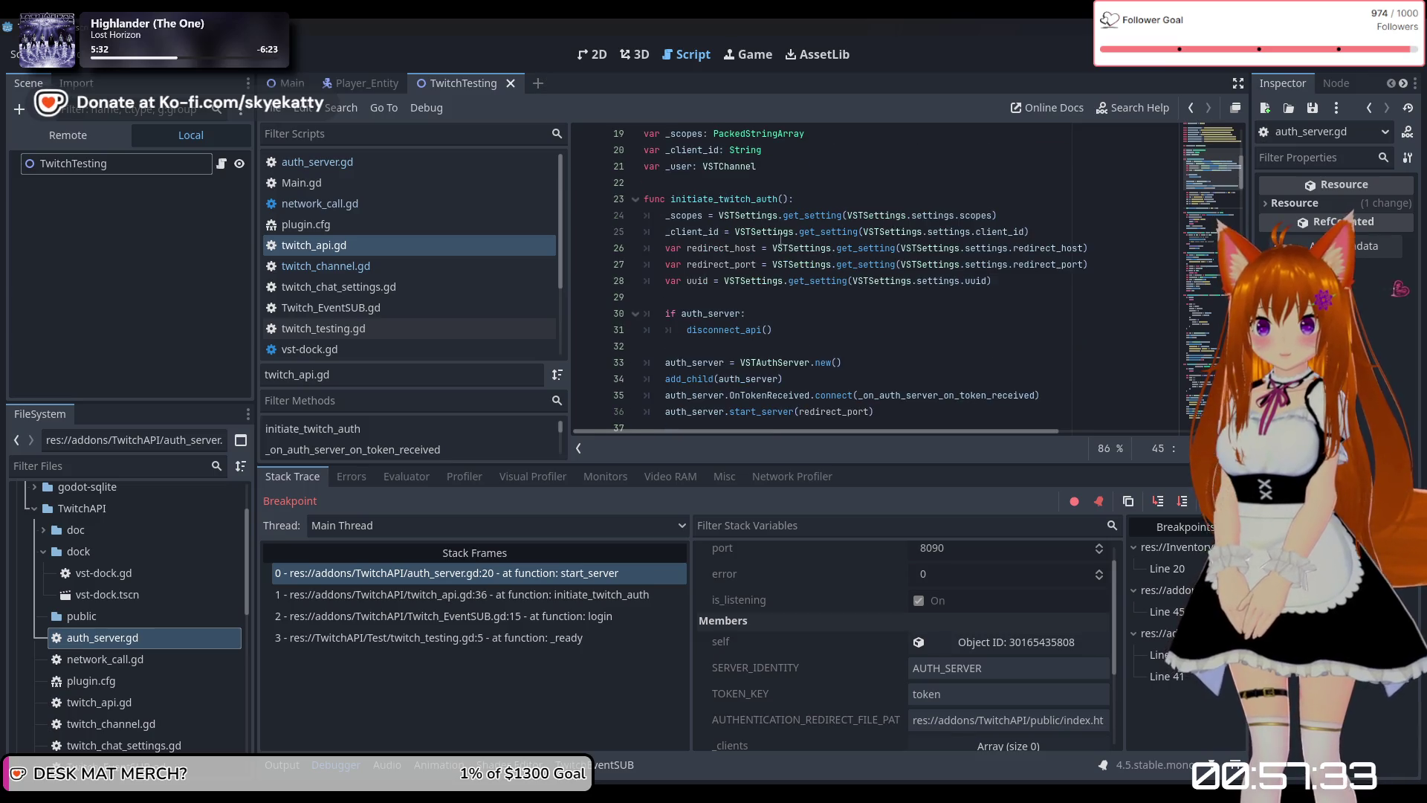
{"action": "scroll", "coordinate": [658, 225], "scroll_direction": "down", "scroll_amount": 2}
{"action": "scroll", "coordinate": [743, 225], "scroll_direction": "up", "scroll_amount": 2}
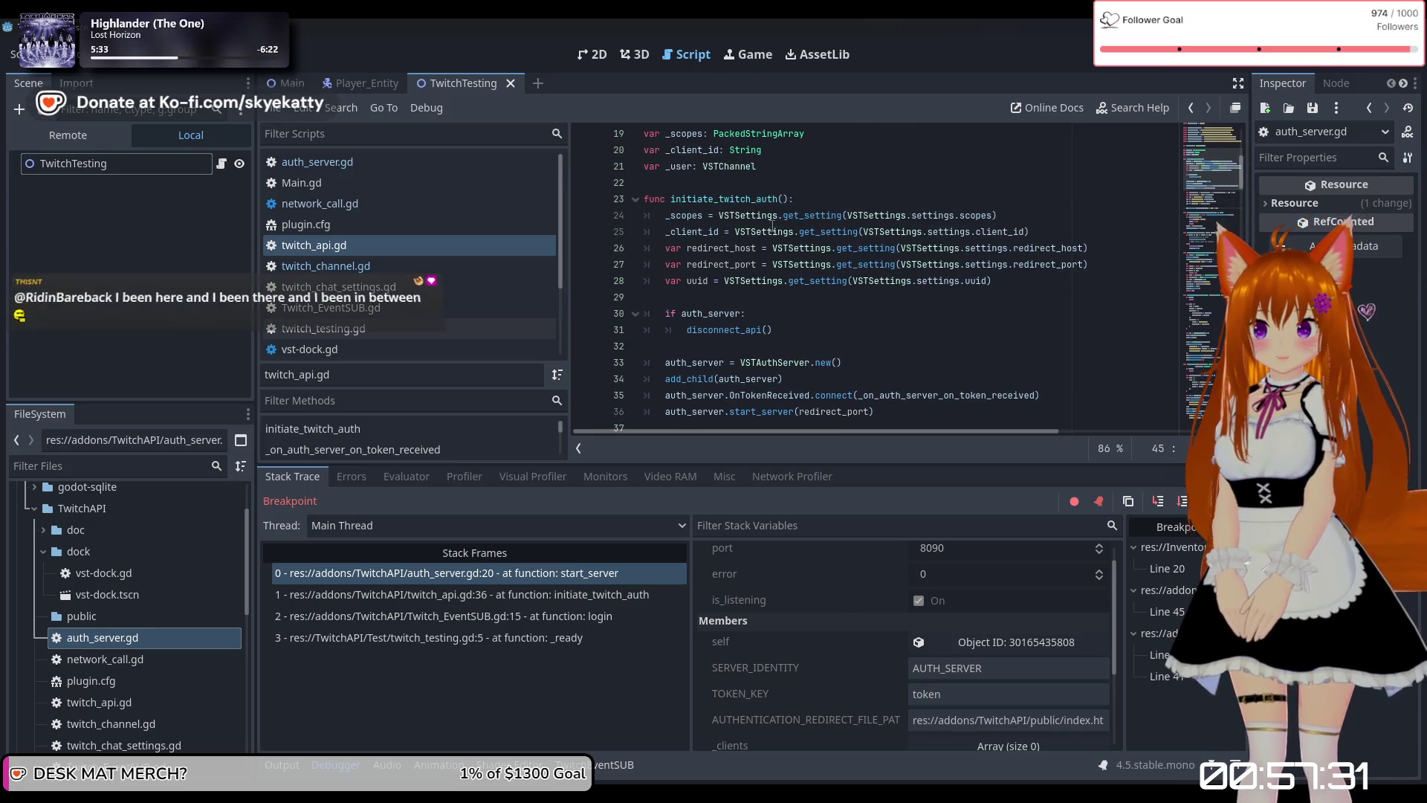
{"action": "scroll", "coordinate": [750, 256], "scroll_direction": "down", "scroll_amount": 1}
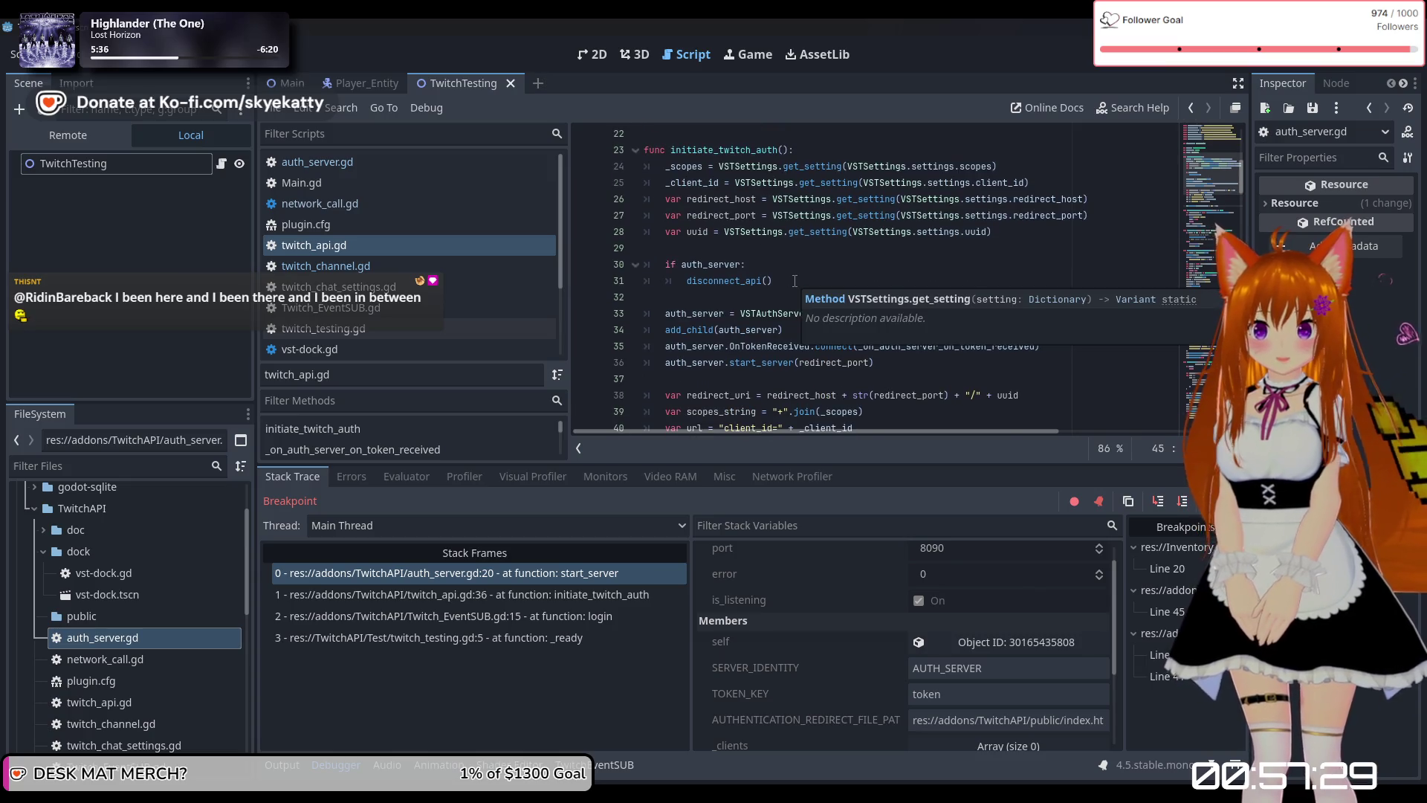
{"action": "scroll", "coordinate": [803, 223], "scroll_direction": "down", "scroll_amount": 1}
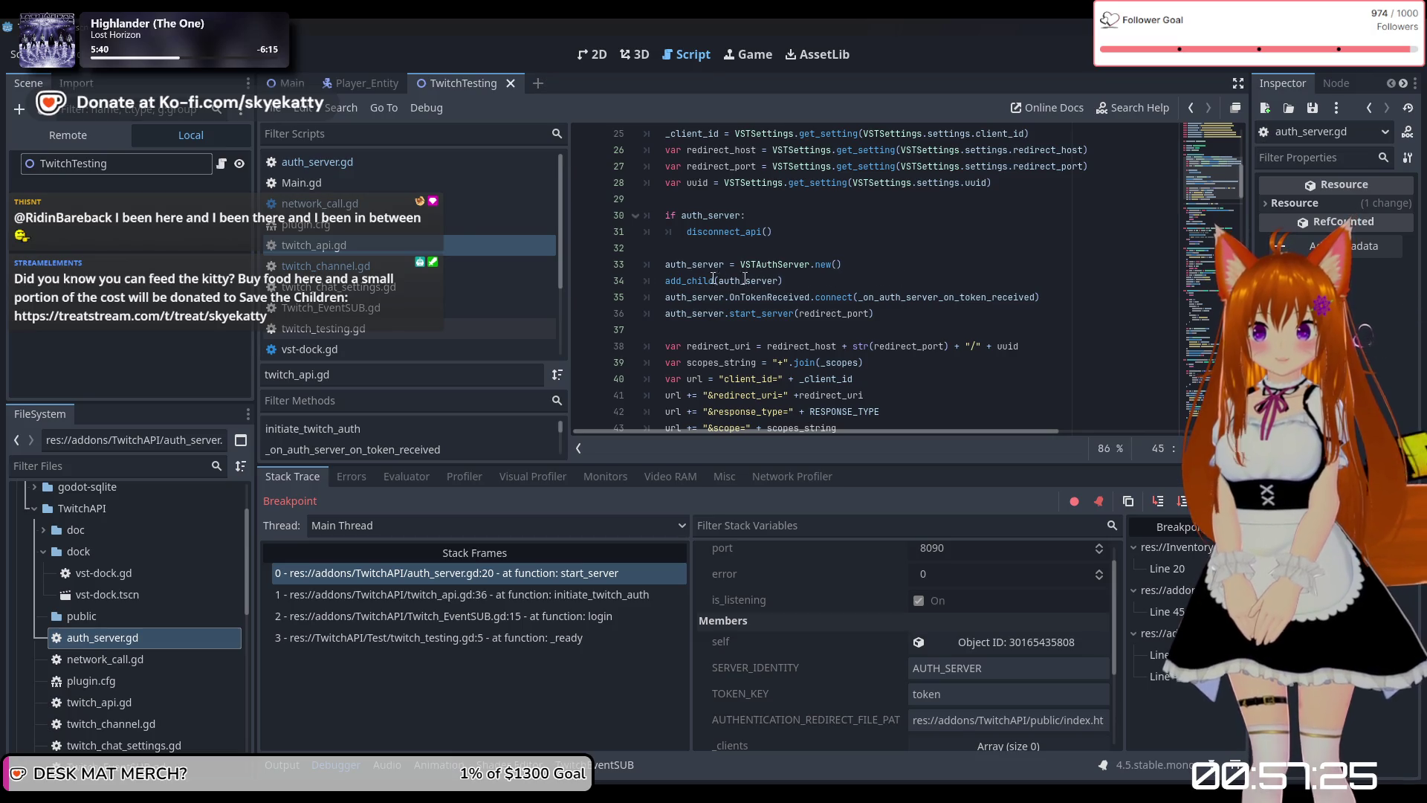
{"action": "scroll", "coordinate": [844, 292], "scroll_direction": "down", "scroll_amount": 1}
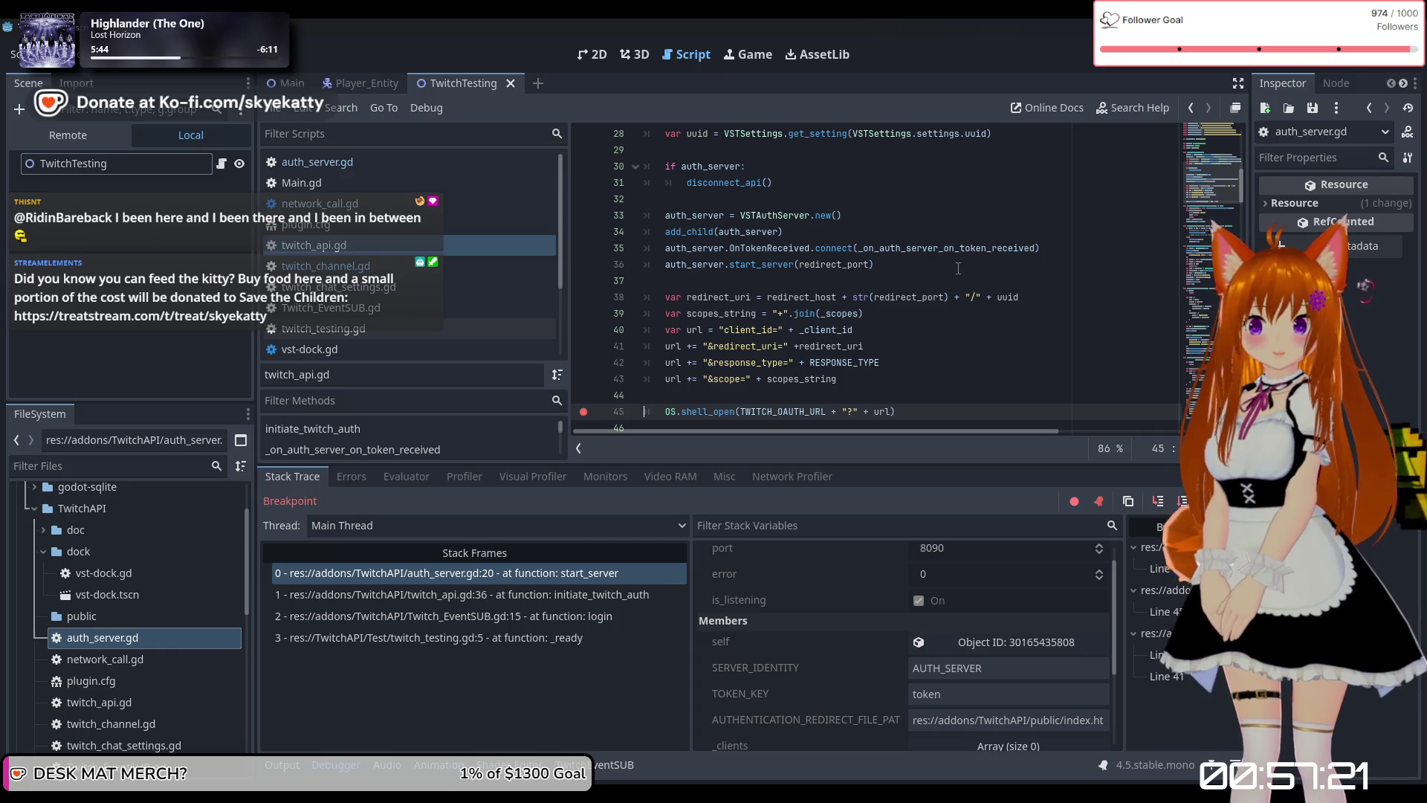
{"action": "left_click", "coordinate": [854, 228]}
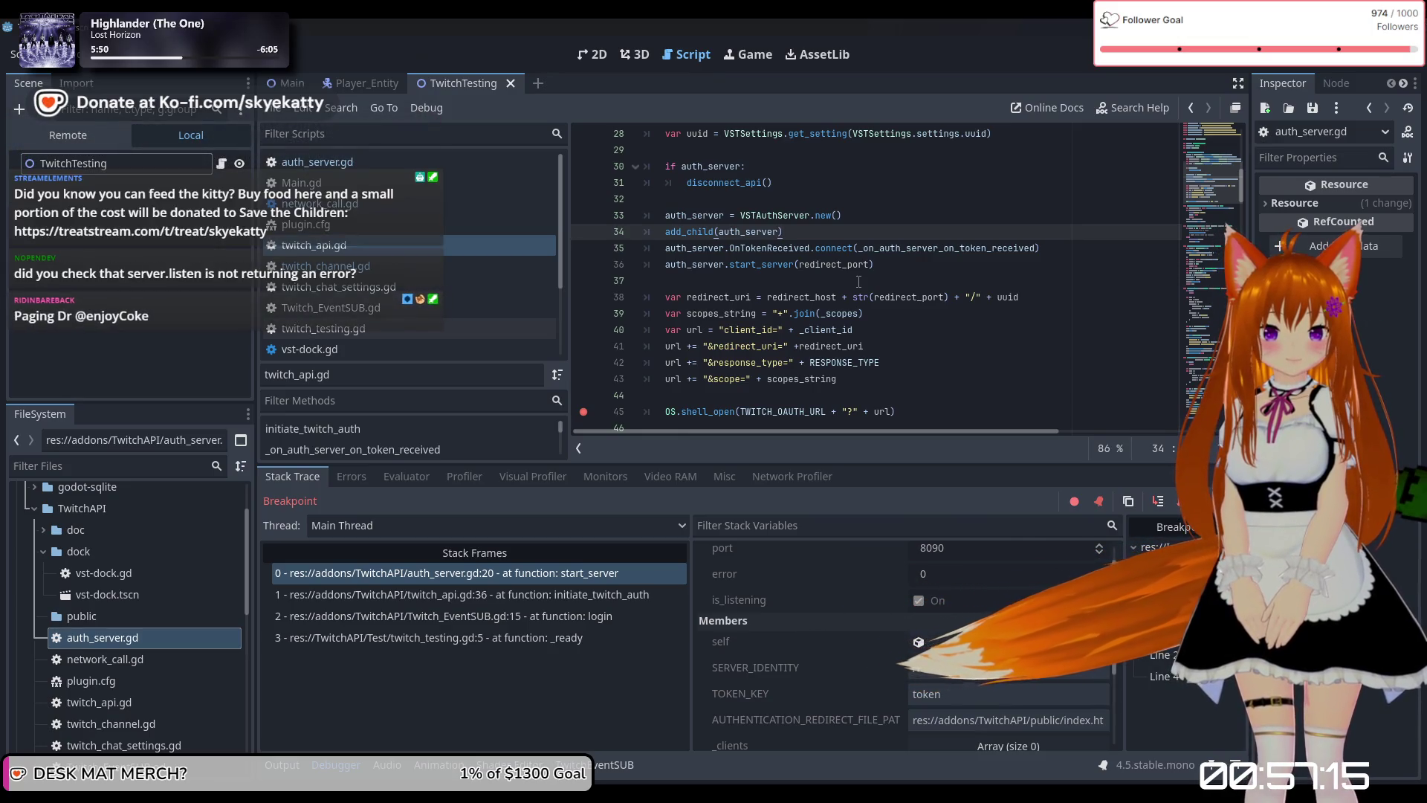
Inspect the error local in Stack Variables and check Locals for port 8090 and is_listening.
{"action": "left_click", "coordinate": [941, 574]}
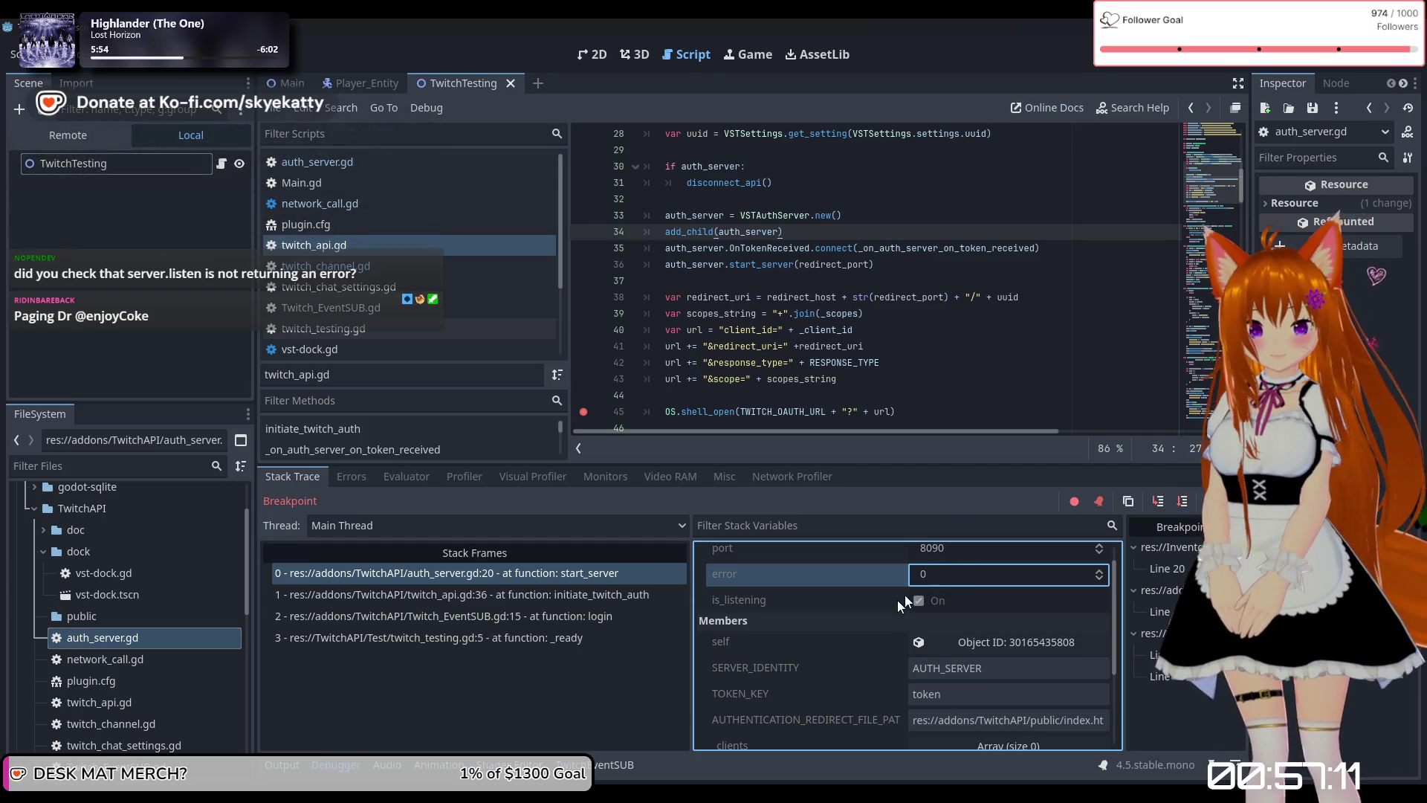
{"action": "scroll", "coordinate": [897, 600], "scroll_direction": "up", "scroll_amount": 1}
{"action": "left_click", "coordinate": [740, 609]}
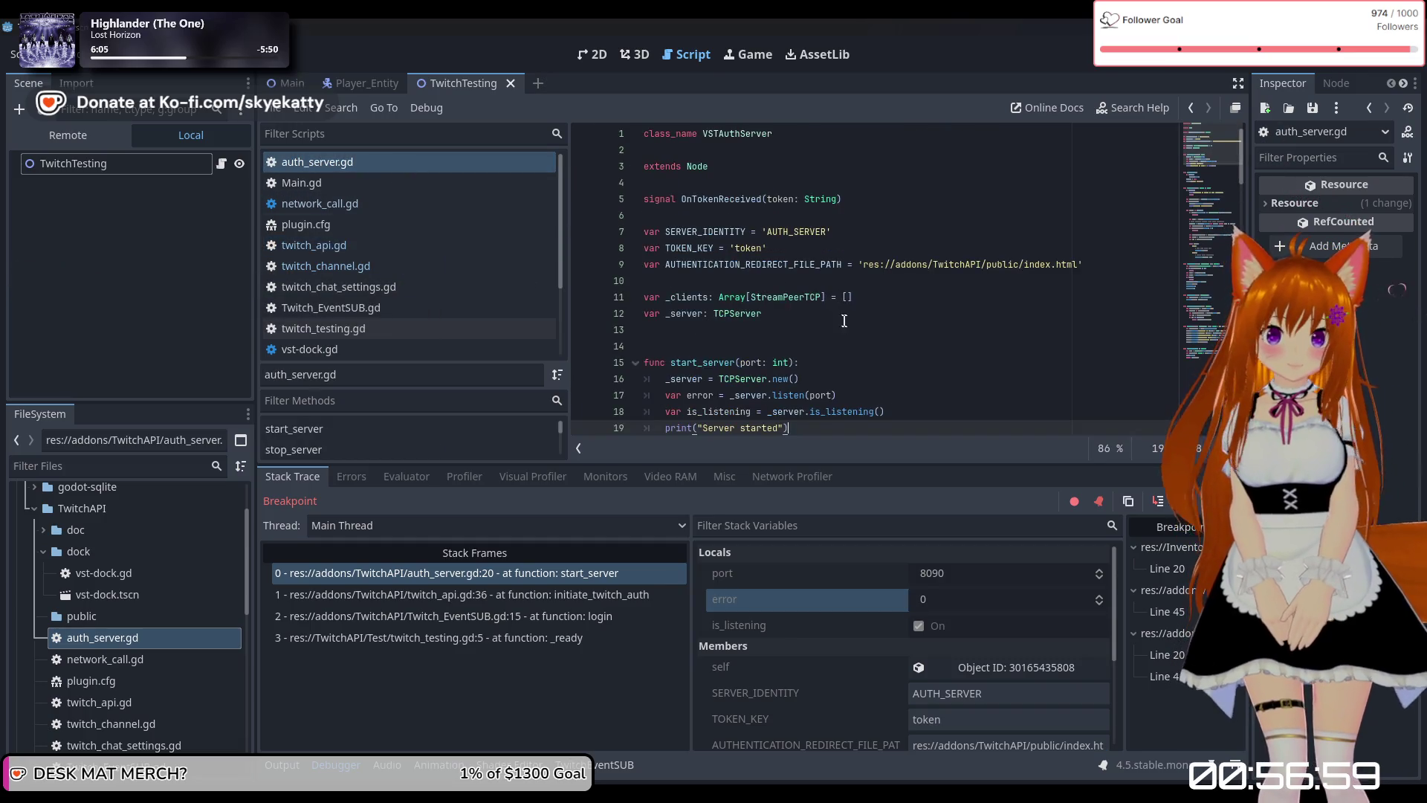
{"action": "right_click", "coordinate": [742, 314]}
{"action": "left_click", "coordinate": [731, 313]}
{"action": "right_click", "coordinate": [732, 314]}
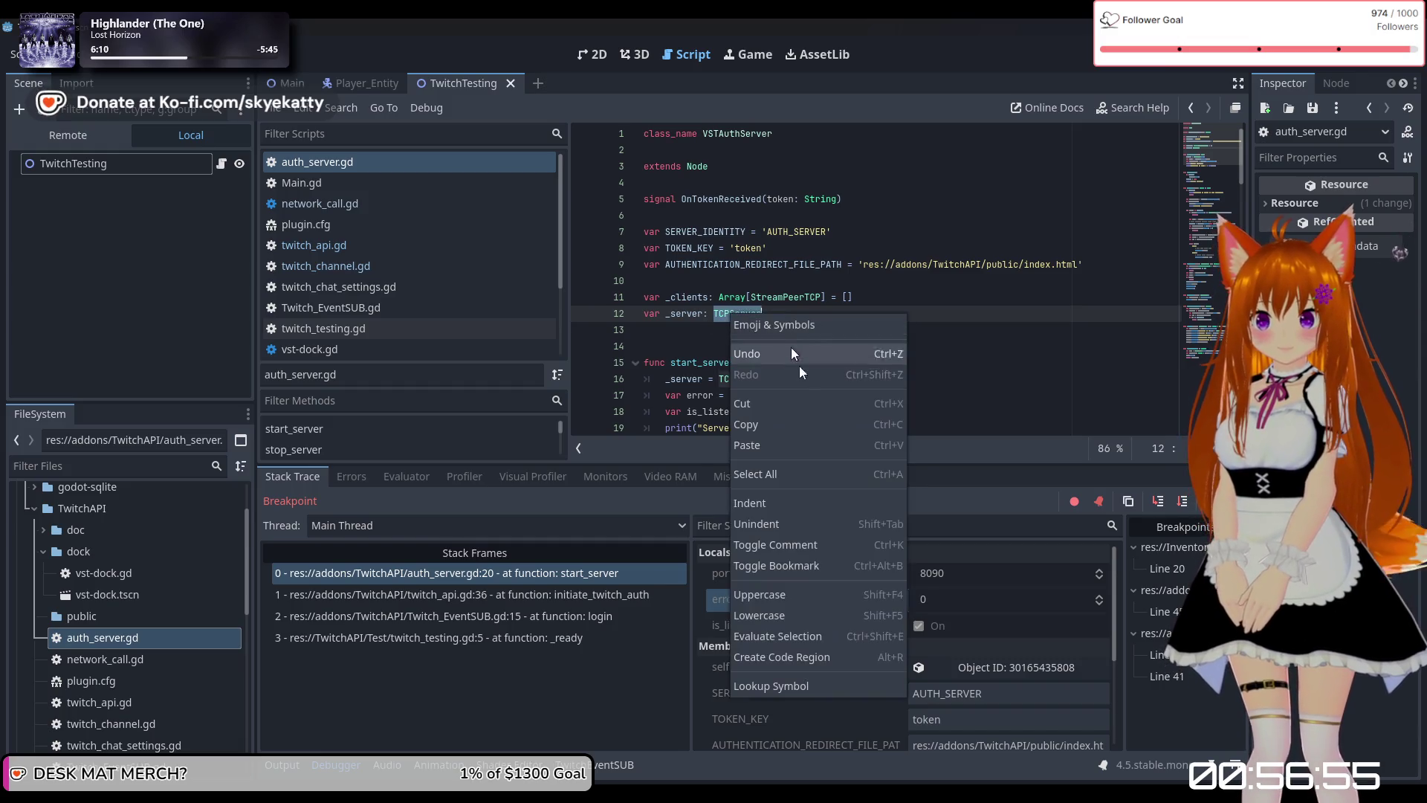
{"action": "left_click", "coordinate": [788, 685]}
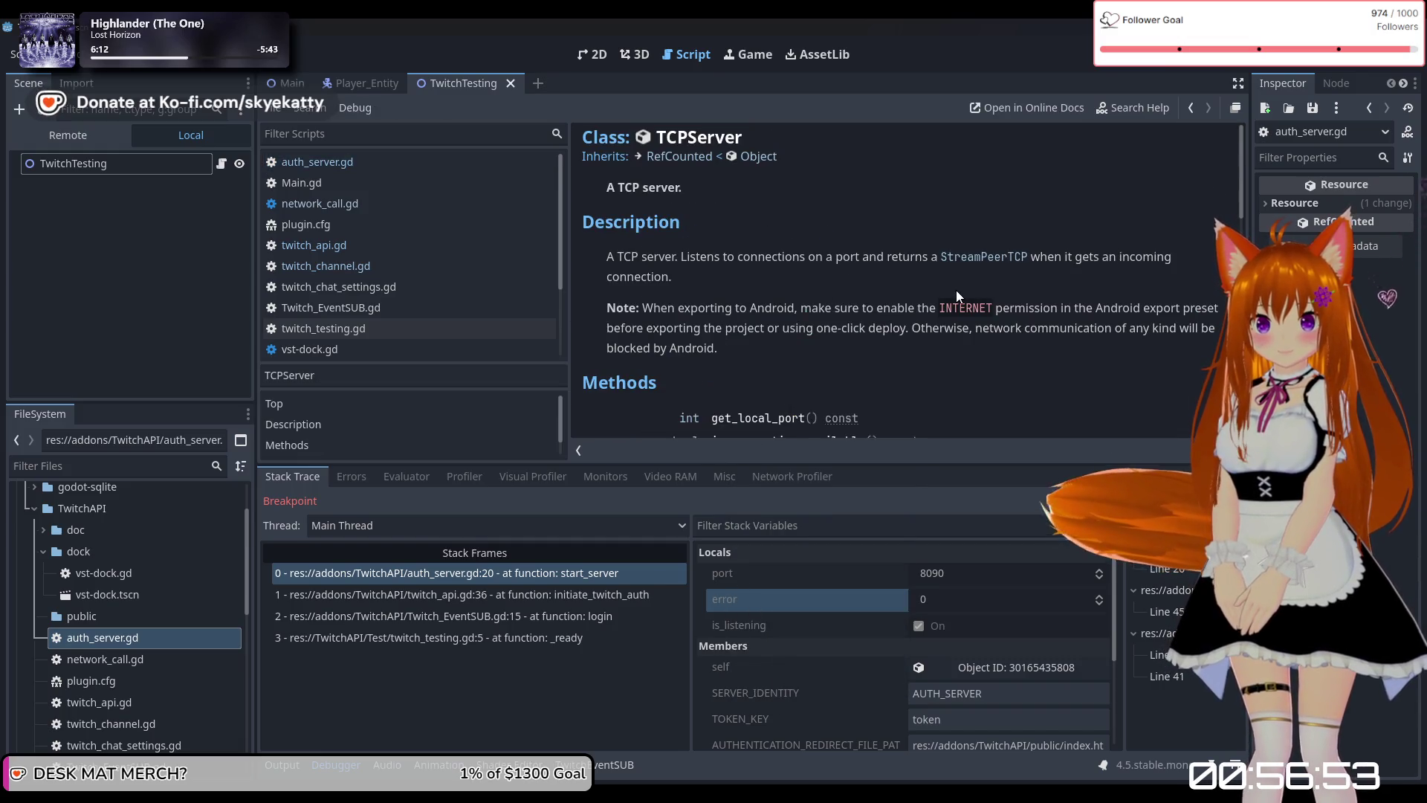
{"action": "scroll", "coordinate": [725, 302], "scroll_direction": "down", "scroll_amount": 3}
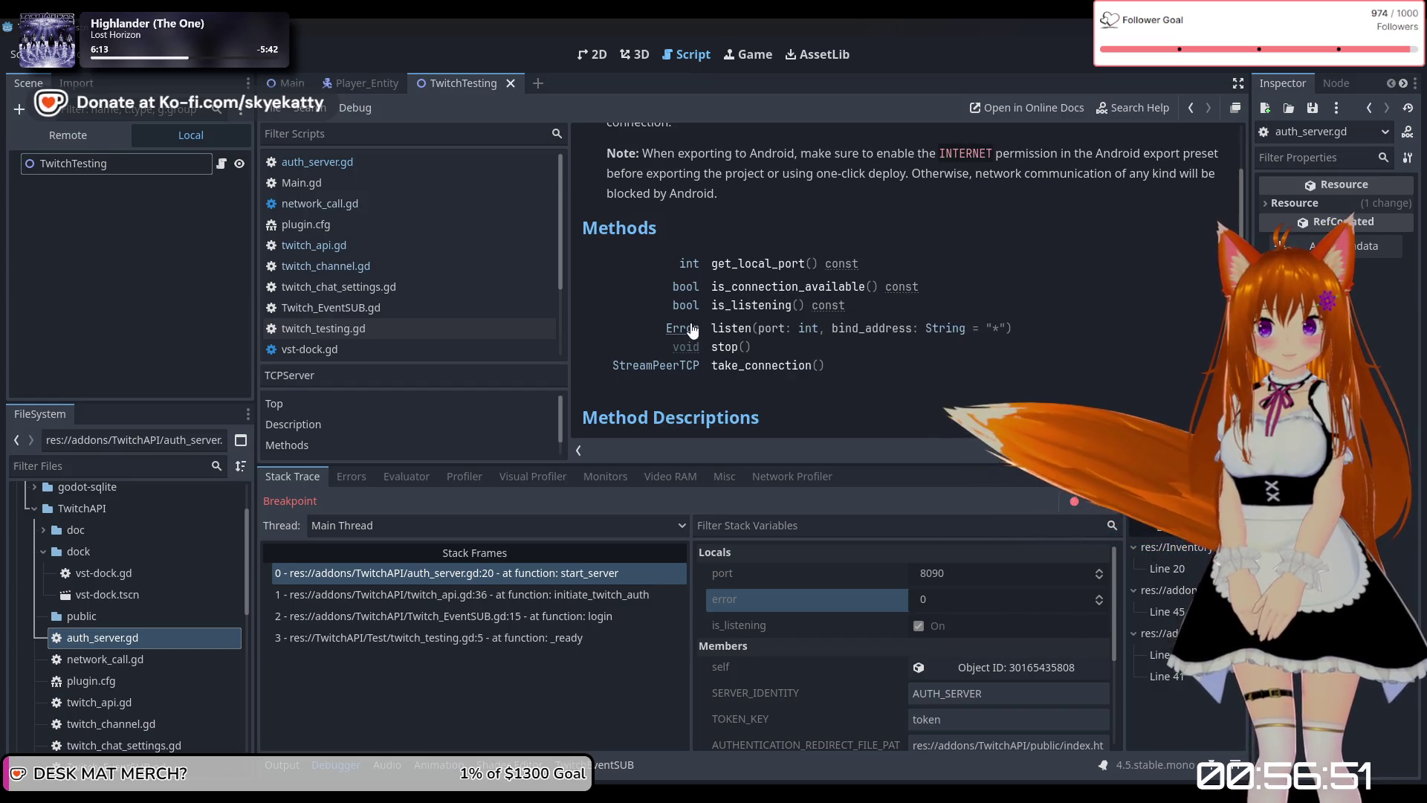
{"action": "left_click", "coordinate": [687, 327]}
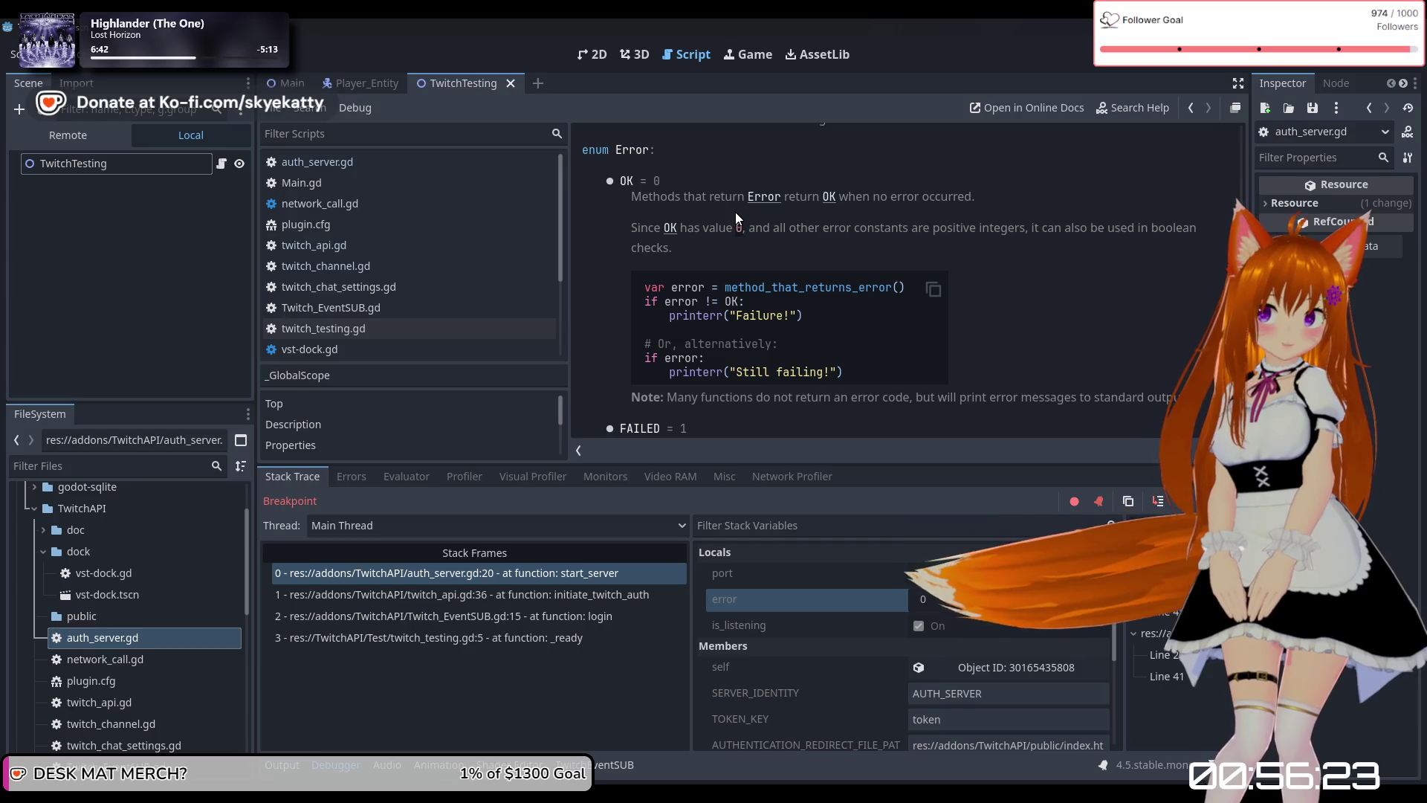
{"action": "scroll", "coordinate": [755, 235], "scroll_direction": "down", "scroll_amount": 2}
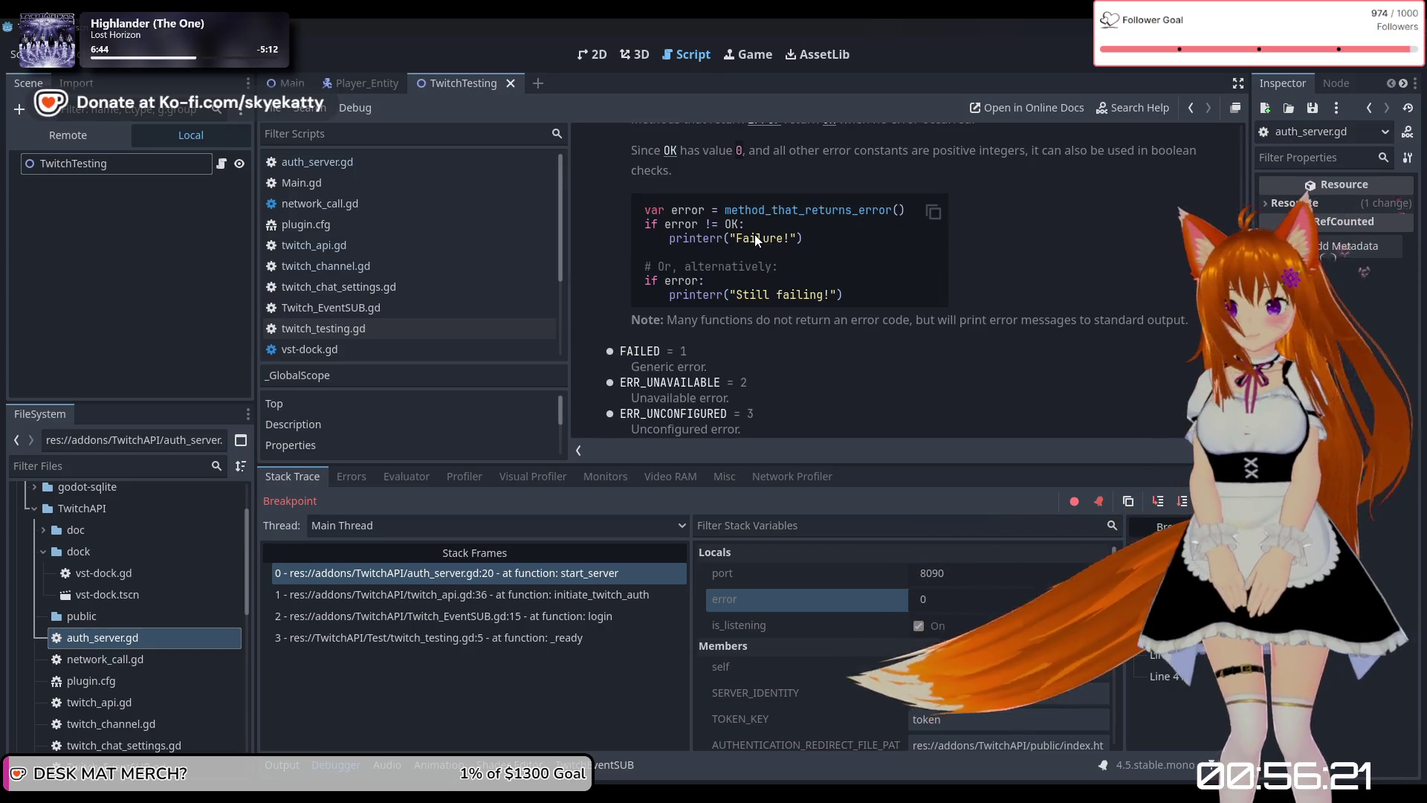
{"action": "scroll", "coordinate": [822, 306], "scroll_direction": "up", "scroll_amount": 3}
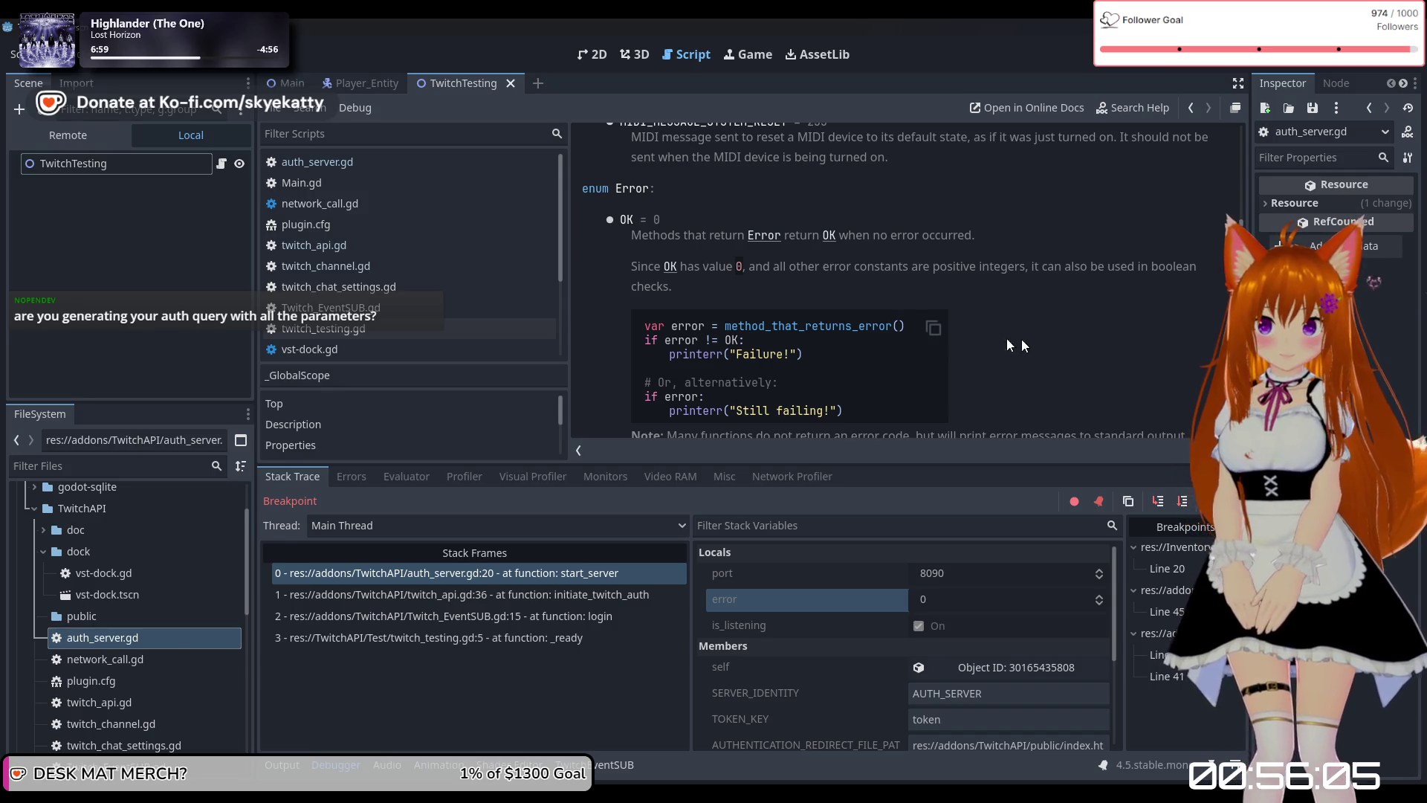
{"action": "scroll", "coordinate": [873, 355], "scroll_direction": "down", "scroll_amount": 1}
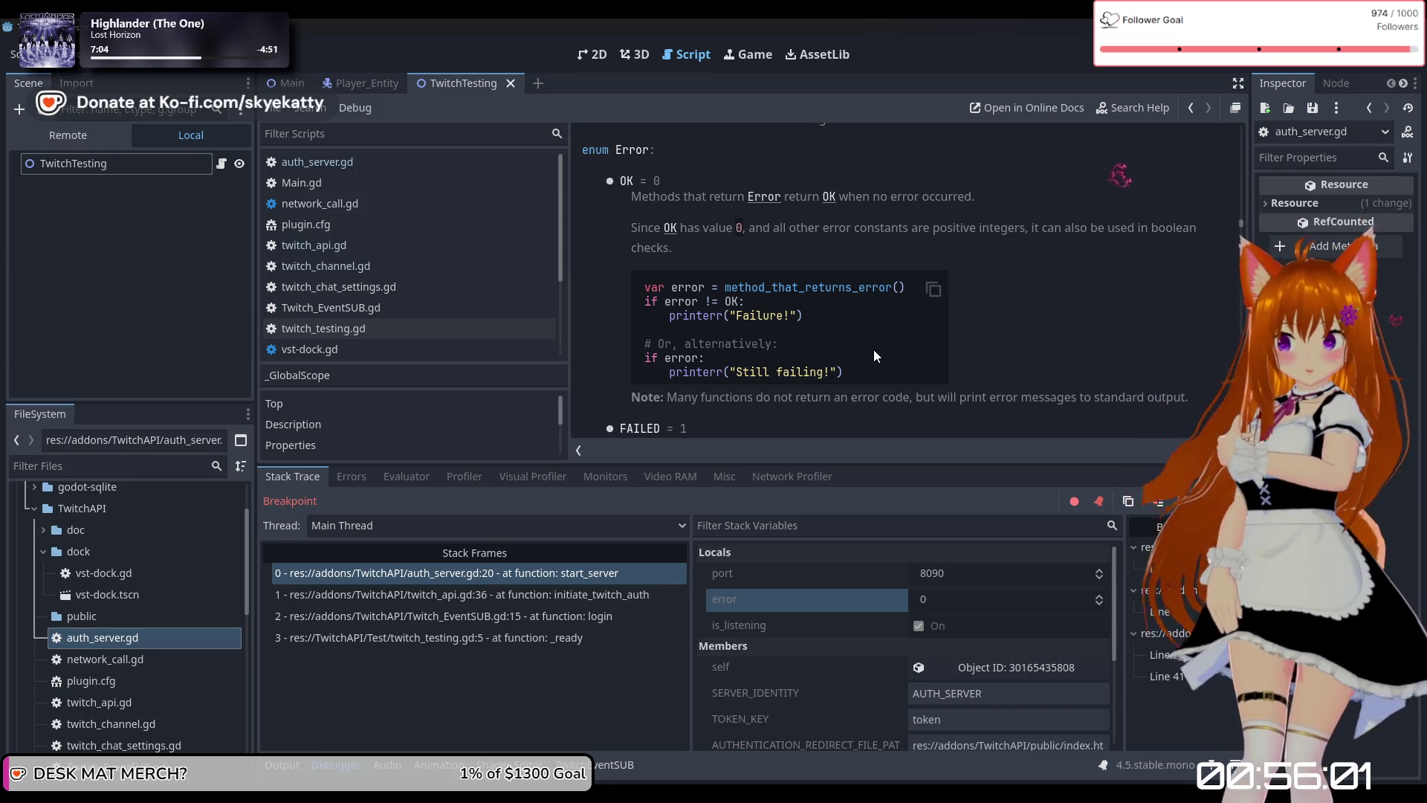
{"action": "scroll", "coordinate": [873, 356], "scroll_direction": "down", "scroll_amount": 3}
{"action": "scroll", "coordinate": [895, 609], "scroll_direction": "down", "scroll_amount": 3}
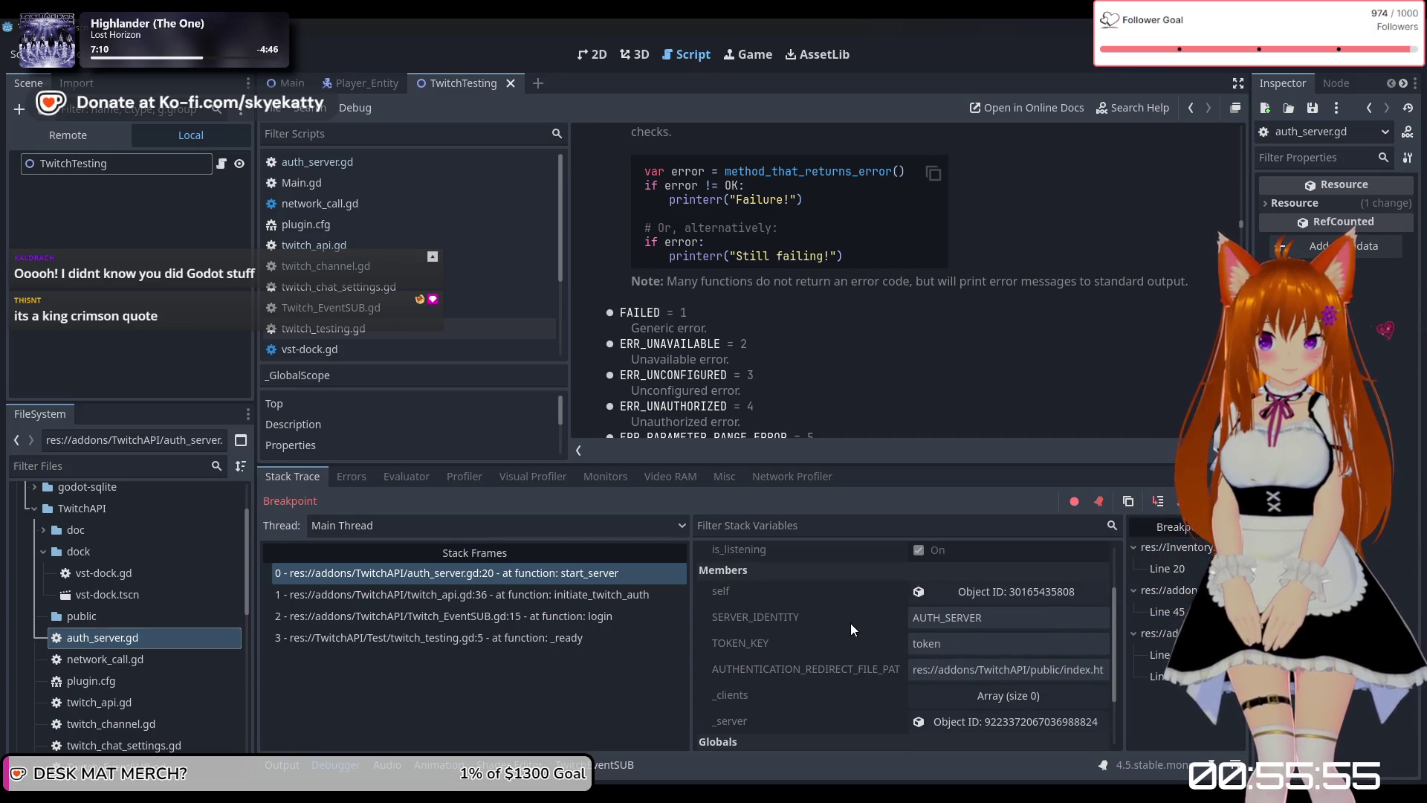
{"action": "scroll", "coordinate": [850, 622], "scroll_direction": "up", "scroll_amount": 1}
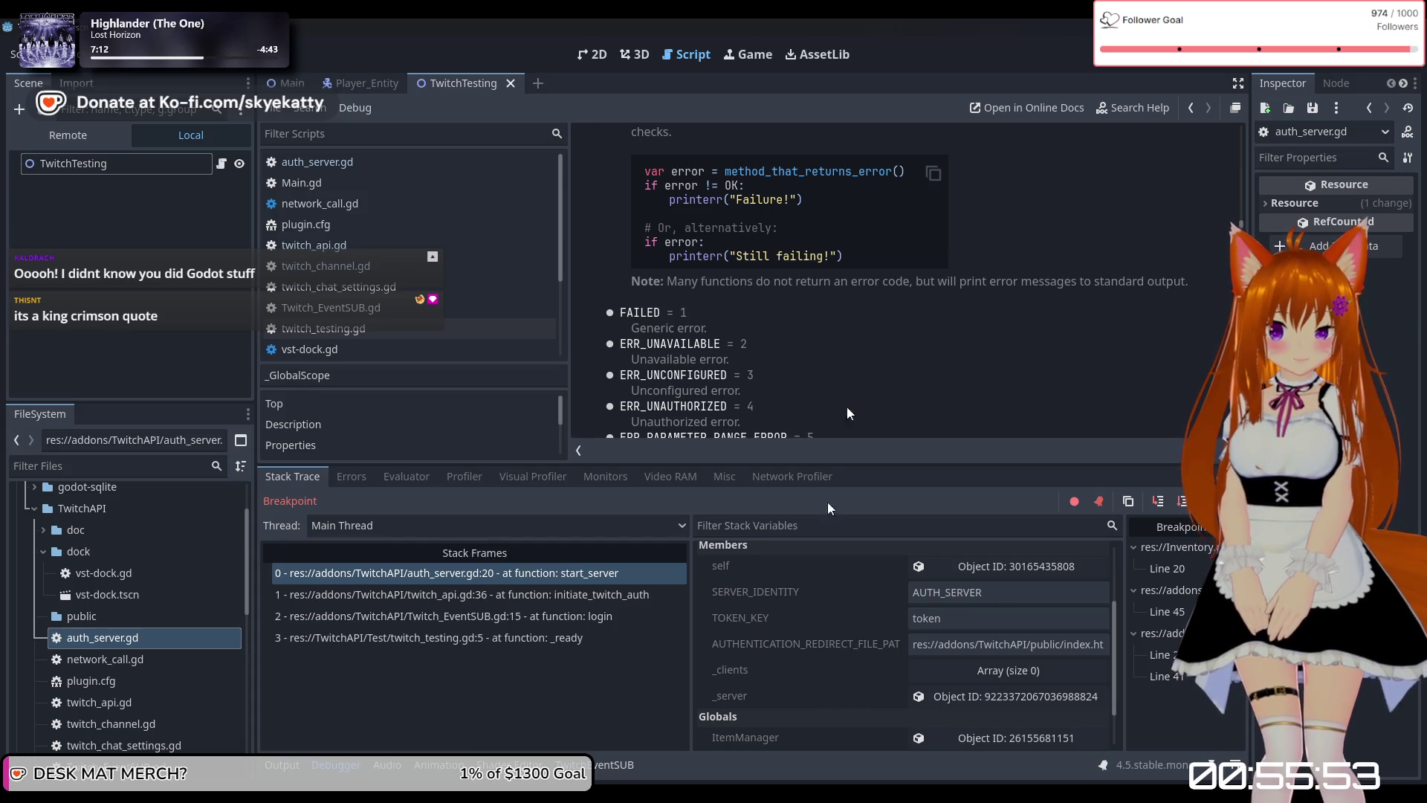
{"action": "scroll", "coordinate": [850, 413], "scroll_direction": "up", "scroll_amount": 3}
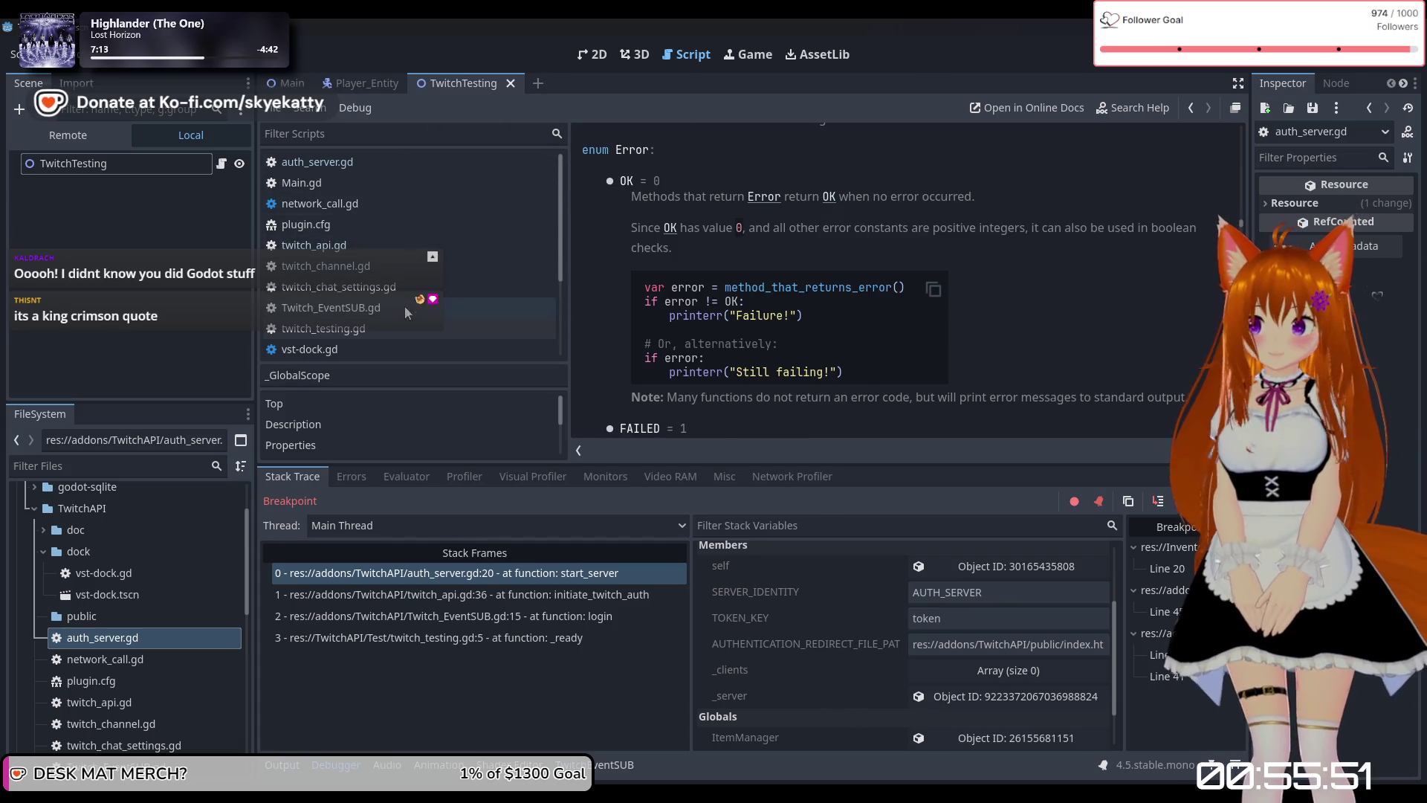
{"action": "left_click", "coordinate": [351, 163]}
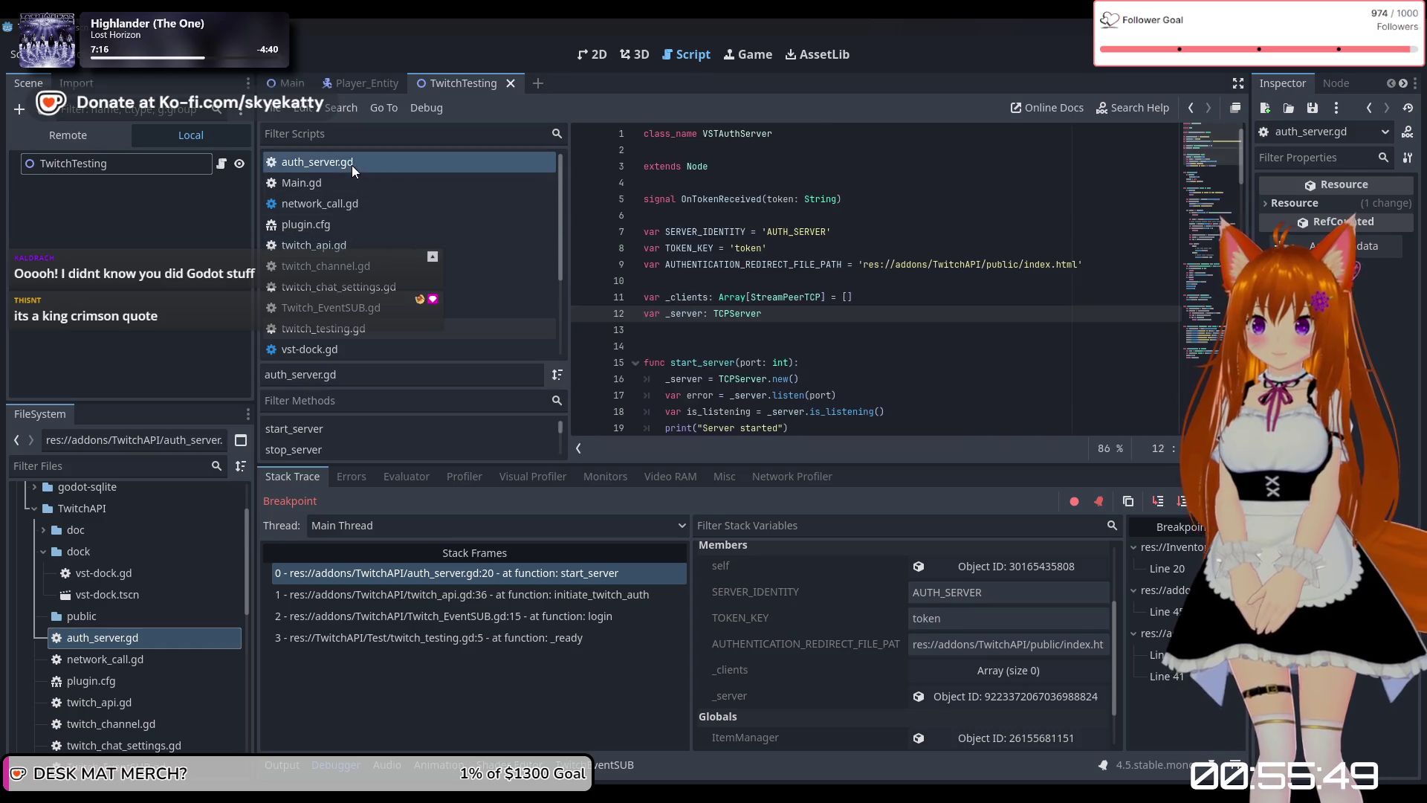
Review initiate_twitch_auth in twitch_api.gd, then rerun the project to the auth_server.gd line-20 breakpoint.
{"action": "left_click", "coordinate": [353, 241]}
{"action": "scroll", "coordinate": [860, 263], "scroll_direction": "down", "scroll_amount": 6}
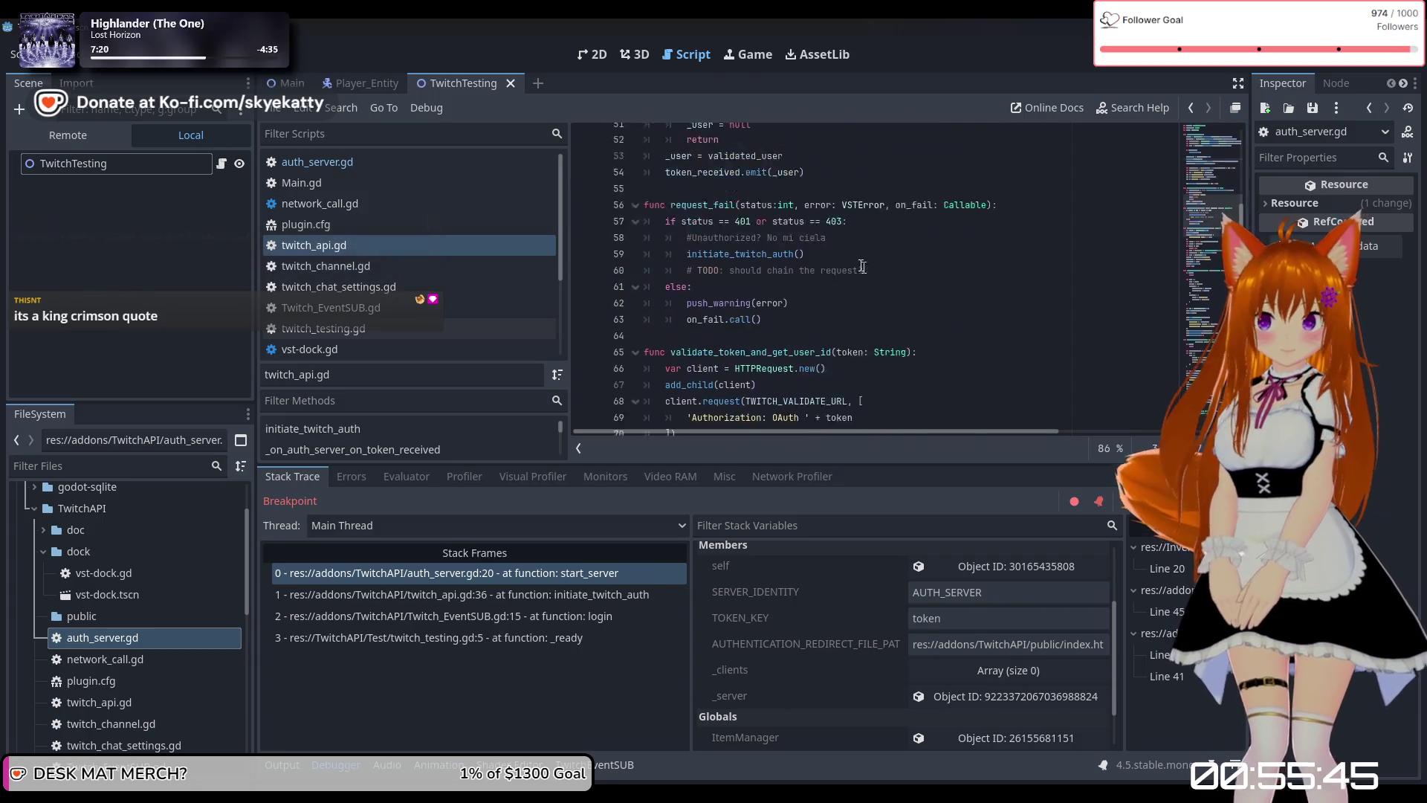
{"action": "scroll", "coordinate": [860, 264], "scroll_direction": "up", "scroll_amount": 4}
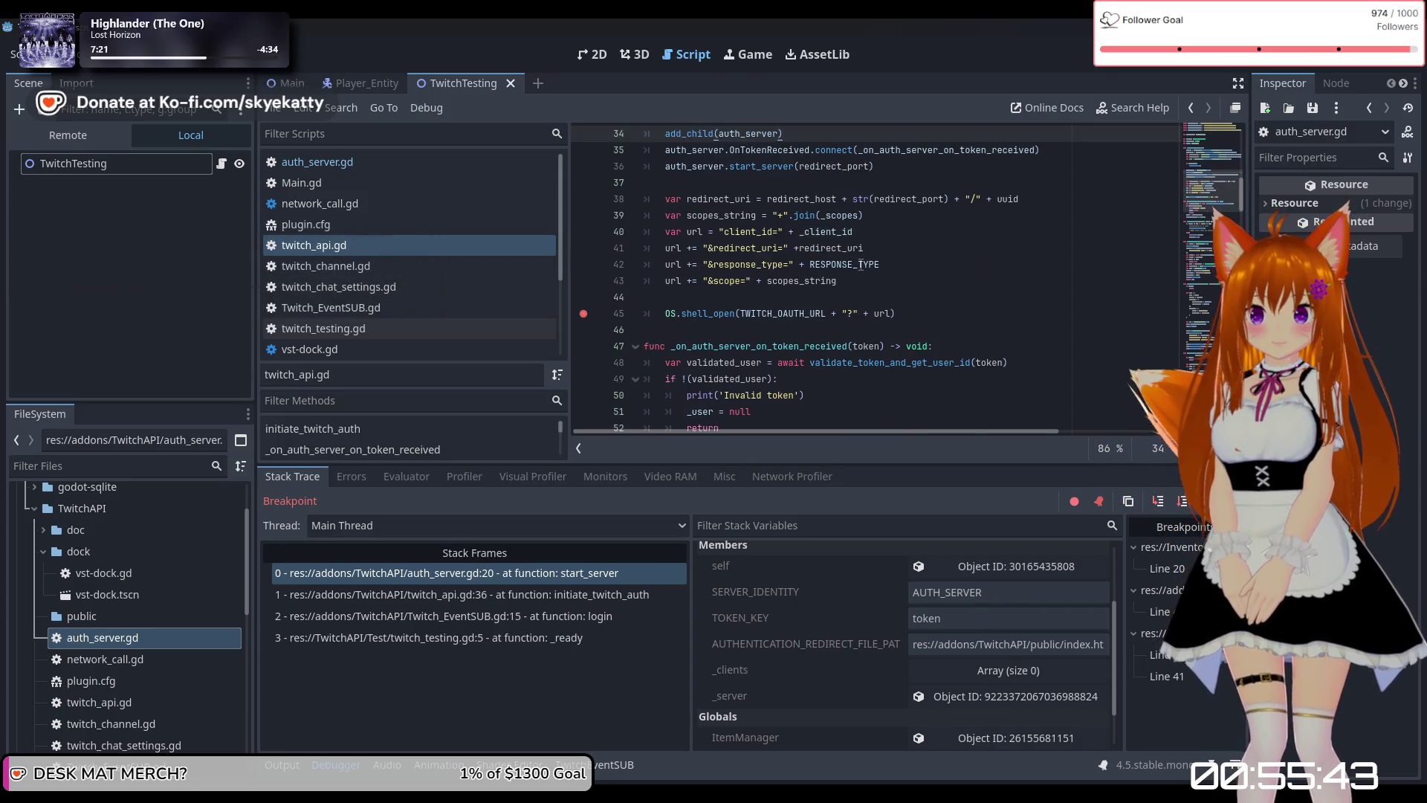
{"action": "scroll", "coordinate": [861, 264], "scroll_direction": "up", "scroll_amount": 1}
{"action": "scroll", "coordinate": [861, 264], "scroll_direction": "up", "scroll_amount": 3}
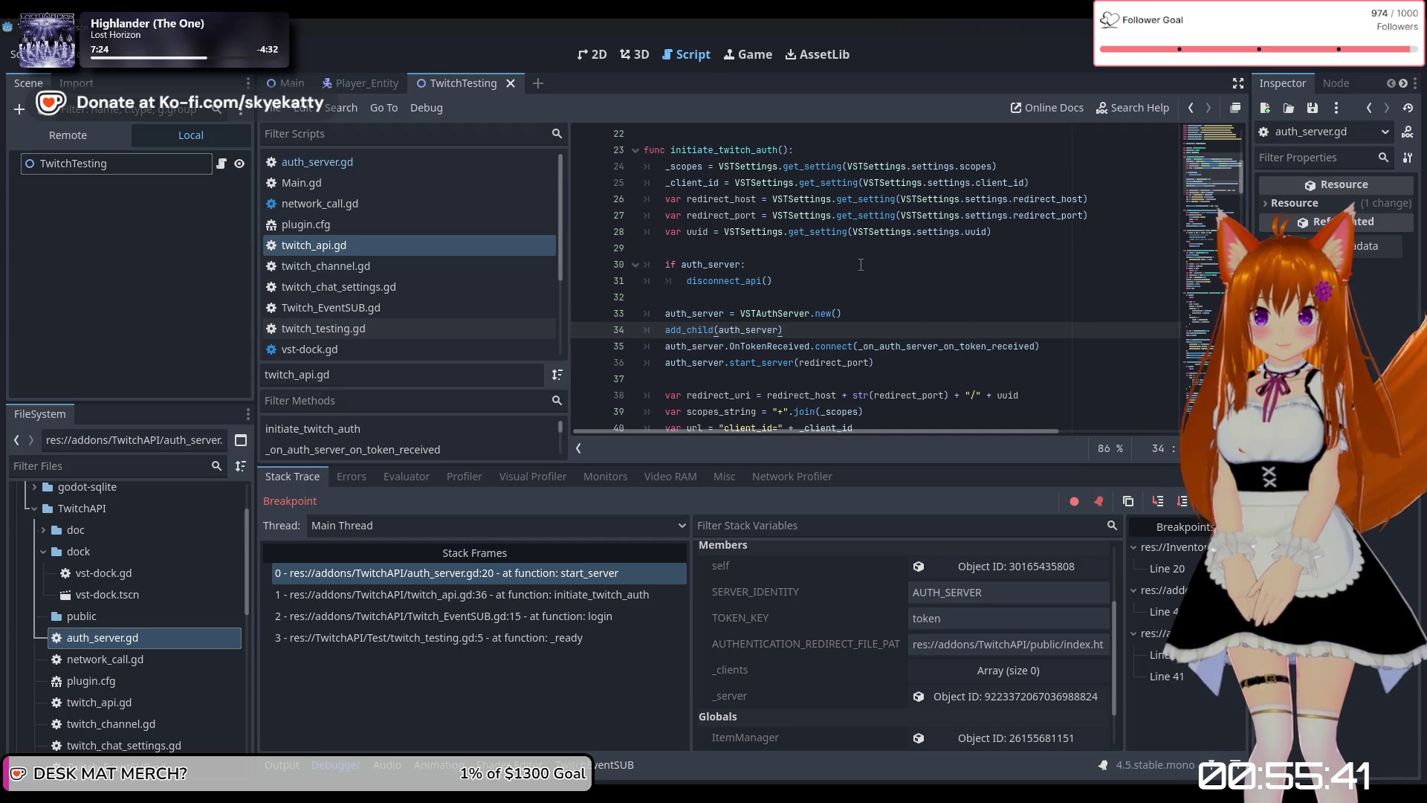
{"action": "scroll", "coordinate": [861, 264], "scroll_direction": "down", "scroll_amount": 3}
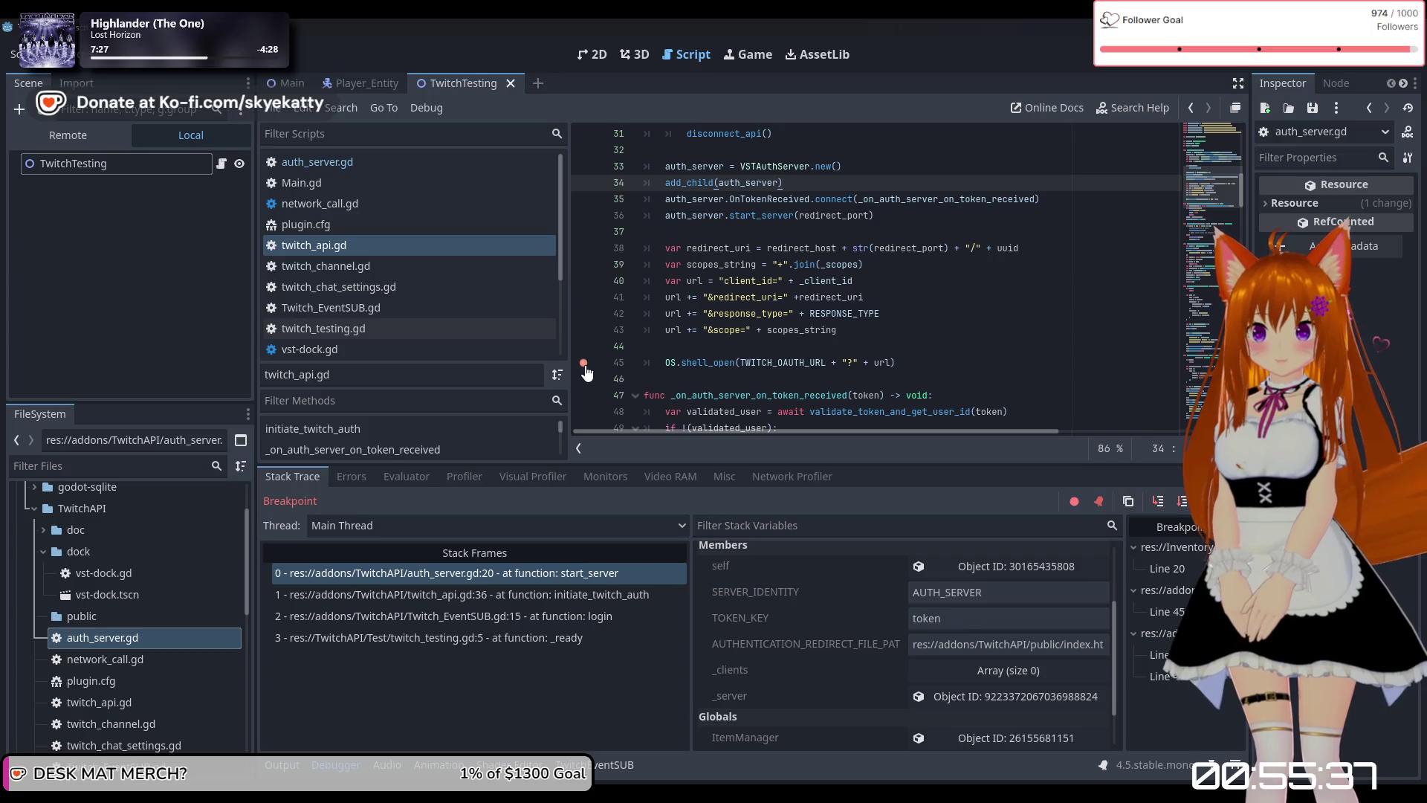
{"action": "key", "text": "F5"}
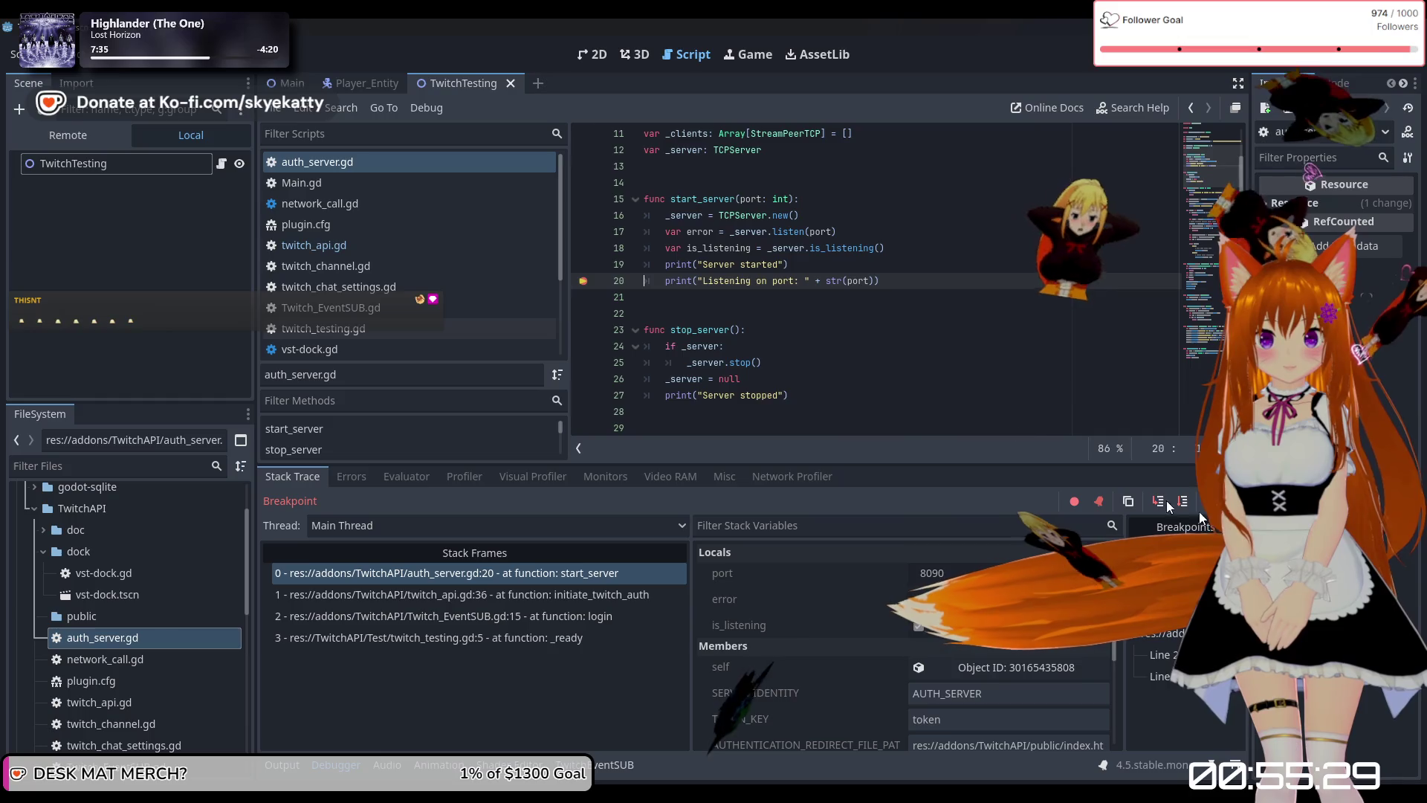
Continue to the twitch_api.gd line-45 breakpoint and inspect TWITCH_OAUTH_URL and the OAuth stack variables.
{"action": "key", "text": "F12"}
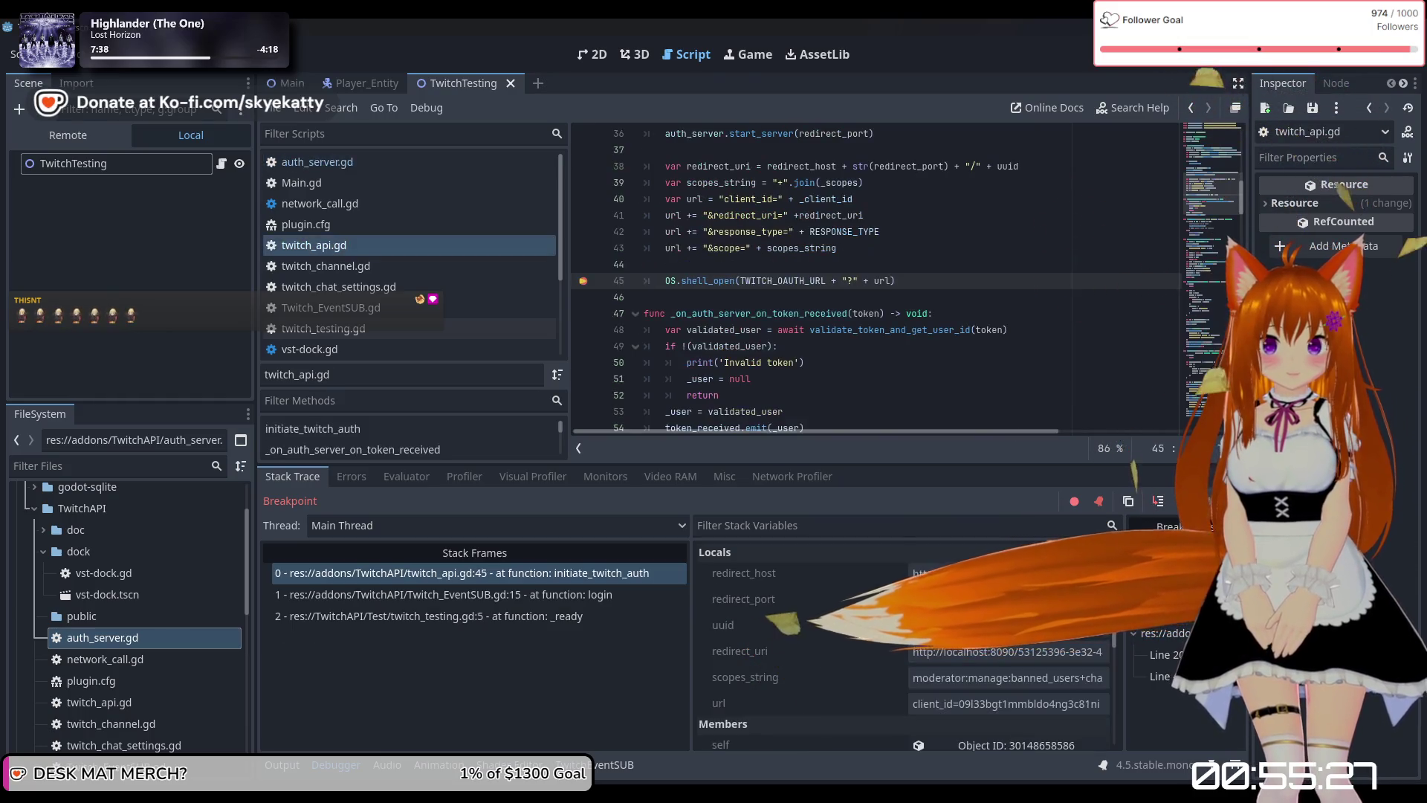
{"action": "scroll", "coordinate": [626, 292], "scroll_direction": "up", "scroll_amount": 1}
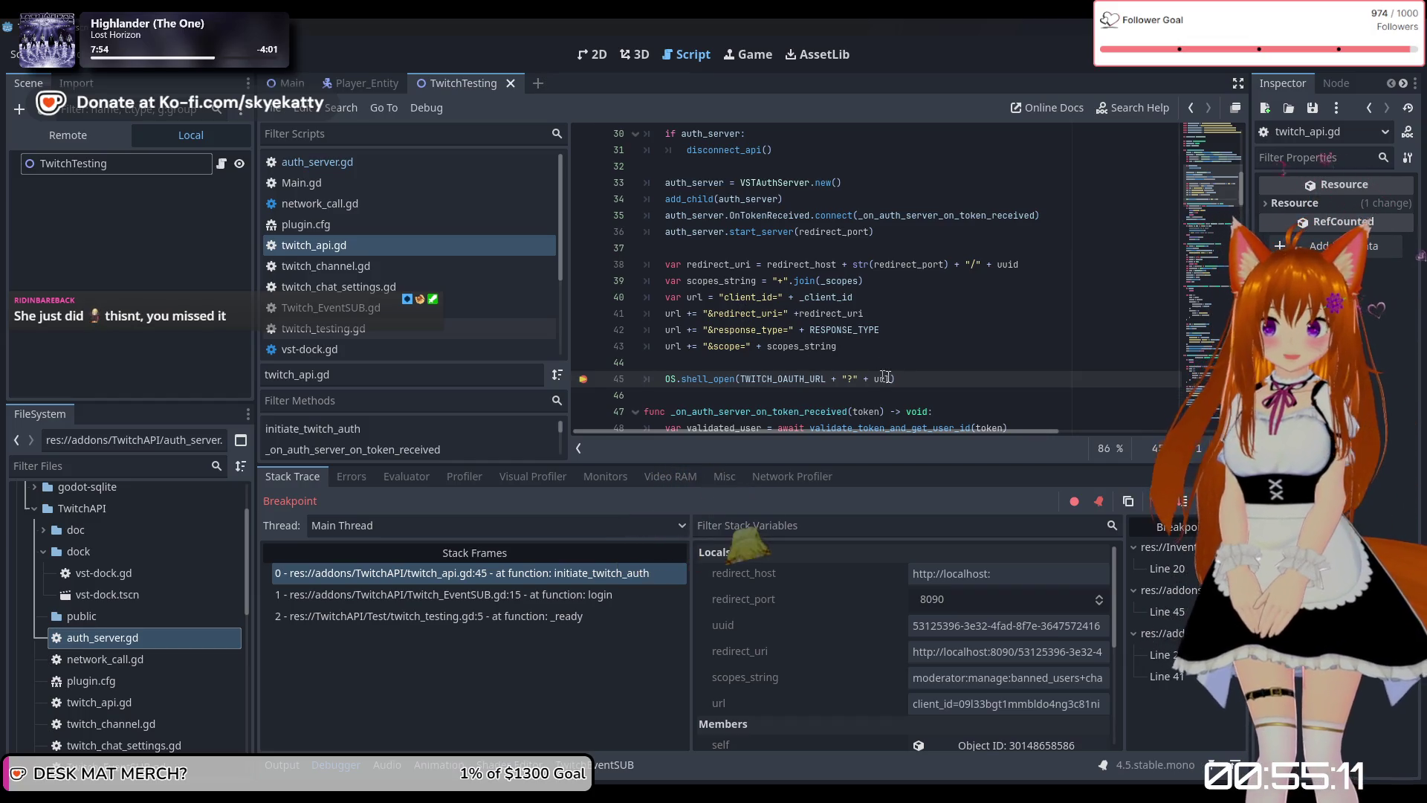
{"action": "mouse_move", "coordinate": [809, 380]}
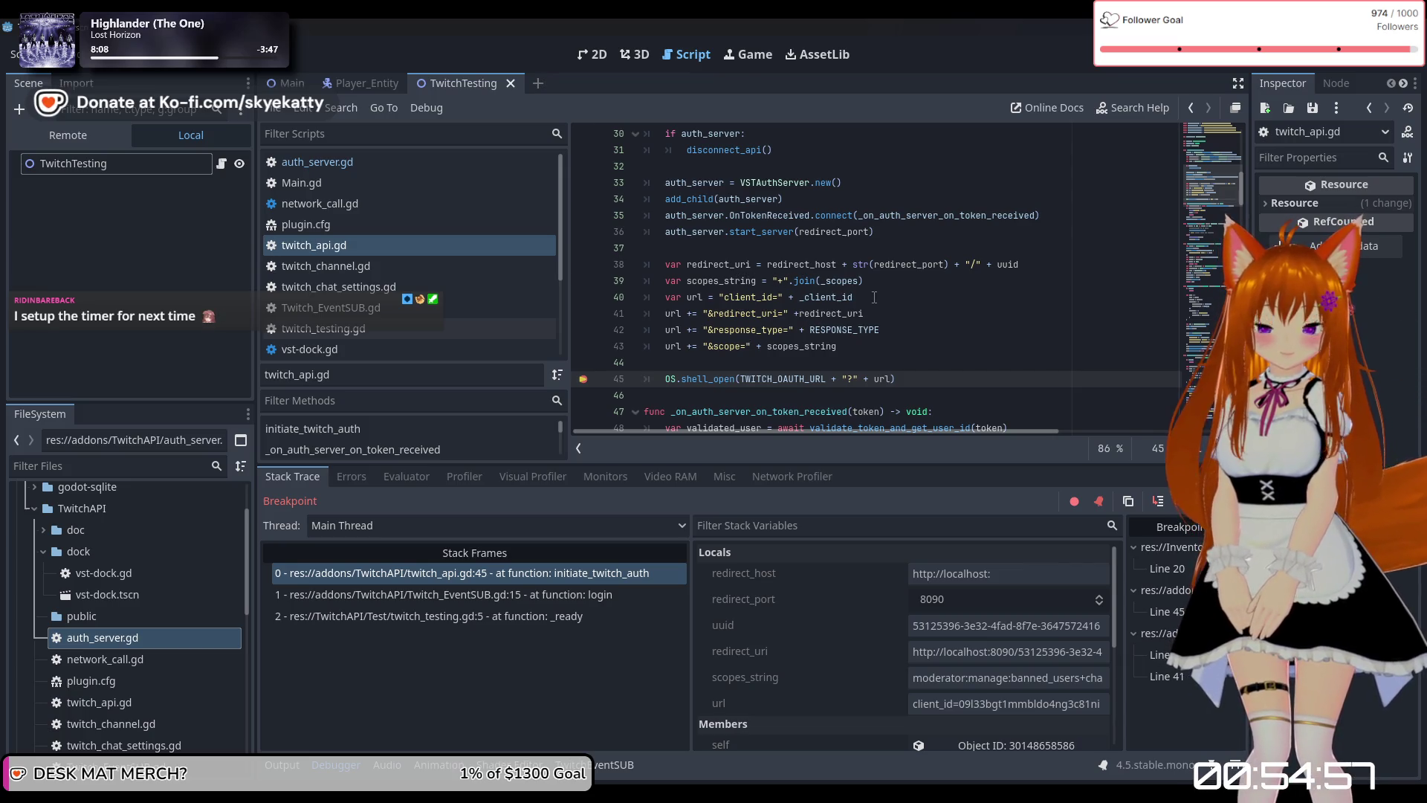
{"action": "scroll", "coordinate": [845, 651], "scroll_direction": "down", "scroll_amount": 2}
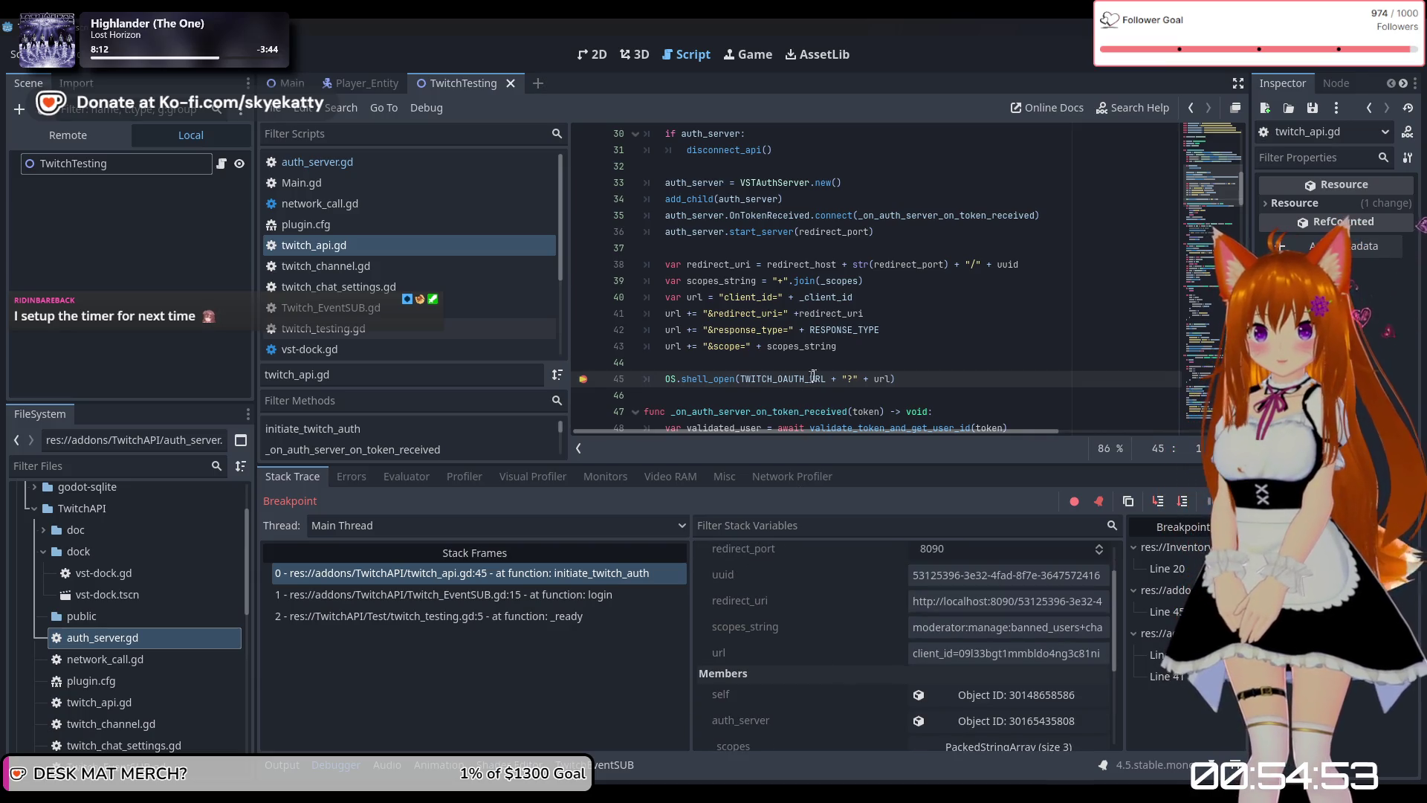
{"action": "left_click", "coordinate": [880, 364]}
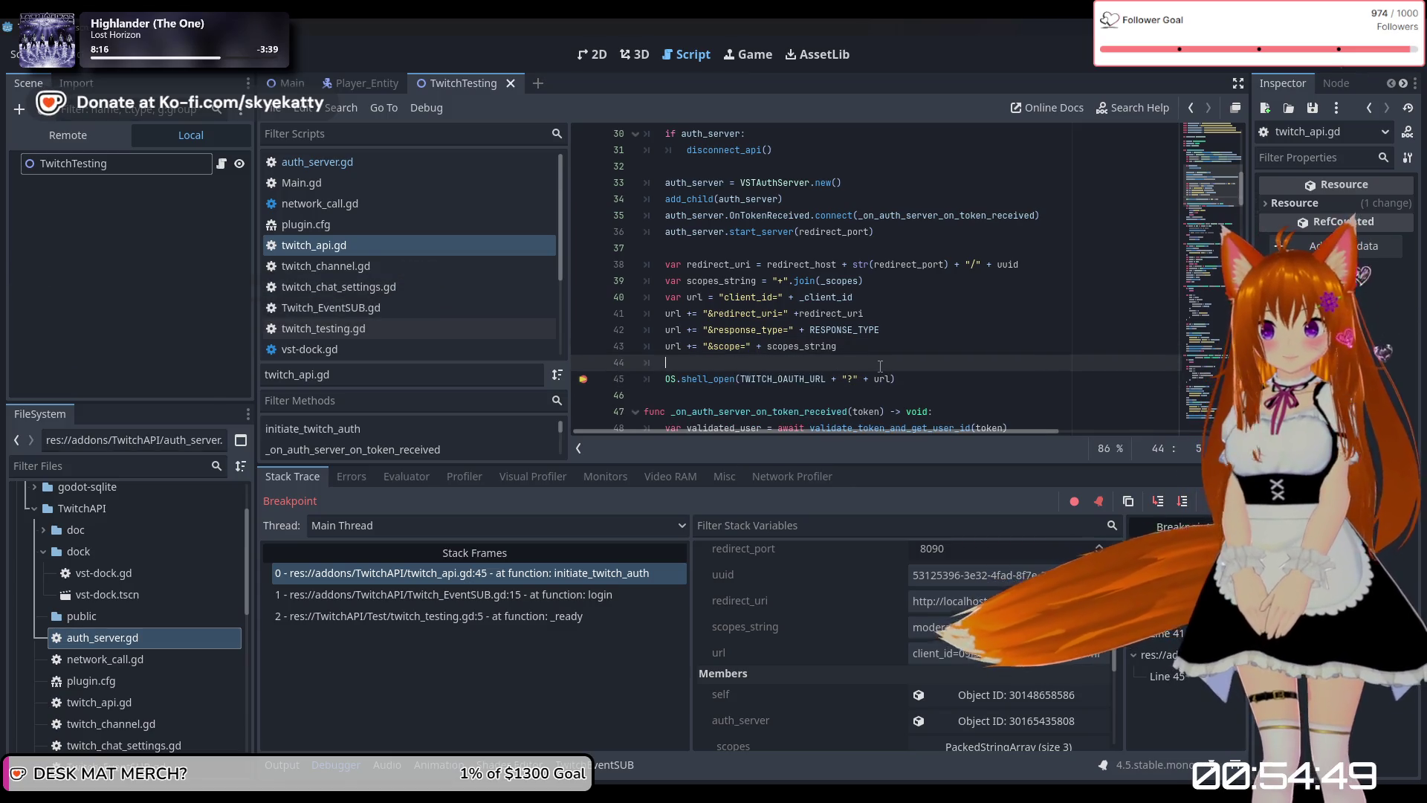
Insert a new line 45 above OS.shell_open and begin declaring 'var final_'.
{"action": "key", "text": "Return"}
{"action": "type", "text": "var "}
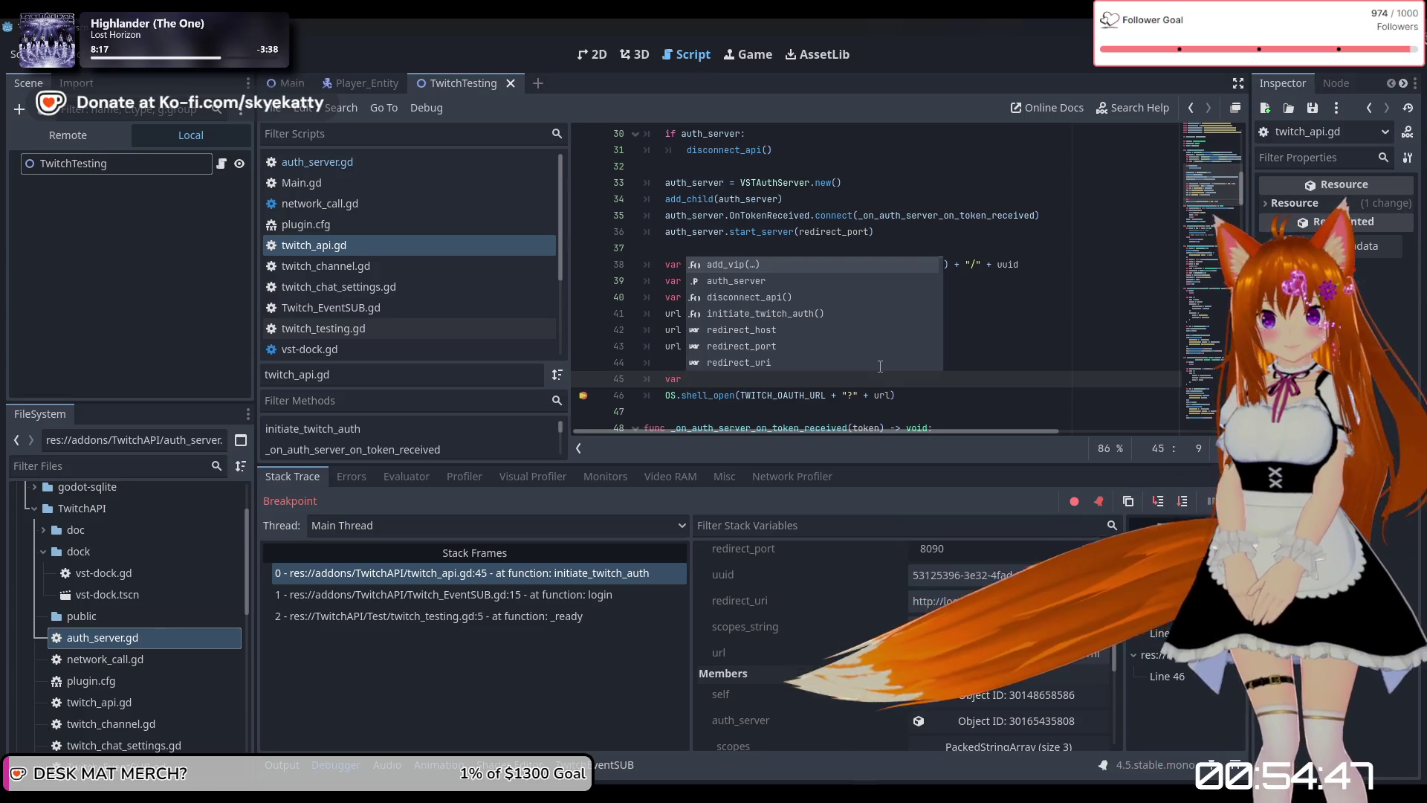
{"action": "type", "text": "final_"}
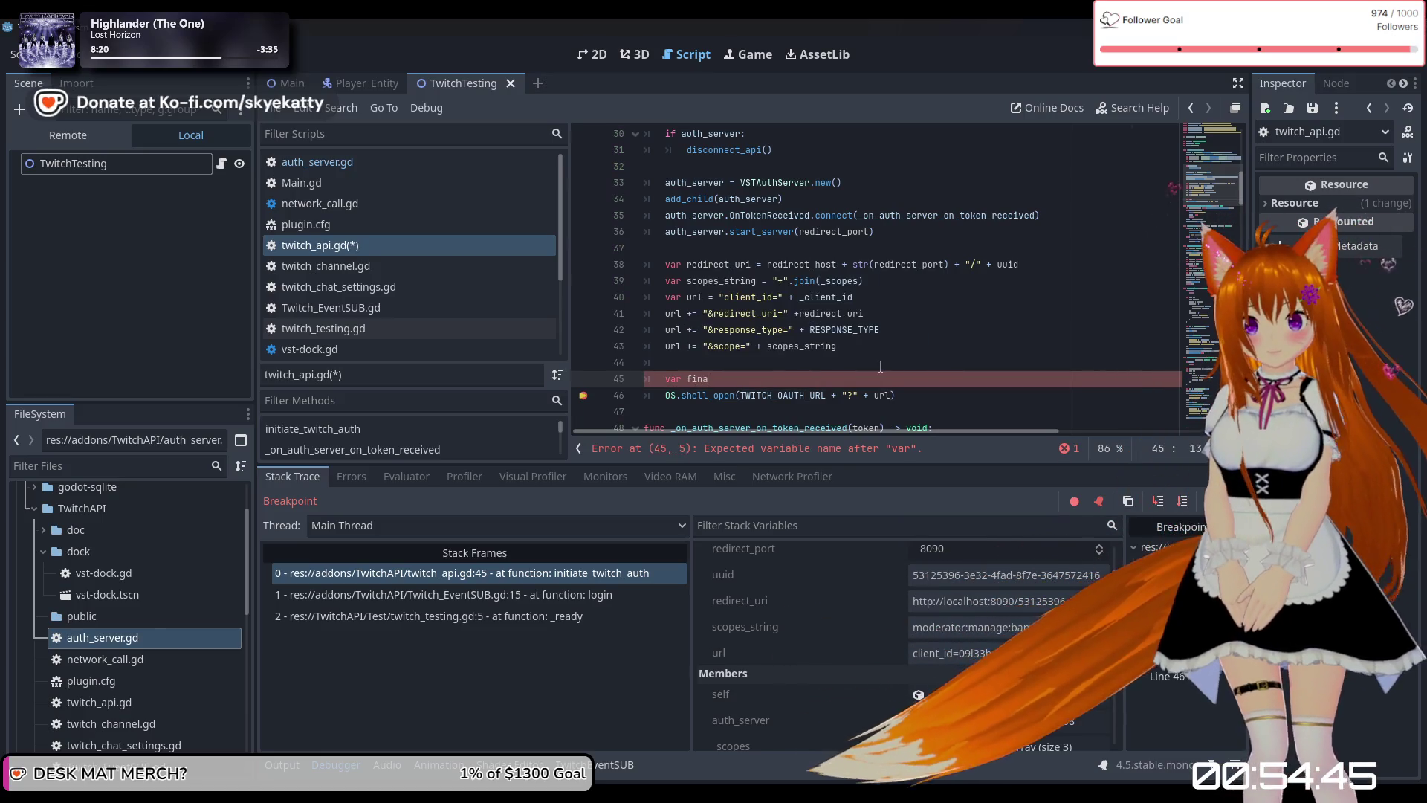